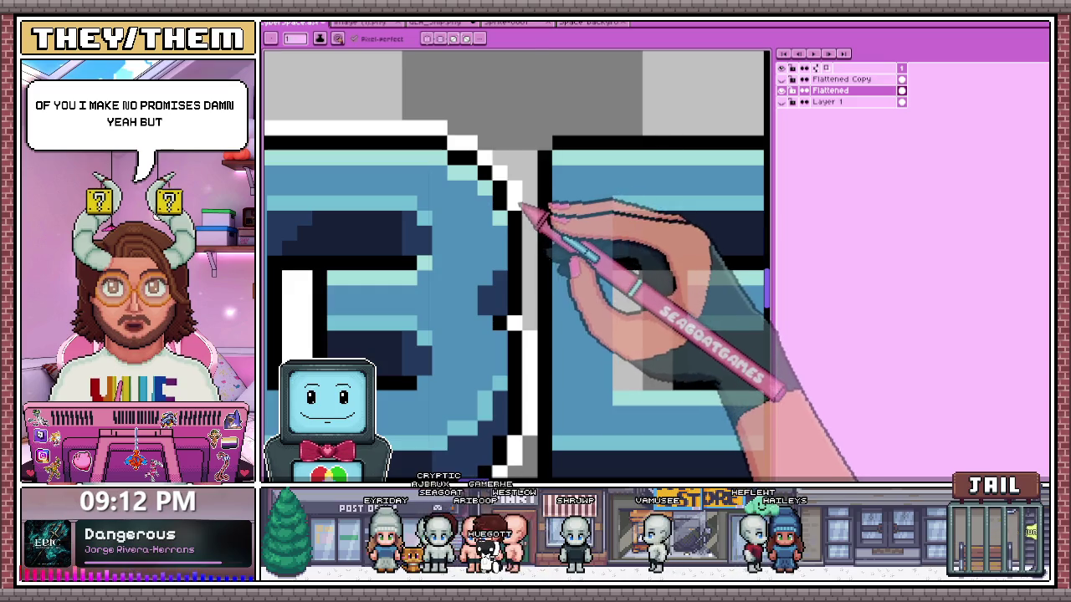
- Add a white outline row under the E of CYBERSPACE
{"action": "scroll", "coordinate": [540, 267], "scroll_direction": "up", "scroll_amount": 3}
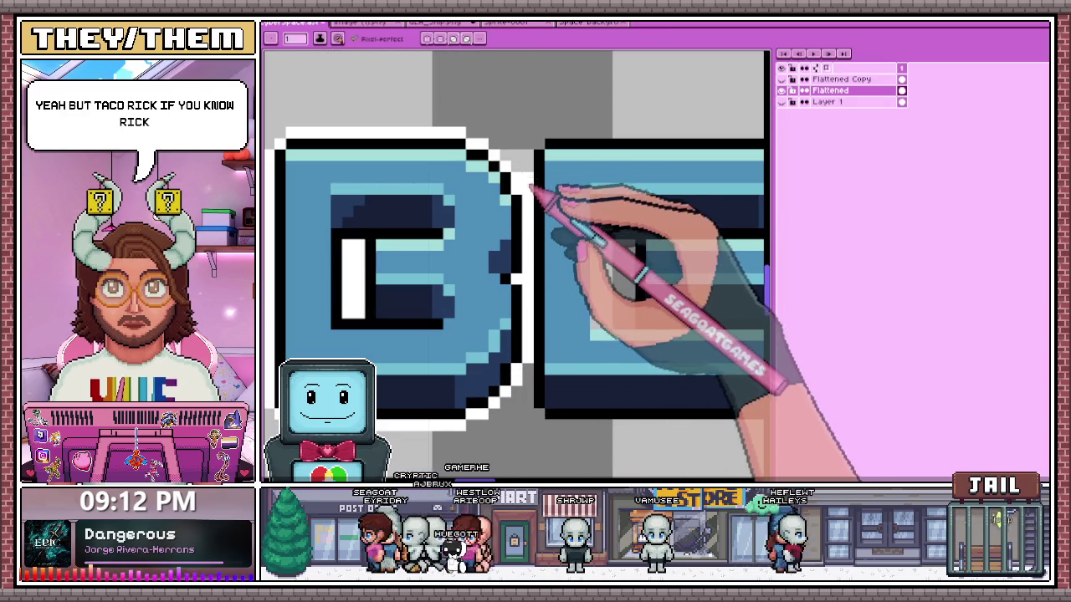
{"action": "scroll", "coordinate": [531, 310], "scroll_direction": "down", "scroll_amount": 2}
{"action": "scroll", "coordinate": [540, 243], "scroll_direction": "up", "scroll_amount": 2}
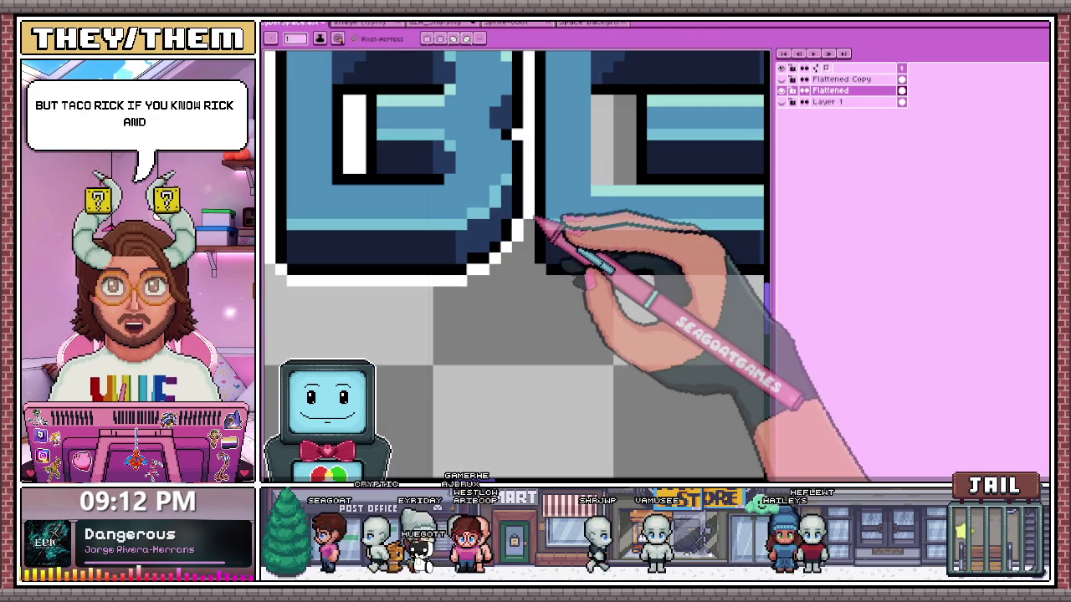
{"action": "scroll", "coordinate": [535, 293], "scroll_direction": "down", "scroll_amount": 2}
{"action": "scroll", "coordinate": [523, 326], "scroll_direction": "up", "scroll_amount": 2}
{"action": "scroll", "coordinate": [538, 306], "scroll_direction": "up", "scroll_amount": 2}
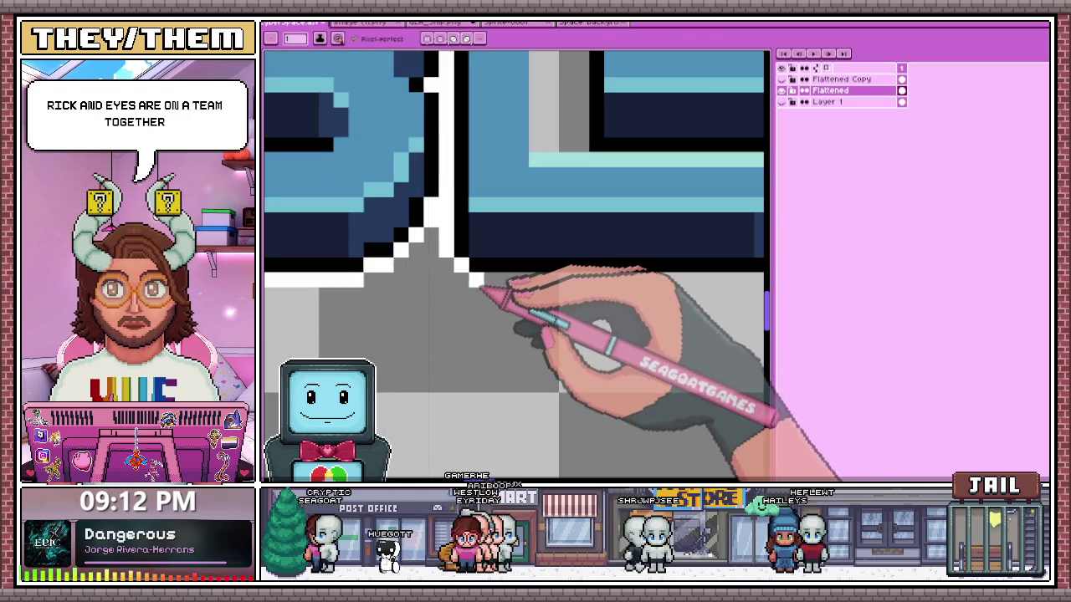
{"action": "scroll", "coordinate": [502, 292], "scroll_direction": "down", "scroll_amount": 1}
{"action": "scroll", "coordinate": [616, 273], "scroll_direction": "up", "scroll_amount": 2}
{"action": "left_click", "coordinate": [619, 292], "text": "shift"}
{"action": "scroll", "coordinate": [627, 301], "scroll_direction": "down", "scroll_amount": 2}
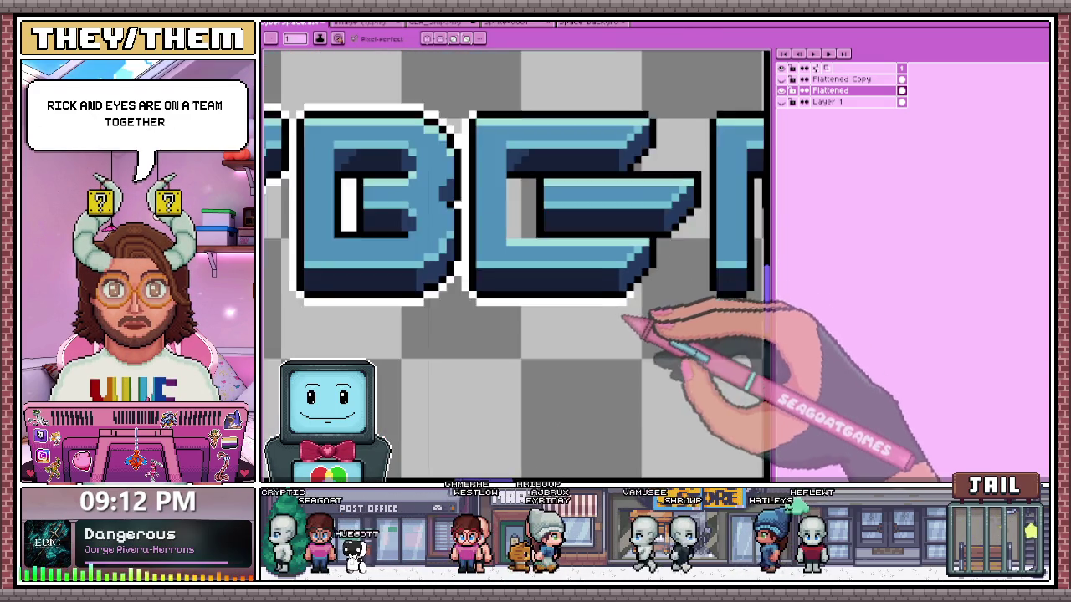
{"action": "scroll", "coordinate": [636, 305], "scroll_direction": "up", "scroll_amount": 2}
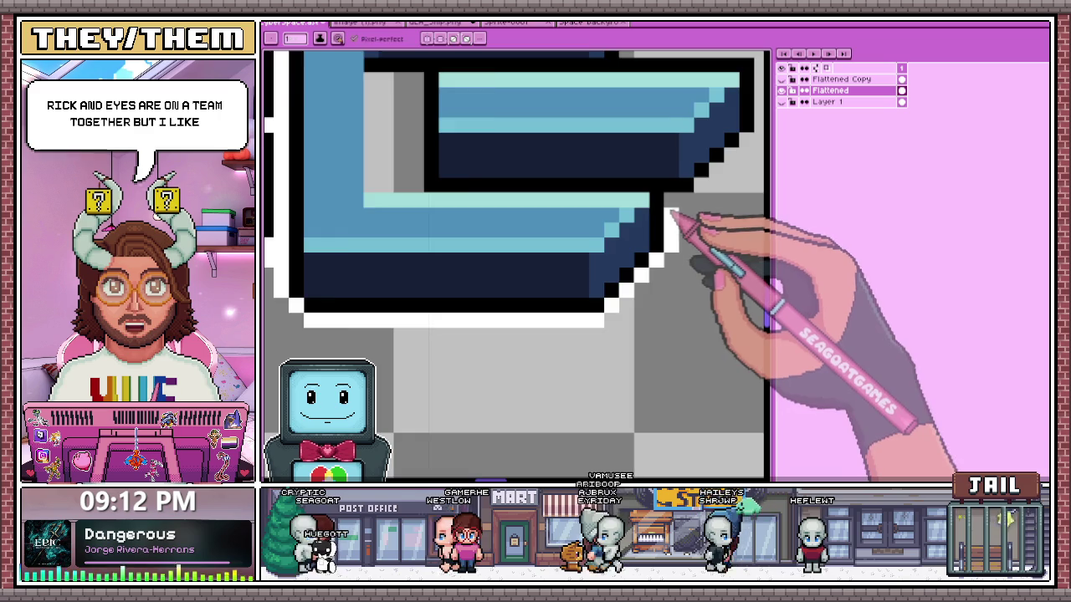
{"action": "scroll", "coordinate": [669, 222], "scroll_direction": "down", "scroll_amount": 2}
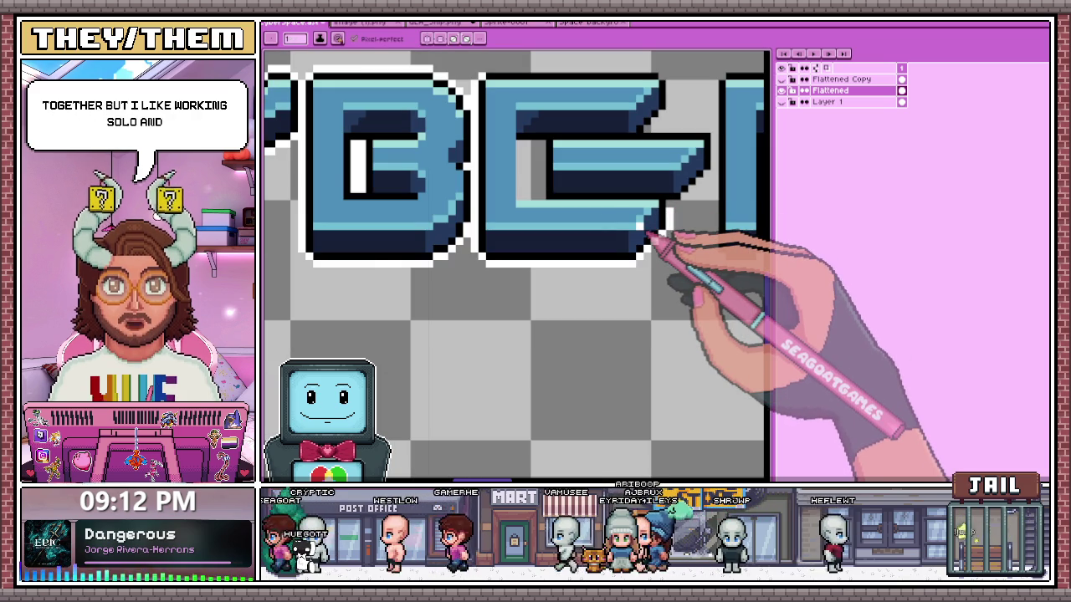
{"action": "scroll", "coordinate": [569, 179], "scroll_direction": "up", "scroll_amount": 2}
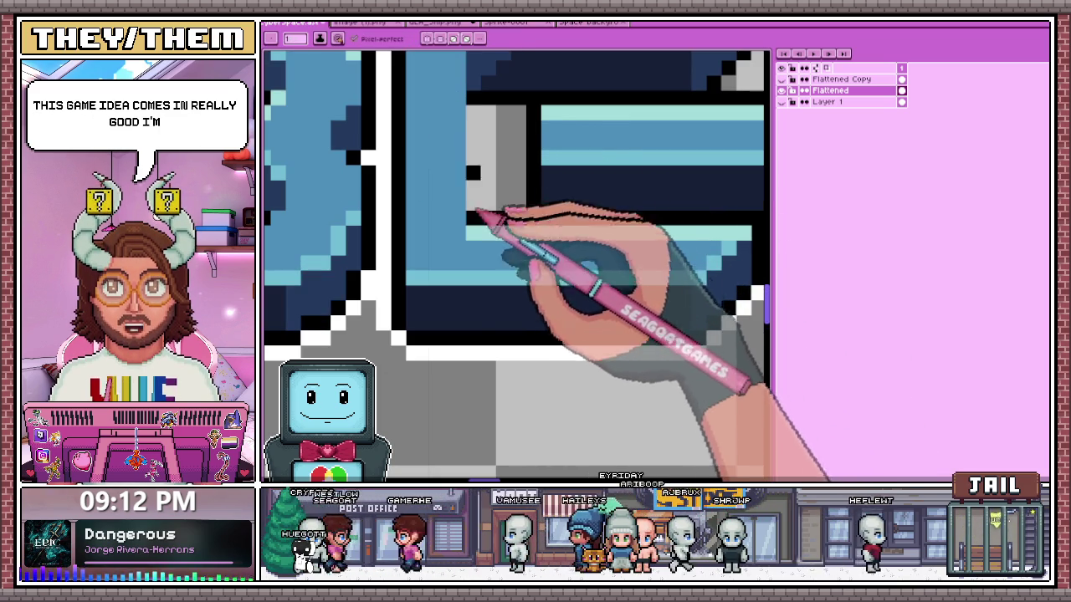
{"action": "scroll", "coordinate": [494, 216], "scroll_direction": "down", "scroll_amount": 2}
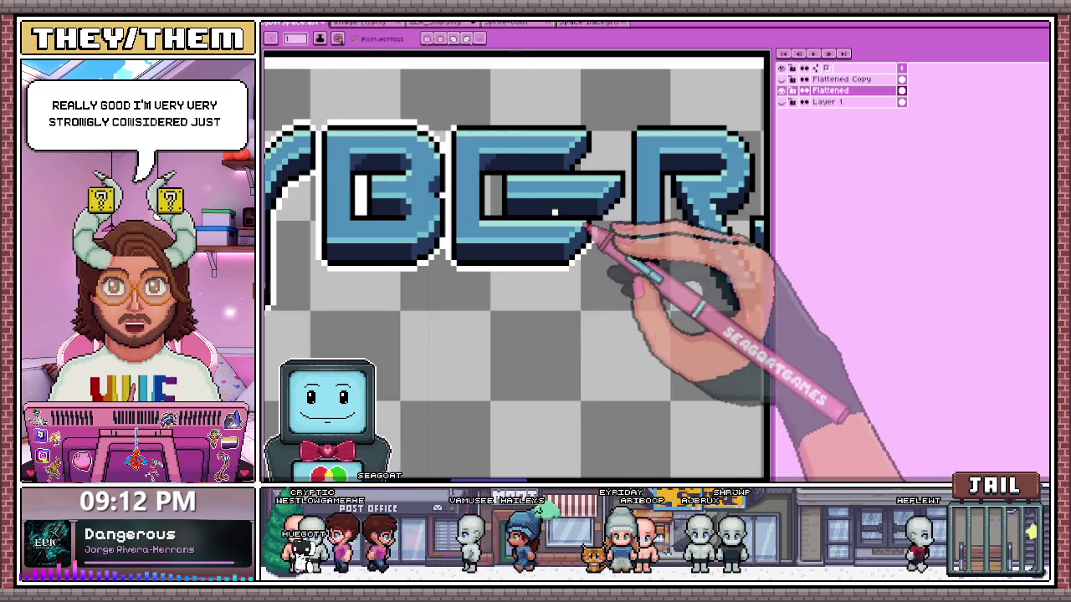
{"action": "scroll", "coordinate": [589, 227], "scroll_direction": "up", "scroll_amount": 2}
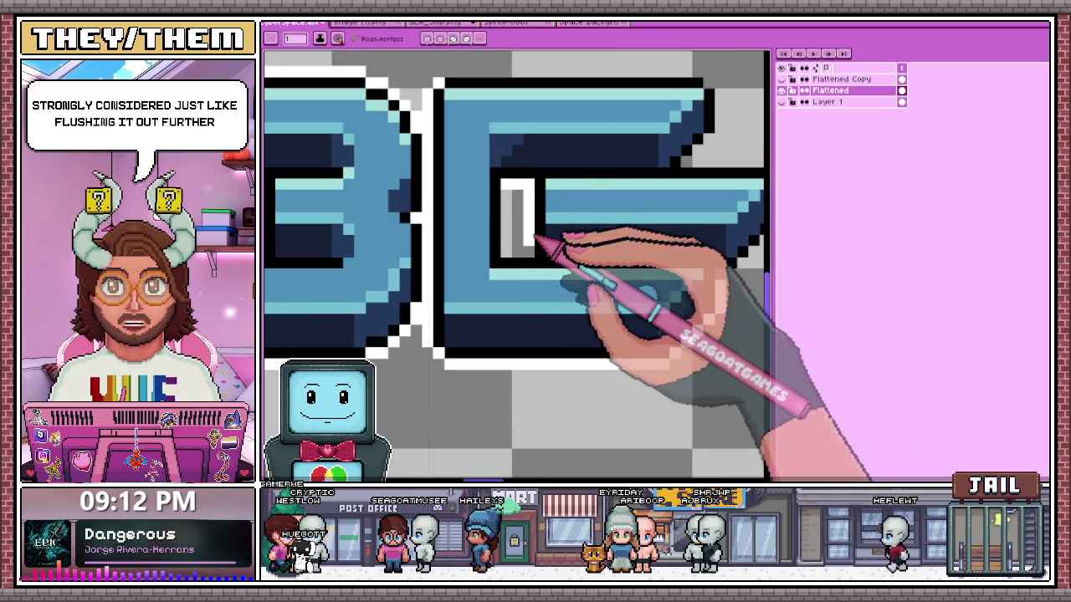
{"action": "scroll", "coordinate": [517, 234], "scroll_direction": "down", "scroll_amount": 2}
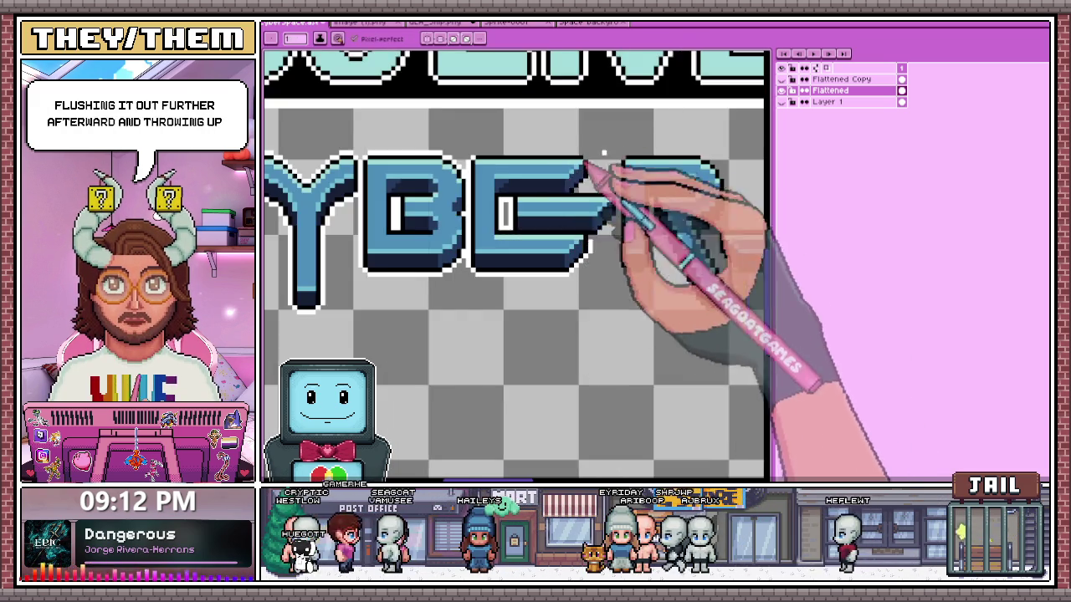
{"action": "scroll", "coordinate": [596, 218], "scroll_direction": "up", "scroll_amount": 2}
{"action": "scroll", "coordinate": [595, 258], "scroll_direction": "up", "scroll_amount": 1}
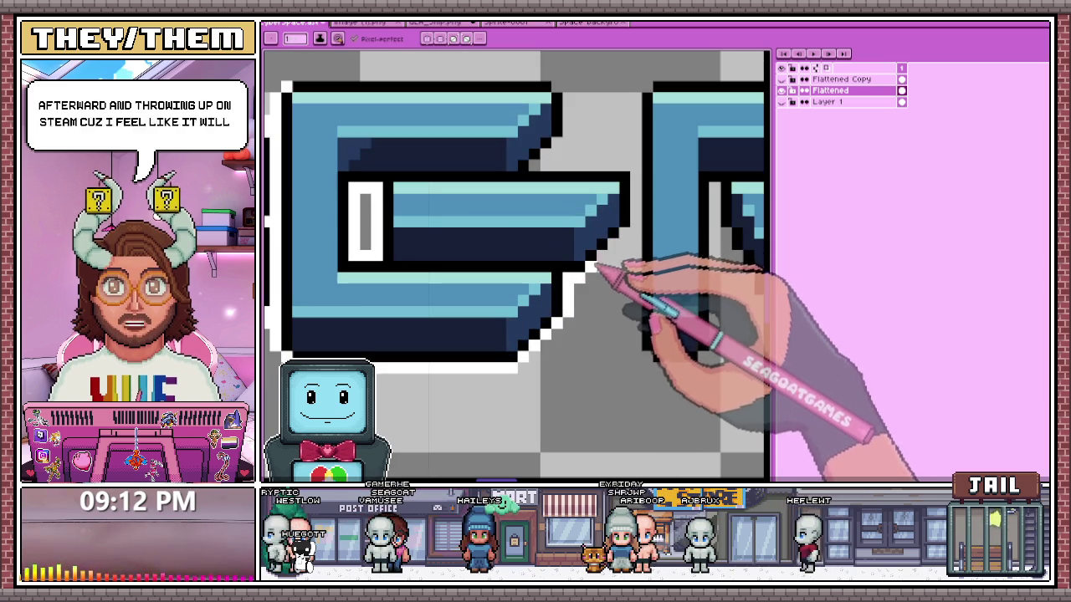
- Pick white with the eyedropper, extend the E's outline stair, and outline above its middle arm
{"action": "key", "text": "i"}
{"action": "left_click", "coordinate": [623, 233]}
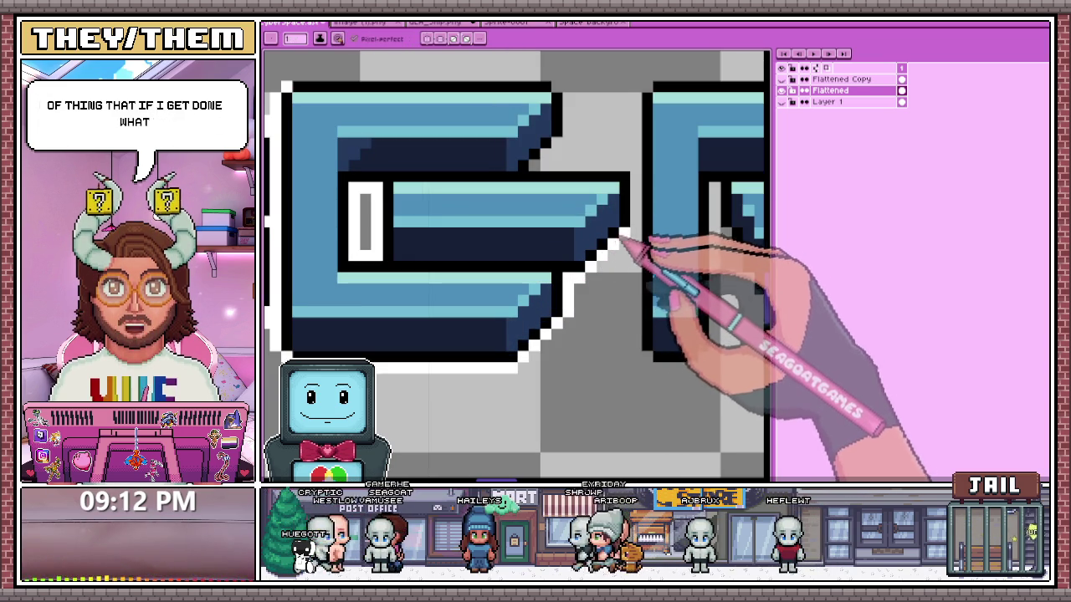
{"action": "left_click_drag", "start_coordinate": [636, 165], "coordinate": [545, 165]}
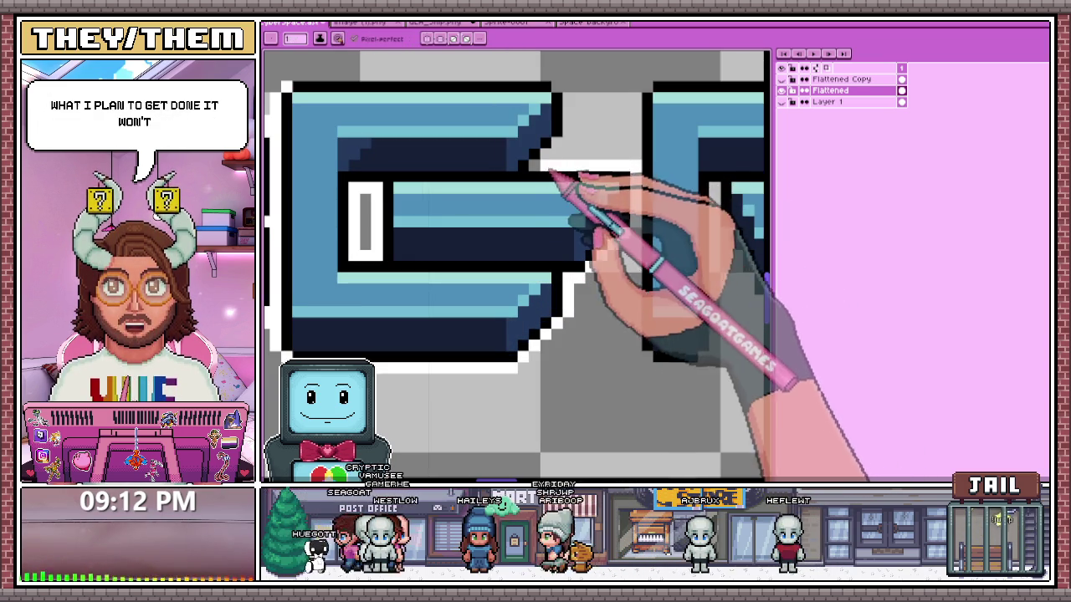
{"action": "scroll", "coordinate": [616, 208], "scroll_direction": "down", "scroll_amount": 2}
{"action": "scroll", "coordinate": [585, 179], "scroll_direction": "up", "scroll_amount": 1}
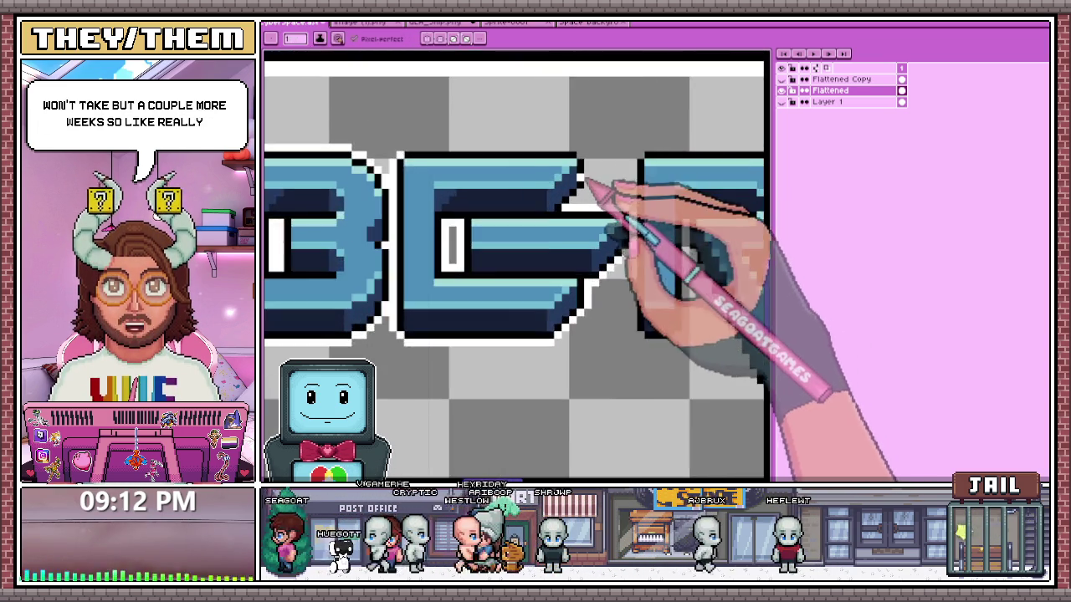
{"action": "scroll", "coordinate": [567, 223], "scroll_direction": "up", "scroll_amount": 2}
{"action": "scroll", "coordinate": [585, 142], "scroll_direction": "down", "scroll_amount": 1}
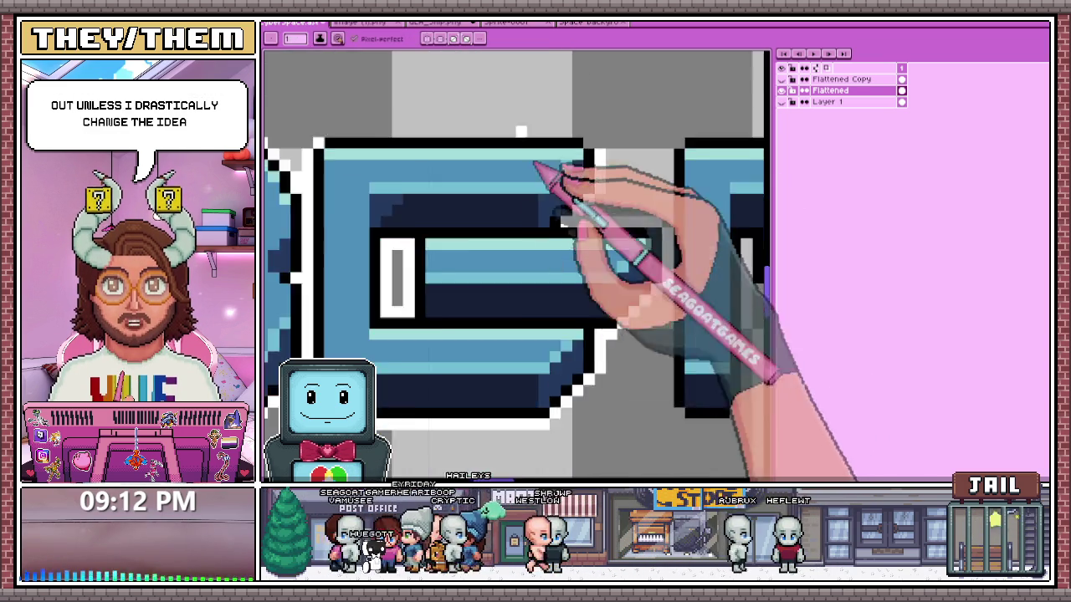
{"action": "scroll", "coordinate": [468, 151], "scroll_direction": "up", "scroll_amount": 1}
{"action": "scroll", "coordinate": [452, 149], "scroll_direction": "down", "scroll_amount": 1}
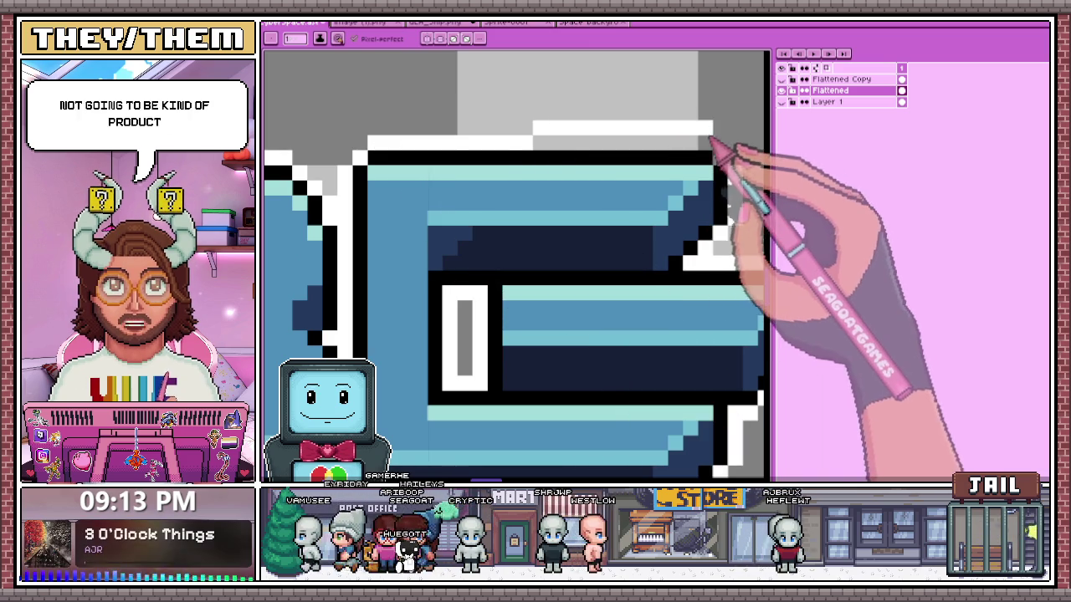
{"action": "scroll", "coordinate": [404, 196], "scroll_direction": "down", "scroll_amount": 1}
{"action": "scroll", "coordinate": [404, 197], "scroll_direction": "down", "scroll_amount": 2}
{"action": "scroll", "coordinate": [513, 179], "scroll_direction": "up", "scroll_amount": 2}
{"action": "scroll", "coordinate": [495, 280], "scroll_direction": "up", "scroll_amount": 1}
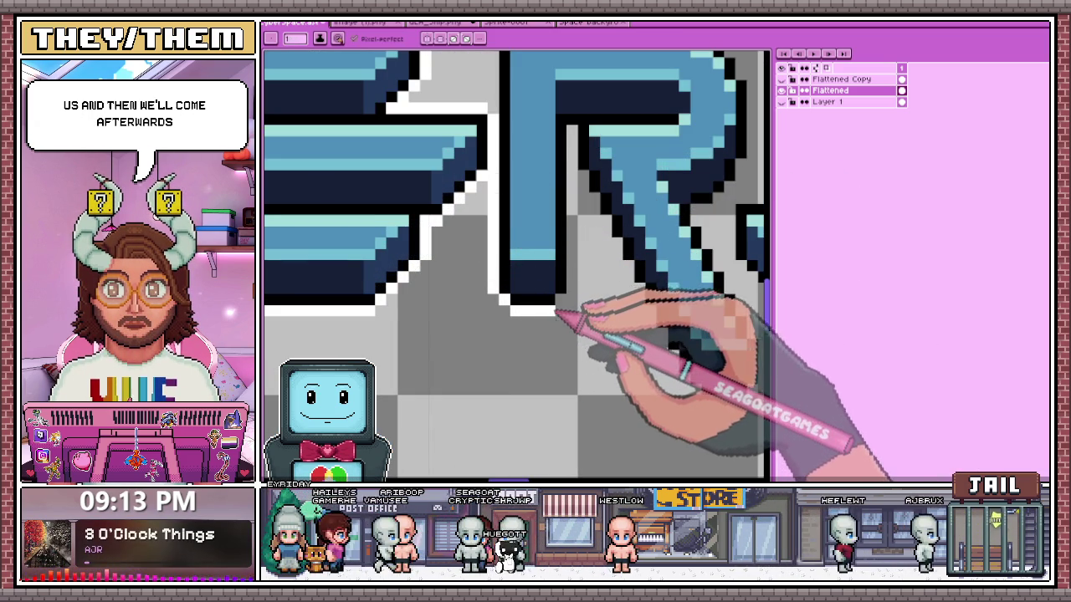
- Draw a white outline up the R's inner edge
{"action": "left_click_drag", "start_coordinate": [575, 226], "coordinate": [580, 143]}
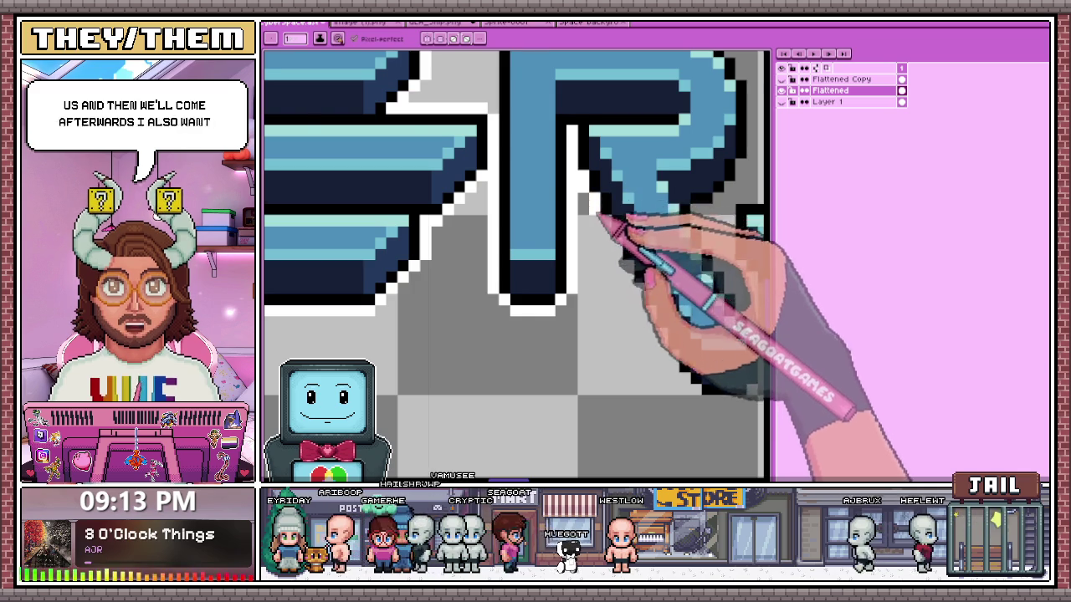
{"action": "scroll", "coordinate": [602, 208], "scroll_direction": "down", "scroll_amount": 2}
{"action": "scroll", "coordinate": [538, 203], "scroll_direction": "up", "scroll_amount": 2}
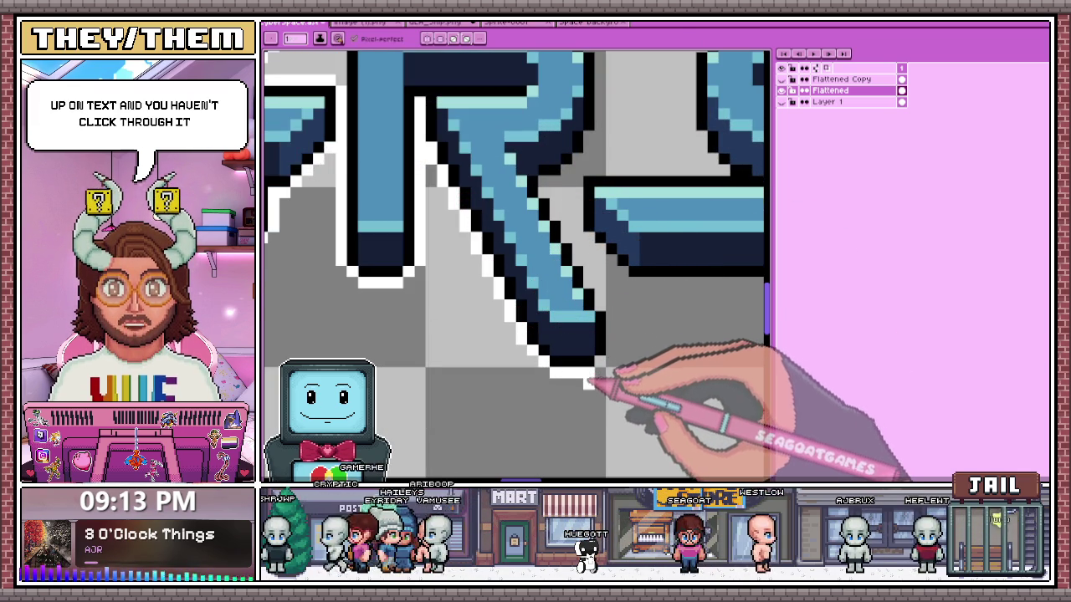
- Extend the white outline along the R's lower right edge
{"action": "key", "text": "b"}
{"action": "key", "text": "e"}
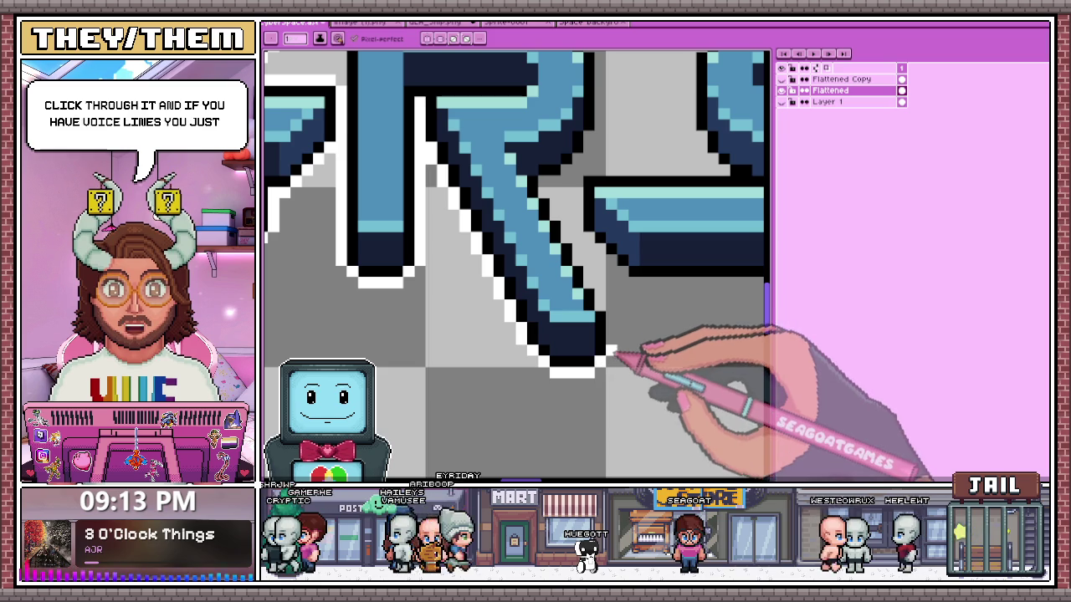
{"action": "mouse_move", "coordinate": [611, 353]}
{"action": "left_mouse_down"}
{"action": "mouse_move", "coordinate": [611, 312]}
{"action": "mouse_move", "coordinate": [555, 192]}
{"action": "left_mouse_up"}
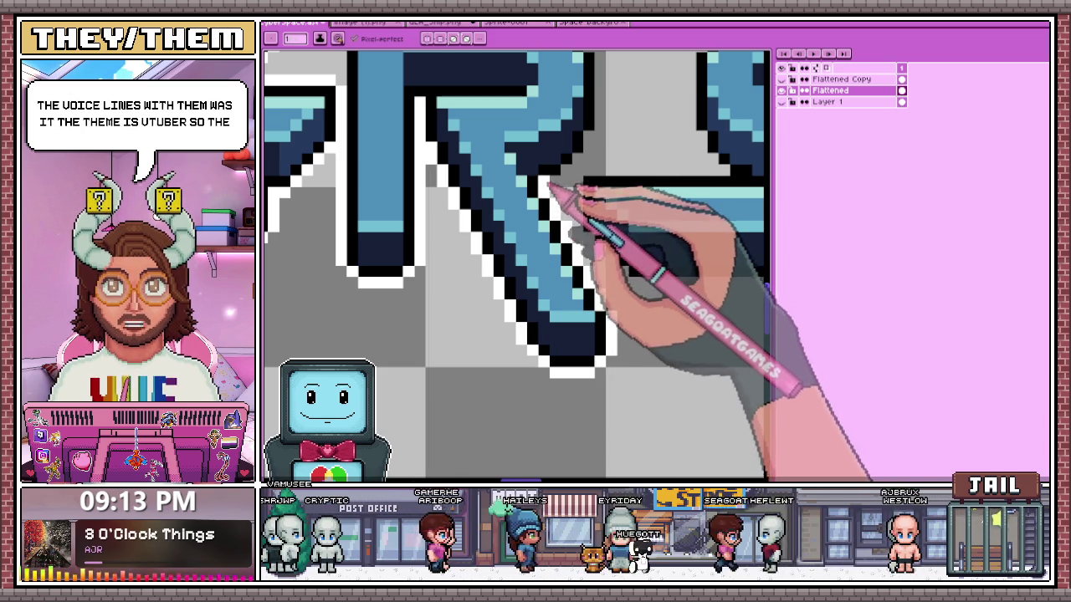
{"action": "scroll", "coordinate": [554, 192], "scroll_direction": "down", "scroll_amount": 2}
{"action": "scroll", "coordinate": [561, 234], "scroll_direction": "down", "scroll_amount": 2}
{"action": "scroll", "coordinate": [550, 226], "scroll_direction": "down", "scroll_amount": 2}
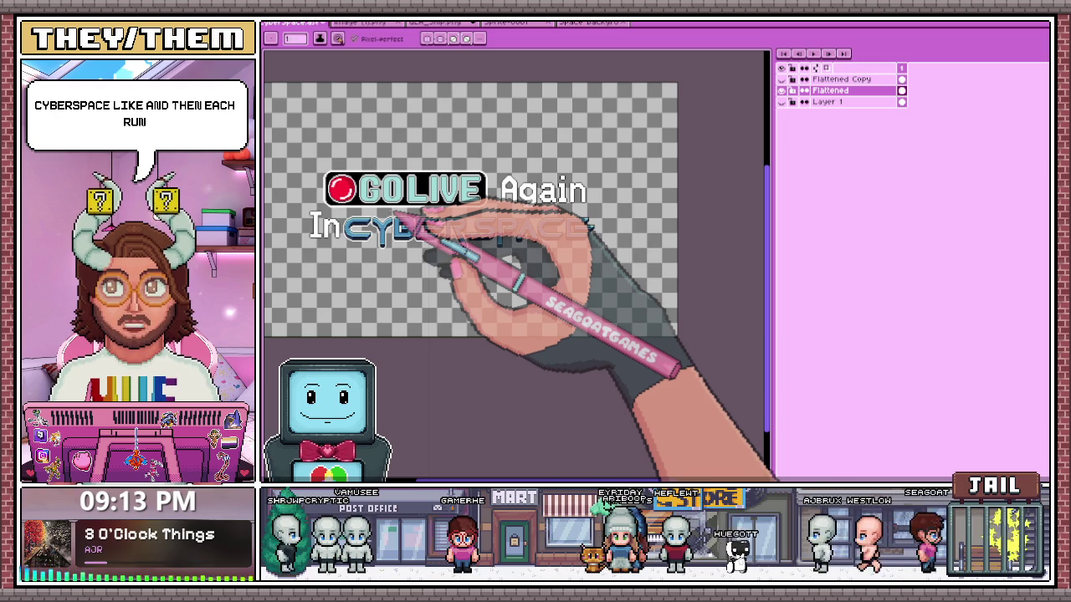
- Add white outline pixels along the R's upper-right diagonal
{"action": "scroll", "coordinate": [452, 225], "scroll_direction": "up", "scroll_amount": 2}
{"action": "scroll", "coordinate": [473, 251], "scroll_direction": "down", "scroll_amount": 3}
{"action": "scroll", "coordinate": [474, 266], "scroll_direction": "up", "scroll_amount": 1}
{"action": "scroll", "coordinate": [475, 274], "scroll_direction": "up", "scroll_amount": 2}
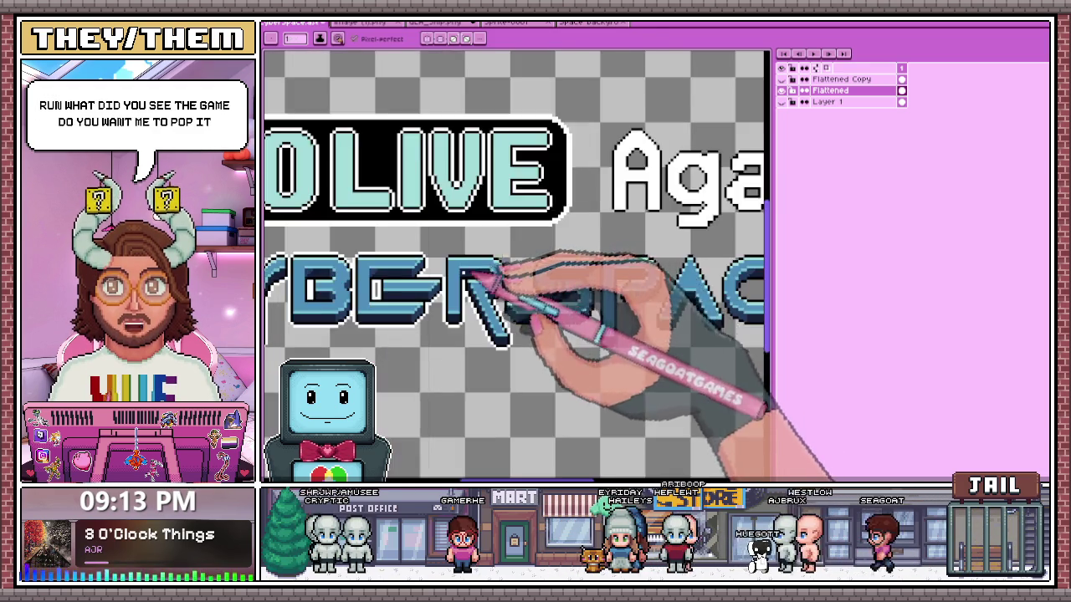
{"action": "scroll", "coordinate": [474, 274], "scroll_direction": "up", "scroll_amount": 1}
{"action": "scroll", "coordinate": [442, 263], "scroll_direction": "up", "scroll_amount": 2}
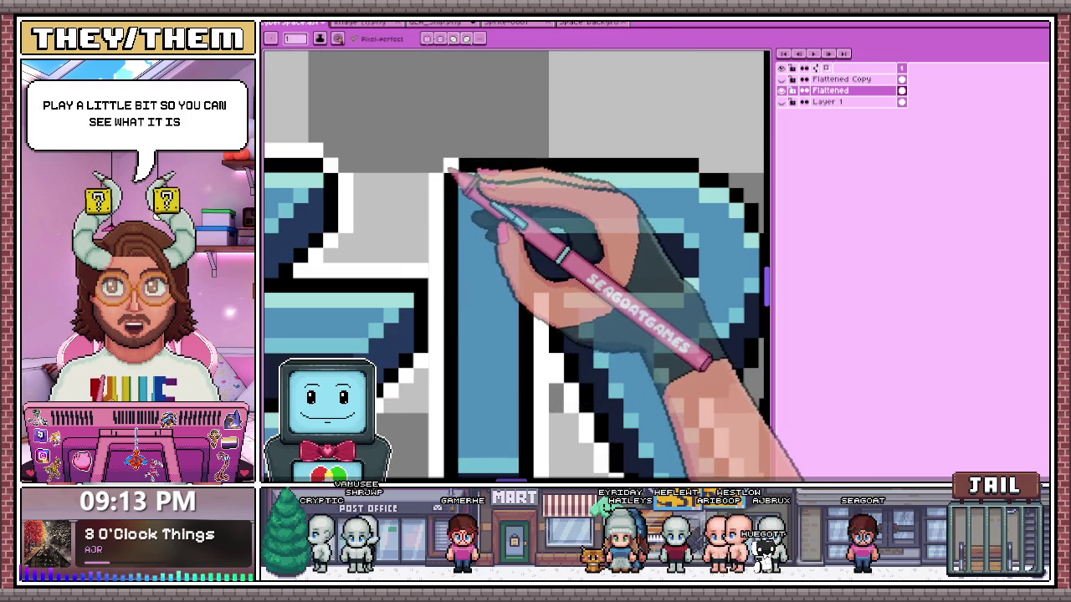
{"action": "scroll", "coordinate": [449, 167], "scroll_direction": "down", "scroll_amount": 2}
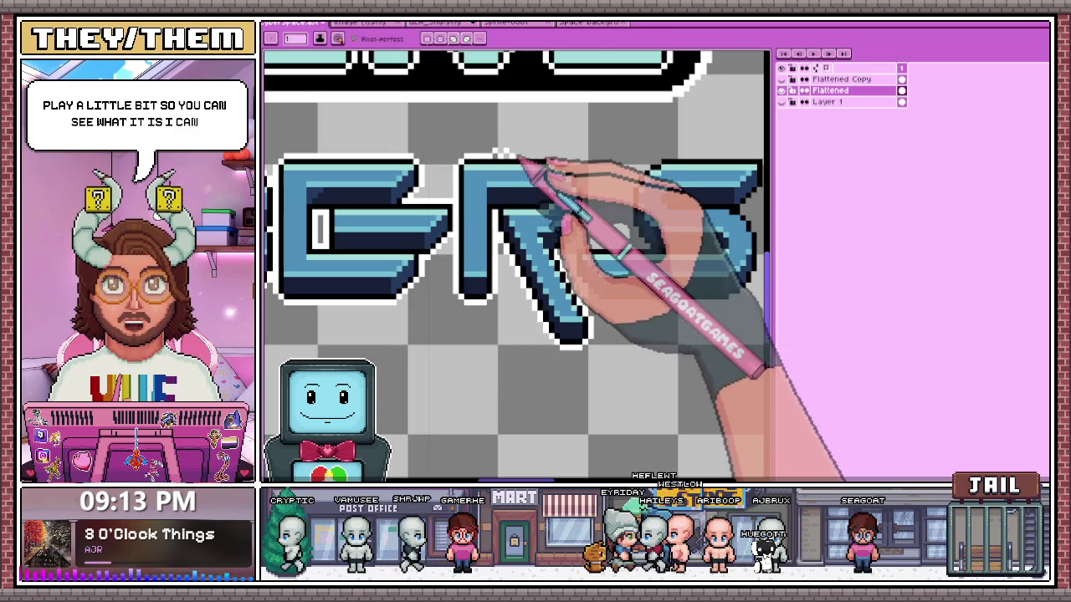
{"action": "scroll", "coordinate": [555, 165], "scroll_direction": "up", "scroll_amount": 2}
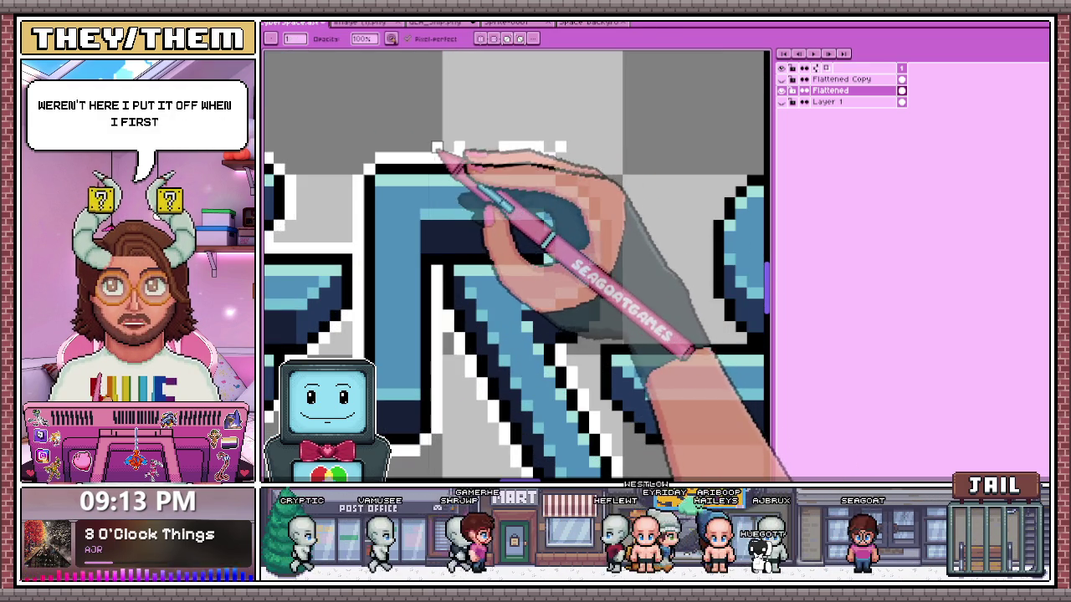
{"action": "scroll", "coordinate": [501, 151], "scroll_direction": "down", "scroll_amount": 1}
{"action": "scroll", "coordinate": [585, 179], "scroll_direction": "down", "scroll_amount": 2}
{"action": "scroll", "coordinate": [590, 176], "scroll_direction": "up", "scroll_amount": 2}
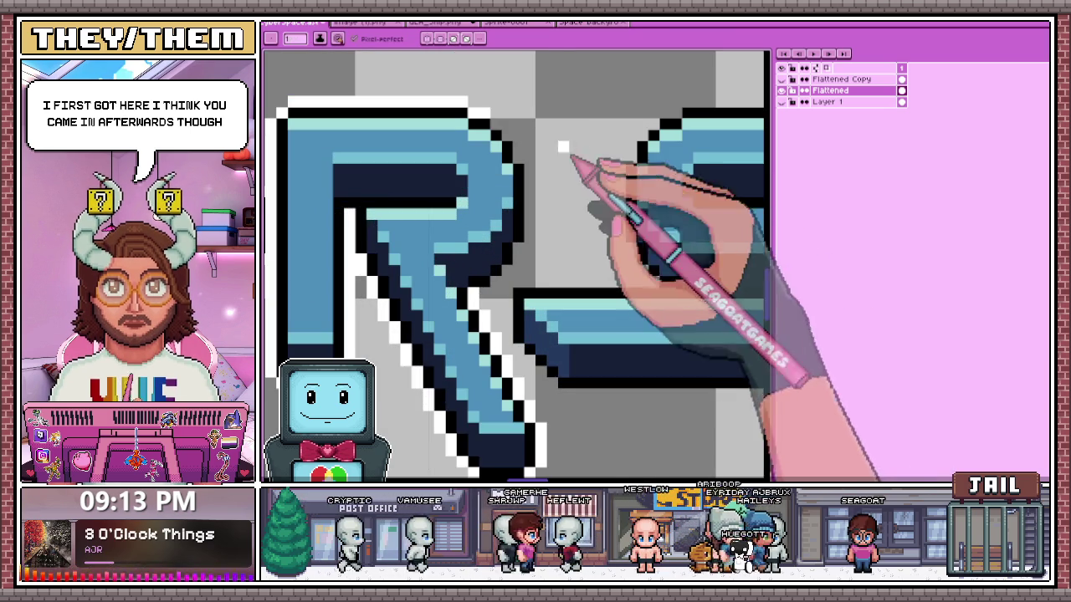
{"action": "left_click_drag", "start_coordinate": [497, 125], "coordinate": [526, 167]}
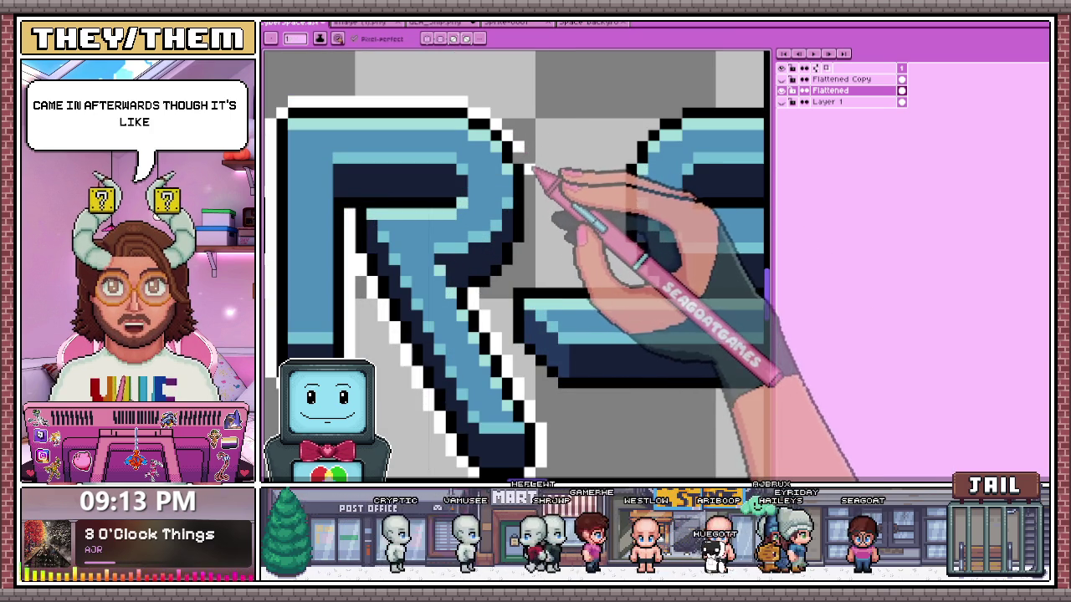
- Continue the white outline down the R's right edge
{"action": "scroll", "coordinate": [532, 169], "scroll_direction": "down", "scroll_amount": 2}
{"action": "scroll", "coordinate": [536, 167], "scroll_direction": "up", "scroll_amount": 2}
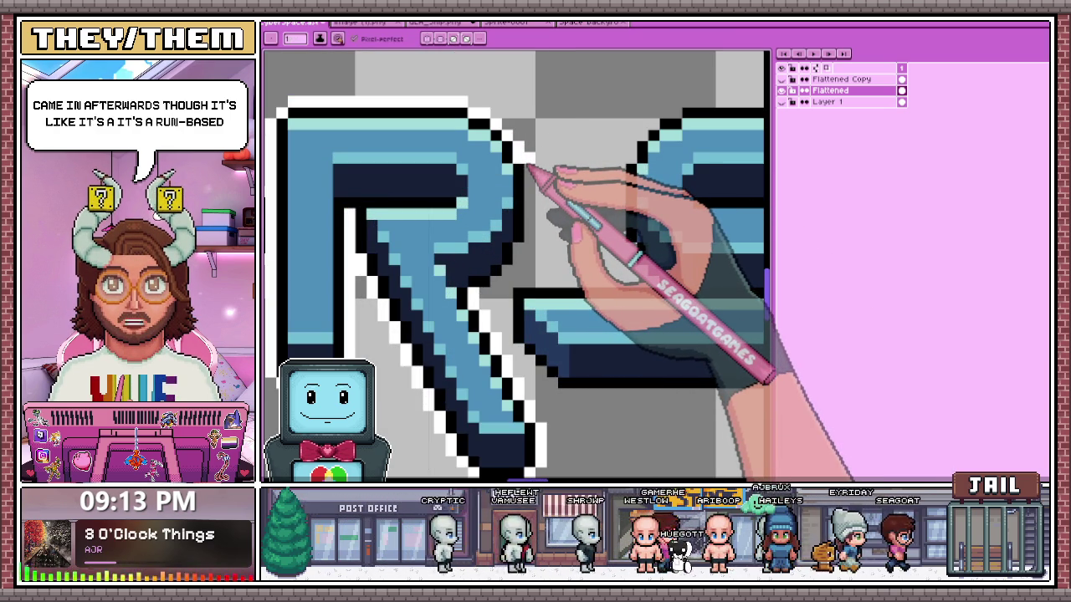
{"action": "scroll", "coordinate": [527, 171], "scroll_direction": "down", "scroll_amount": 2}
{"action": "left_click_drag", "start_coordinate": [537, 186], "coordinate": [545, 239]}
{"action": "scroll", "coordinate": [529, 251], "scroll_direction": "up", "scroll_amount": 2}
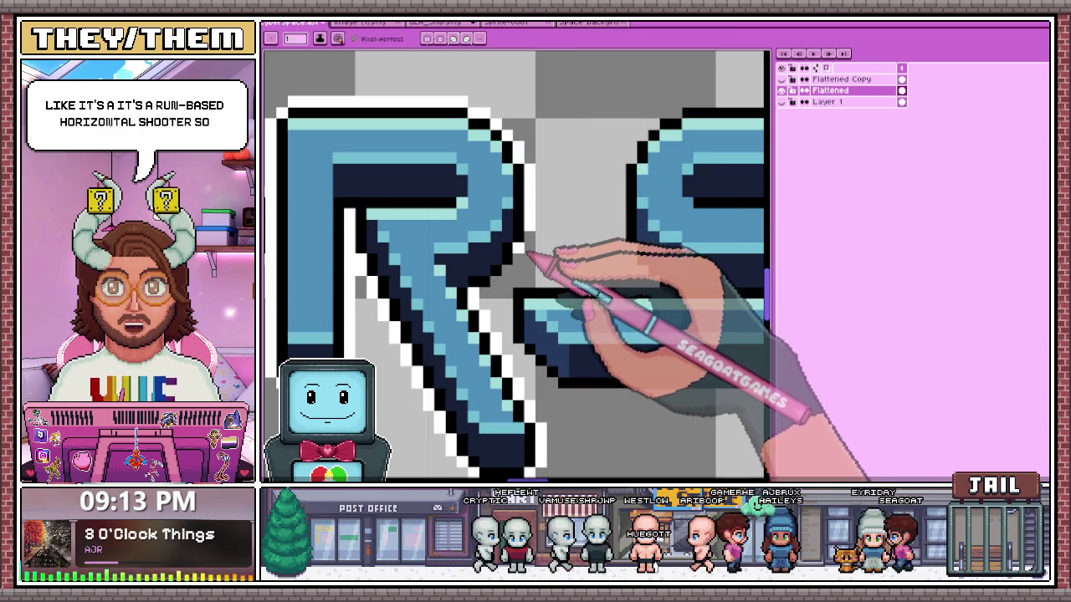
{"action": "scroll", "coordinate": [530, 249], "scroll_direction": "down", "scroll_amount": 2}
{"action": "scroll", "coordinate": [530, 275], "scroll_direction": "up", "scroll_amount": 2}
{"action": "left_click_drag", "start_coordinate": [519, 251], "coordinate": [494, 292]}
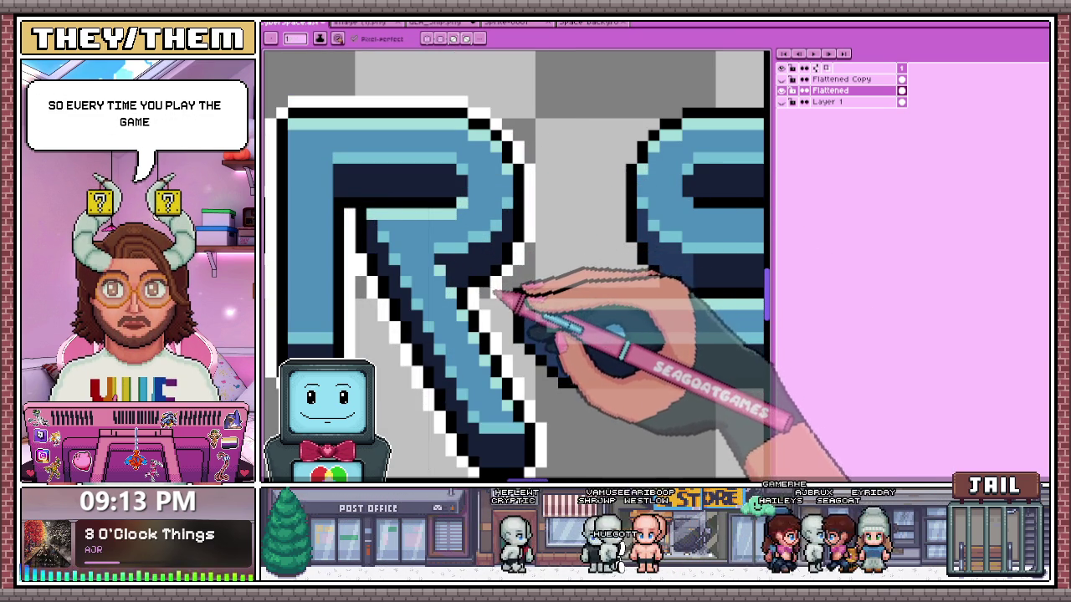
{"action": "scroll", "coordinate": [500, 306], "scroll_direction": "down", "scroll_amount": 2}
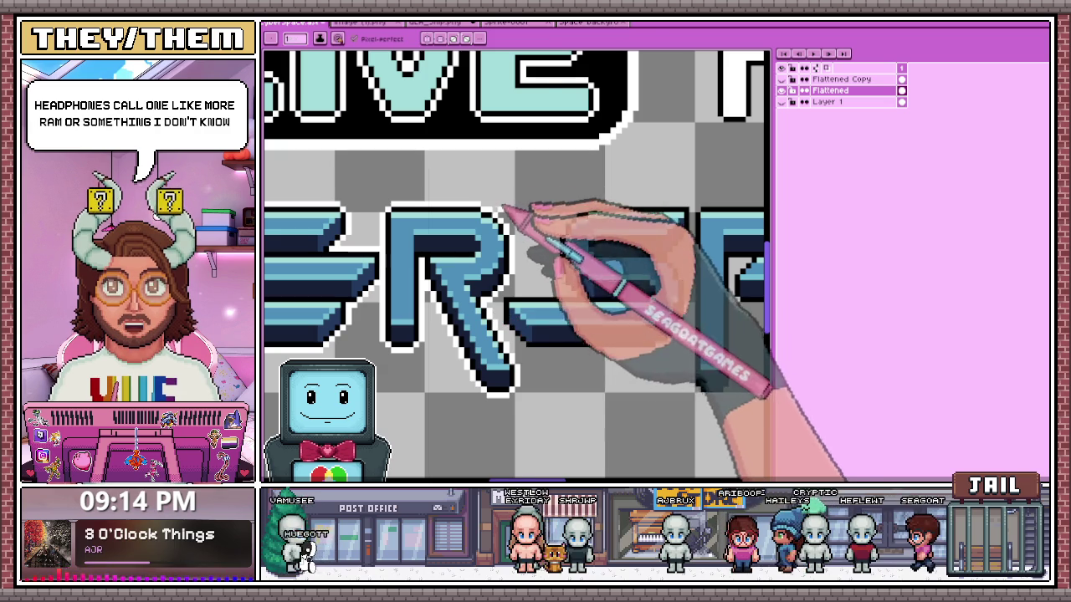
- Draw a white outline stroke beside the R
{"action": "scroll", "coordinate": [527, 268], "scroll_direction": "up", "scroll_amount": 1}
{"action": "scroll", "coordinate": [527, 314], "scroll_direction": "up", "scroll_amount": 1}
{"action": "scroll", "coordinate": [489, 242], "scroll_direction": "down", "scroll_amount": 1}
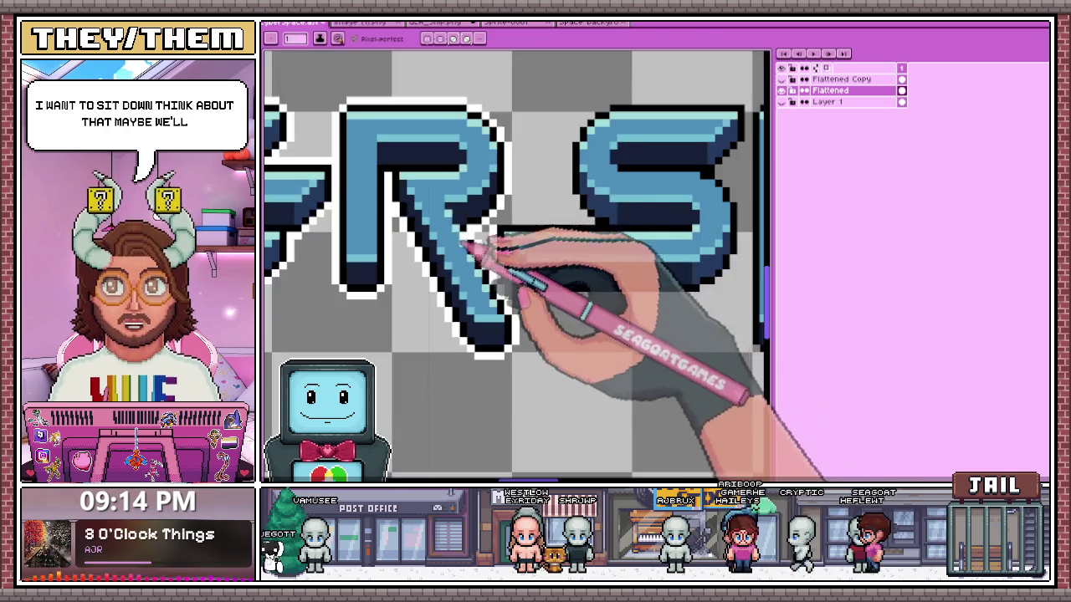
{"action": "scroll", "coordinate": [518, 221], "scroll_direction": "up", "scroll_amount": 1}
{"action": "left_click_drag", "start_coordinate": [502, 243], "coordinate": [566, 240]}
{"action": "scroll", "coordinate": [554, 241], "scroll_direction": "down", "scroll_amount": 1}
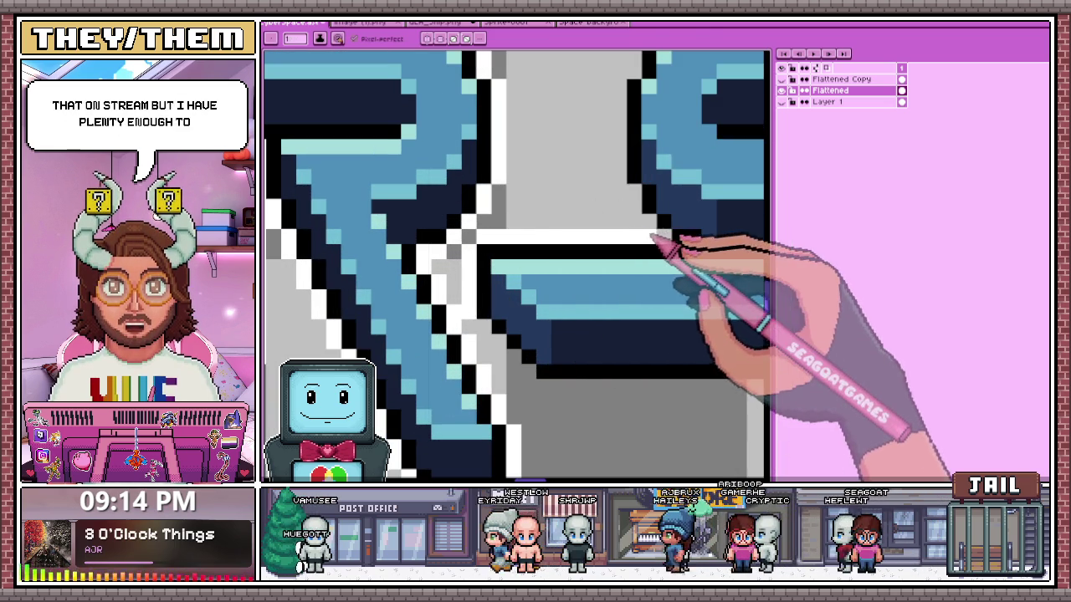
{"action": "scroll", "coordinate": [548, 301], "scroll_direction": "down", "scroll_amount": 1}
{"action": "scroll", "coordinate": [636, 192], "scroll_direction": "down", "scroll_amount": 1}
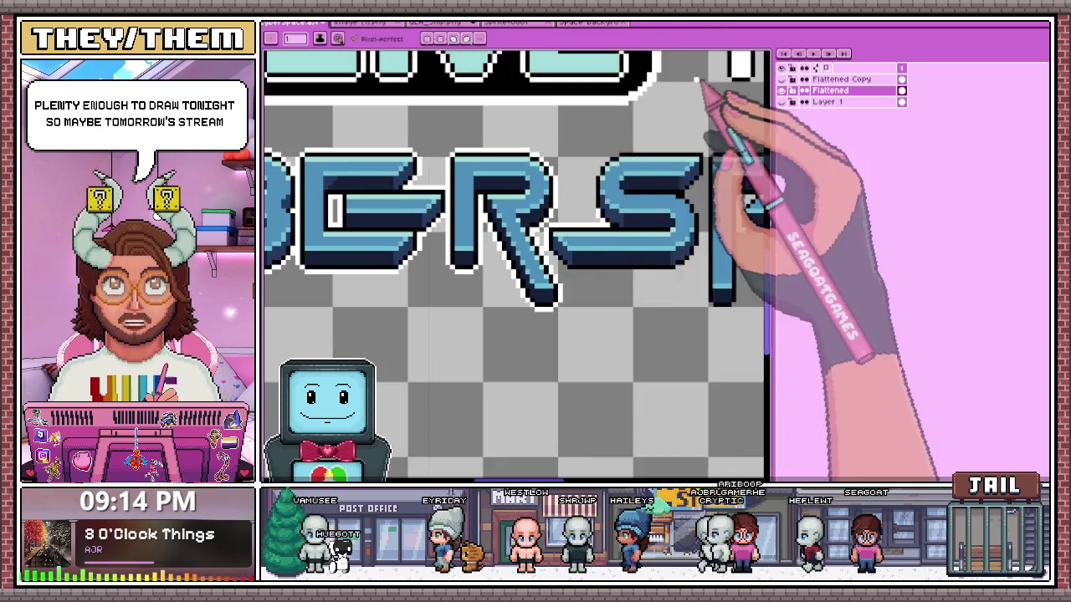
{"action": "scroll", "coordinate": [545, 275], "scroll_direction": "up", "scroll_amount": 2}
{"action": "scroll", "coordinate": [394, 363], "scroll_direction": "down", "scroll_amount": 1}
{"action": "scroll", "coordinate": [403, 380], "scroll_direction": "up", "scroll_amount": 1}
- Outline the adjacent letter's left edge and top in white pixels
{"action": "left_click_drag", "start_coordinate": [403, 380], "coordinate": [437, 242]}
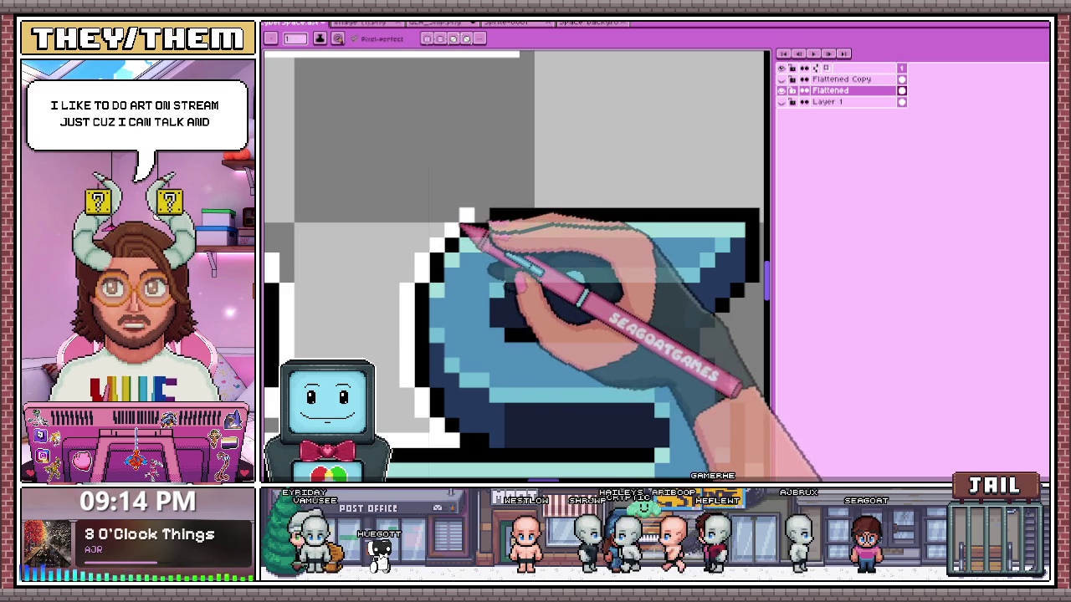
{"action": "scroll", "coordinate": [491, 222], "scroll_direction": "down", "scroll_amount": 1}
{"action": "scroll", "coordinate": [490, 232], "scroll_direction": "up", "scroll_amount": 1}
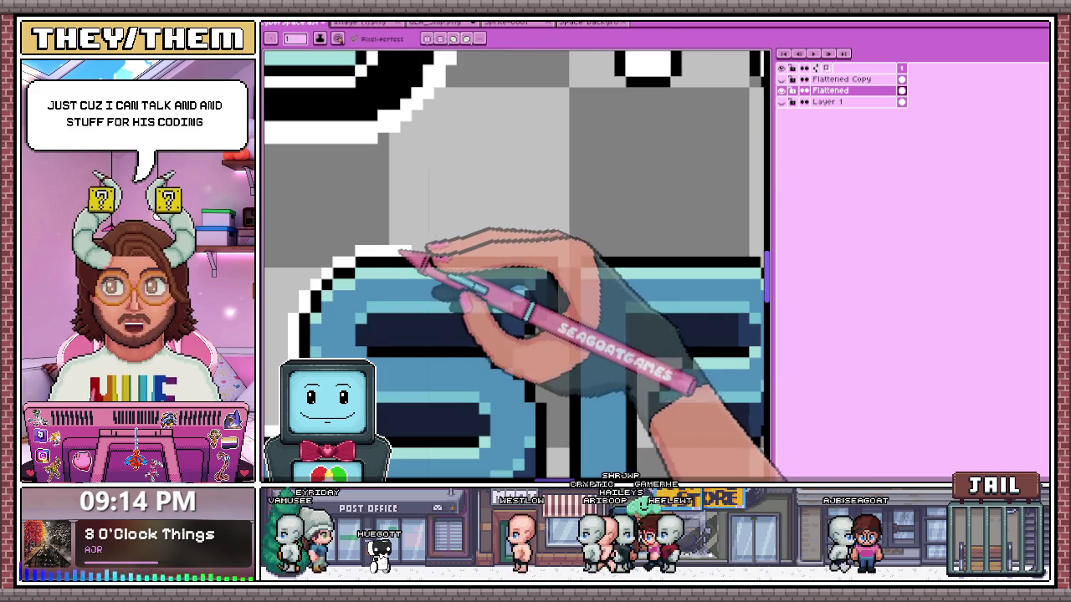
{"action": "left_click_drag", "start_coordinate": [400, 252], "coordinate": [492, 249]}
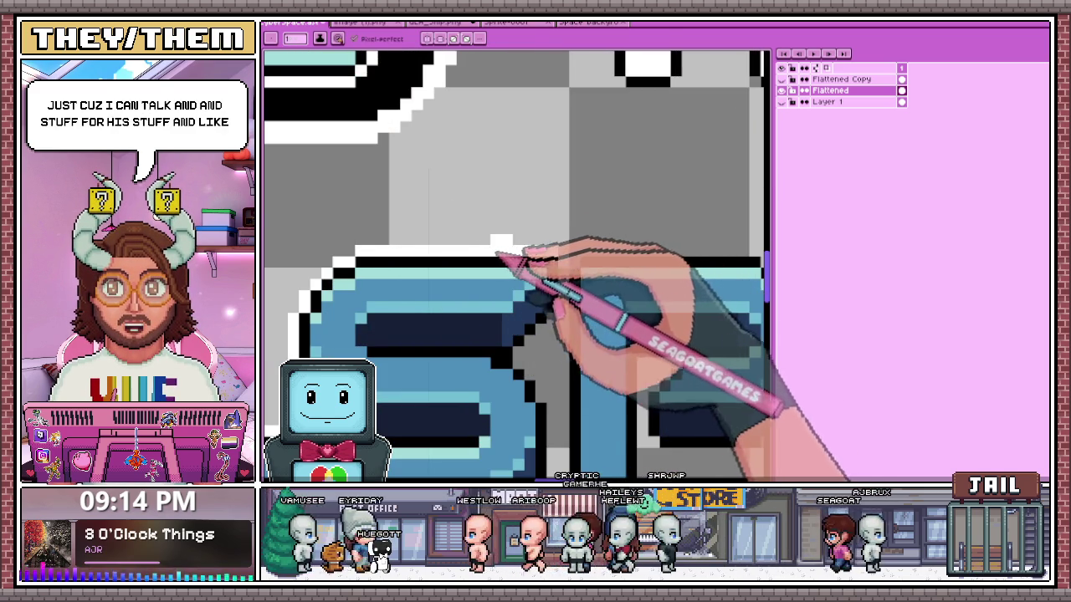
{"action": "scroll", "coordinate": [535, 251], "scroll_direction": "down", "scroll_amount": 1}
{"action": "scroll", "coordinate": [568, 251], "scroll_direction": "up", "scroll_amount": 1}
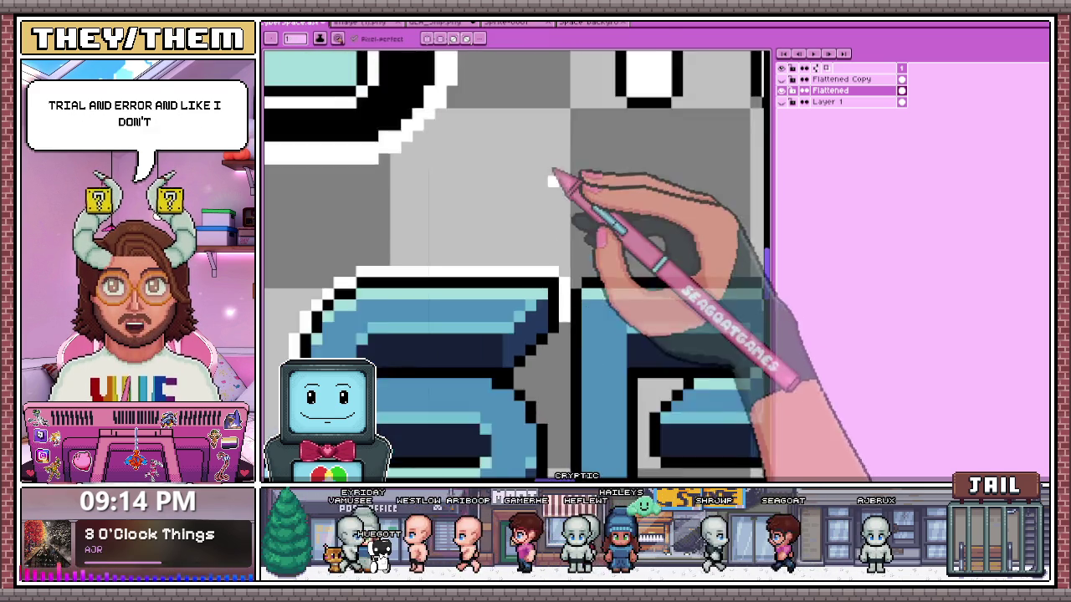
{"action": "scroll", "coordinate": [553, 264], "scroll_direction": "down", "scroll_amount": 1}
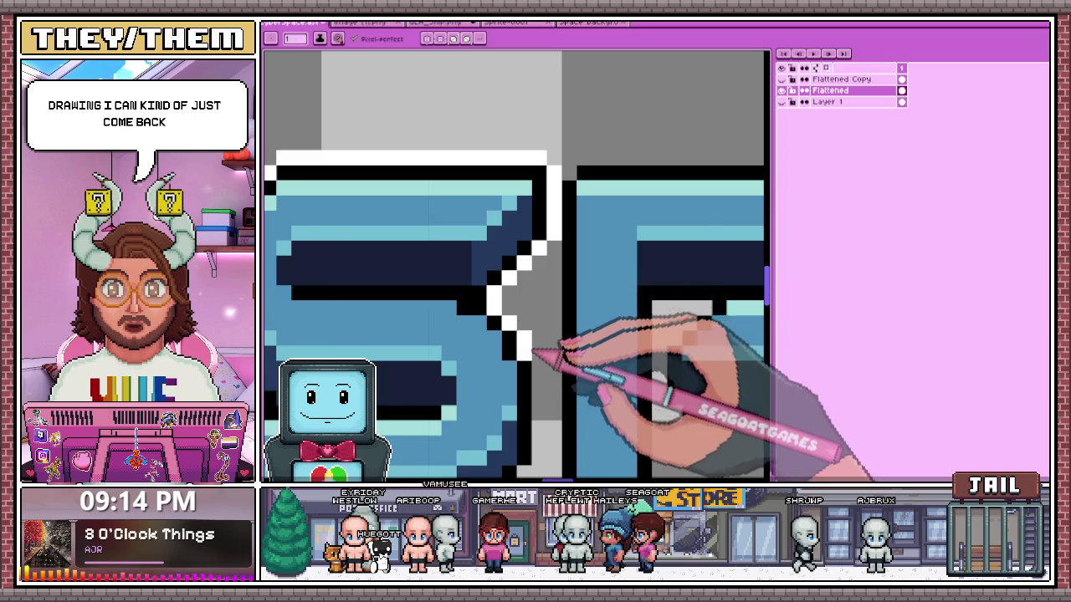
{"action": "scroll", "coordinate": [535, 358], "scroll_direction": "down", "scroll_amount": 3}
{"action": "scroll", "coordinate": [535, 383], "scroll_direction": "up", "scroll_amount": 3}
{"action": "scroll", "coordinate": [519, 310], "scroll_direction": "down", "scroll_amount": 2}
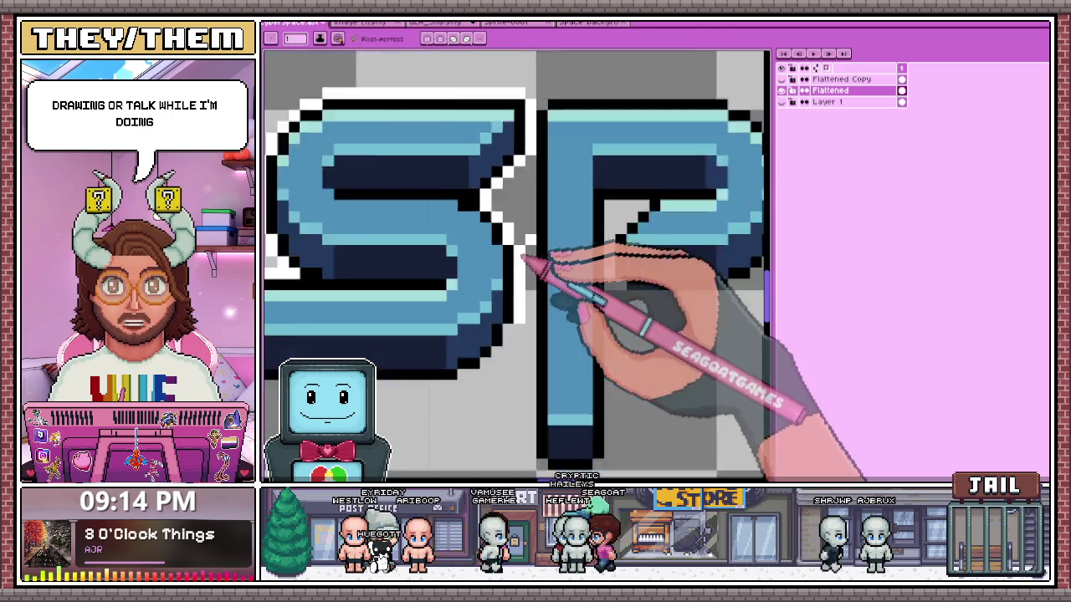
{"action": "scroll", "coordinate": [469, 351], "scroll_direction": "down", "scroll_amount": 1}
{"action": "scroll", "coordinate": [353, 292], "scroll_direction": "up", "scroll_amount": 2}
{"action": "scroll", "coordinate": [355, 291], "scroll_direction": "up", "scroll_amount": 1}
- Outline the diagonal letter edge and extend the white row under the S
{"action": "left_click_drag", "start_coordinate": [356, 292], "coordinate": [593, 353]}
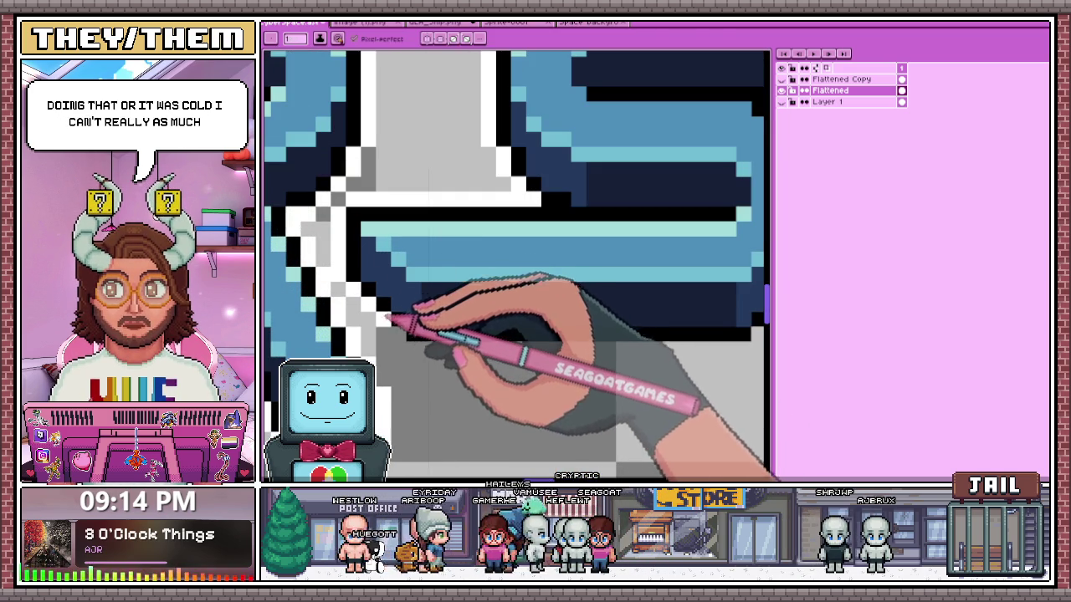
{"action": "scroll", "coordinate": [592, 353], "scroll_direction": "down", "scroll_amount": 3}
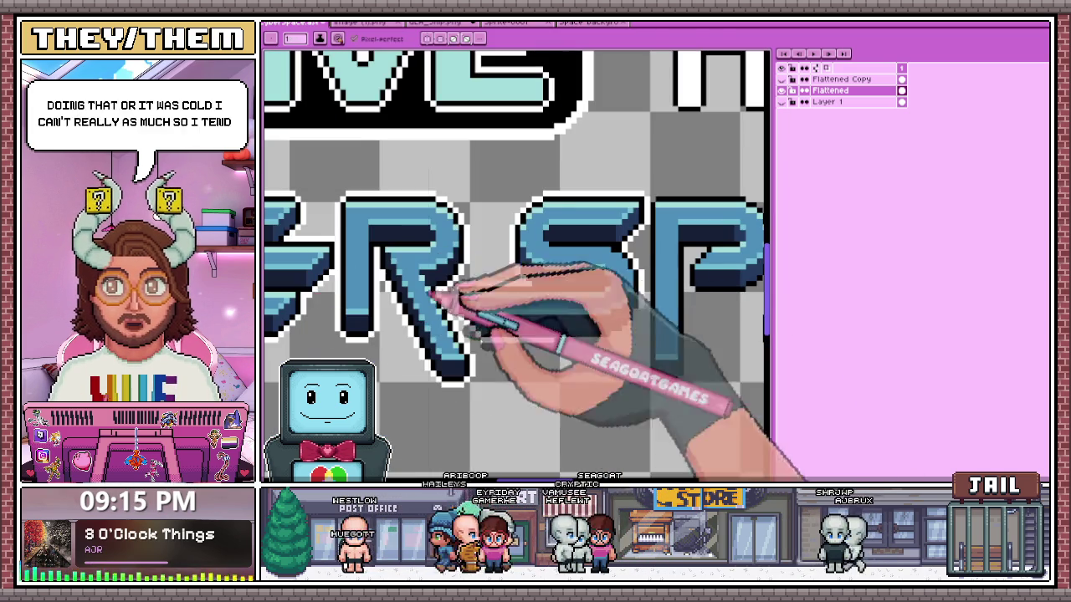
{"action": "scroll", "coordinate": [562, 343], "scroll_direction": "up", "scroll_amount": 3}
{"action": "left_click_drag", "start_coordinate": [562, 353], "coordinate": [629, 351]}
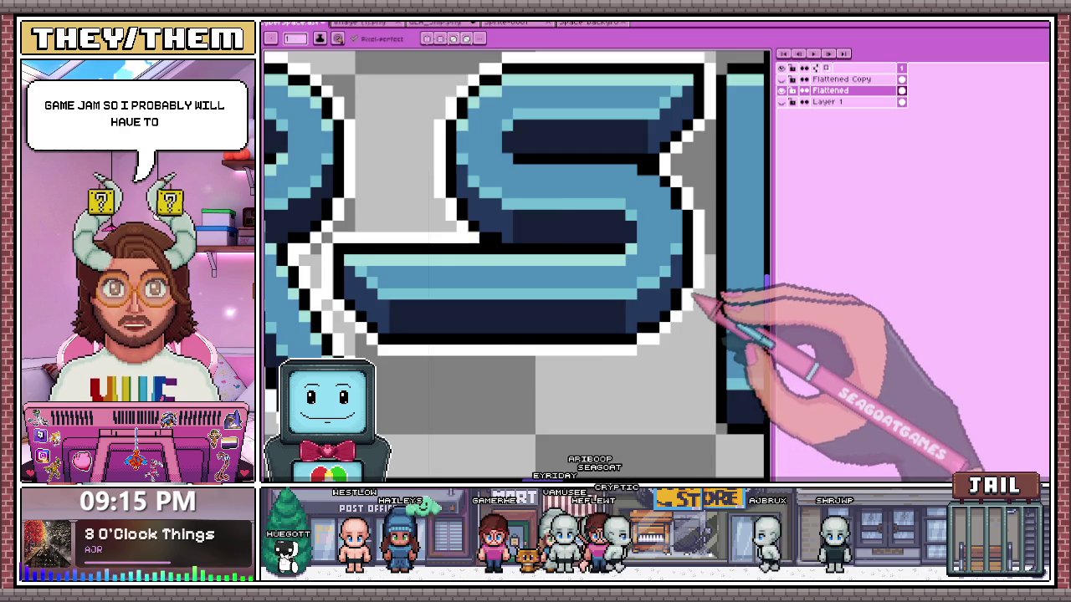
{"action": "scroll", "coordinate": [531, 356], "scroll_direction": "down", "scroll_amount": 3}
{"action": "scroll", "coordinate": [623, 284], "scroll_direction": "up", "scroll_amount": 1}
{"action": "scroll", "coordinate": [623, 288], "scroll_direction": "up", "scroll_amount": 1}
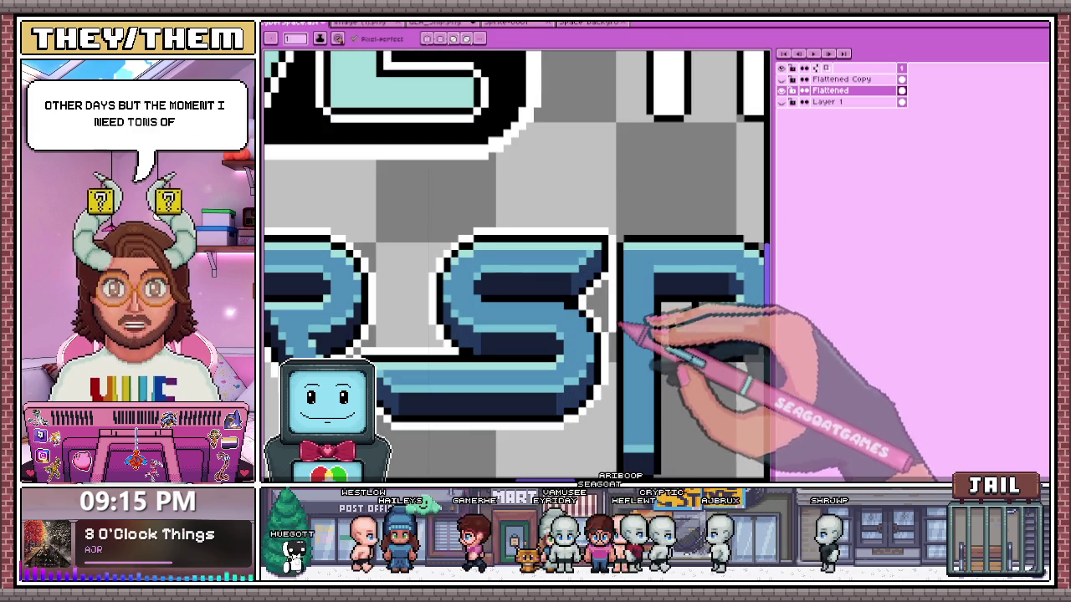
{"action": "scroll", "coordinate": [625, 209], "scroll_direction": "down", "scroll_amount": 1}
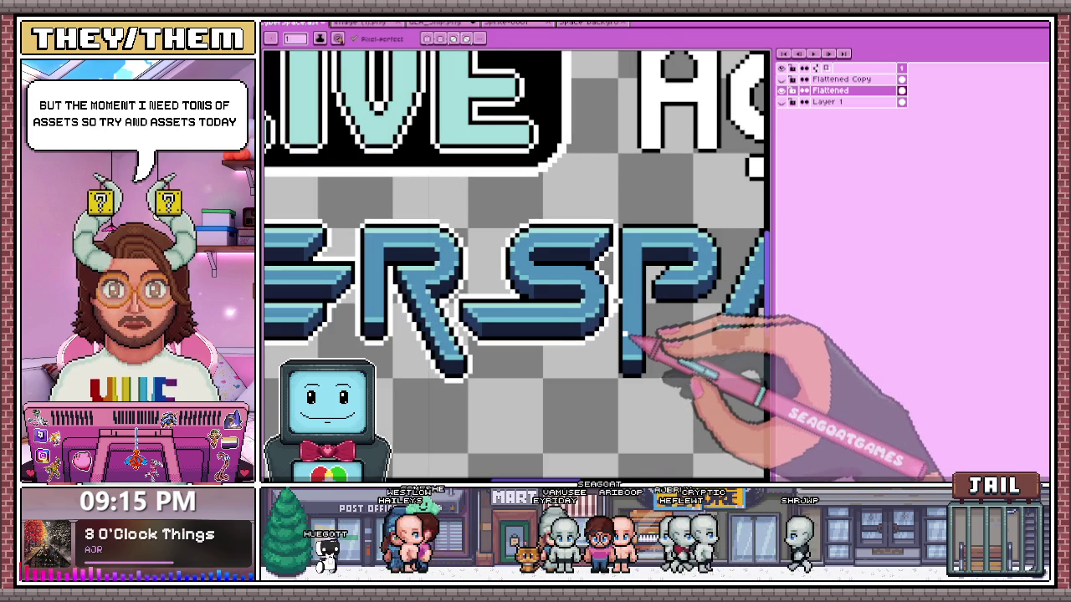
{"action": "scroll", "coordinate": [623, 326], "scroll_direction": "up", "scroll_amount": 2}
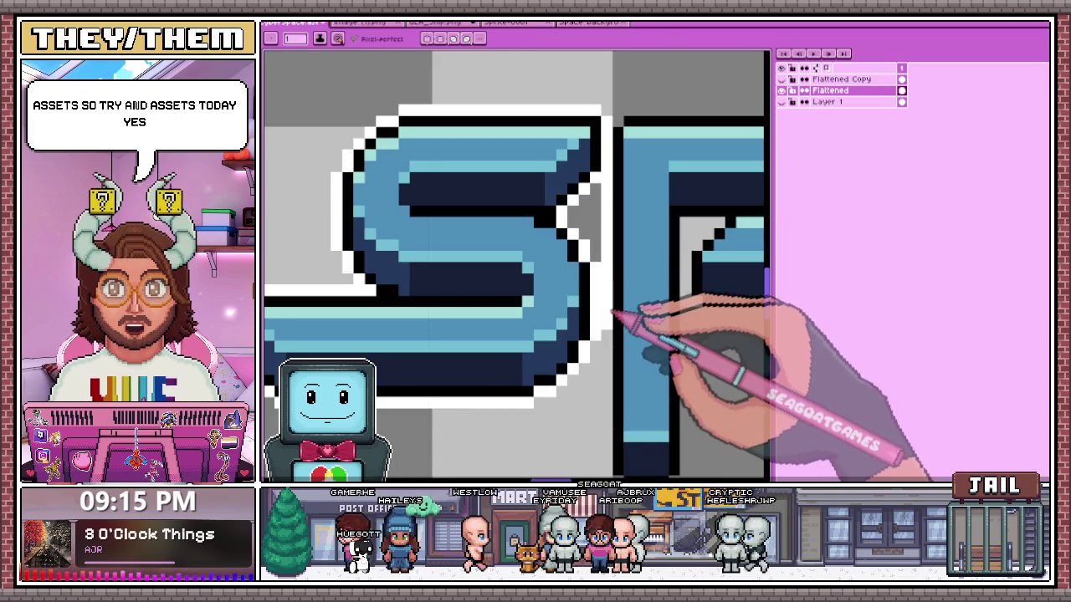
{"action": "scroll", "coordinate": [615, 314], "scroll_direction": "down", "scroll_amount": 1}
{"action": "scroll", "coordinate": [530, 246], "scroll_direction": "down", "scroll_amount": 1}
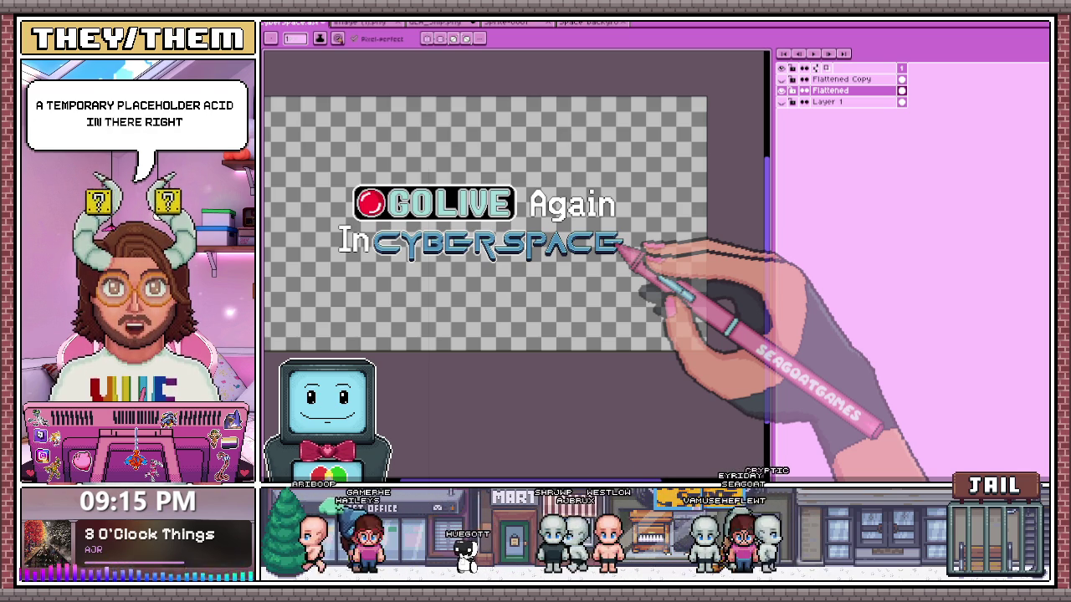
{"action": "left_click", "coordinate": [434, 22]}
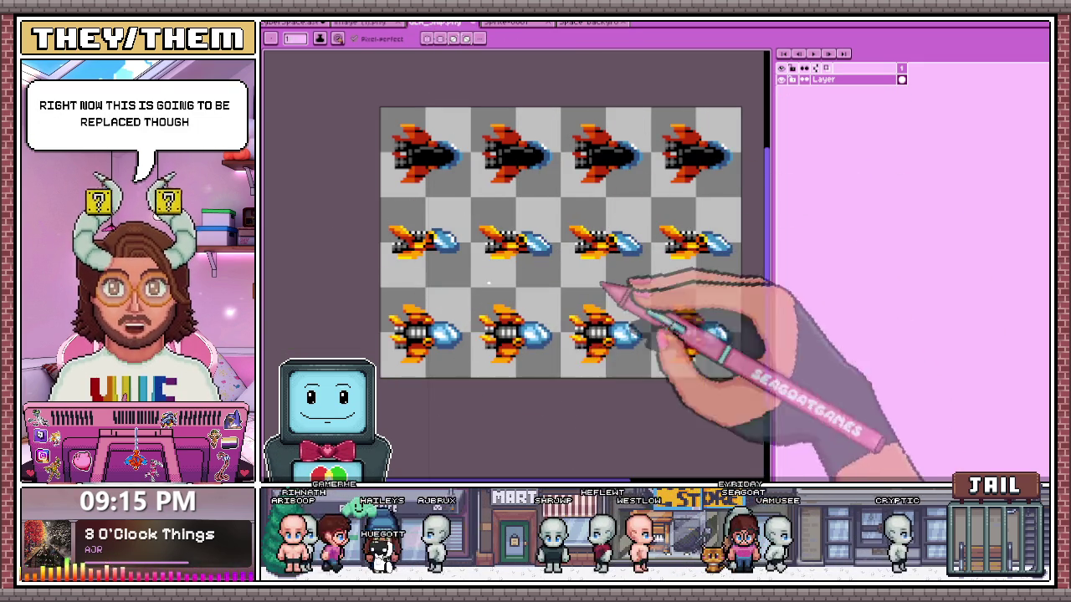
{"action": "left_click", "coordinate": [293, 22]}
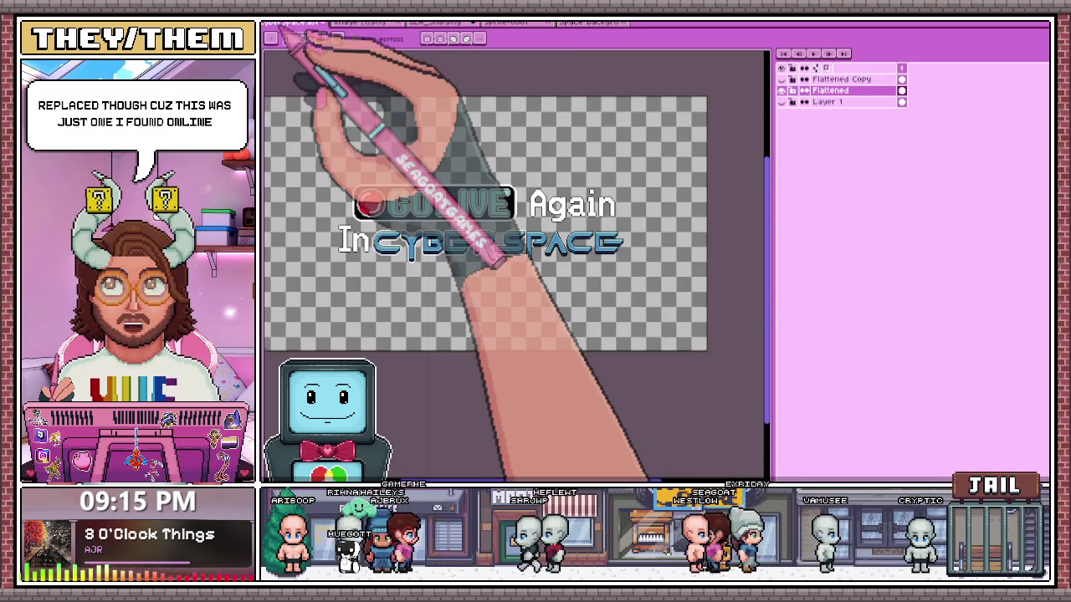
{"action": "left_click", "coordinate": [437, 23]}
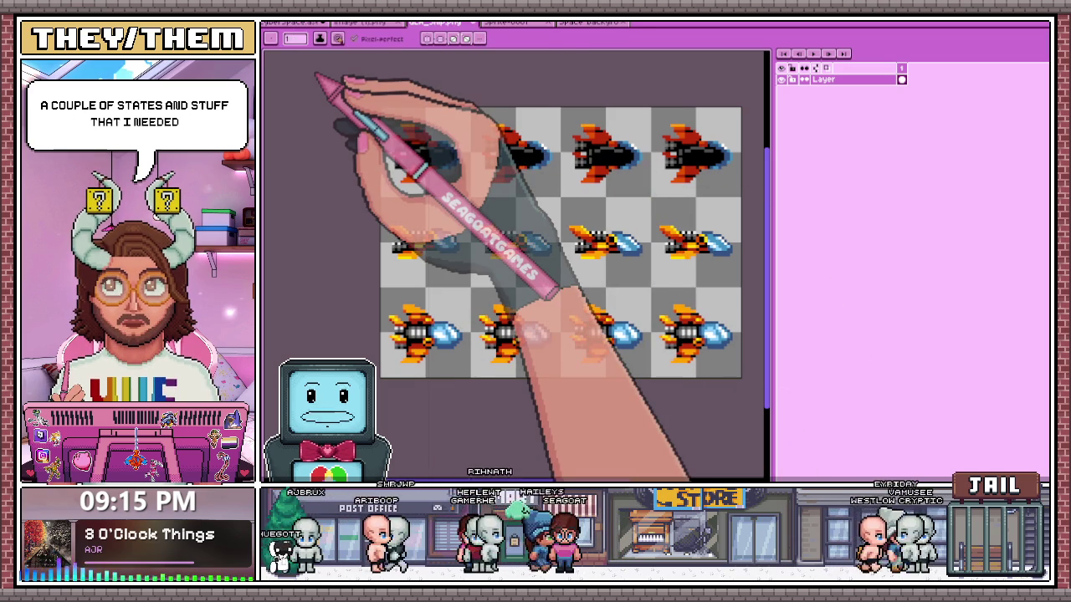
{"action": "left_click", "coordinate": [308, 23]}
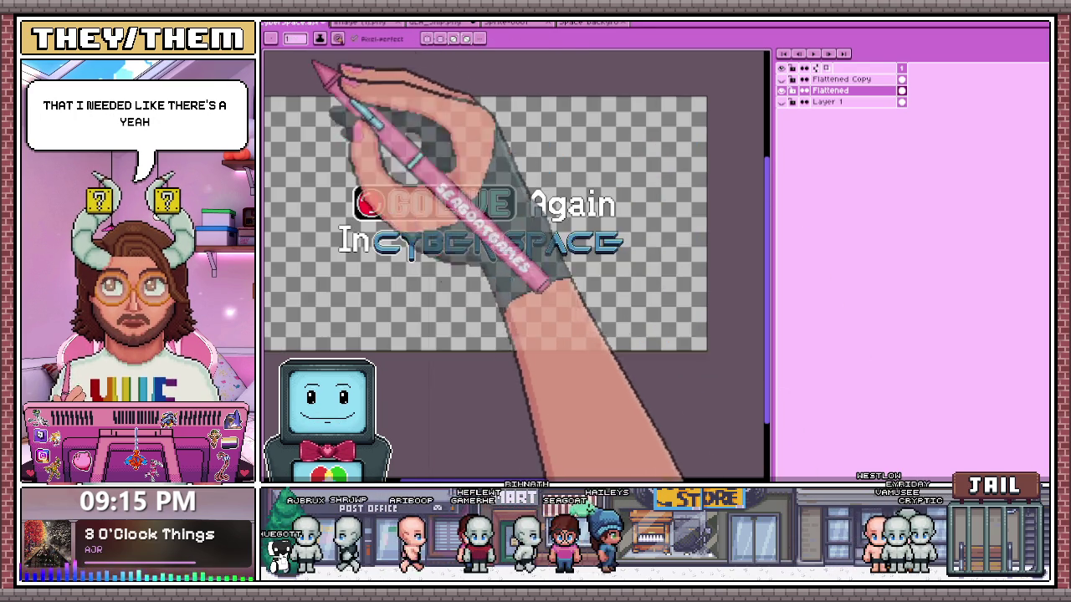
{"action": "scroll", "coordinate": [489, 238], "scroll_direction": "up", "scroll_amount": 2}
{"action": "scroll", "coordinate": [506, 239], "scroll_direction": "up", "scroll_amount": 1}
{"action": "scroll", "coordinate": [481, 239], "scroll_direction": "down", "scroll_amount": 1}
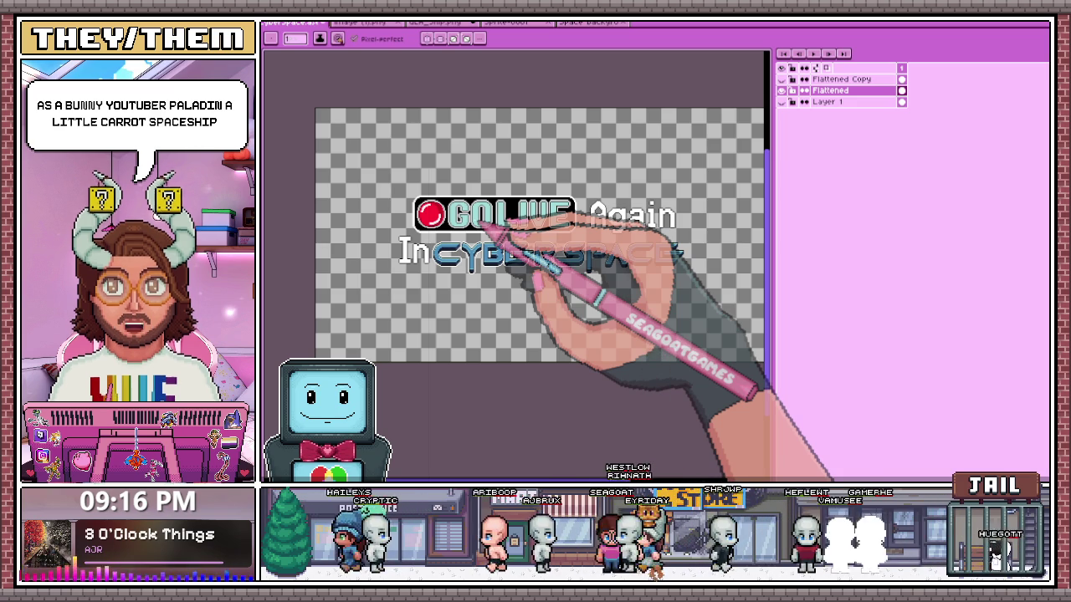
{"action": "scroll", "coordinate": [632, 256], "scroll_direction": "up", "scroll_amount": 1}
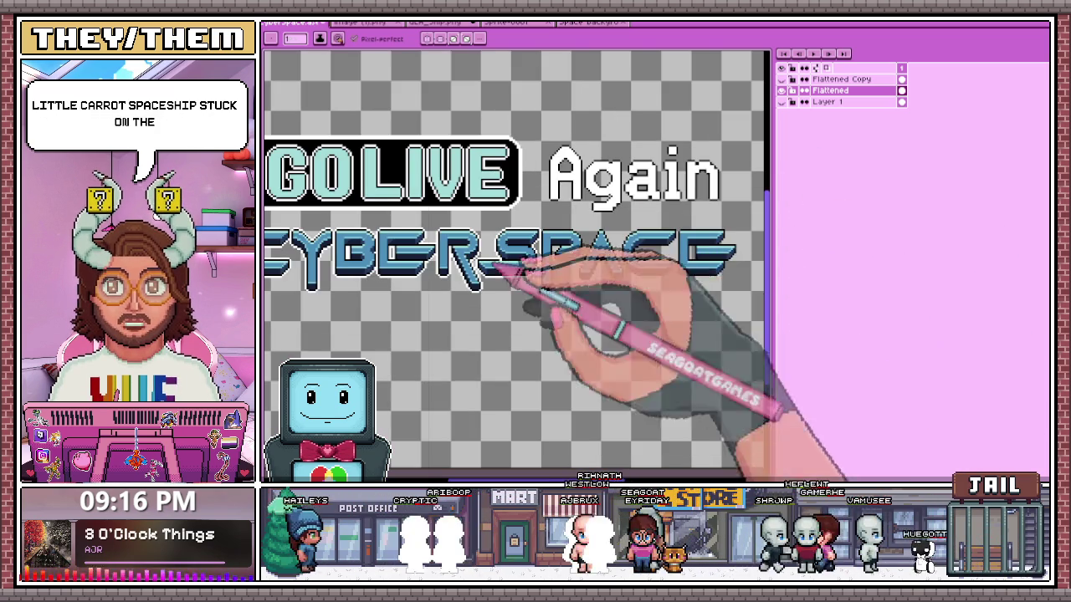
{"action": "scroll", "coordinate": [554, 282], "scroll_direction": "down", "scroll_amount": 1}
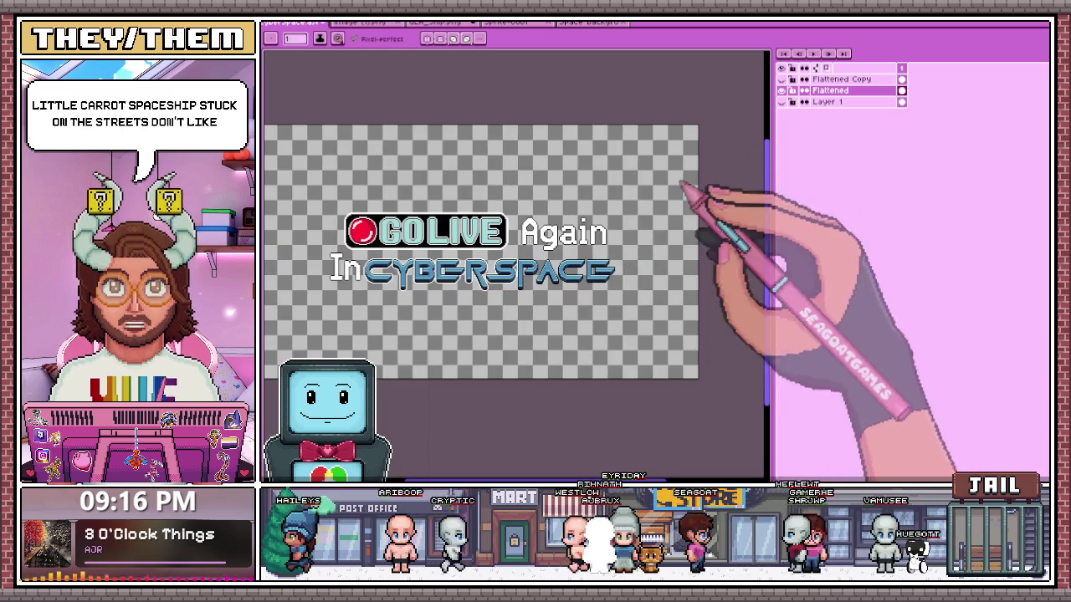
{"action": "key", "text": "ctrl+z"}
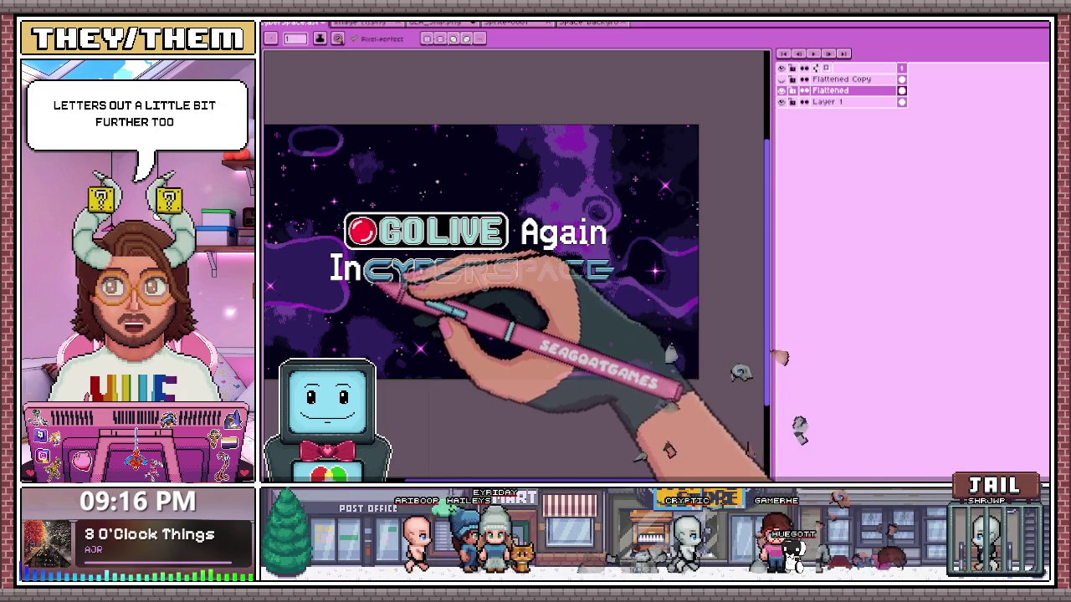
{"action": "left_click", "coordinate": [782, 101]}
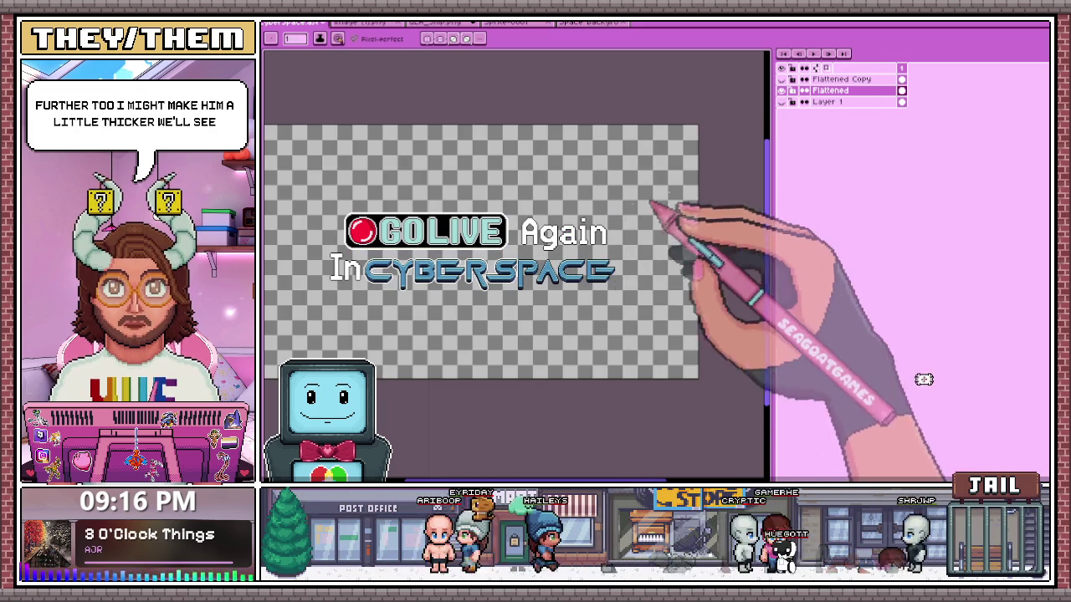
{"action": "left_click", "coordinate": [781, 101]}
{"action": "scroll", "coordinate": [586, 227], "scroll_direction": "down", "scroll_amount": 2}
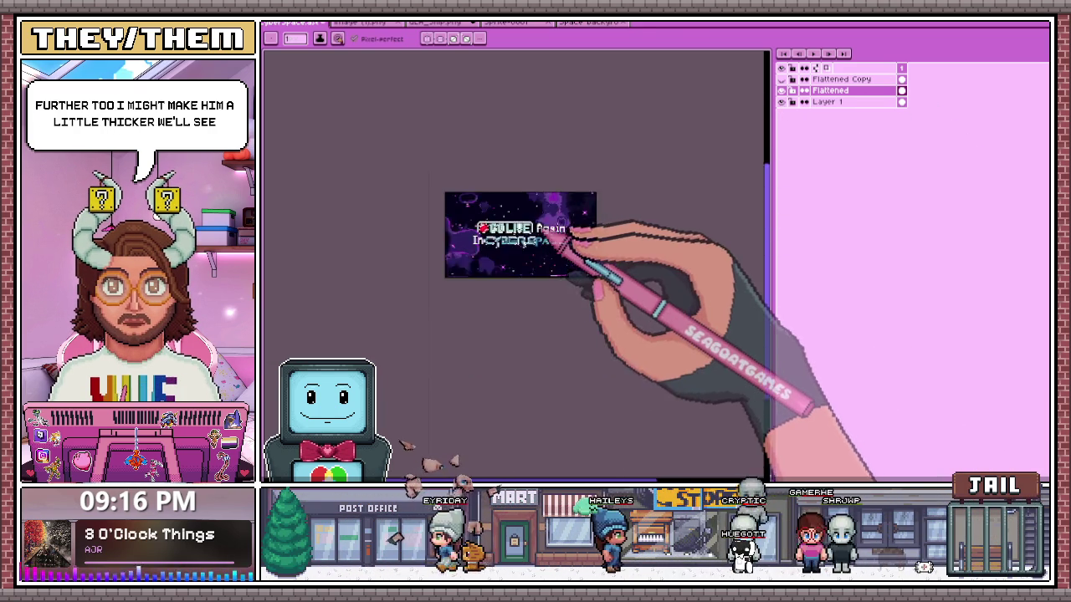
{"action": "scroll", "coordinate": [552, 226], "scroll_direction": "up", "scroll_amount": 2}
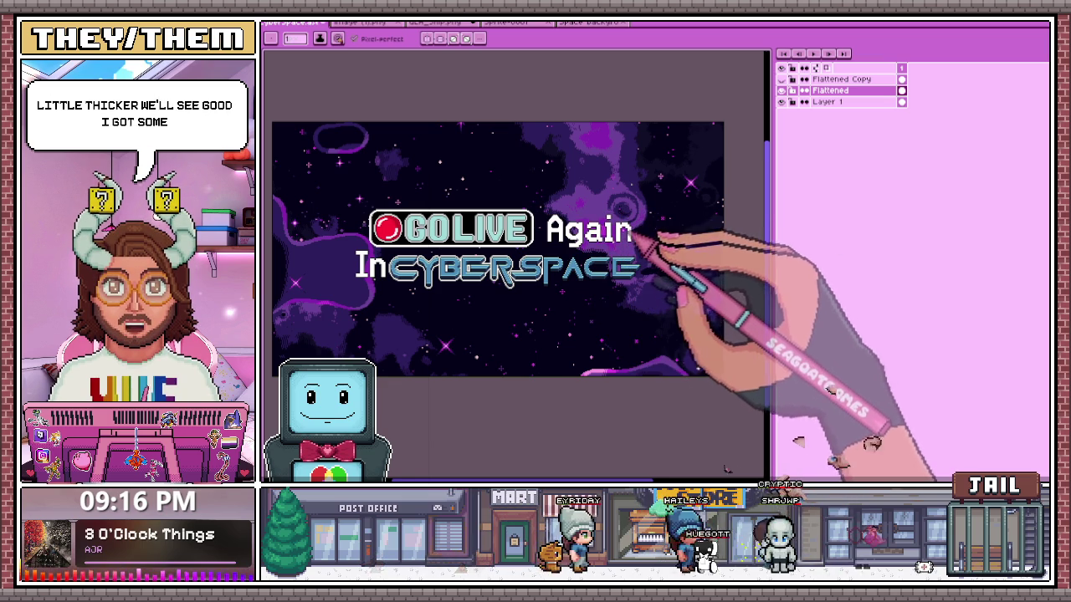
{"action": "left_click_drag", "start_coordinate": [552, 222], "coordinate": [595, 221]}
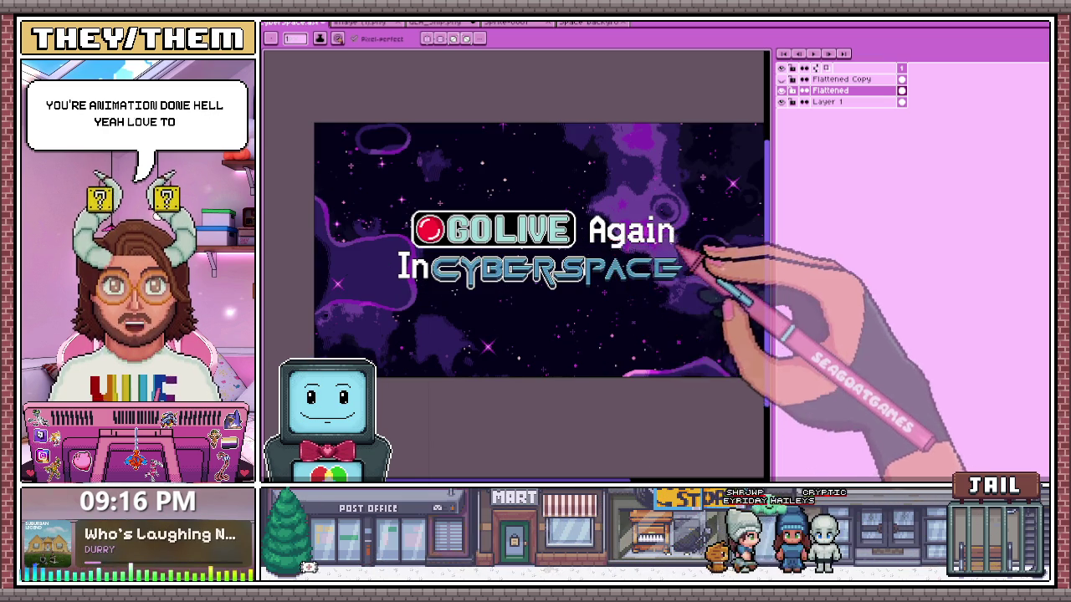
{"action": "scroll", "coordinate": [653, 261], "scroll_direction": "up", "scroll_amount": 2}
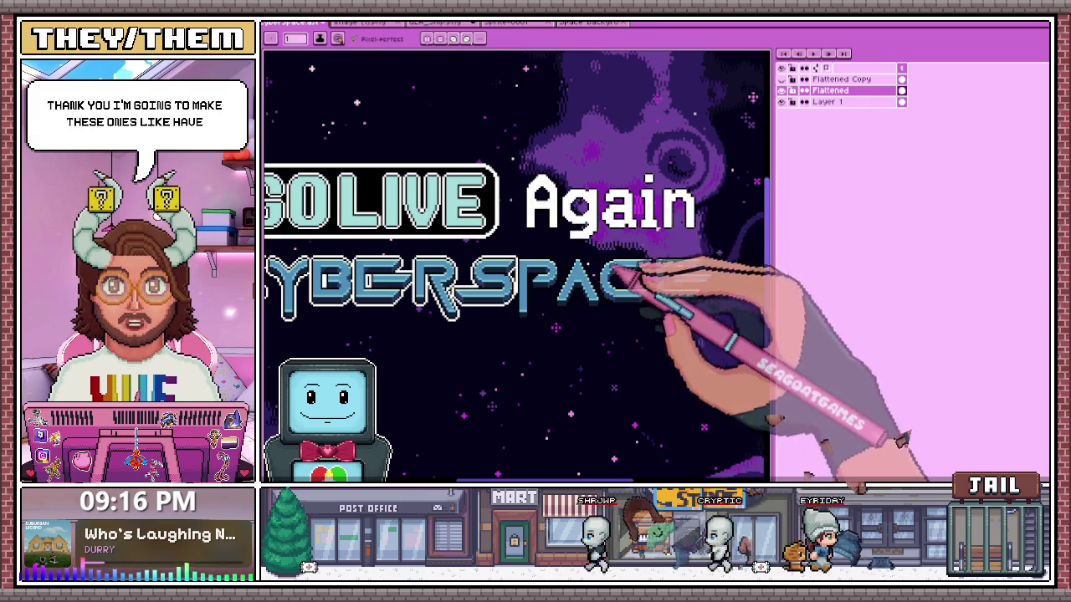
{"action": "scroll", "coordinate": [623, 276], "scroll_direction": "down", "scroll_amount": 2}
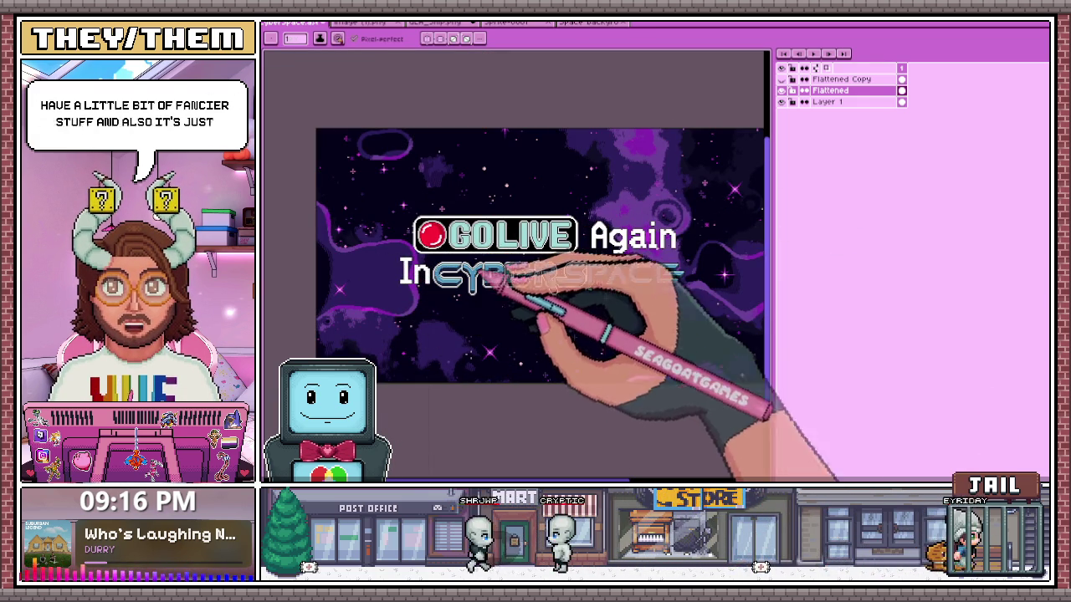
{"action": "scroll", "coordinate": [682, 274], "scroll_direction": "down", "scroll_amount": 1}
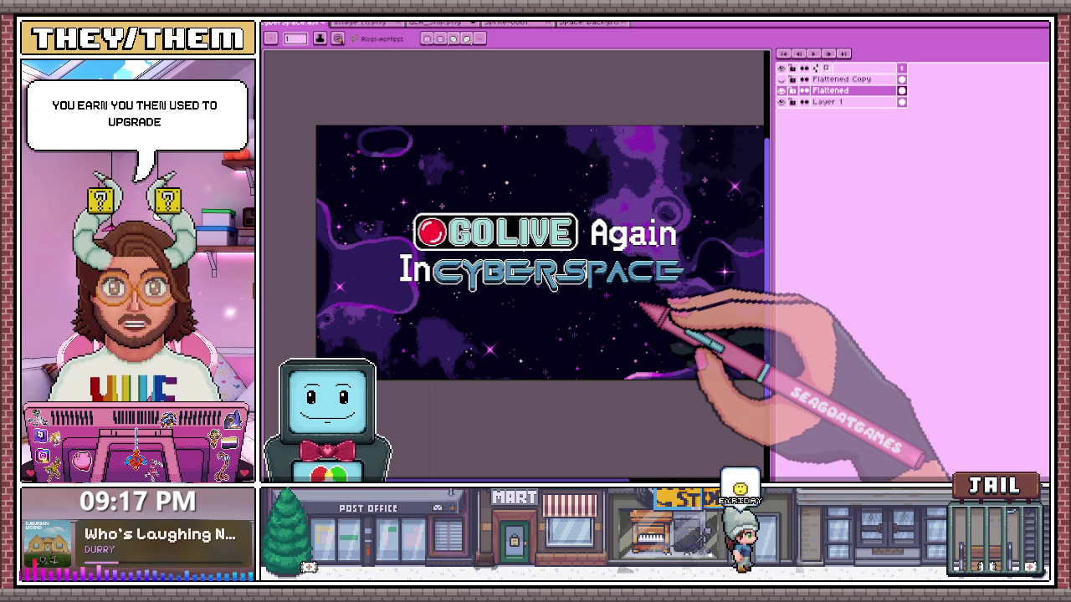
{"action": "scroll", "coordinate": [477, 335], "scroll_direction": "down", "scroll_amount": 3}
{"action": "scroll", "coordinate": [477, 334], "scroll_direction": "up", "scroll_amount": 1}
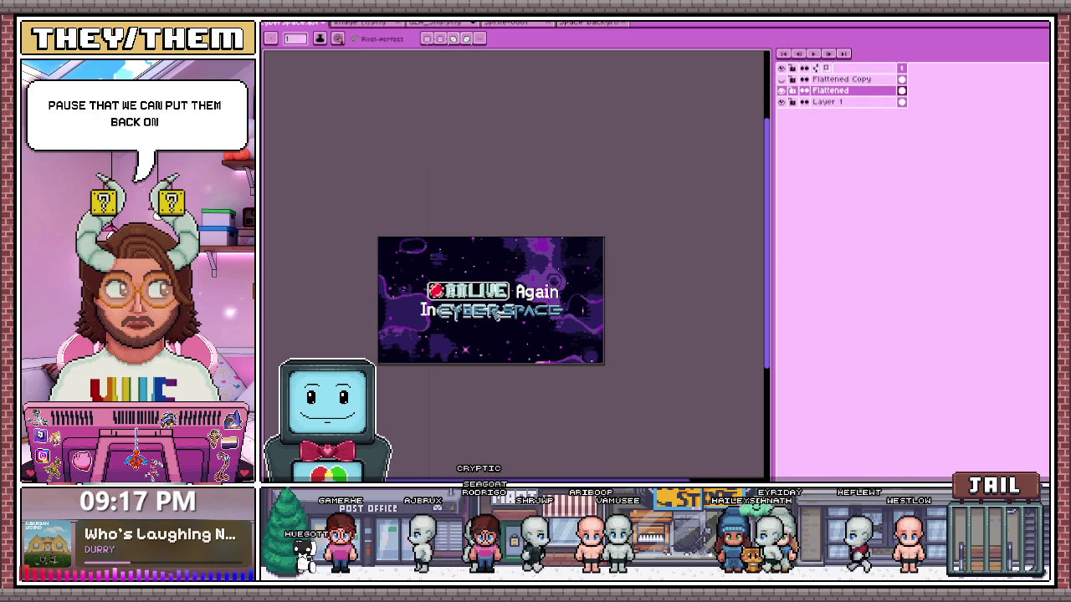
{"action": "key", "text": "alt+Tab"}
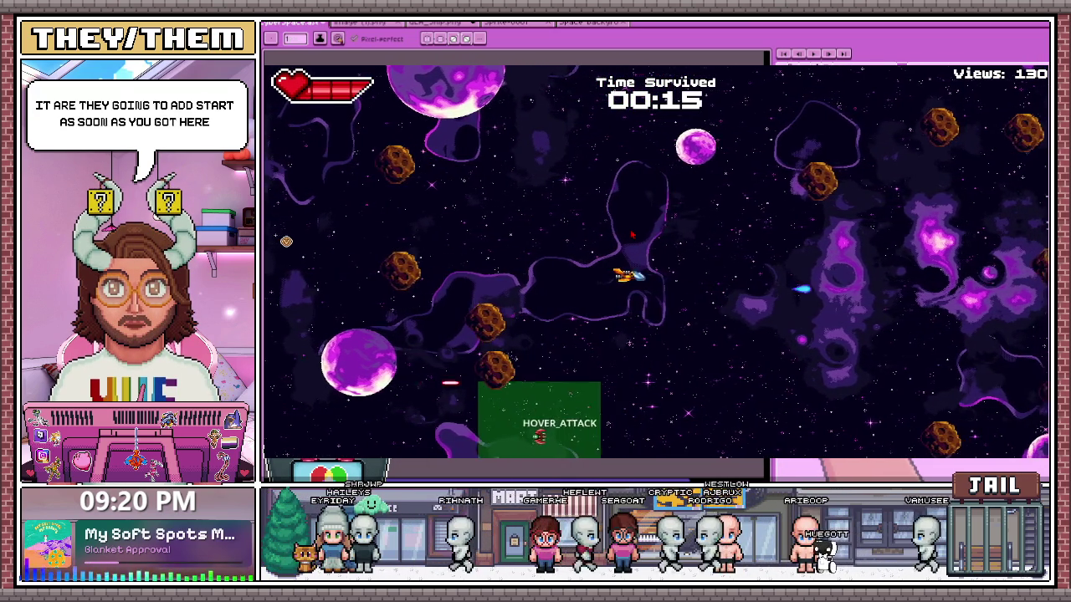
- Close the running game with Alt+F4 to return to the title artwork
{"action": "key", "text": "alt+F4"}
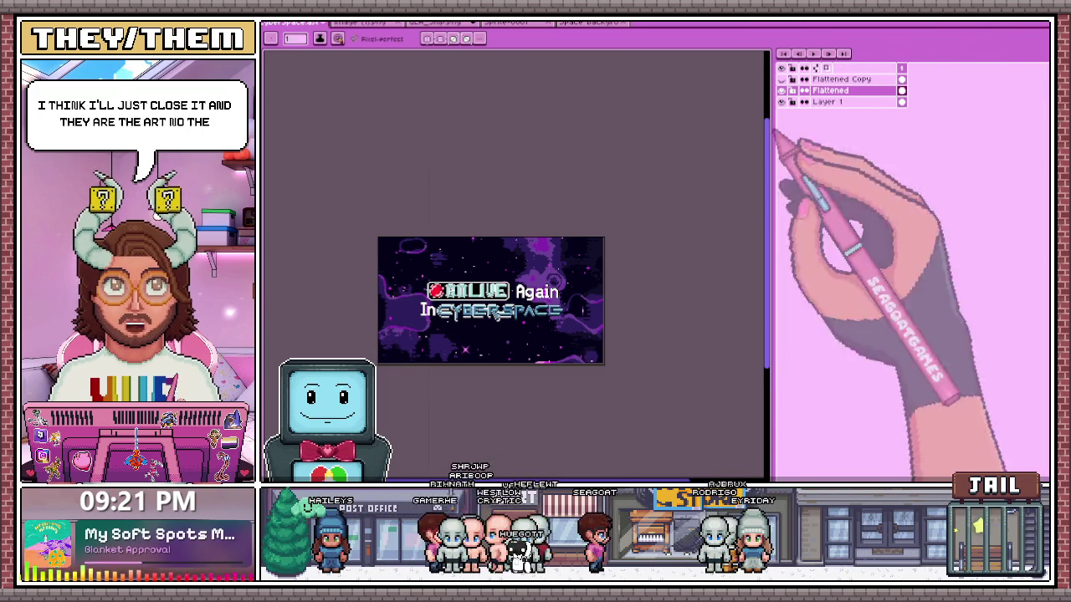
- Zoom into SPACE and draw a vertical white outline line down the P's left side
{"action": "scroll", "coordinate": [559, 277], "scroll_direction": "up", "scroll_amount": 3}
{"action": "scroll", "coordinate": [536, 289], "scroll_direction": "down", "scroll_amount": 3}
{"action": "scroll", "coordinate": [548, 306], "scroll_direction": "up", "scroll_amount": 2}
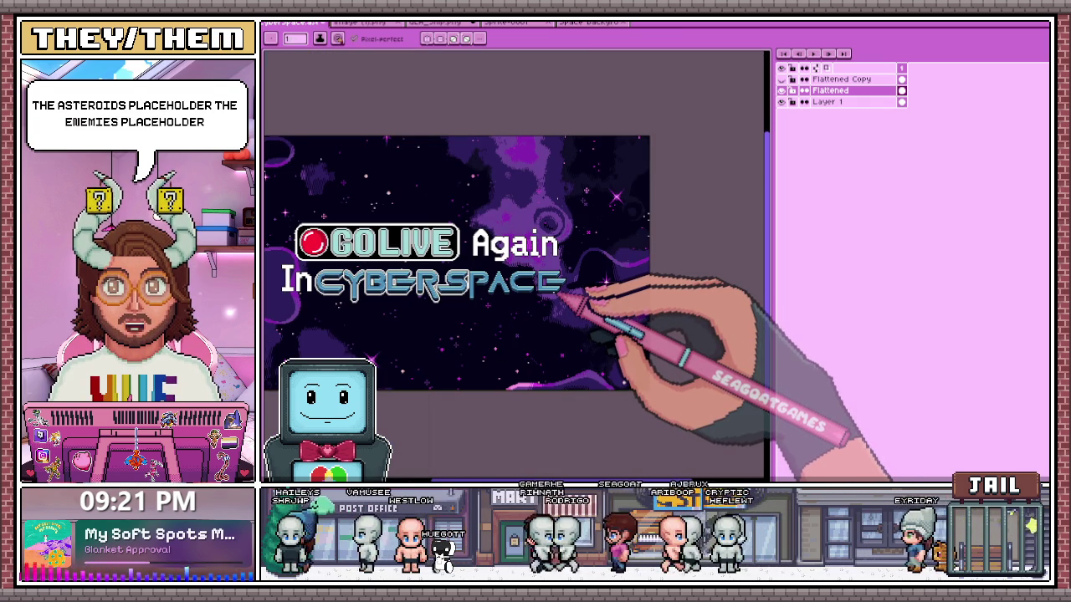
{"action": "scroll", "coordinate": [559, 293], "scroll_direction": "down", "scroll_amount": 2}
{"action": "scroll", "coordinate": [557, 284], "scroll_direction": "up", "scroll_amount": 1}
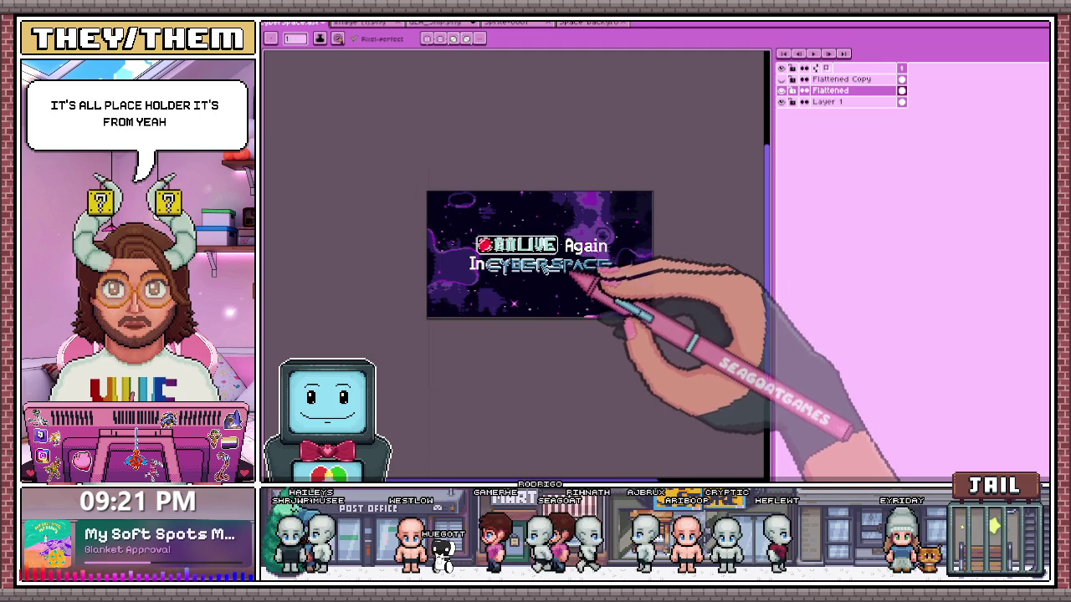
{"action": "scroll", "coordinate": [556, 278], "scroll_direction": "up", "scroll_amount": 2}
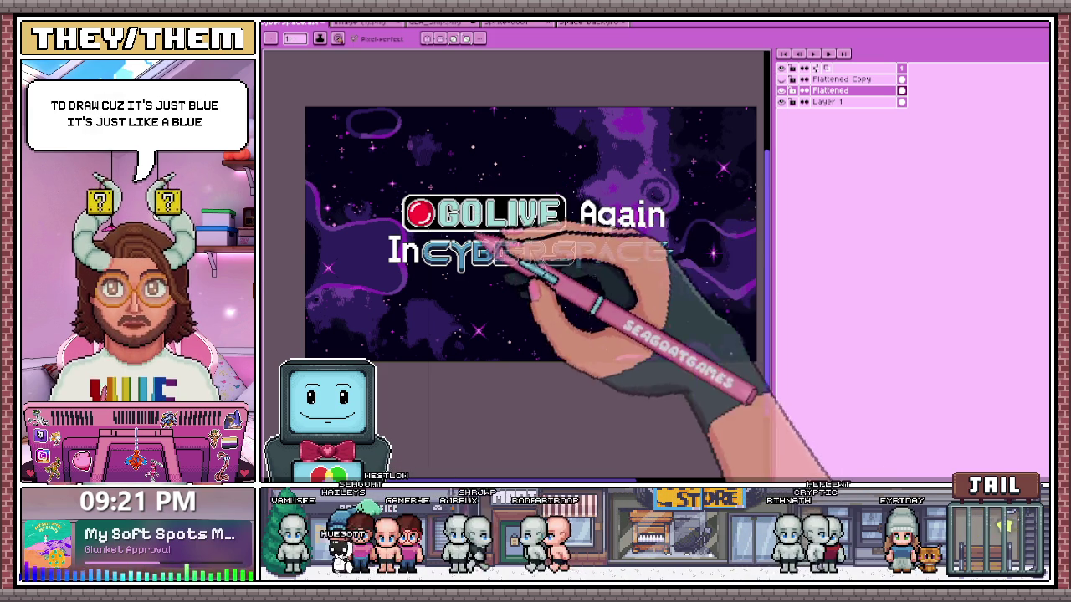
{"action": "scroll", "coordinate": [386, 254], "scroll_direction": "up", "scroll_amount": 1}
{"action": "scroll", "coordinate": [519, 251], "scroll_direction": "down", "scroll_amount": 2}
{"action": "scroll", "coordinate": [669, 261], "scroll_direction": "up", "scroll_amount": 3}
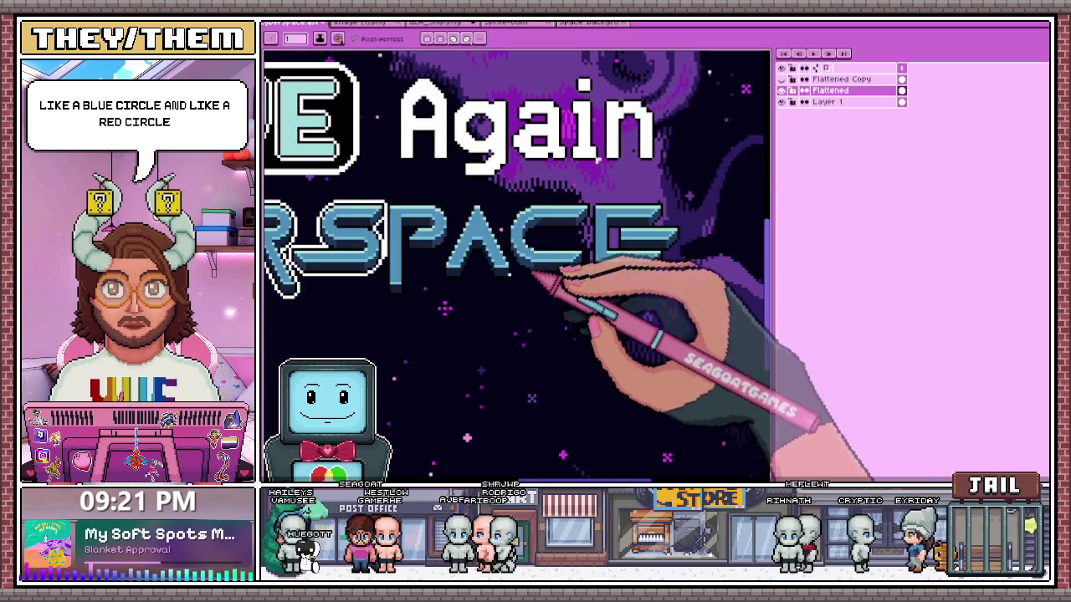
{"action": "scroll", "coordinate": [534, 272], "scroll_direction": "up", "scroll_amount": 1}
{"action": "scroll", "coordinate": [401, 267], "scroll_direction": "up", "scroll_amount": 1}
{"action": "scroll", "coordinate": [359, 282], "scroll_direction": "up", "scroll_amount": 2}
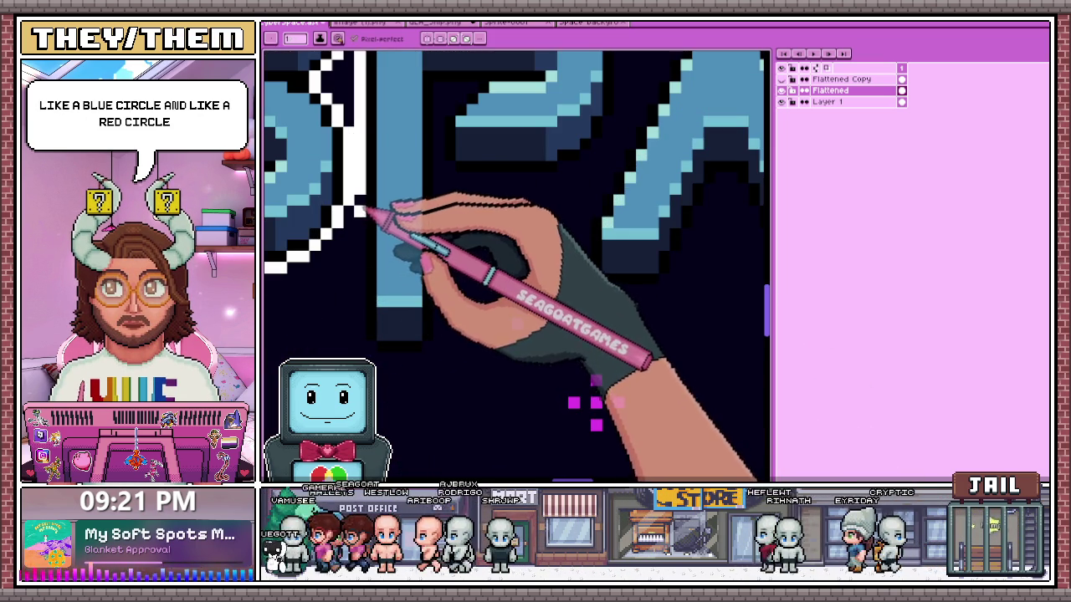
{"action": "left_click_drag", "start_coordinate": [360, 214], "coordinate": [360, 336]}
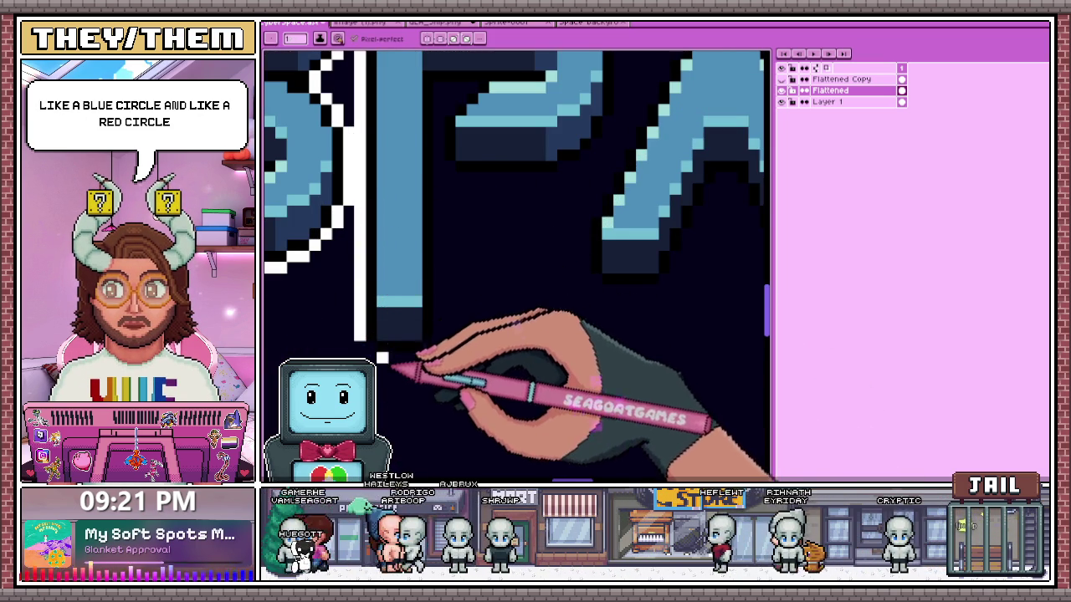
{"action": "scroll", "coordinate": [393, 360], "scroll_direction": "up", "scroll_amount": 1}
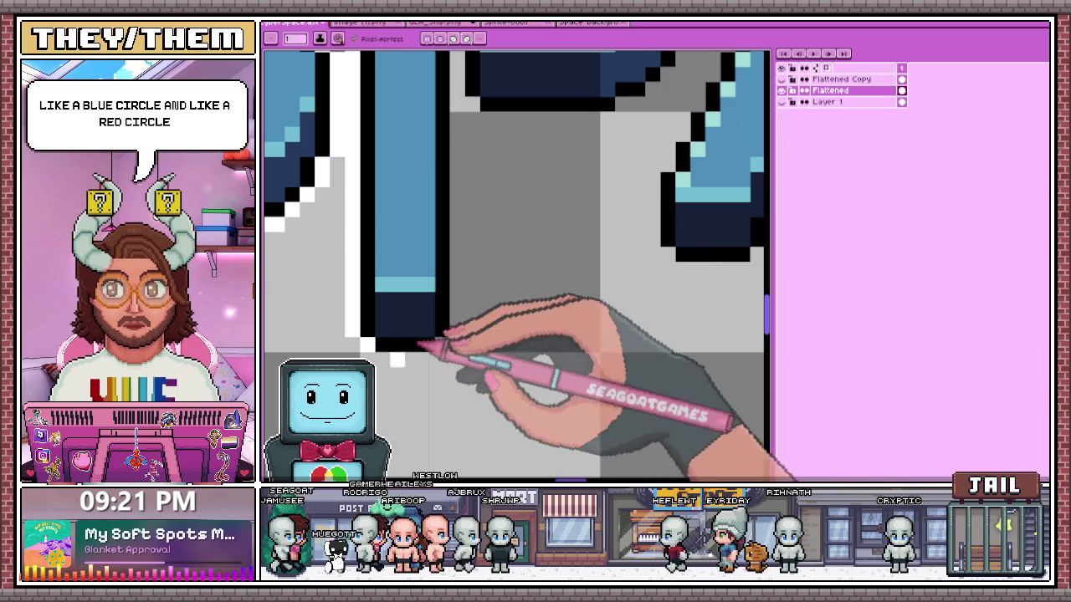
- Add white outline pixels under the P's stem
{"action": "left_click_drag", "start_coordinate": [382, 359], "coordinate": [423, 359]}
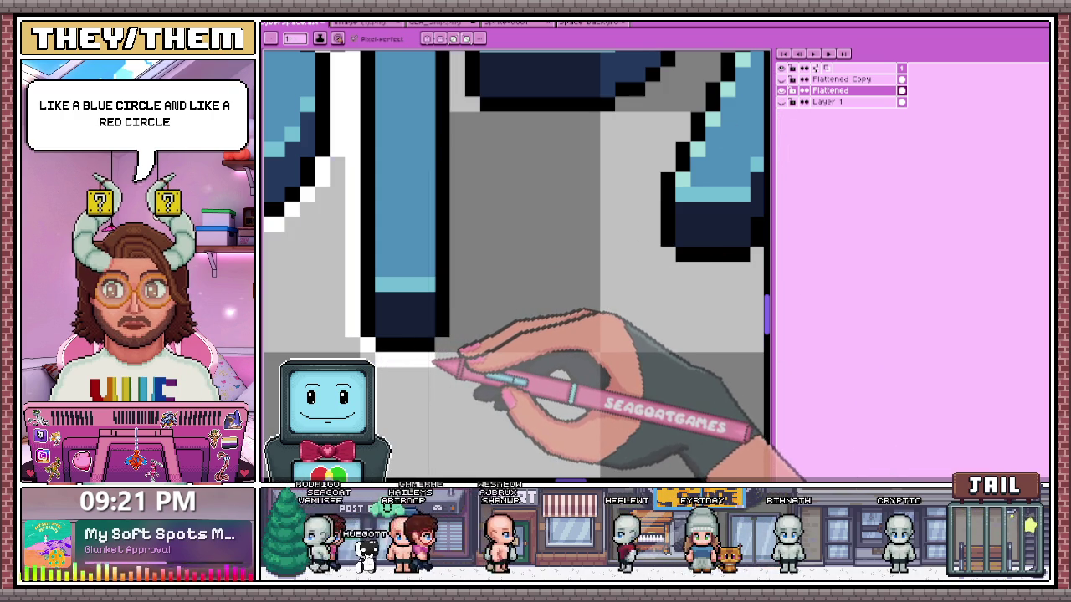
{"action": "scroll", "coordinate": [454, 311], "scroll_direction": "down", "scroll_amount": 2}
{"action": "scroll", "coordinate": [450, 289], "scroll_direction": "up", "scroll_amount": 2}
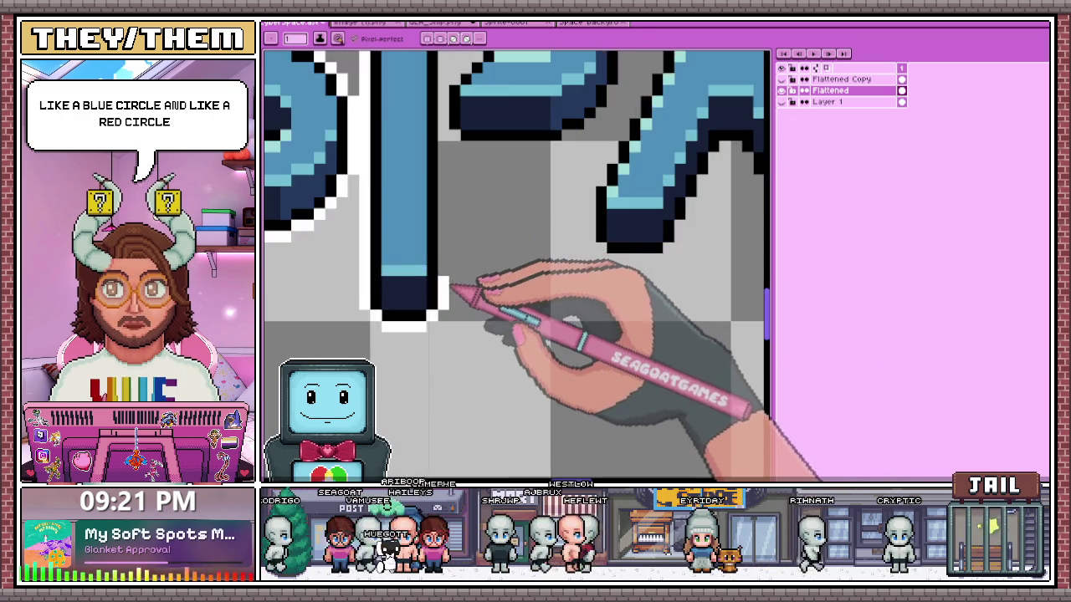
{"action": "scroll", "coordinate": [450, 168], "scroll_direction": "down", "scroll_amount": 2}
{"action": "scroll", "coordinate": [447, 159], "scroll_direction": "up", "scroll_amount": 2}
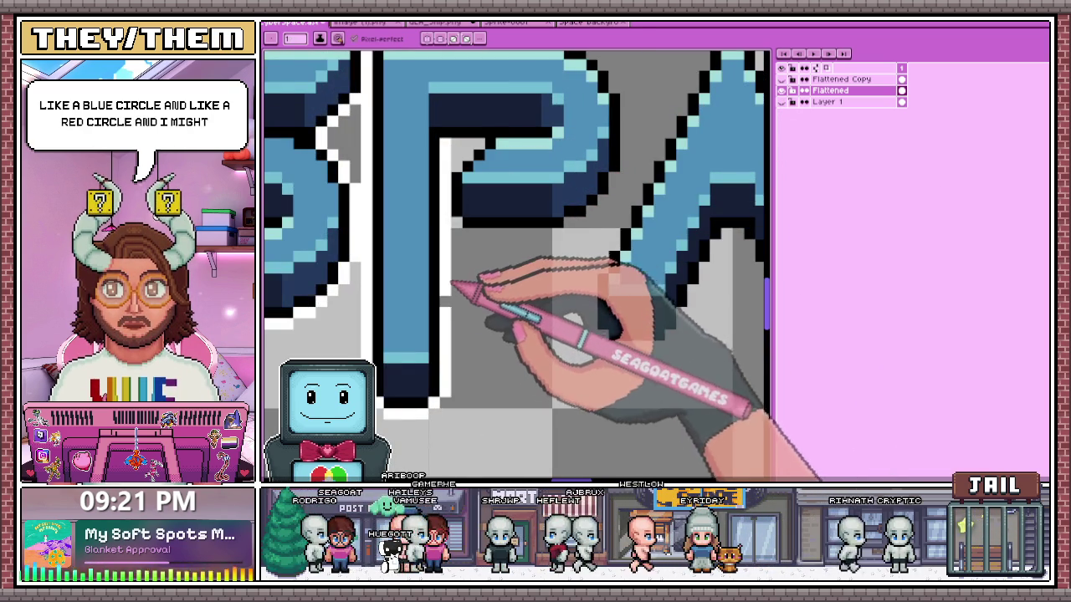
{"action": "scroll", "coordinate": [455, 215], "scroll_direction": "up", "scroll_amount": 2}
- Touch up the P's top-left corner and draw a white outline along its top
{"action": "left_click", "coordinate": [494, 134]}
{"action": "scroll", "coordinate": [466, 139], "scroll_direction": "down", "scroll_amount": 1}
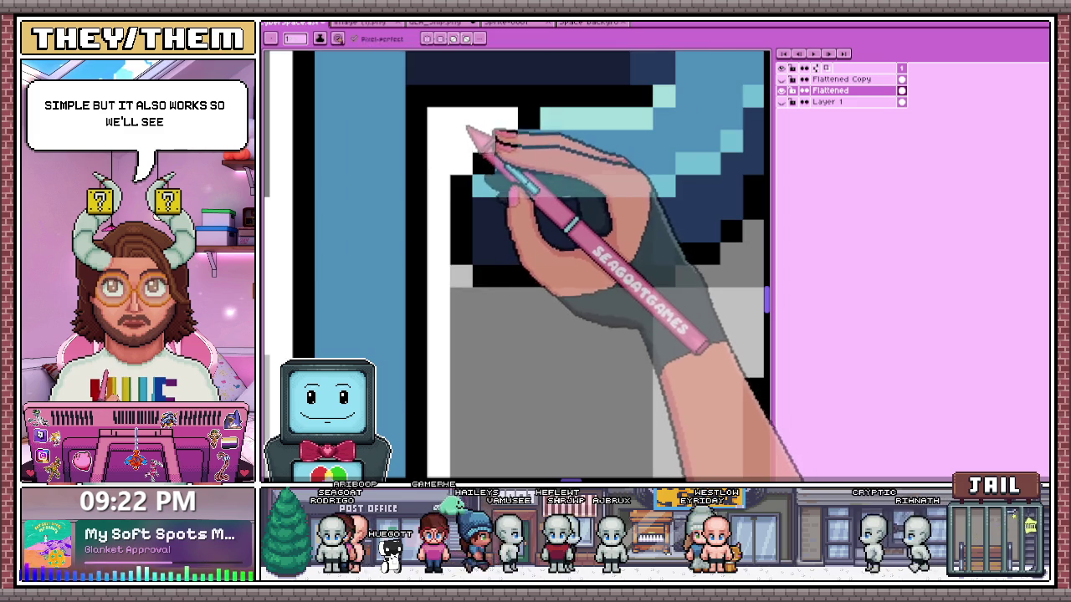
{"action": "scroll", "coordinate": [454, 240], "scroll_direction": "down", "scroll_amount": 2}
{"action": "scroll", "coordinate": [478, 239], "scroll_direction": "up", "scroll_amount": 1}
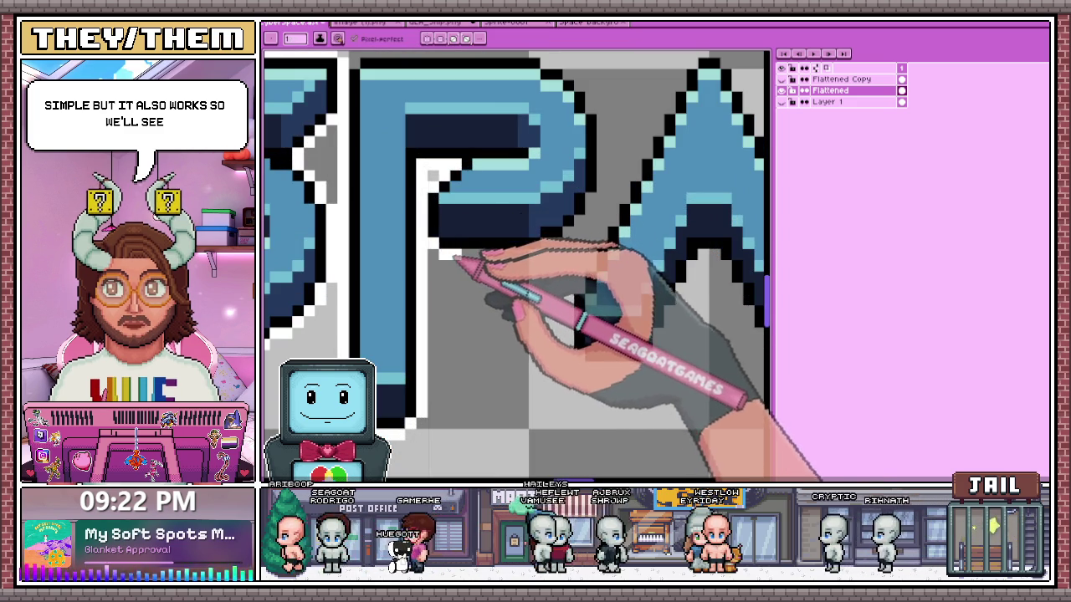
{"action": "scroll", "coordinate": [553, 257], "scroll_direction": "down", "scroll_amount": 1}
{"action": "scroll", "coordinate": [553, 256], "scroll_direction": "down", "scroll_amount": 1}
{"action": "scroll", "coordinate": [565, 242], "scroll_direction": "up", "scroll_amount": 3}
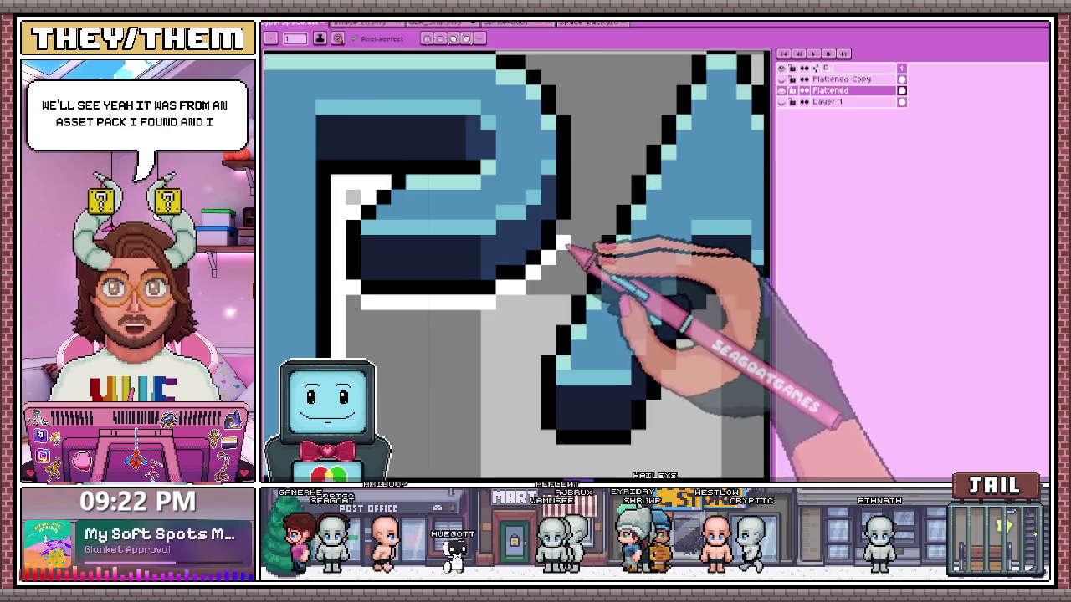
{"action": "scroll", "coordinate": [566, 243], "scroll_direction": "down", "scroll_amount": 3}
{"action": "scroll", "coordinate": [610, 239], "scroll_direction": "up", "scroll_amount": 1}
{"action": "scroll", "coordinate": [598, 246], "scroll_direction": "up", "scroll_amount": 1}
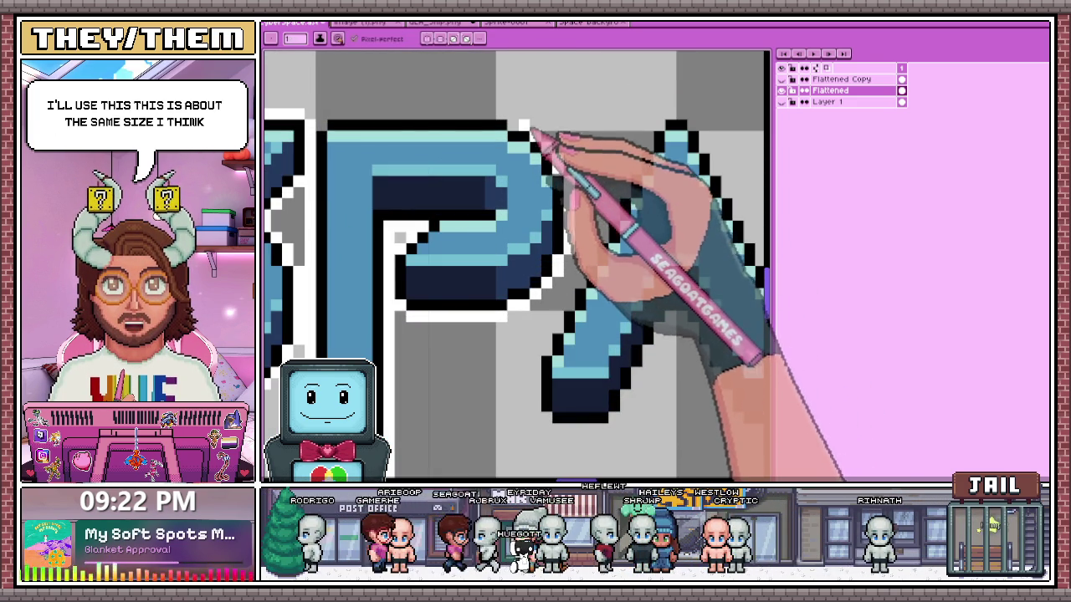
{"action": "left_click_drag", "start_coordinate": [331, 112], "coordinate": [506, 105]}
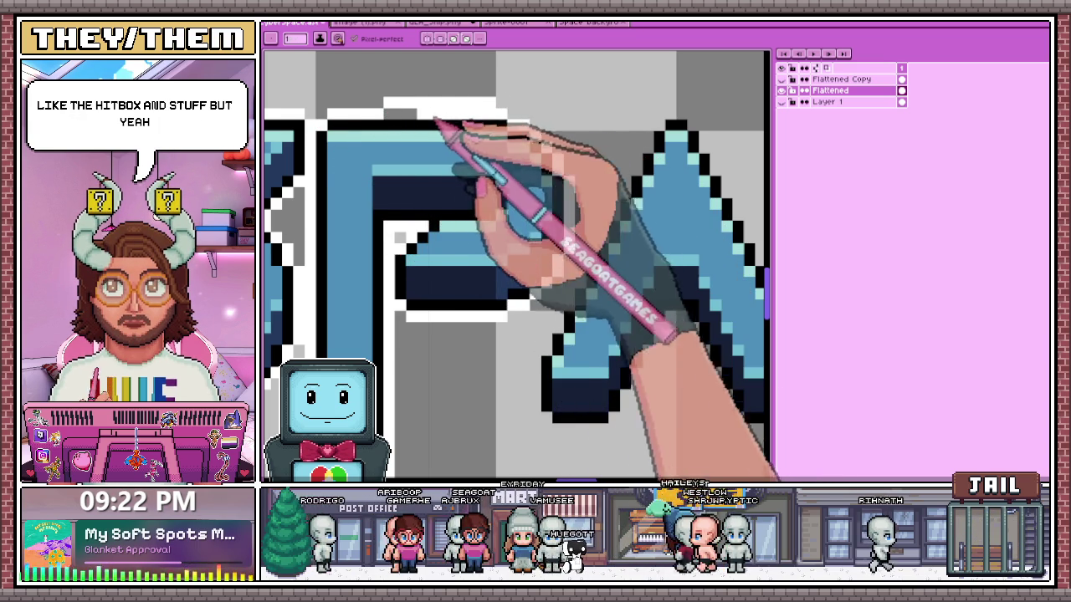
{"action": "scroll", "coordinate": [598, 305], "scroll_direction": "down", "scroll_amount": 2}
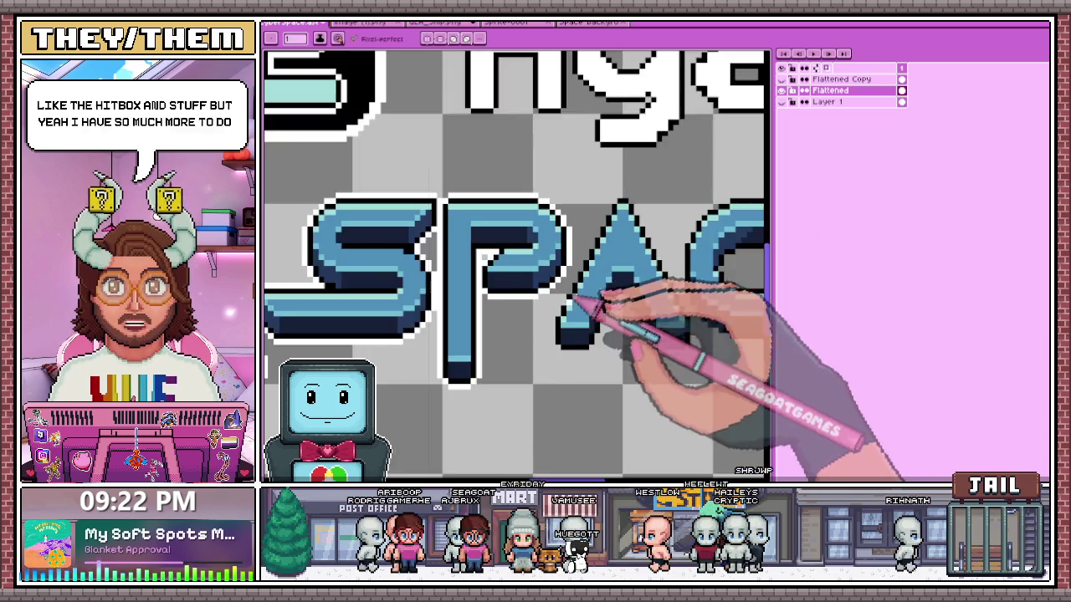
{"action": "scroll", "coordinate": [574, 299], "scroll_direction": "up", "scroll_amount": 2}
{"action": "scroll", "coordinate": [577, 334], "scroll_direction": "down", "scroll_amount": 2}
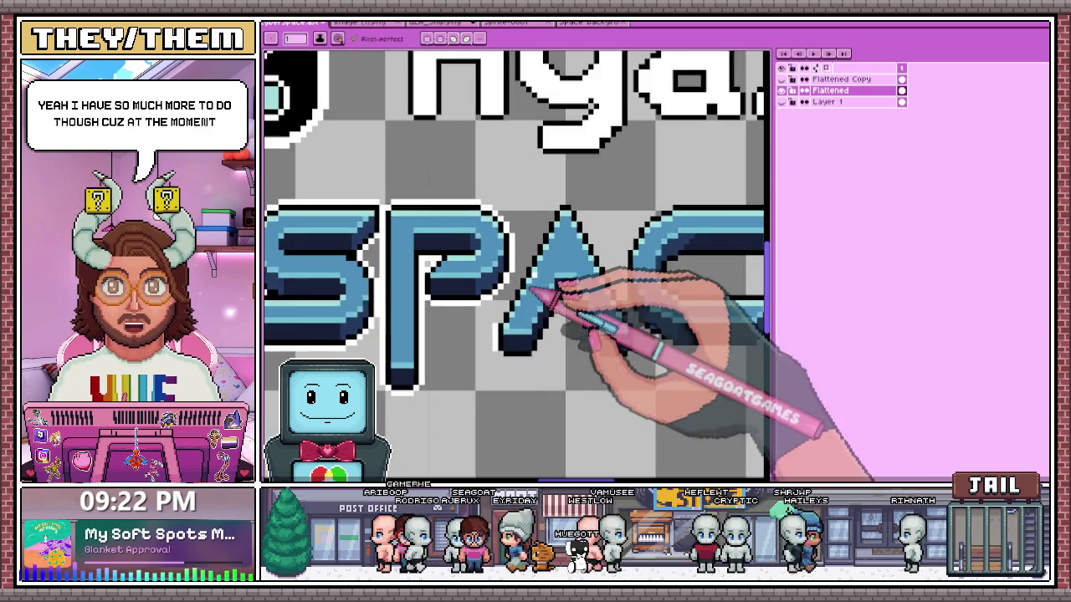
{"action": "scroll", "coordinate": [533, 288], "scroll_direction": "up", "scroll_amount": 2}
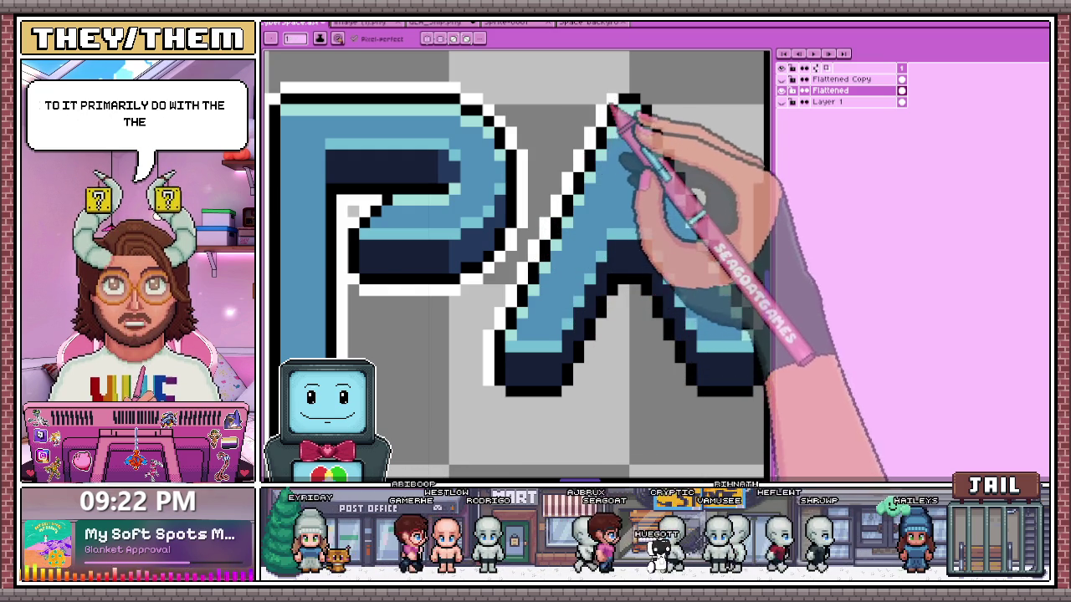
- Extend the white outline along the underside of the A
{"action": "scroll", "coordinate": [610, 101], "scroll_direction": "down", "scroll_amount": 2}
{"action": "scroll", "coordinate": [545, 148], "scroll_direction": "up", "scroll_amount": 2}
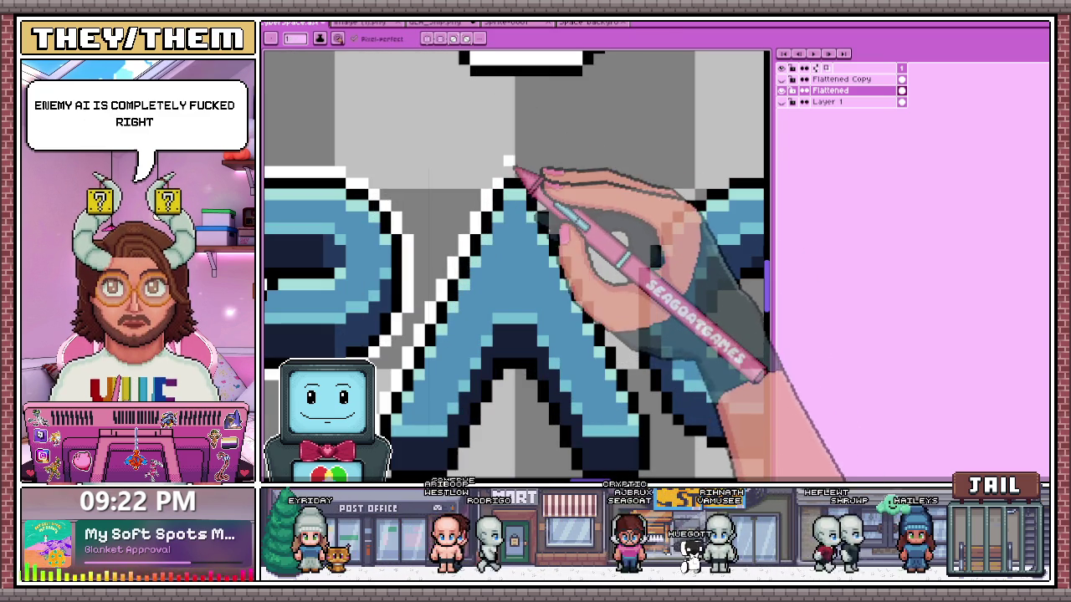
{"action": "scroll", "coordinate": [558, 206], "scroll_direction": "down", "scroll_amount": 2}
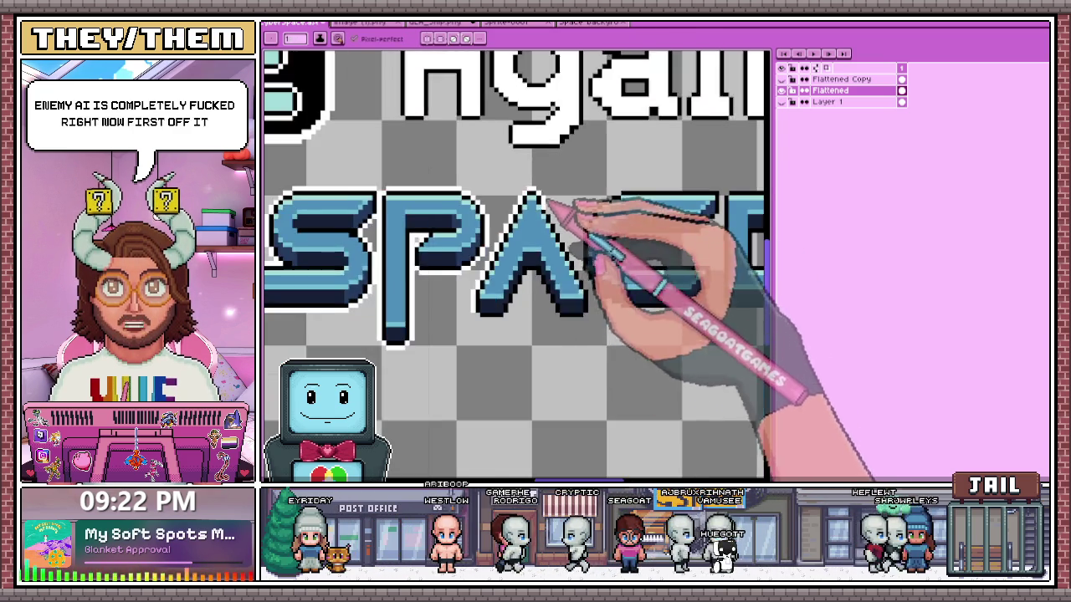
{"action": "scroll", "coordinate": [510, 309], "scroll_direction": "up", "scroll_amount": 2}
{"action": "scroll", "coordinate": [492, 316], "scroll_direction": "up", "scroll_amount": 1}
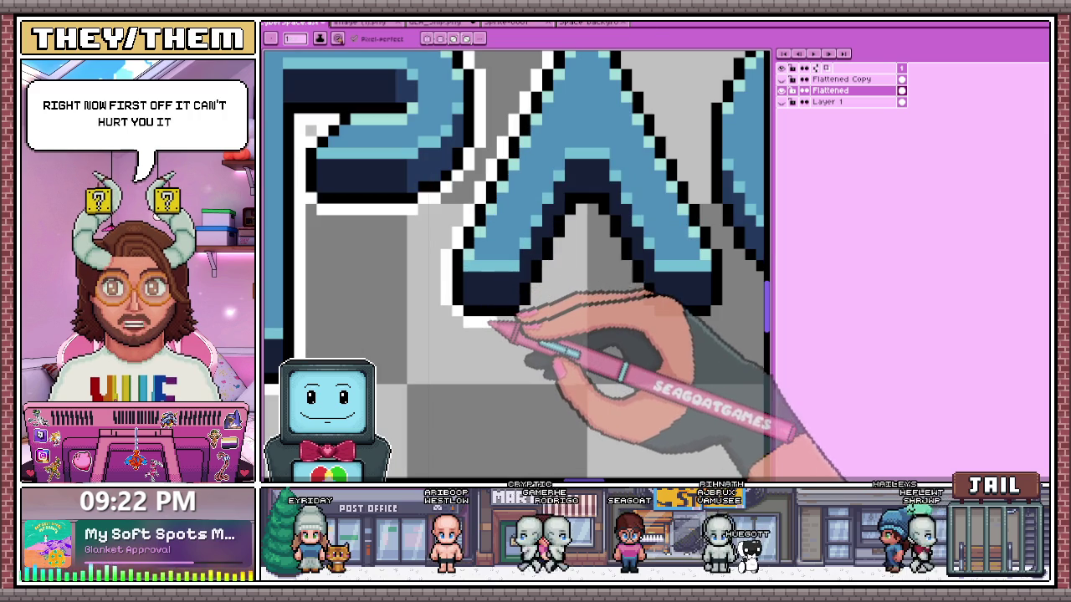
{"action": "left_click_drag", "start_coordinate": [494, 320], "coordinate": [520, 320]}
{"action": "key", "text": "b"}
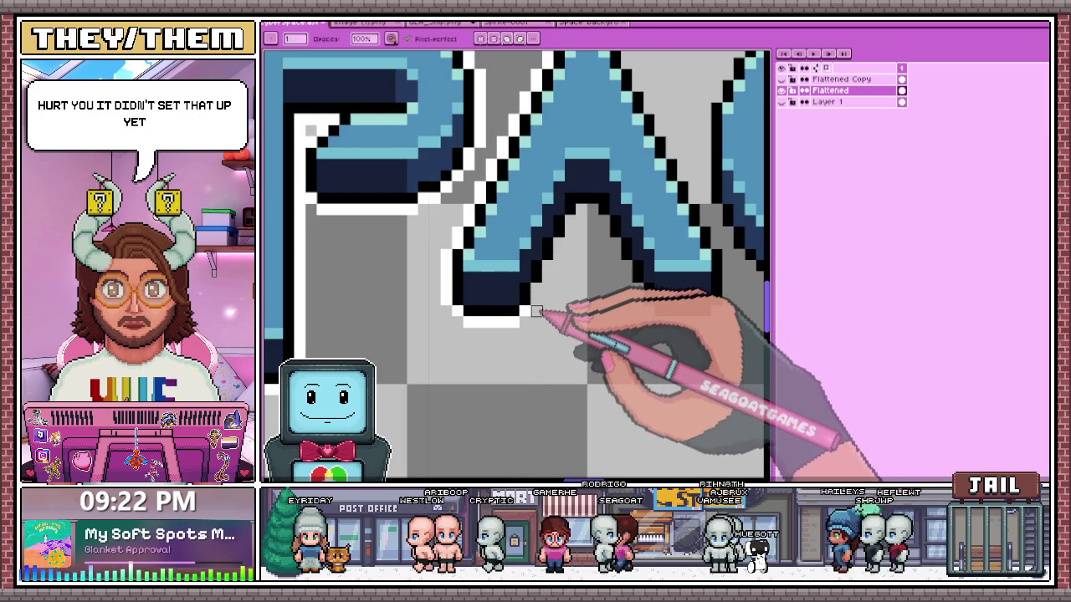
{"action": "key", "text": "e"}
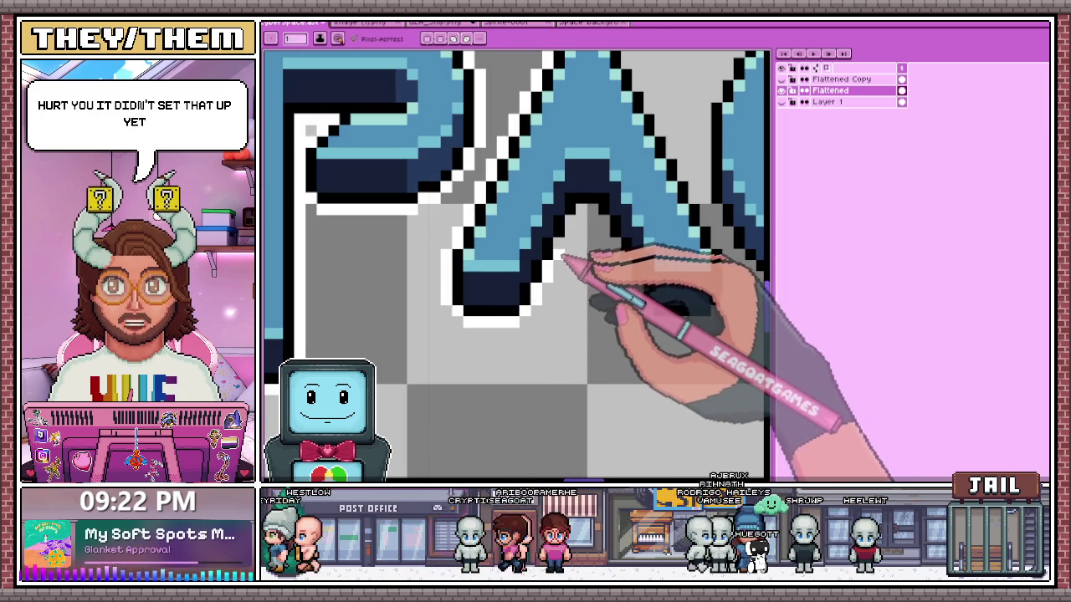
- Outline the A's inner notch in white and fill the outline along its bottom edge
{"action": "left_click_drag", "start_coordinate": [565, 262], "coordinate": [598, 210]}
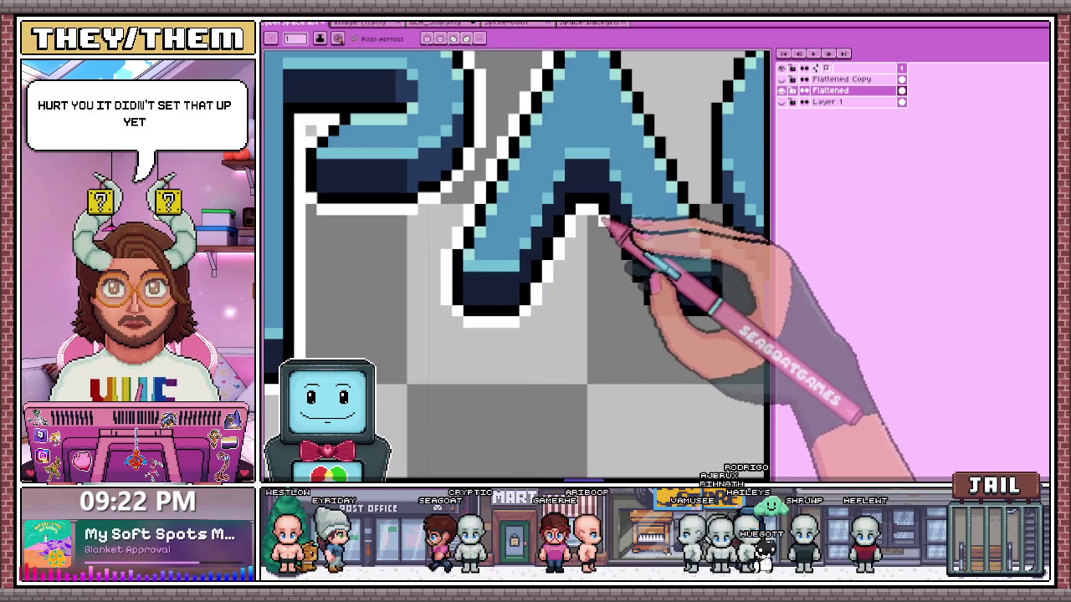
{"action": "scroll", "coordinate": [456, 308], "scroll_direction": "down", "scroll_amount": 2}
{"action": "scroll", "coordinate": [456, 310], "scroll_direction": "up", "scroll_amount": 1}
{"action": "scroll", "coordinate": [574, 306], "scroll_direction": "up", "scroll_amount": 1}
{"action": "scroll", "coordinate": [382, 318], "scroll_direction": "up", "scroll_amount": 1}
{"action": "scroll", "coordinate": [394, 317], "scroll_direction": "up", "scroll_amount": 1}
{"action": "mouse_move", "coordinate": [385, 320]}
{"action": "left_mouse_down"}
{"action": "mouse_move", "coordinate": [405, 360]}
{"action": "mouse_move", "coordinate": [514, 377]}
{"action": "left_mouse_up"}
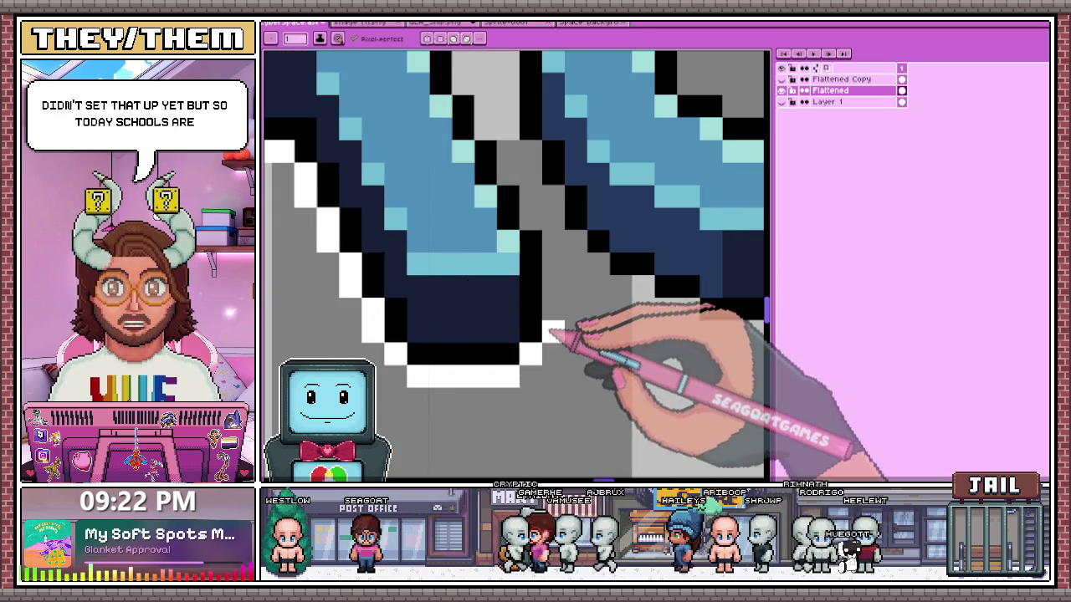
{"action": "scroll", "coordinate": [552, 251], "scroll_direction": "down", "scroll_amount": 2}
{"action": "scroll", "coordinate": [535, 218], "scroll_direction": "up", "scroll_amount": 1}
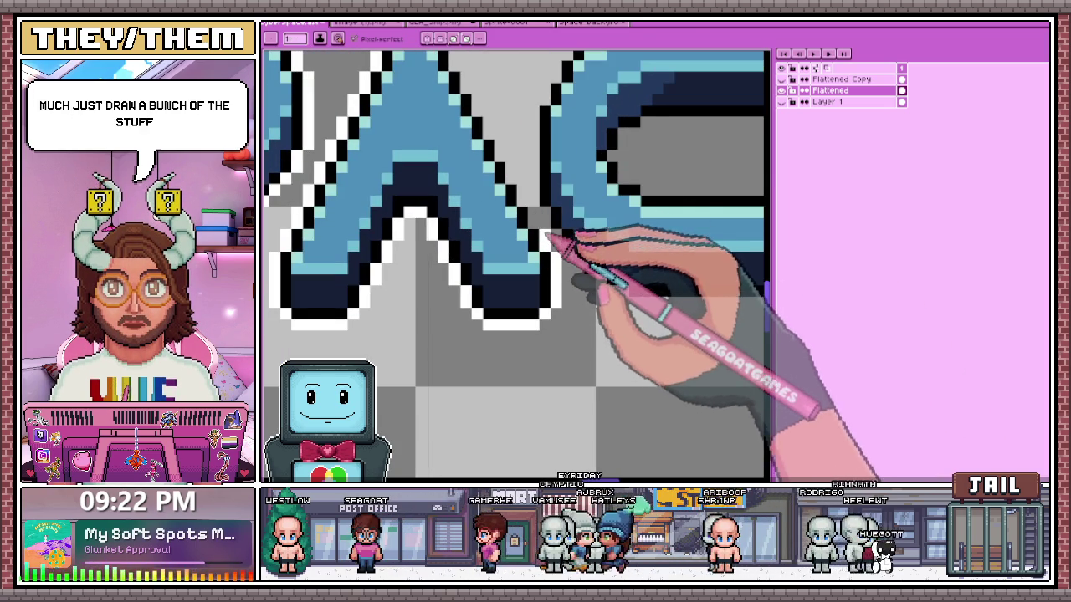
{"action": "scroll", "coordinate": [540, 216], "scroll_direction": "down", "scroll_amount": 1}
{"action": "scroll", "coordinate": [490, 72], "scroll_direction": "up", "scroll_amount": 1}
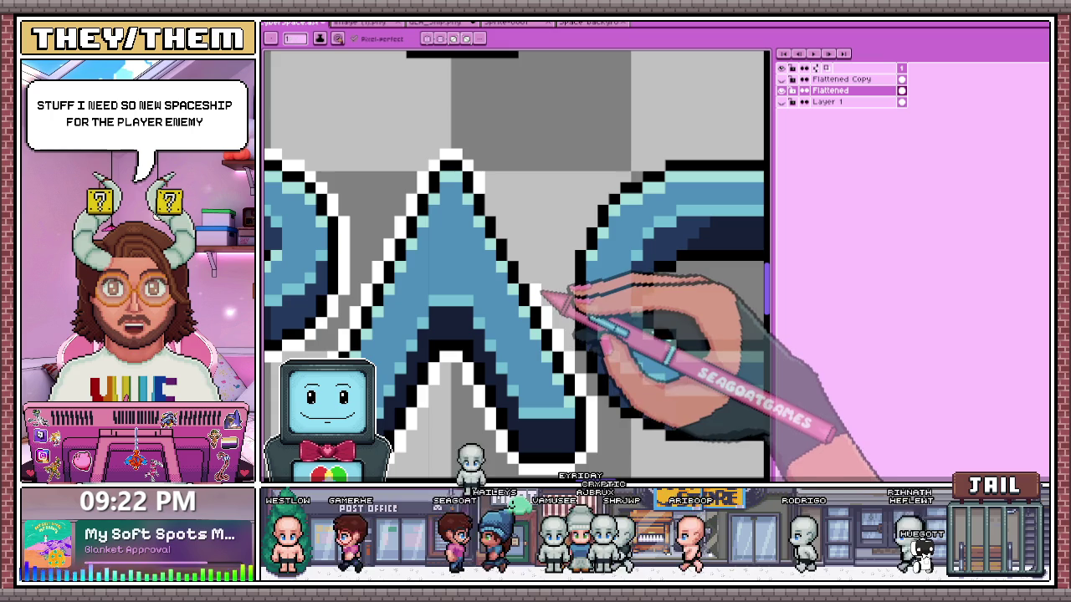
{"action": "scroll", "coordinate": [527, 272], "scroll_direction": "down", "scroll_amount": 1}
{"action": "scroll", "coordinate": [520, 255], "scroll_direction": "up", "scroll_amount": 1}
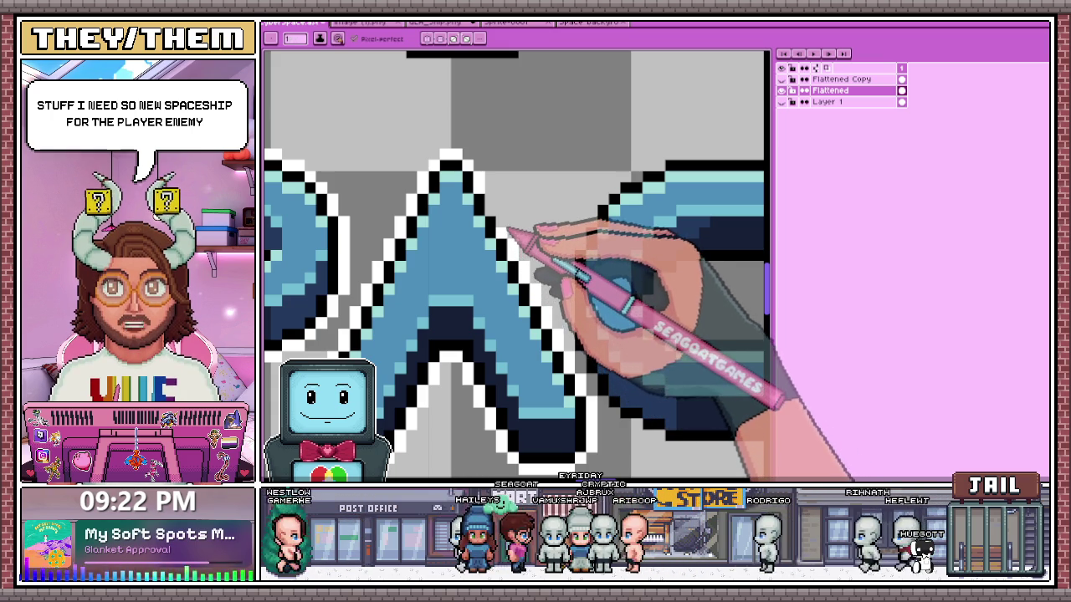
{"action": "scroll", "coordinate": [502, 210], "scroll_direction": "down", "scroll_amount": 2}
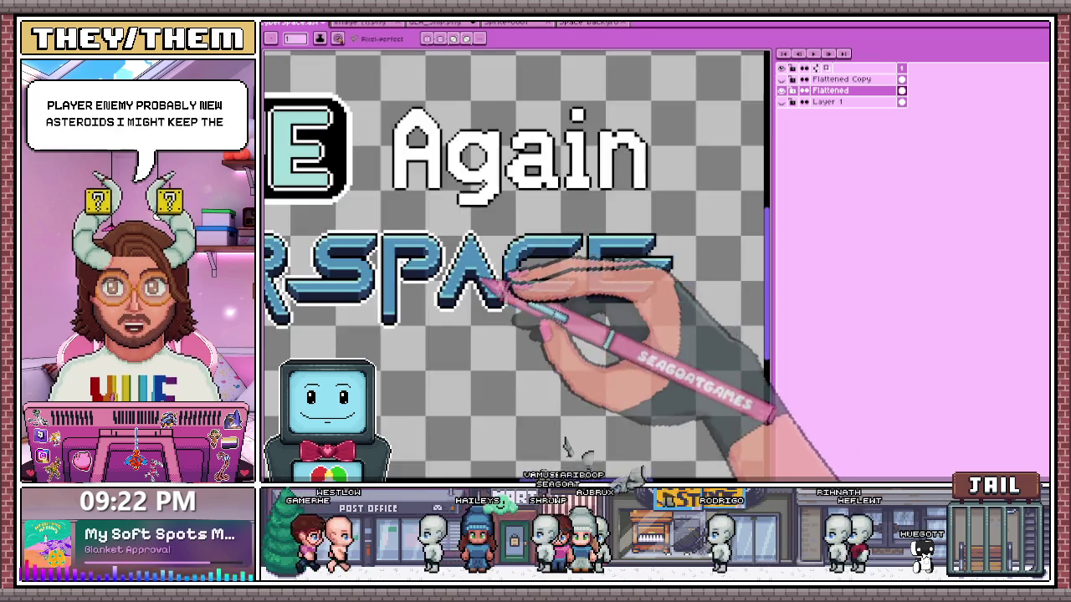
- Draw a white outline along the C's top and repaint its top-right corner pixels
{"action": "scroll", "coordinate": [483, 280], "scroll_direction": "up", "scroll_amount": 1}
{"action": "scroll", "coordinate": [502, 243], "scroll_direction": "up", "scroll_amount": 2}
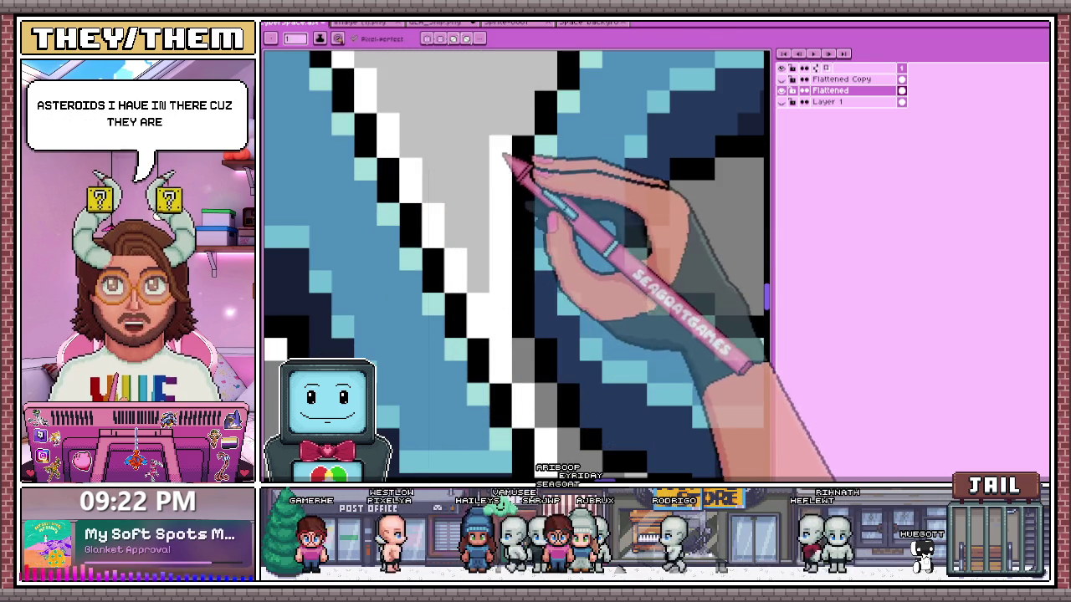
{"action": "scroll", "coordinate": [513, 167], "scroll_direction": "down", "scroll_amount": 2}
{"action": "scroll", "coordinate": [514, 168], "scroll_direction": "up", "scroll_amount": 2}
{"action": "scroll", "coordinate": [465, 251], "scroll_direction": "down", "scroll_amount": 1}
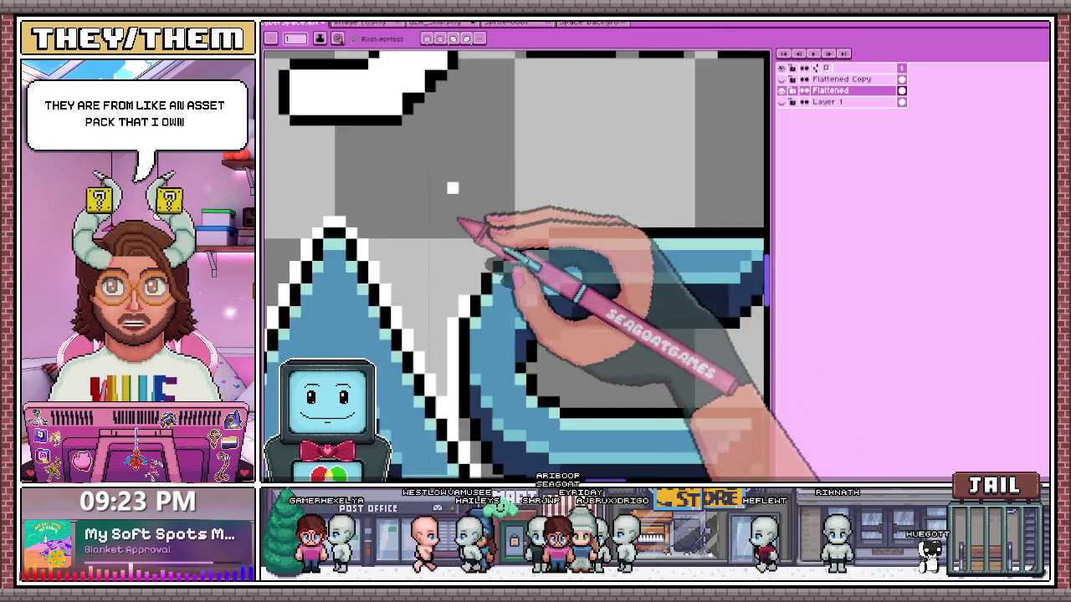
{"action": "scroll", "coordinate": [509, 246], "scroll_direction": "down", "scroll_amount": 1}
{"action": "scroll", "coordinate": [468, 272], "scroll_direction": "up", "scroll_amount": 2}
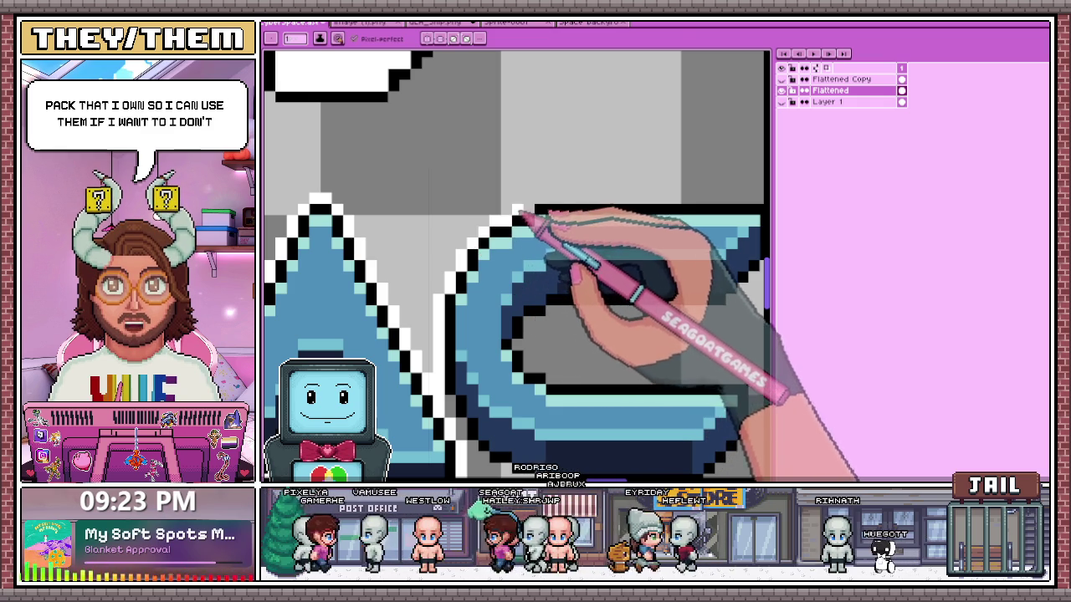
{"action": "scroll", "coordinate": [519, 217], "scroll_direction": "down", "scroll_amount": 2}
{"action": "scroll", "coordinate": [510, 221], "scroll_direction": "up", "scroll_amount": 1}
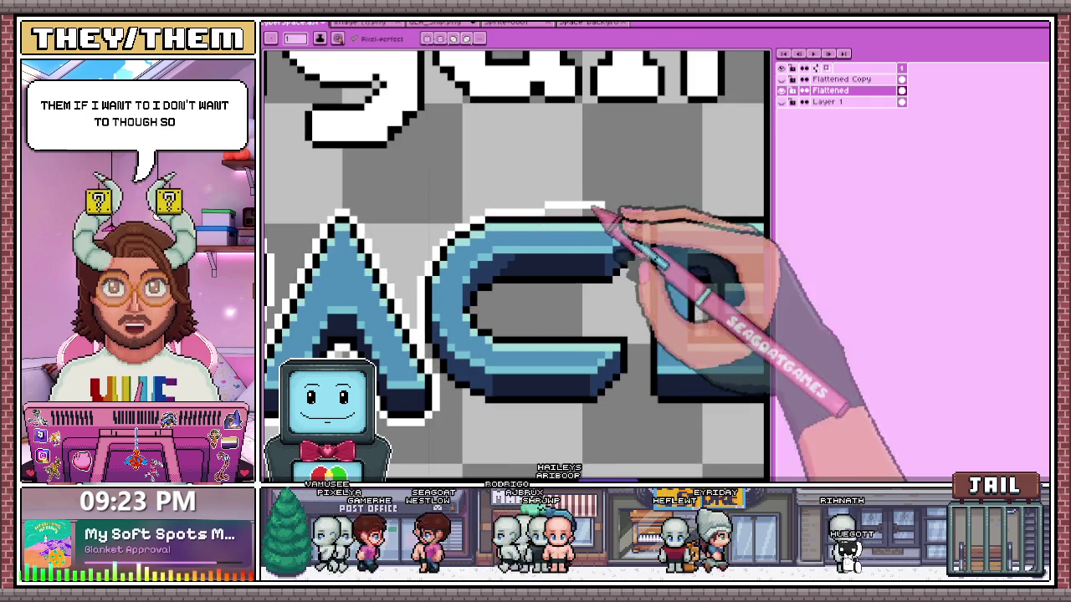
{"action": "left_click_drag", "start_coordinate": [600, 211], "coordinate": [643, 261]}
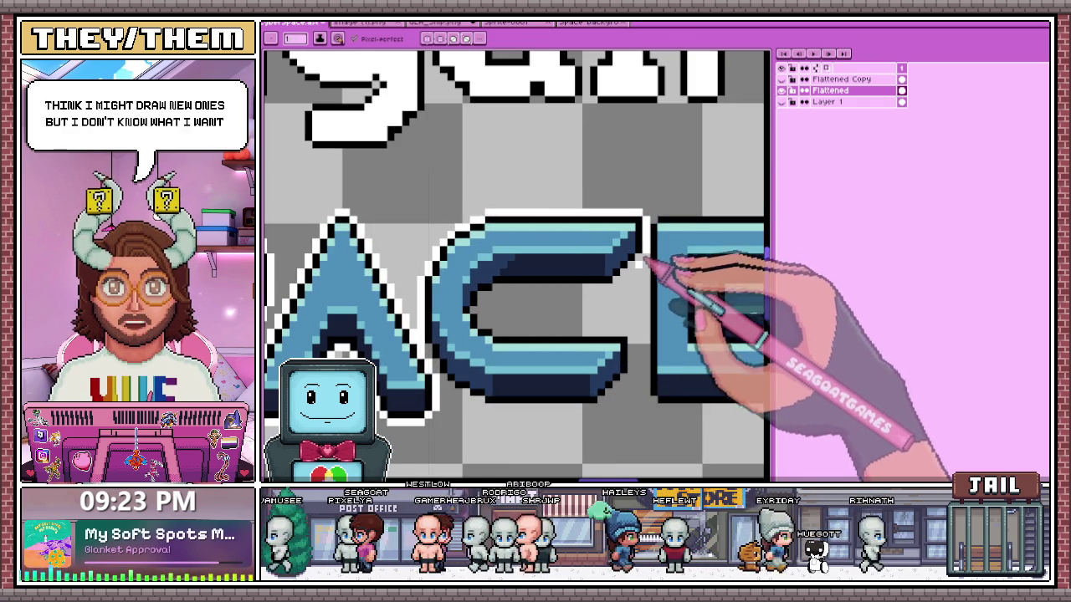
{"action": "scroll", "coordinate": [642, 263], "scroll_direction": "up", "scroll_amount": 2}
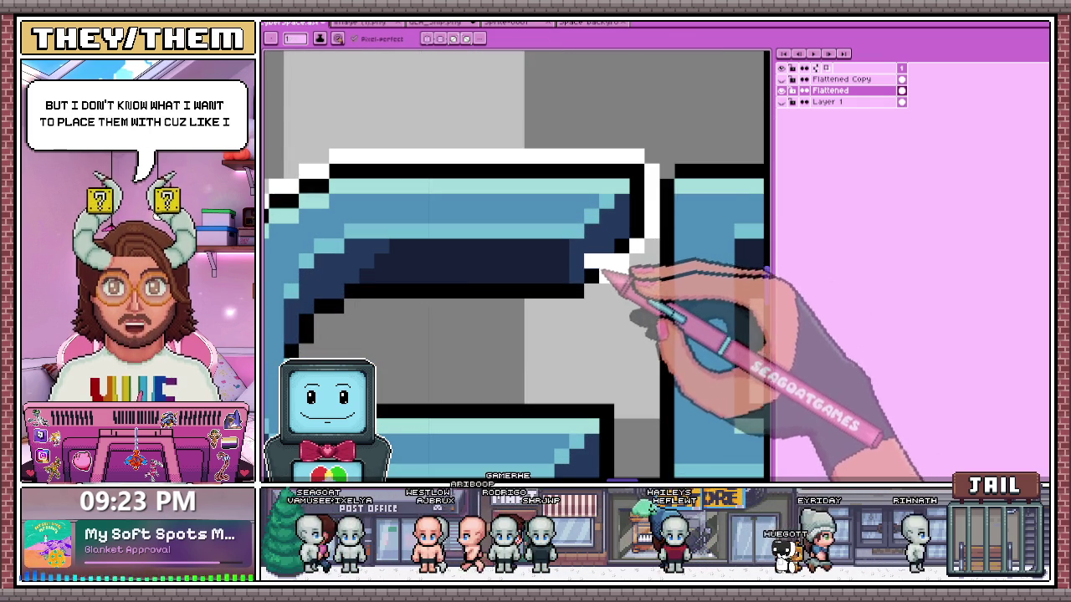
{"action": "left_click_drag", "start_coordinate": [590, 261], "coordinate": [606, 276]}
{"action": "key", "text": "e"}
{"action": "left_click_drag", "start_coordinate": [590, 291], "coordinate": [577, 305]}
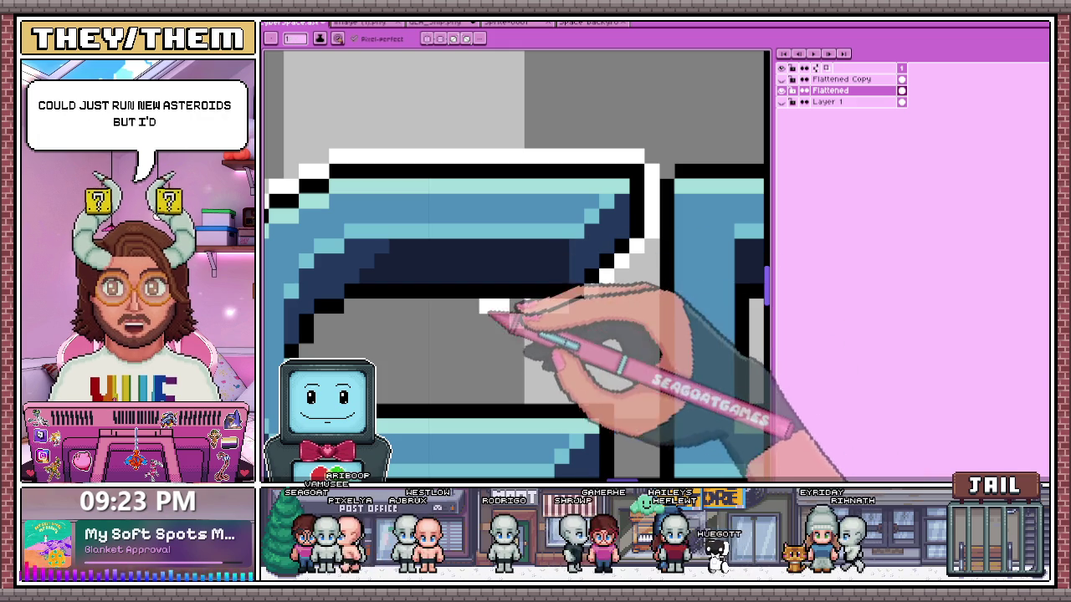
- Paint a white line along the C's inner edge, extending it leftward
{"action": "left_click_drag", "start_coordinate": [492, 314], "coordinate": [583, 310]}
{"action": "left_click_drag", "start_coordinate": [475, 313], "coordinate": [382, 304]}
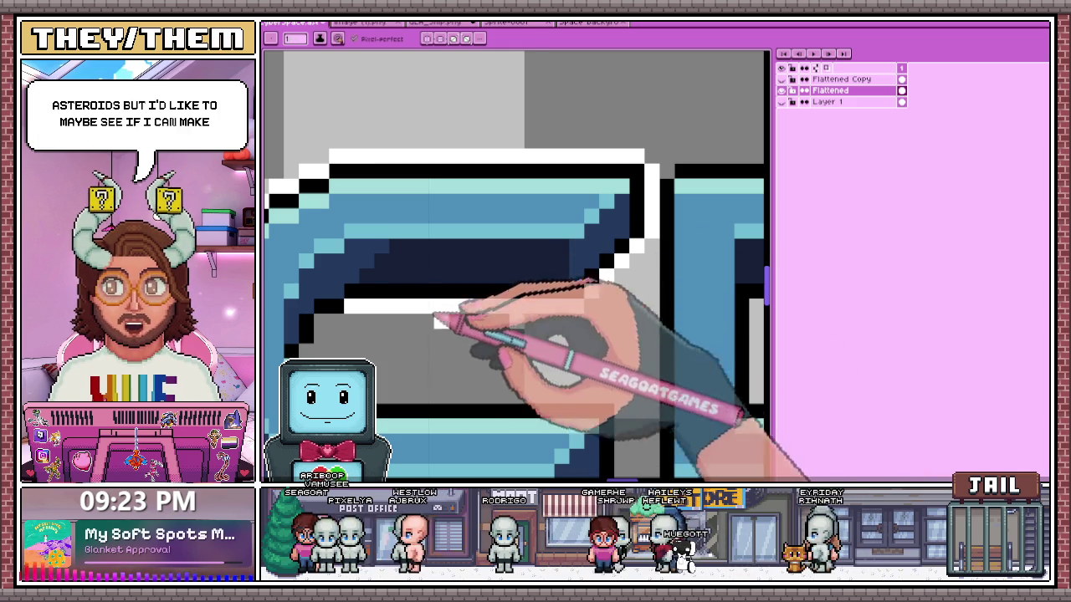
{"action": "key", "text": "b"}
{"action": "scroll", "coordinate": [521, 318], "scroll_direction": "down", "scroll_amount": 1}
{"action": "key", "text": "e"}
{"action": "scroll", "coordinate": [372, 350], "scroll_direction": "up", "scroll_amount": 2}
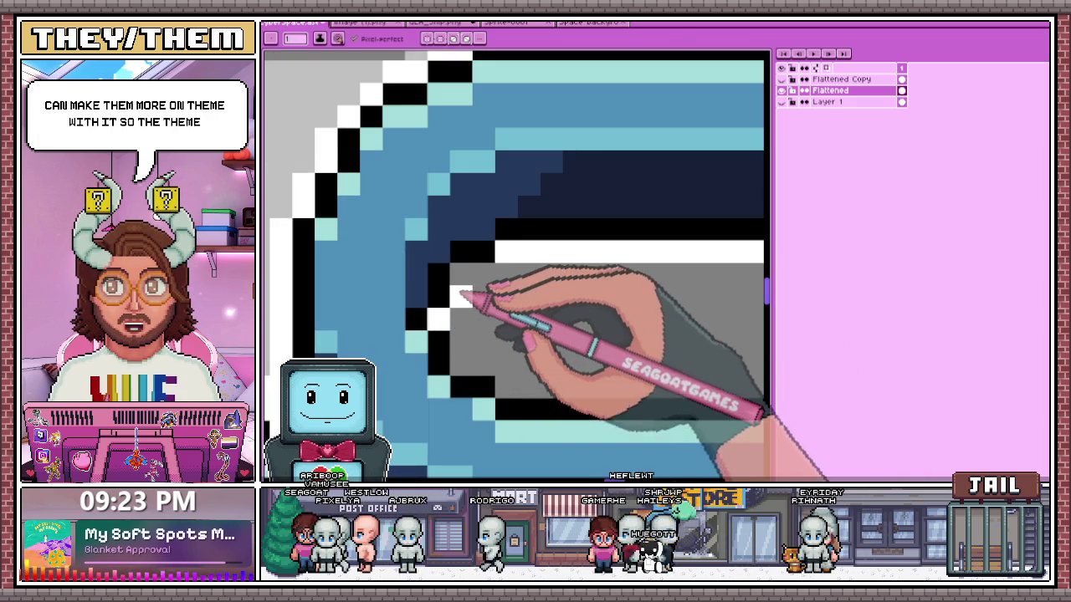
{"action": "scroll", "coordinate": [383, 282], "scroll_direction": "down", "scroll_amount": 2}
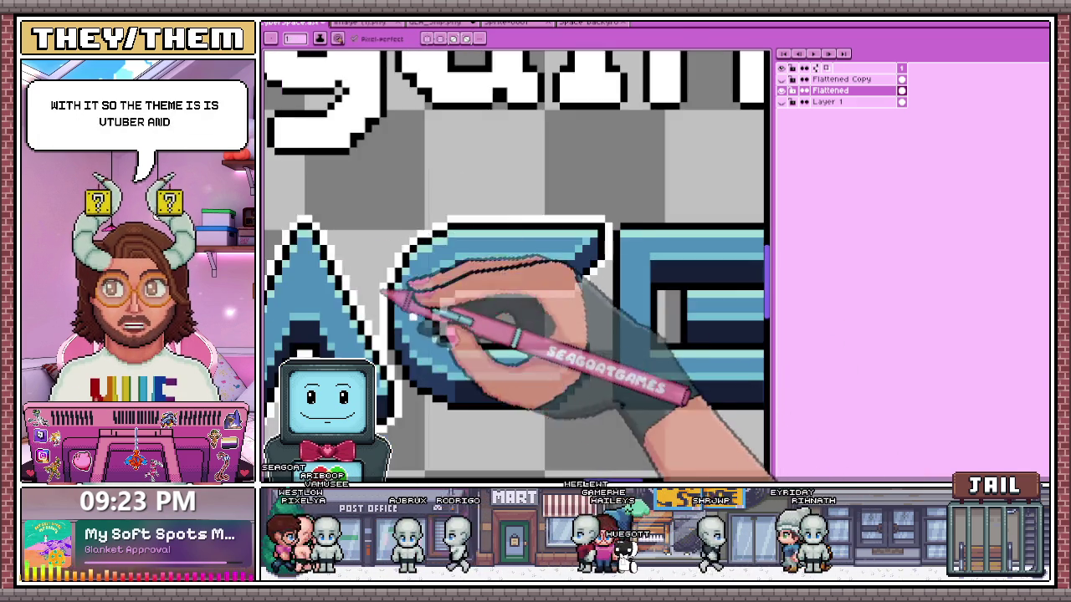
{"action": "scroll", "coordinate": [478, 346], "scroll_direction": "up", "scroll_amount": 2}
{"action": "scroll", "coordinate": [478, 354], "scroll_direction": "down", "scroll_amount": 2}
{"action": "scroll", "coordinate": [542, 346], "scroll_direction": "up", "scroll_amount": 2}
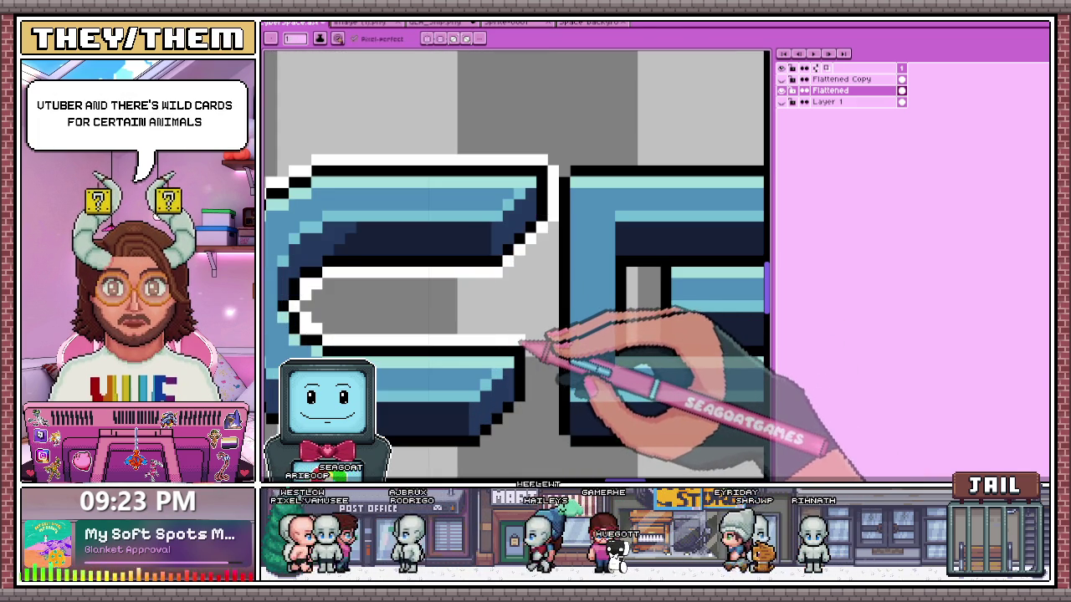
{"action": "scroll", "coordinate": [536, 385], "scroll_direction": "down", "scroll_amount": 1}
{"action": "scroll", "coordinate": [539, 389], "scroll_direction": "down", "scroll_amount": 1}
{"action": "scroll", "coordinate": [535, 384], "scroll_direction": "up", "scroll_amount": 1}
{"action": "scroll", "coordinate": [544, 359], "scroll_direction": "up", "scroll_amount": 1}
{"action": "scroll", "coordinate": [545, 351], "scroll_direction": "down", "scroll_amount": 1}
{"action": "scroll", "coordinate": [502, 301], "scroll_direction": "down", "scroll_amount": 1}
{"action": "scroll", "coordinate": [407, 310], "scroll_direction": "up", "scroll_amount": 1}
{"action": "scroll", "coordinate": [406, 293], "scroll_direction": "up", "scroll_amount": 1}
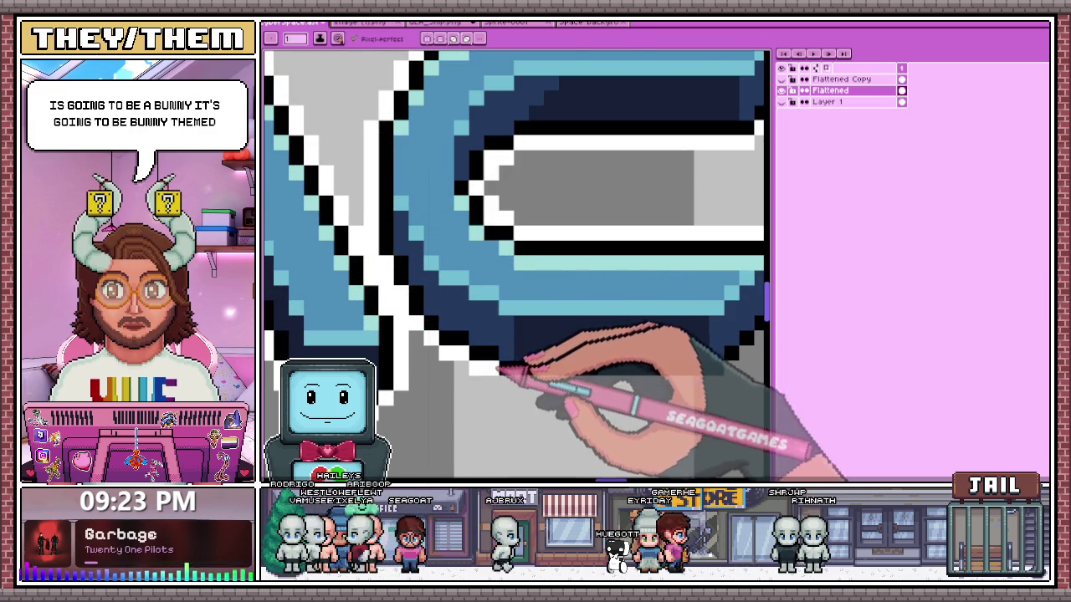
{"action": "scroll", "coordinate": [507, 370], "scroll_direction": "down", "scroll_amount": 1}
{"action": "scroll", "coordinate": [490, 295], "scroll_direction": "down", "scroll_amount": 1}
{"action": "scroll", "coordinate": [598, 359], "scroll_direction": "up", "scroll_amount": 2}
{"action": "scroll", "coordinate": [527, 346], "scroll_direction": "up", "scroll_amount": 1}
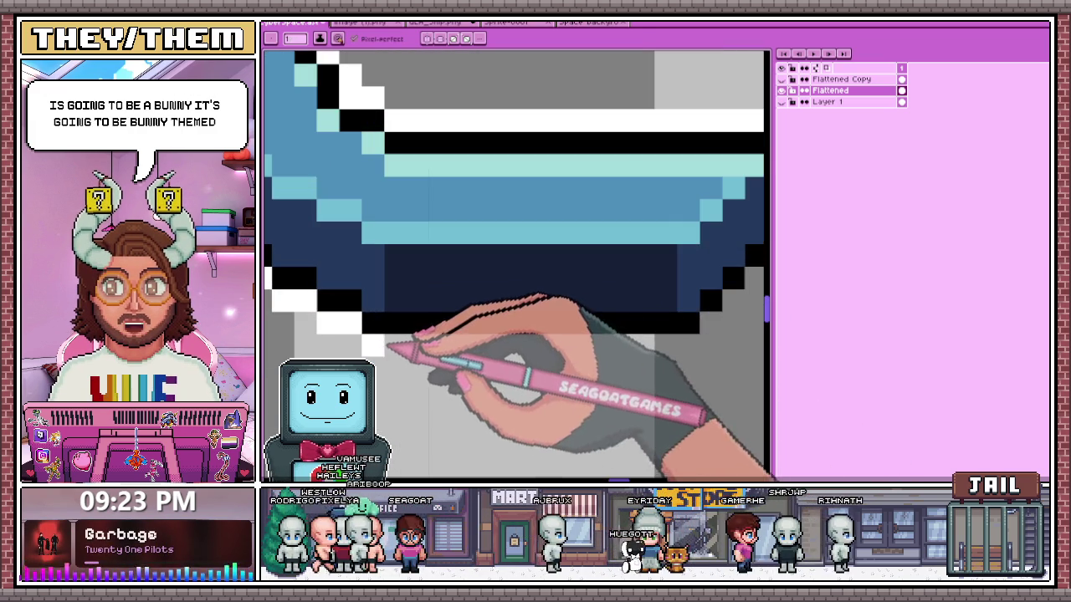
{"action": "scroll", "coordinate": [636, 343], "scroll_direction": "down", "scroll_amount": 1}
{"action": "scroll", "coordinate": [561, 306], "scroll_direction": "up", "scroll_amount": 1}
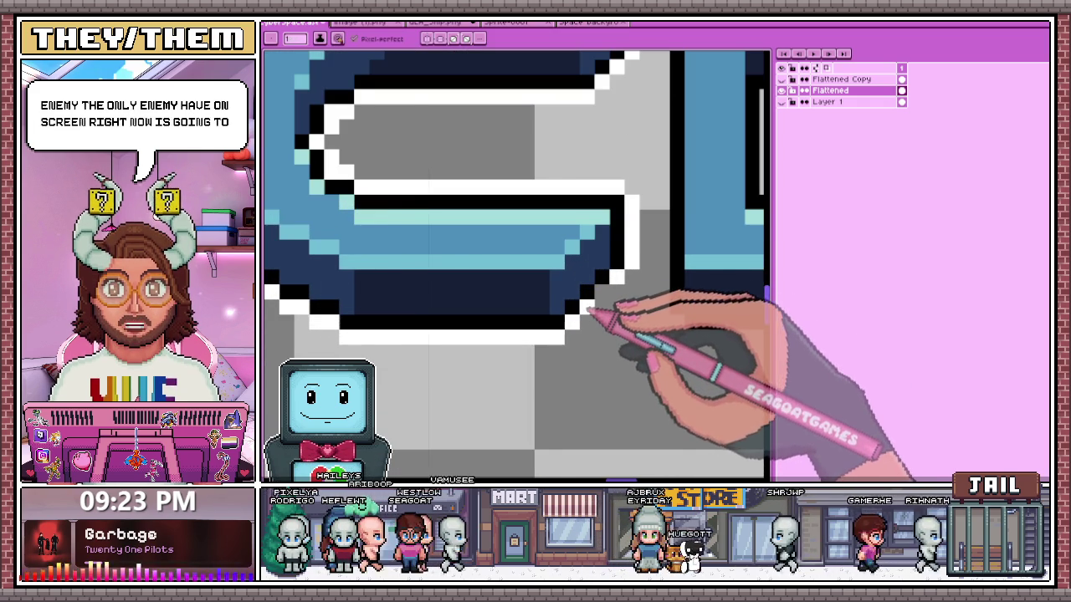
{"action": "scroll", "coordinate": [601, 302], "scroll_direction": "down", "scroll_amount": 1}
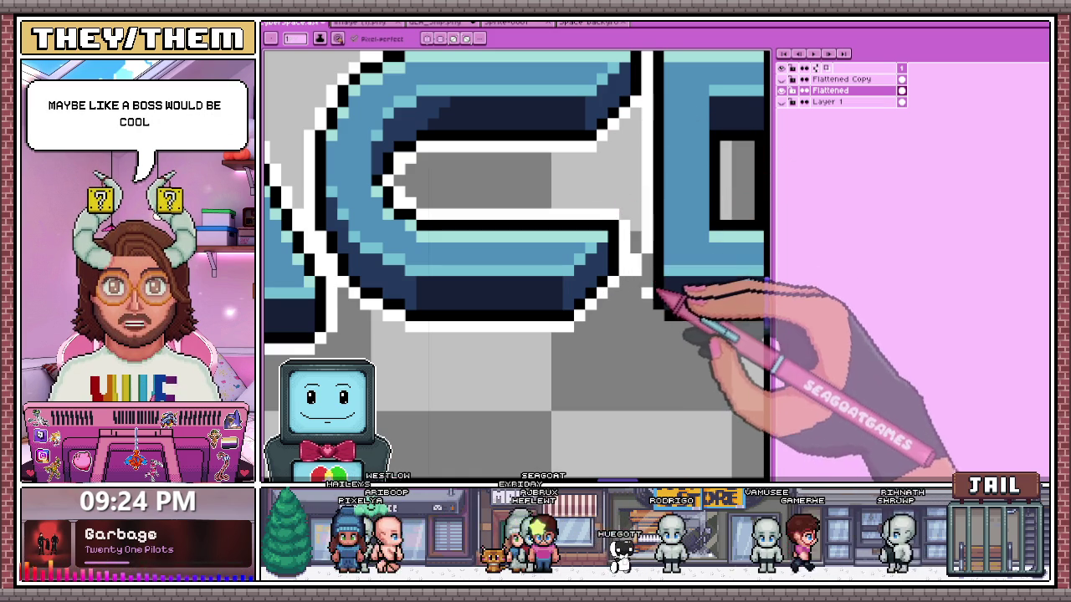
- Outline the bar's bottom edge, diagonal staircase edge and inner box's left strip in white
{"action": "scroll", "coordinate": [640, 284], "scroll_direction": "down", "scroll_amount": 3}
{"action": "scroll", "coordinate": [670, 340], "scroll_direction": "up", "scroll_amount": 3}
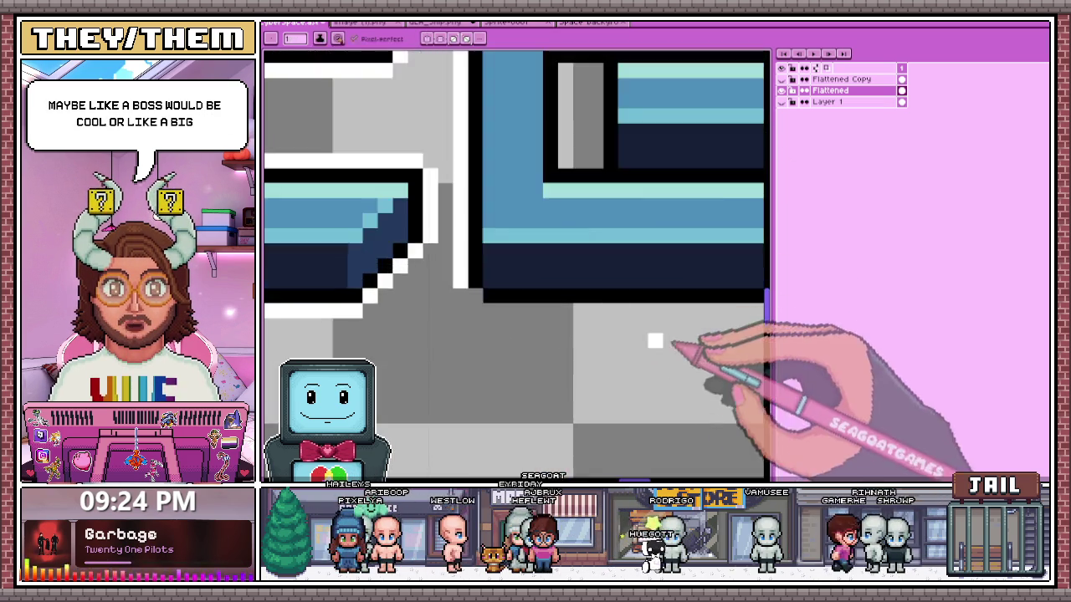
{"action": "scroll", "coordinate": [670, 340], "scroll_direction": "down", "scroll_amount": 3}
{"action": "scroll", "coordinate": [477, 287], "scroll_direction": "up", "scroll_amount": 3}
{"action": "left_click_drag", "start_coordinate": [422, 305], "coordinate": [615, 305]}
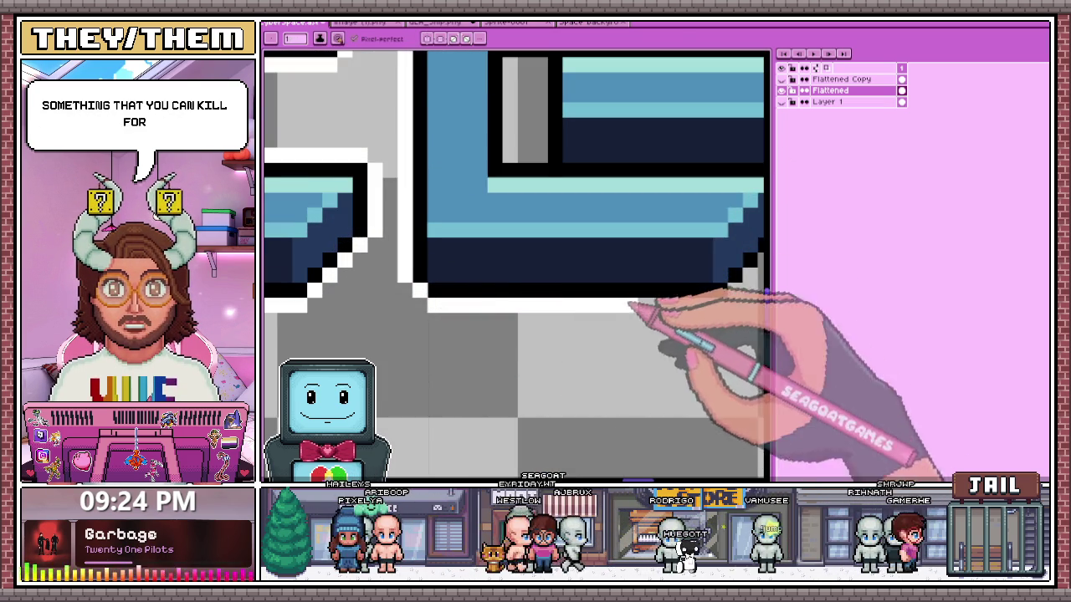
{"action": "scroll", "coordinate": [661, 310], "scroll_direction": "down", "scroll_amount": 3}
{"action": "scroll", "coordinate": [597, 310], "scroll_direction": "up", "scroll_amount": 2}
{"action": "scroll", "coordinate": [577, 326], "scroll_direction": "up", "scroll_amount": 1}
{"action": "mouse_move", "coordinate": [562, 340]}
{"action": "left_mouse_down"}
{"action": "mouse_move", "coordinate": [610, 306]}
{"action": "mouse_move", "coordinate": [619, 278]}
{"action": "left_mouse_up"}
{"action": "scroll", "coordinate": [619, 277], "scroll_direction": "down", "scroll_amount": 2}
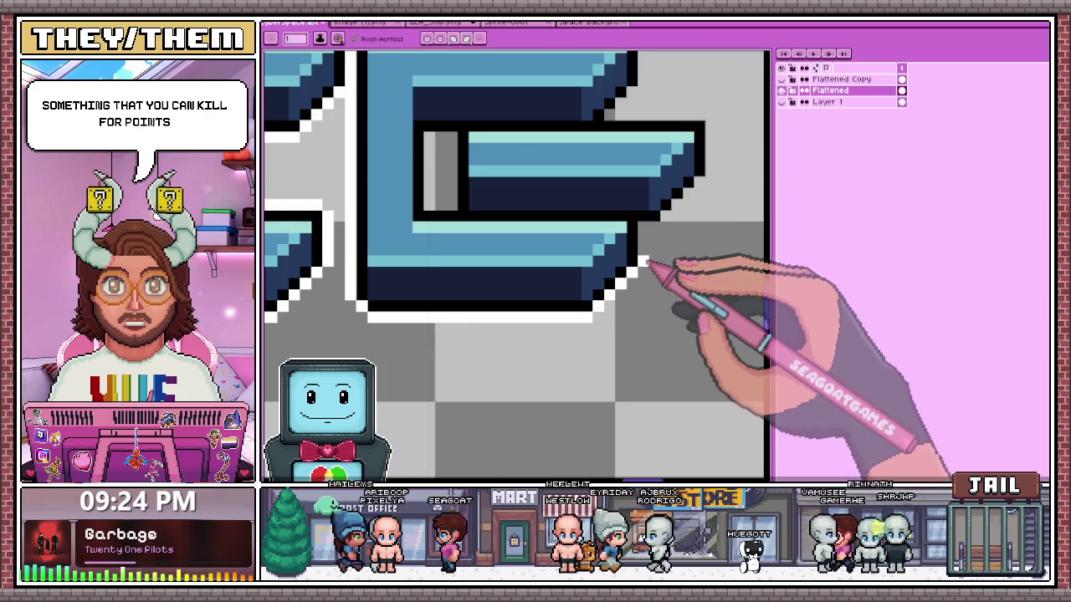
{"action": "scroll", "coordinate": [641, 241], "scroll_direction": "up", "scroll_amount": 1}
{"action": "left_click_drag", "start_coordinate": [499, 176], "coordinate": [493, 255]}
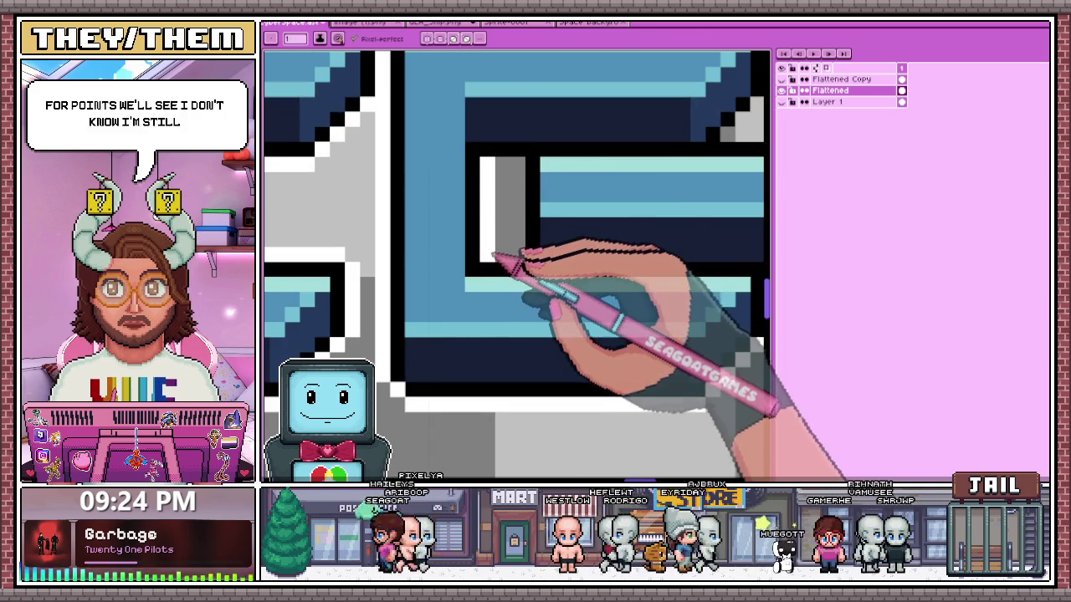
- Outline the top of the E's middle bar in white and close it at the right end
{"action": "scroll", "coordinate": [518, 196], "scroll_direction": "down", "scroll_amount": 2}
{"action": "scroll", "coordinate": [504, 201], "scroll_direction": "down", "scroll_amount": 1}
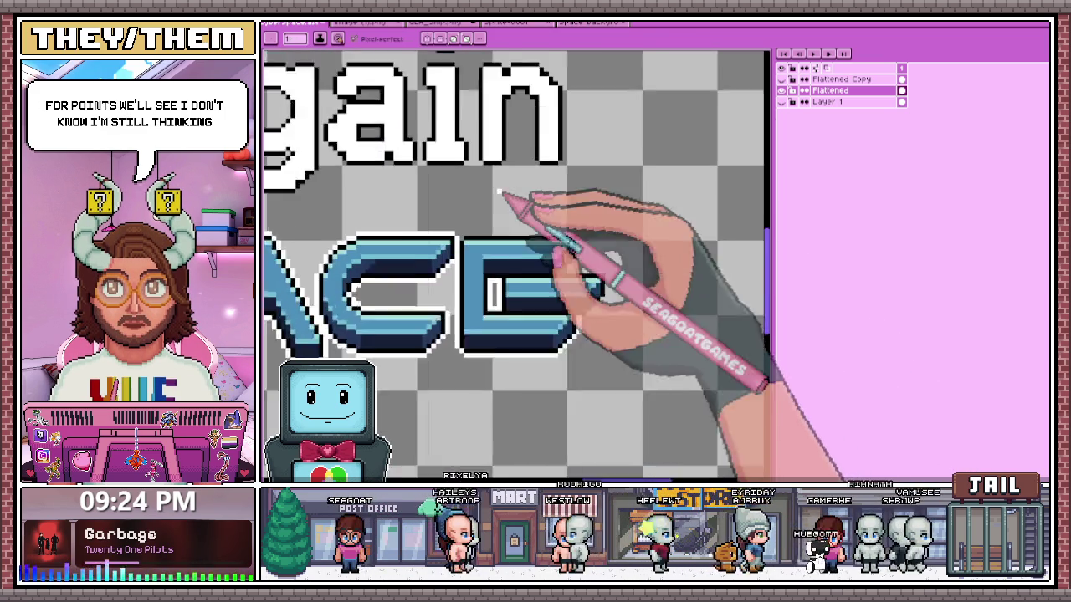
{"action": "scroll", "coordinate": [482, 222], "scroll_direction": "up", "scroll_amount": 1}
{"action": "scroll", "coordinate": [466, 249], "scroll_direction": "up", "scroll_amount": 2}
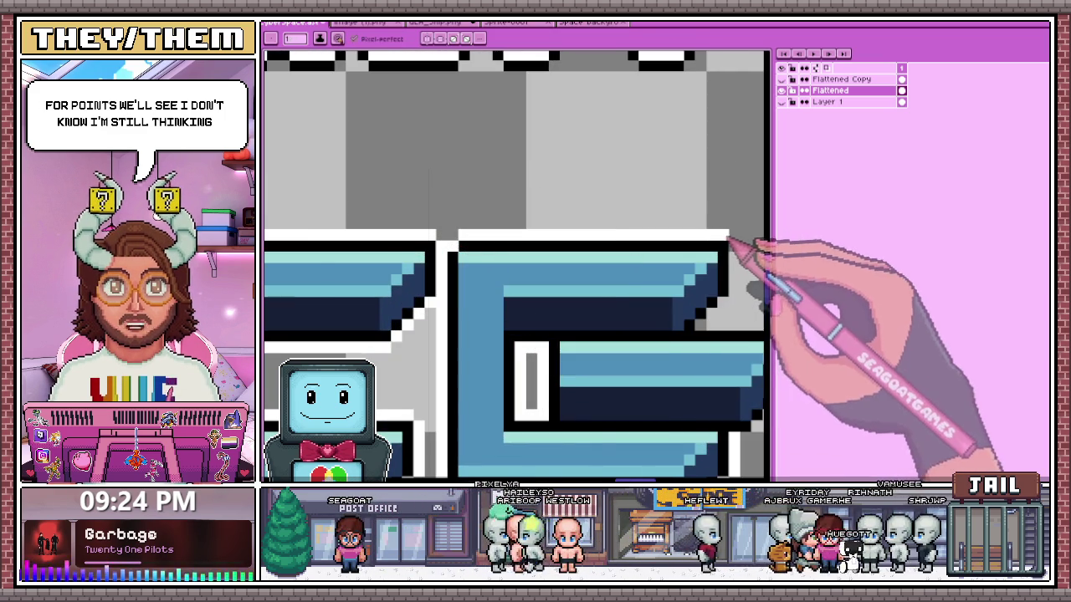
{"action": "scroll", "coordinate": [729, 243], "scroll_direction": "down", "scroll_amount": 3}
{"action": "scroll", "coordinate": [640, 287], "scroll_direction": "down", "scroll_amount": 2}
{"action": "scroll", "coordinate": [382, 239], "scroll_direction": "down", "scroll_amount": 1}
{"action": "scroll", "coordinate": [477, 270], "scroll_direction": "up", "scroll_amount": 2}
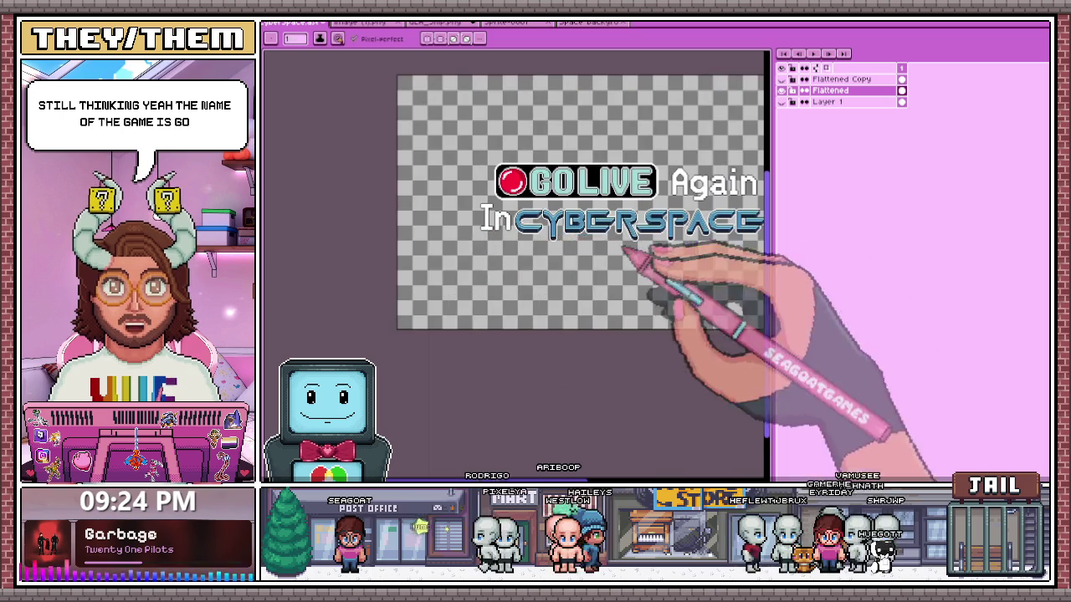
{"action": "scroll", "coordinate": [622, 249], "scroll_direction": "down", "scroll_amount": 3}
{"action": "scroll", "coordinate": [658, 299], "scroll_direction": "up", "scroll_amount": 3}
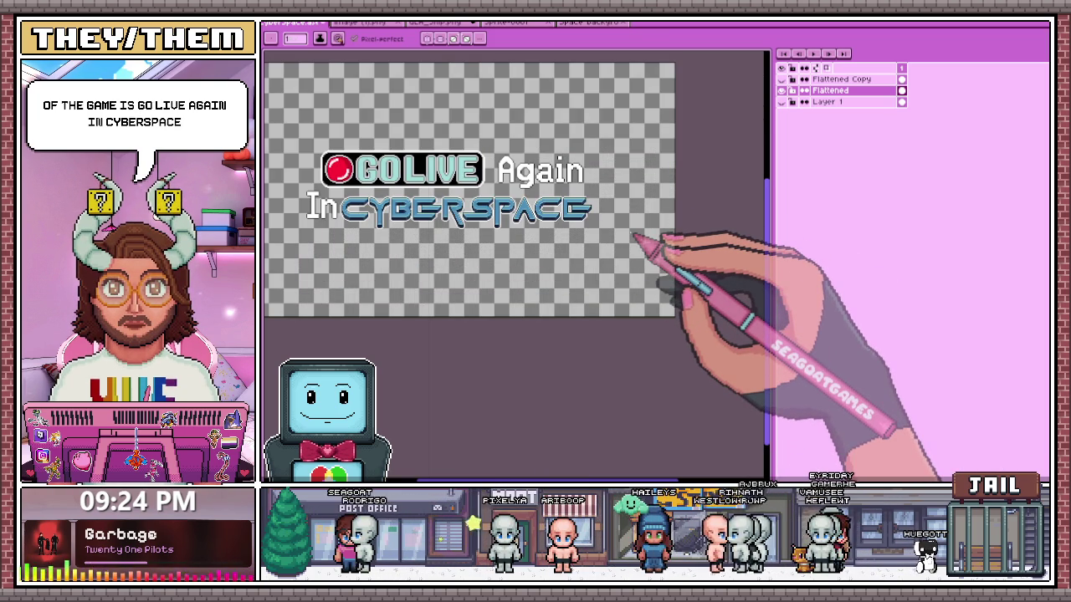
{"action": "scroll", "coordinate": [623, 230], "scroll_direction": "up", "scroll_amount": 2}
{"action": "scroll", "coordinate": [577, 180], "scroll_direction": "up", "scroll_amount": 2}
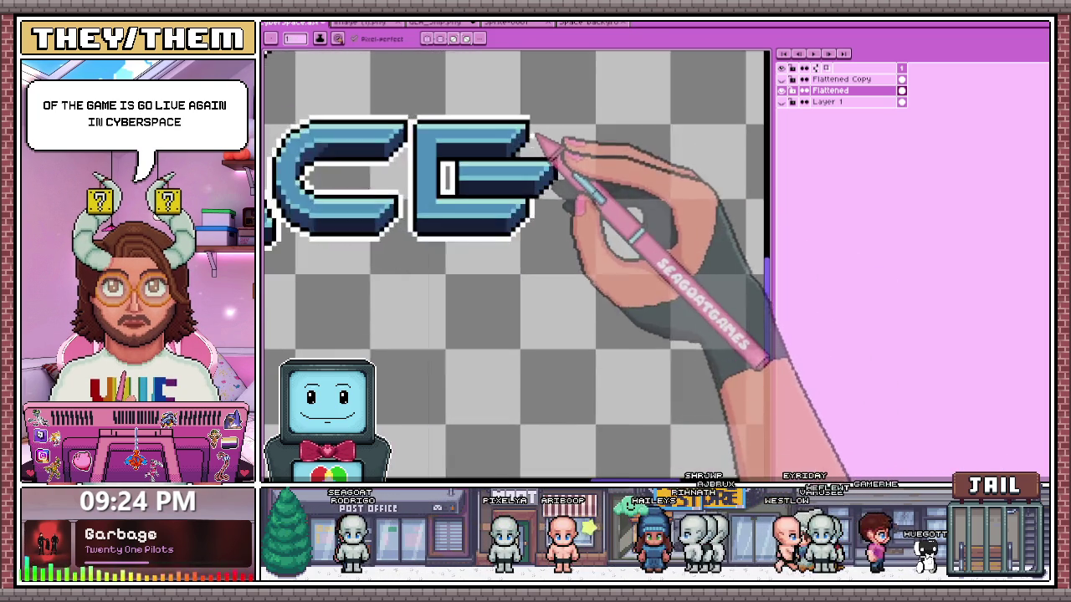
{"action": "scroll", "coordinate": [548, 121], "scroll_direction": "up", "scroll_amount": 2}
{"action": "scroll", "coordinate": [535, 163], "scroll_direction": "up", "scroll_amount": 1}
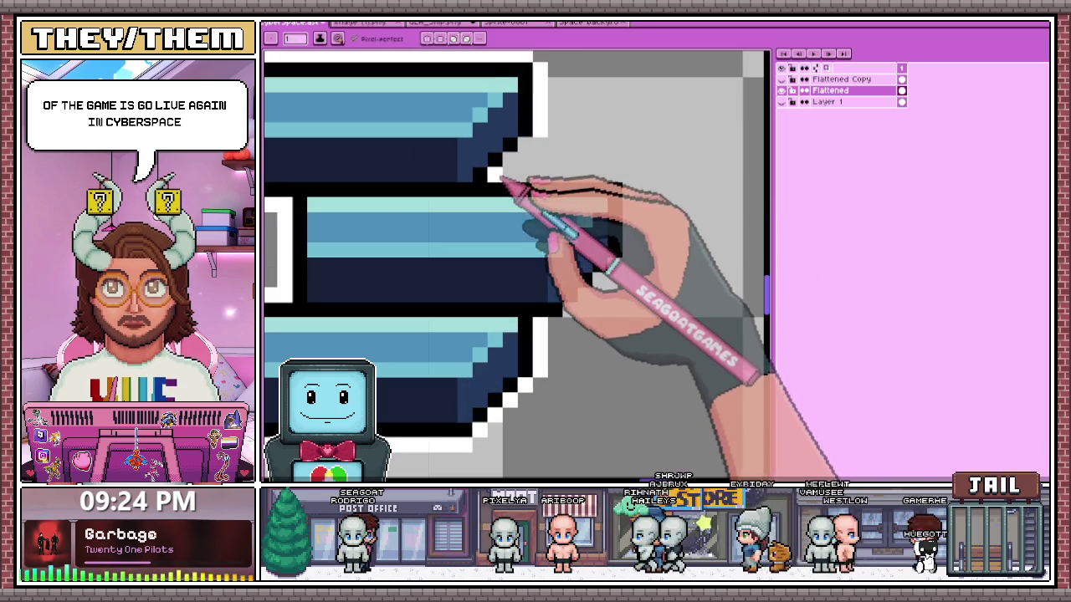
{"action": "mouse_move", "coordinate": [517, 174]}
{"action": "left_mouse_down"}
{"action": "mouse_move", "coordinate": [619, 174]}
{"action": "mouse_move", "coordinate": [627, 251]}
{"action": "left_mouse_up"}
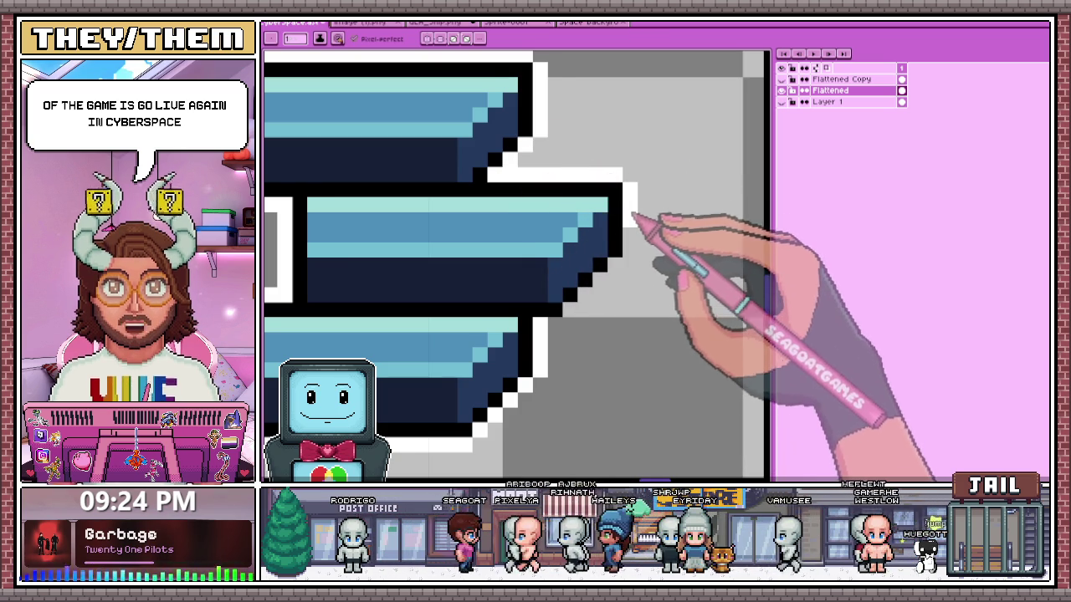
{"action": "scroll", "coordinate": [650, 246], "scroll_direction": "down", "scroll_amount": 1}
{"action": "left_click", "coordinate": [628, 249]}
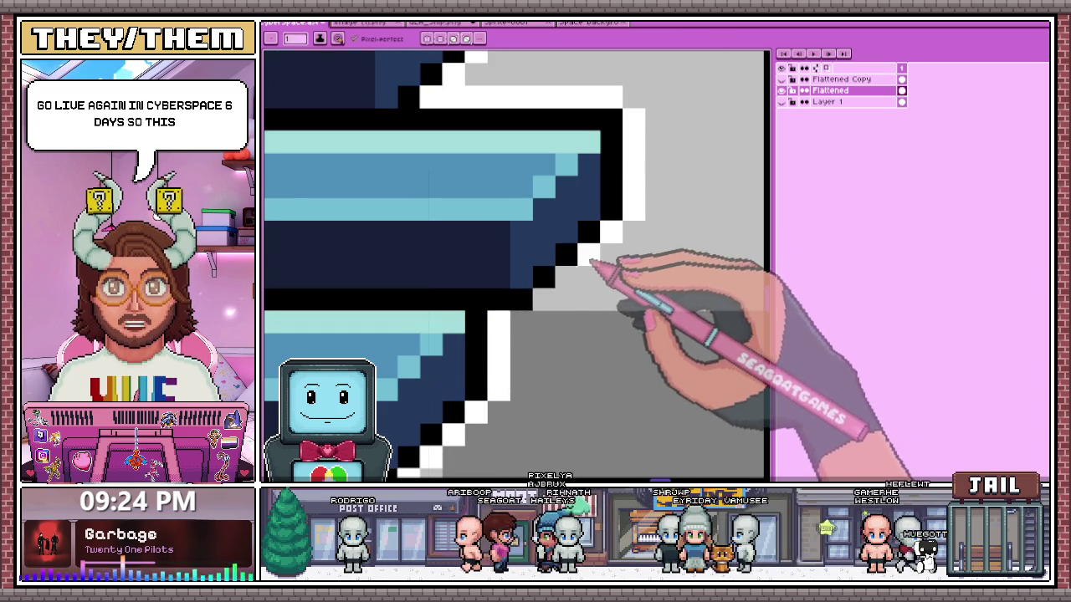
{"action": "scroll", "coordinate": [529, 309], "scroll_direction": "down", "scroll_amount": 1}
{"action": "scroll", "coordinate": [529, 310], "scroll_direction": "down", "scroll_amount": 2}
{"action": "scroll", "coordinate": [586, 299], "scroll_direction": "down", "scroll_amount": 2}
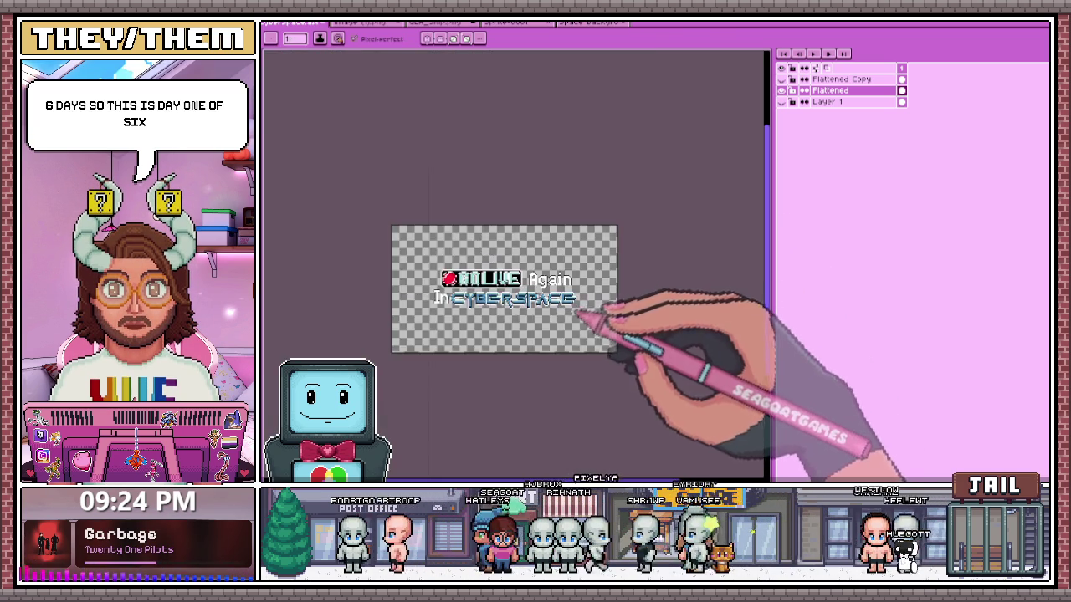
- Draw a rectangular marquee selection around the white 'In' letters
{"action": "scroll", "coordinate": [597, 310], "scroll_direction": "up", "scroll_amount": 1}
{"action": "scroll", "coordinate": [343, 258], "scroll_direction": "down", "scroll_amount": 1}
{"action": "scroll", "coordinate": [354, 296], "scroll_direction": "up", "scroll_amount": 2}
{"action": "scroll", "coordinate": [327, 251], "scroll_direction": "up", "scroll_amount": 1}
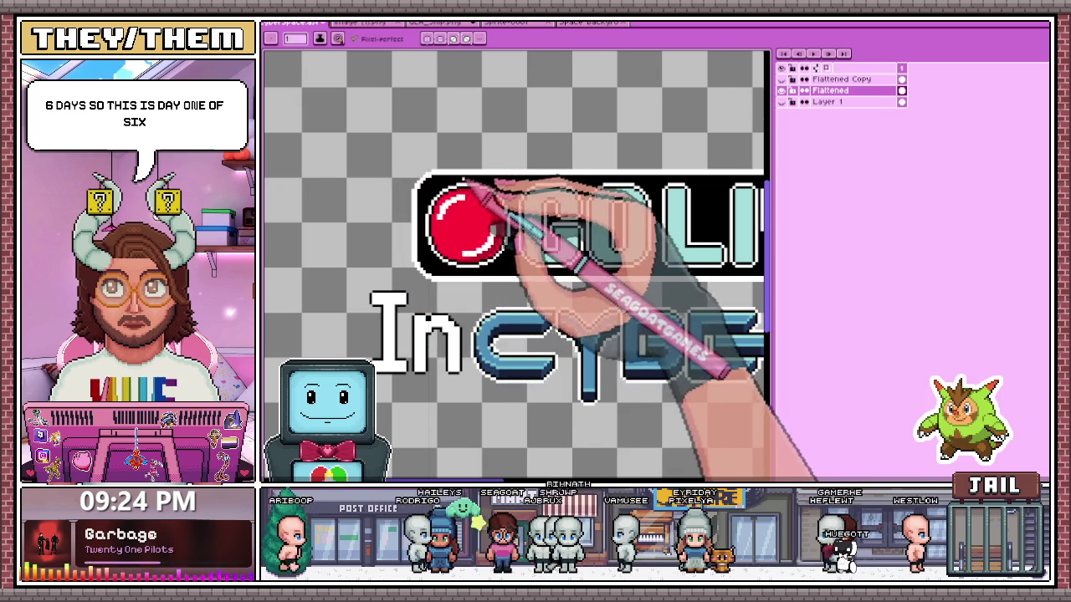
{"action": "scroll", "coordinate": [466, 181], "scroll_direction": "down", "scroll_amount": 1}
{"action": "scroll", "coordinate": [493, 227], "scroll_direction": "down", "scroll_amount": 2}
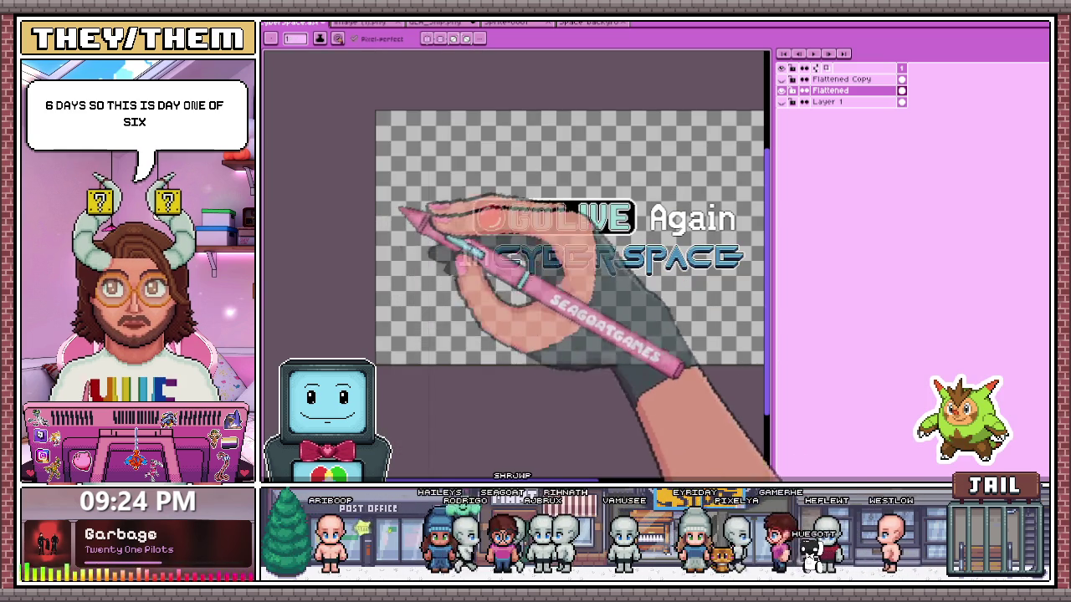
{"action": "scroll", "coordinate": [475, 269], "scroll_direction": "up", "scroll_amount": 3}
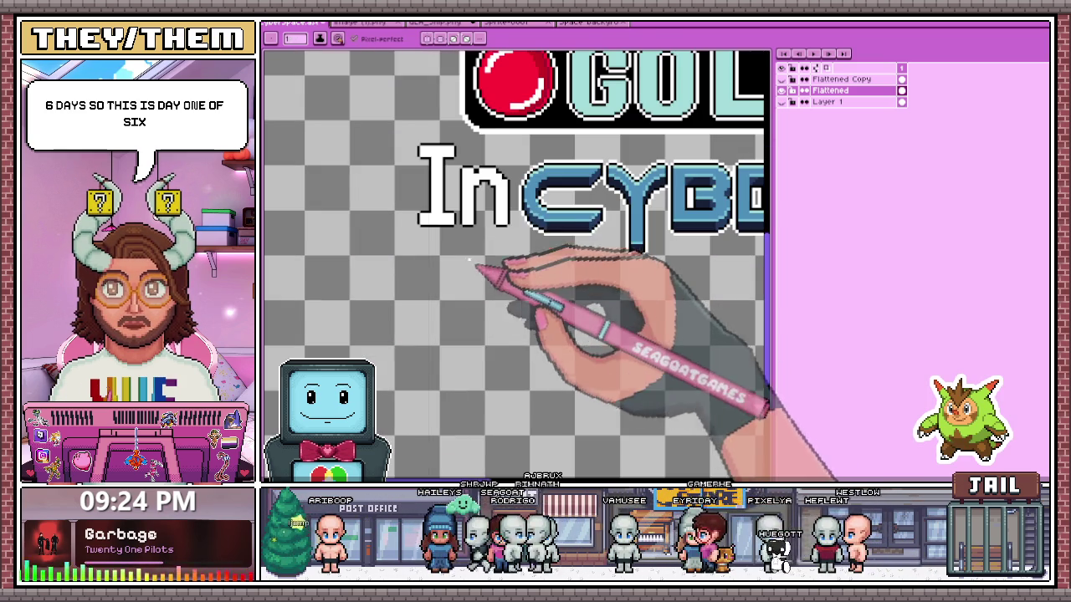
{"action": "left_click_drag", "start_coordinate": [393, 131], "coordinate": [512, 251]}
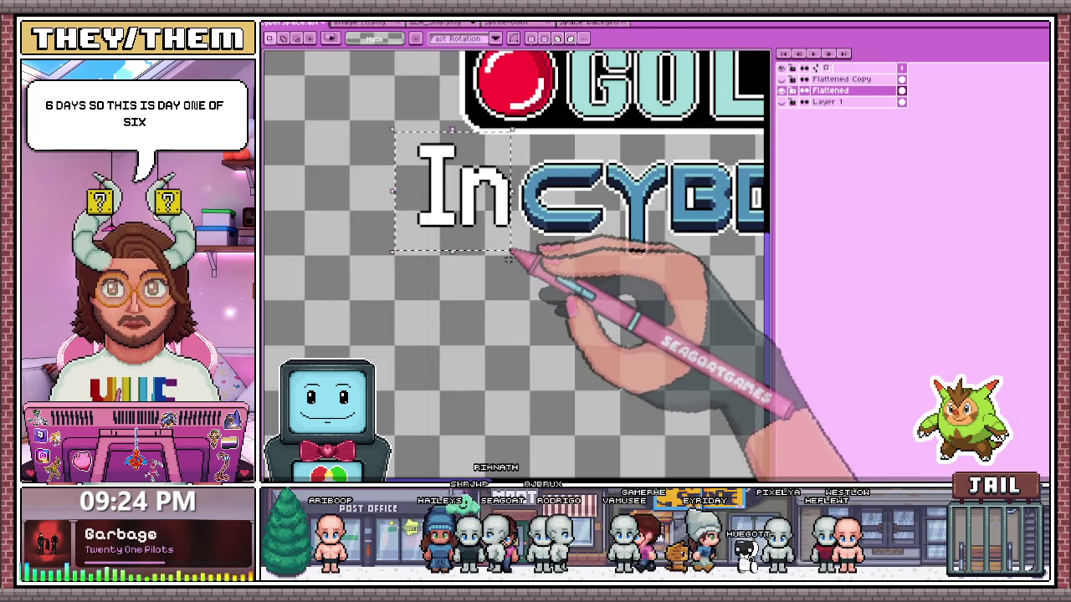
{"action": "scroll", "coordinate": [394, 275], "scroll_direction": "up", "scroll_amount": 2}
{"action": "scroll", "coordinate": [394, 227], "scroll_direction": "down", "scroll_amount": 3}
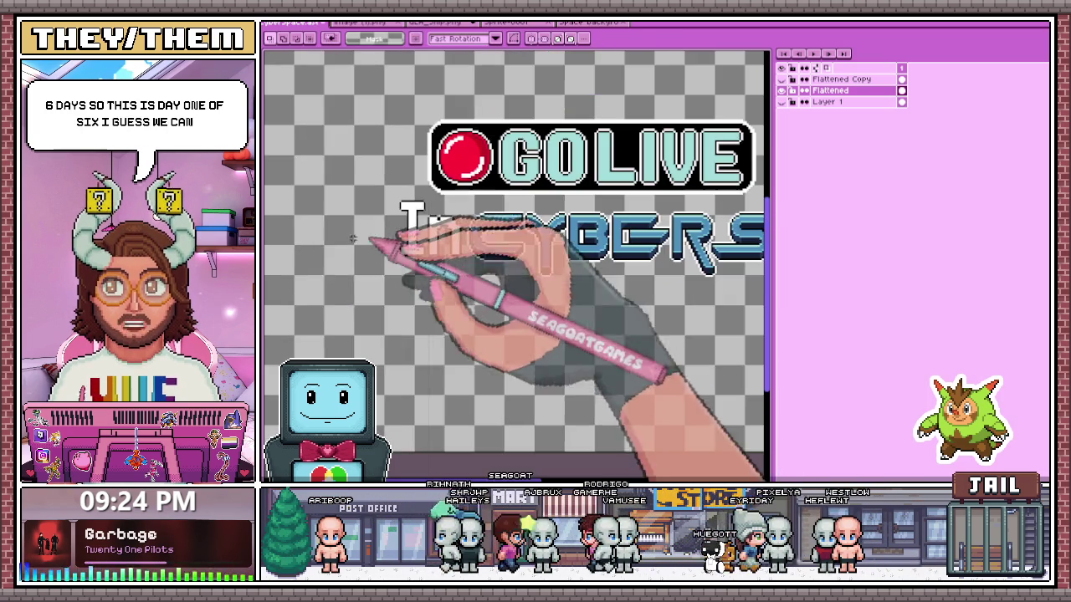
{"action": "scroll", "coordinate": [305, 230], "scroll_direction": "up", "scroll_amount": 2}
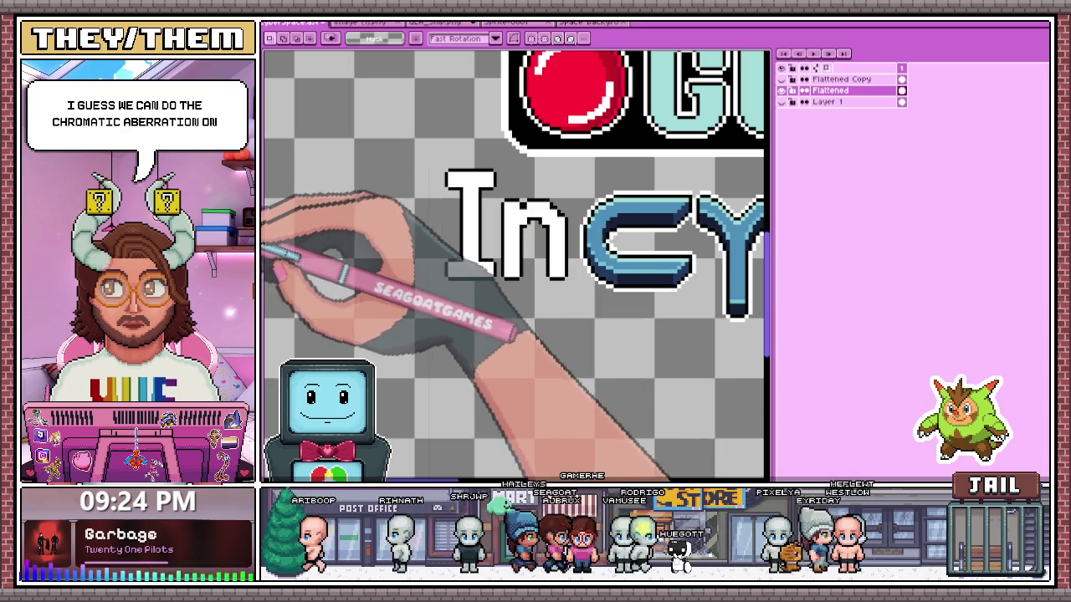
- With the Pencil, paint a red line down the left edge of the I
{"action": "key", "text": "b"}
{"action": "scroll", "coordinate": [502, 251], "scroll_direction": "up", "scroll_amount": 2}
{"action": "scroll", "coordinate": [478, 276], "scroll_direction": "down", "scroll_amount": 1}
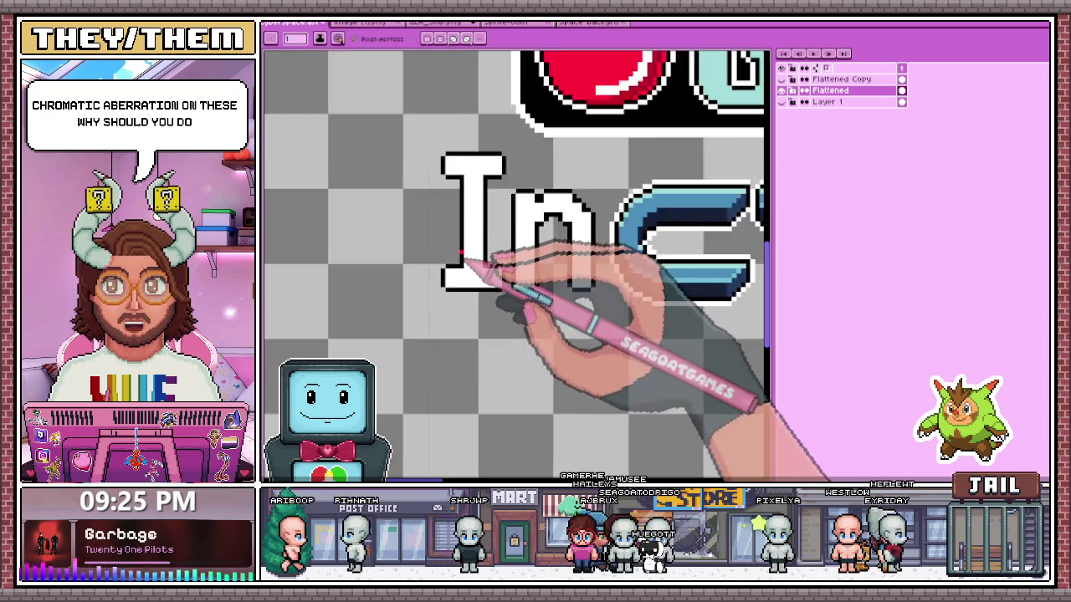
{"action": "scroll", "coordinate": [464, 272], "scroll_direction": "up", "scroll_amount": 2}
{"action": "scroll", "coordinate": [460, 289], "scroll_direction": "down", "scroll_amount": 2}
{"action": "scroll", "coordinate": [472, 167], "scroll_direction": "up", "scroll_amount": 1}
{"action": "left_click_drag", "start_coordinate": [458, 159], "coordinate": [458, 444]}
- Inspect the red edge up close, then select the I letter
{"action": "scroll", "coordinate": [444, 150], "scroll_direction": "down", "scroll_amount": 2}
{"action": "scroll", "coordinate": [456, 184], "scroll_direction": "up", "scroll_amount": 2}
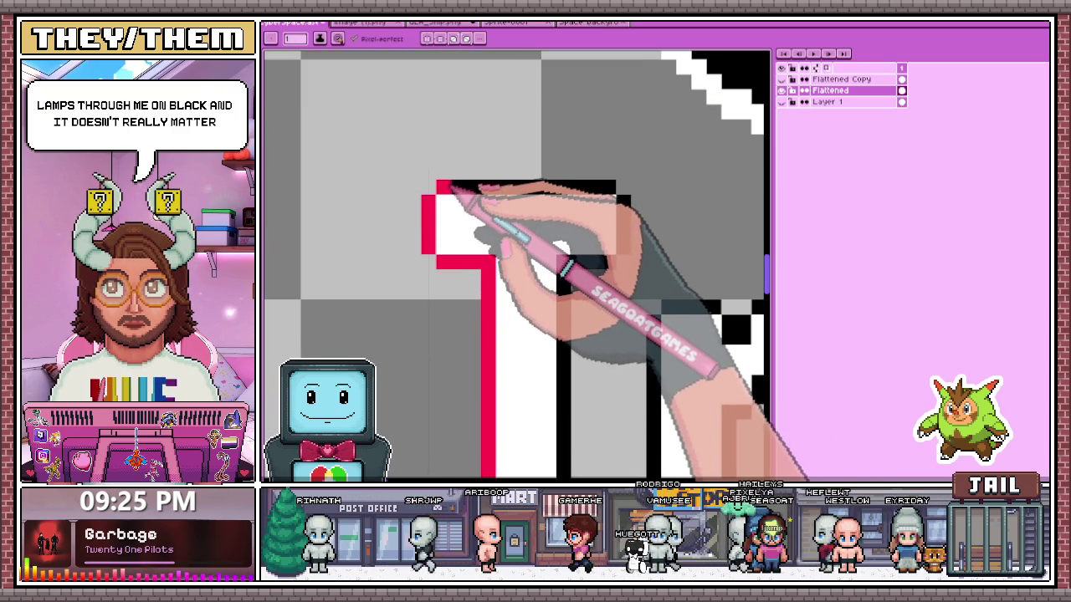
{"action": "scroll", "coordinate": [468, 159], "scroll_direction": "down", "scroll_amount": 1}
{"action": "scroll", "coordinate": [490, 275], "scroll_direction": "down", "scroll_amount": 1}
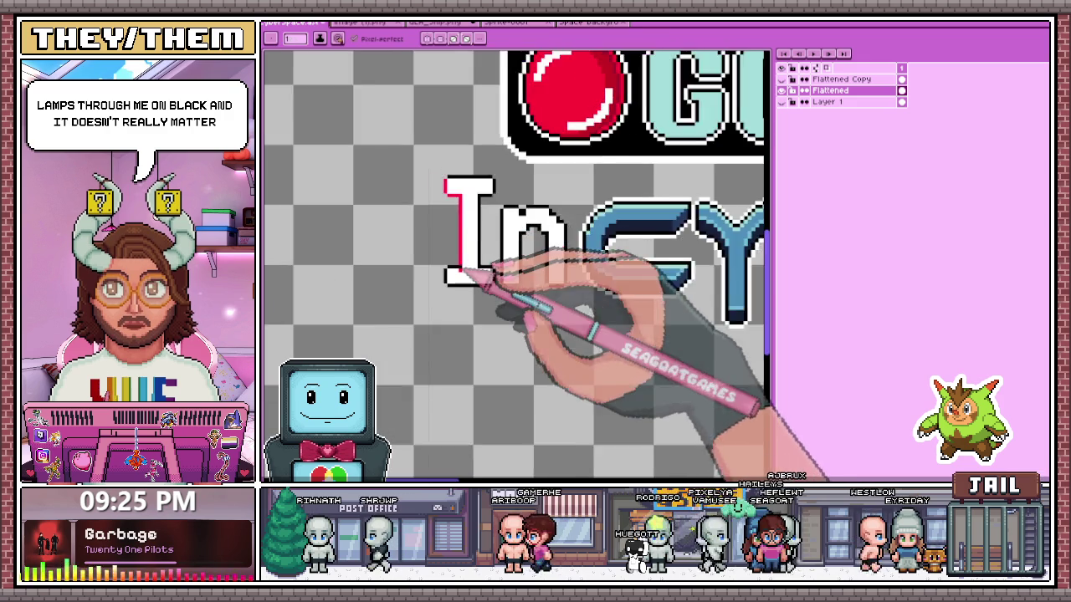
{"action": "scroll", "coordinate": [477, 282], "scroll_direction": "up", "scroll_amount": 1}
{"action": "scroll", "coordinate": [464, 266], "scroll_direction": "up", "scroll_amount": 2}
{"action": "scroll", "coordinate": [460, 280], "scroll_direction": "down", "scroll_amount": 1}
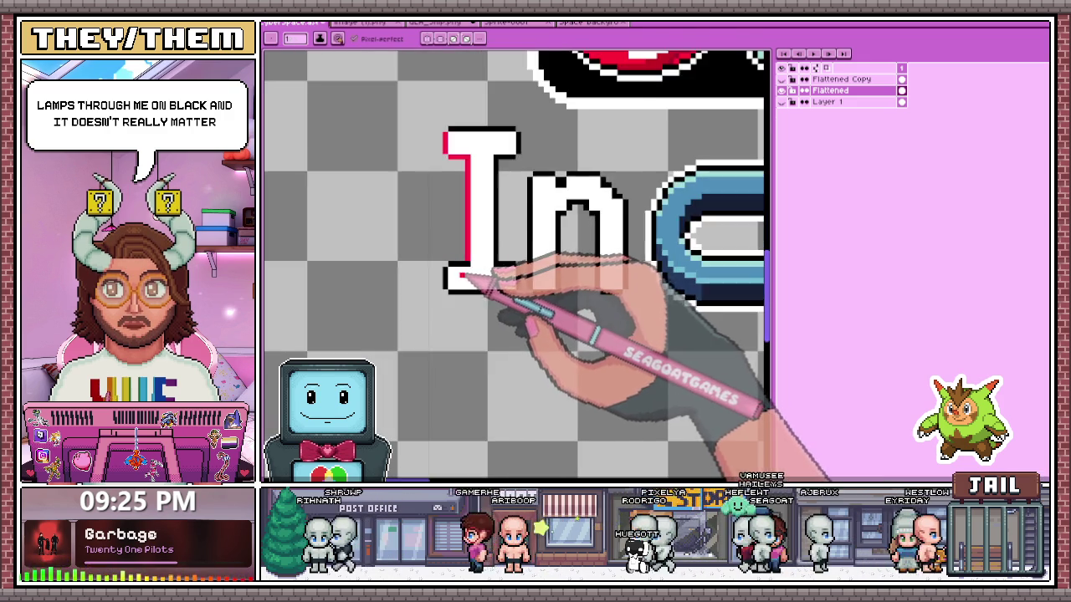
{"action": "scroll", "coordinate": [472, 263], "scroll_direction": "up", "scroll_amount": 1}
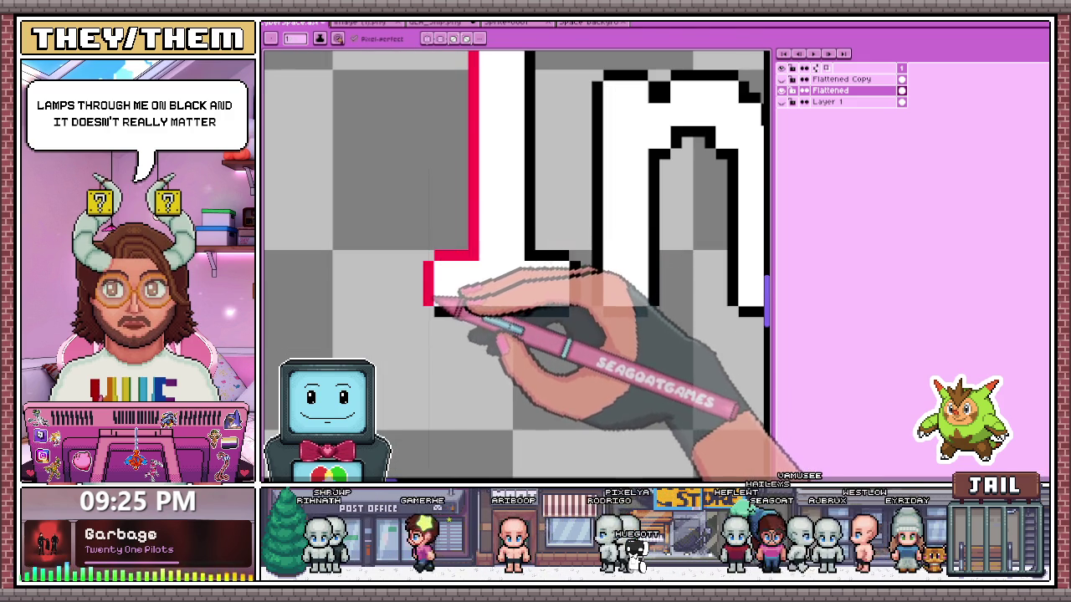
{"action": "scroll", "coordinate": [452, 313], "scroll_direction": "down", "scroll_amount": 2}
{"action": "scroll", "coordinate": [469, 326], "scroll_direction": "down", "scroll_amount": 1}
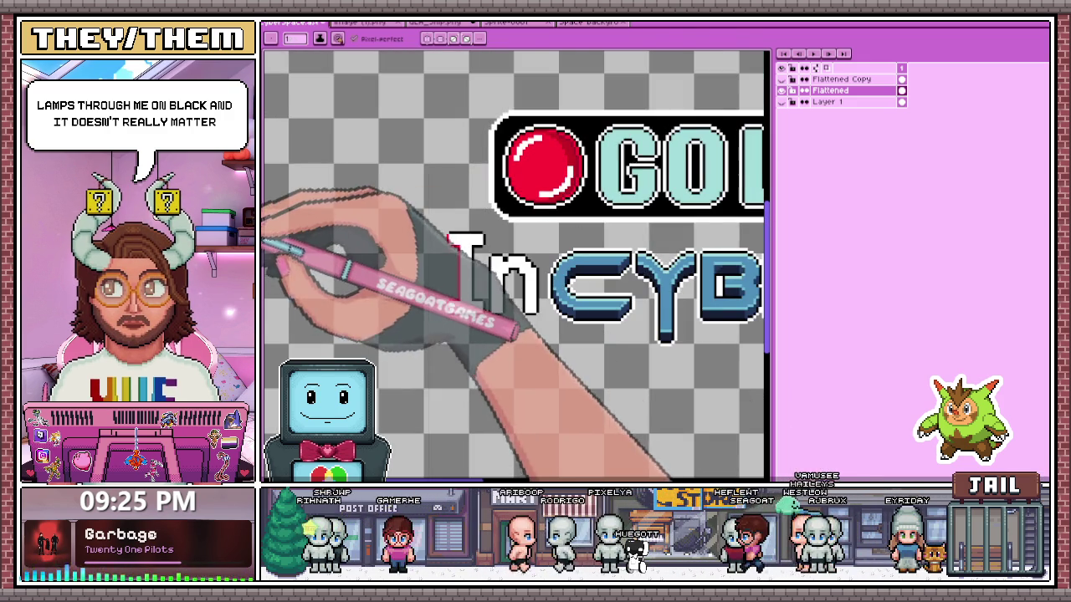
{"action": "scroll", "coordinate": [468, 242], "scroll_direction": "up", "scroll_amount": 1}
{"action": "scroll", "coordinate": [452, 253], "scroll_direction": "up", "scroll_amount": 1}
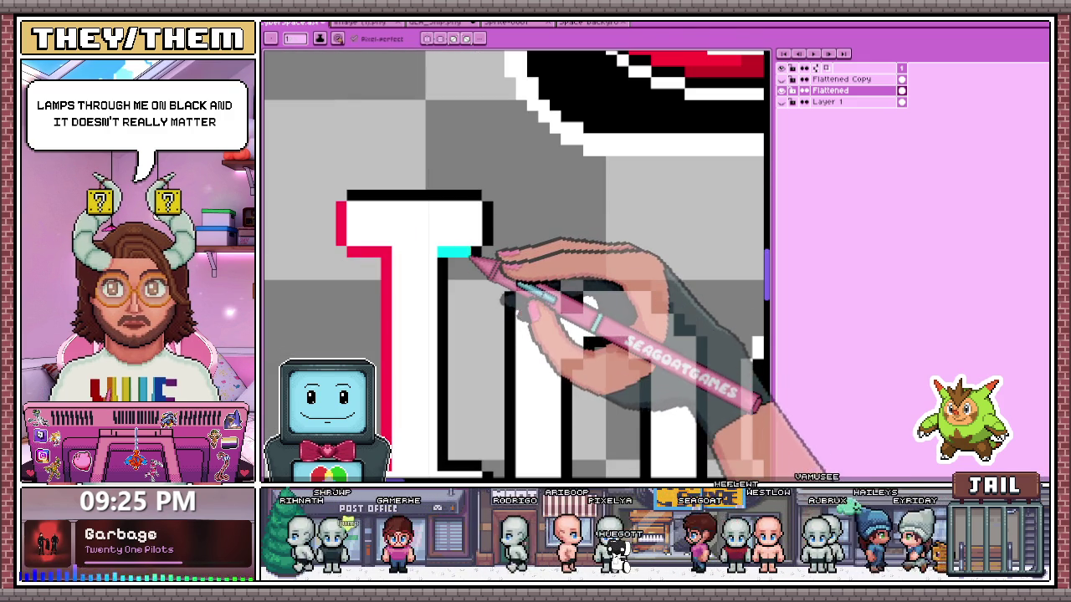
{"action": "scroll", "coordinate": [493, 230], "scroll_direction": "down", "scroll_amount": 2}
{"action": "scroll", "coordinate": [477, 222], "scroll_direction": "up", "scroll_amount": 2}
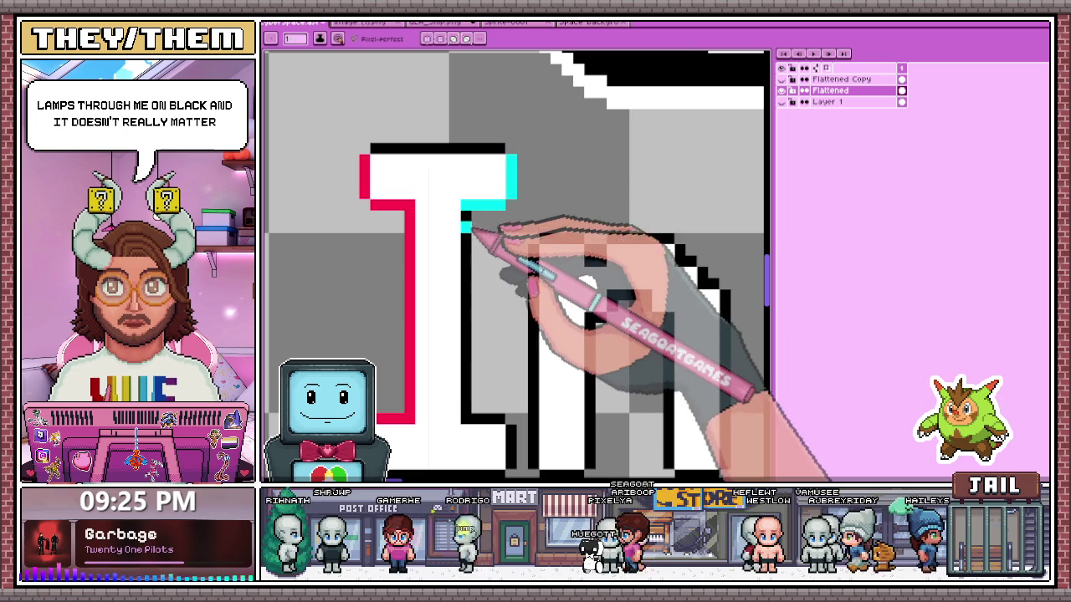
{"action": "scroll", "coordinate": [486, 293], "scroll_direction": "down", "scroll_amount": 1}
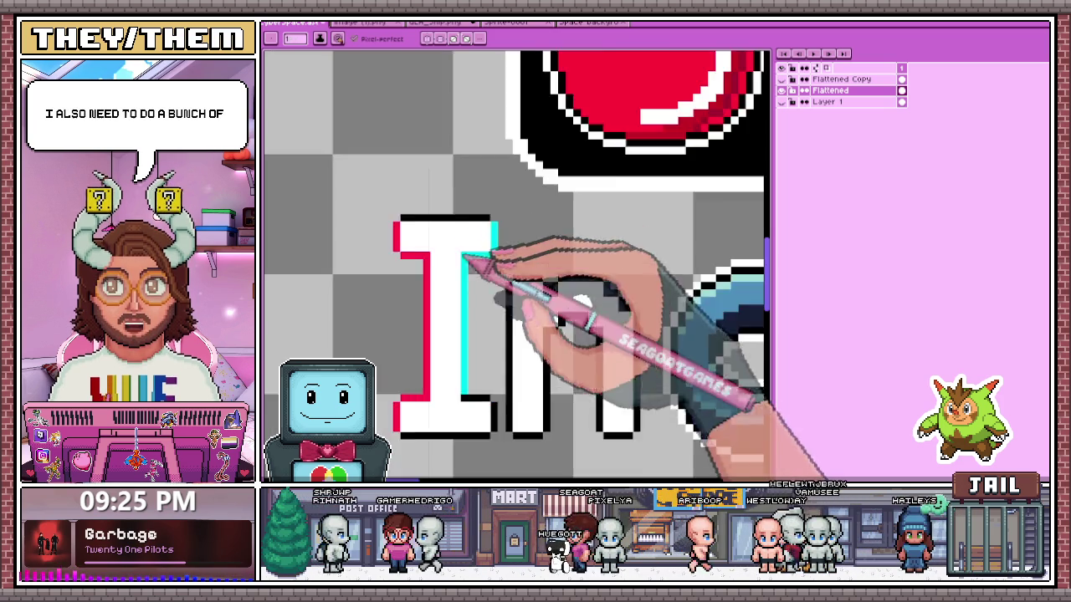
{"action": "scroll", "coordinate": [481, 334], "scroll_direction": "up", "scroll_amount": 1}
{"action": "scroll", "coordinate": [473, 368], "scroll_direction": "up", "scroll_amount": 1}
{"action": "scroll", "coordinate": [493, 351], "scroll_direction": "down", "scroll_amount": 1}
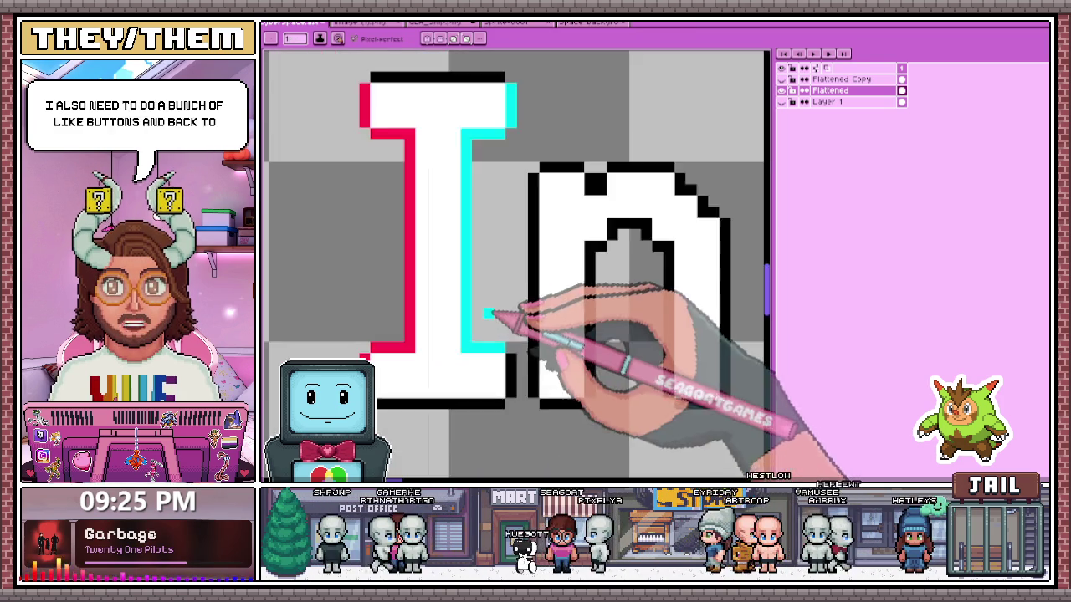
{"action": "scroll", "coordinate": [495, 318], "scroll_direction": "up", "scroll_amount": 1}
{"action": "scroll", "coordinate": [495, 310], "scroll_direction": "down", "scroll_amount": 1}
{"action": "scroll", "coordinate": [506, 322], "scroll_direction": "up", "scroll_amount": 1}
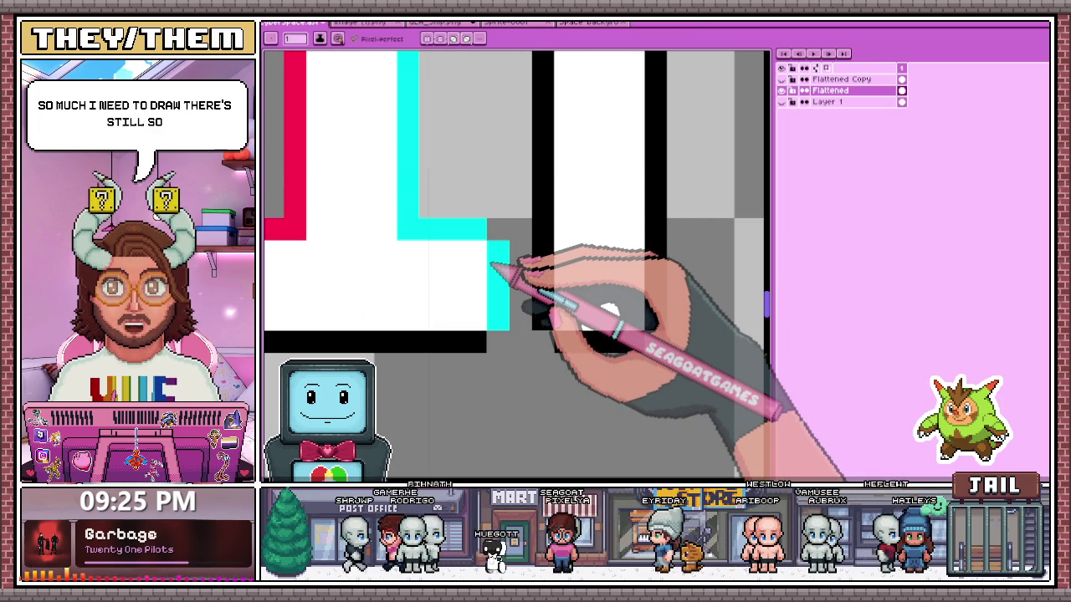
{"action": "scroll", "coordinate": [486, 284], "scroll_direction": "down", "scroll_amount": 2}
{"action": "scroll", "coordinate": [443, 288], "scroll_direction": "down", "scroll_amount": 1}
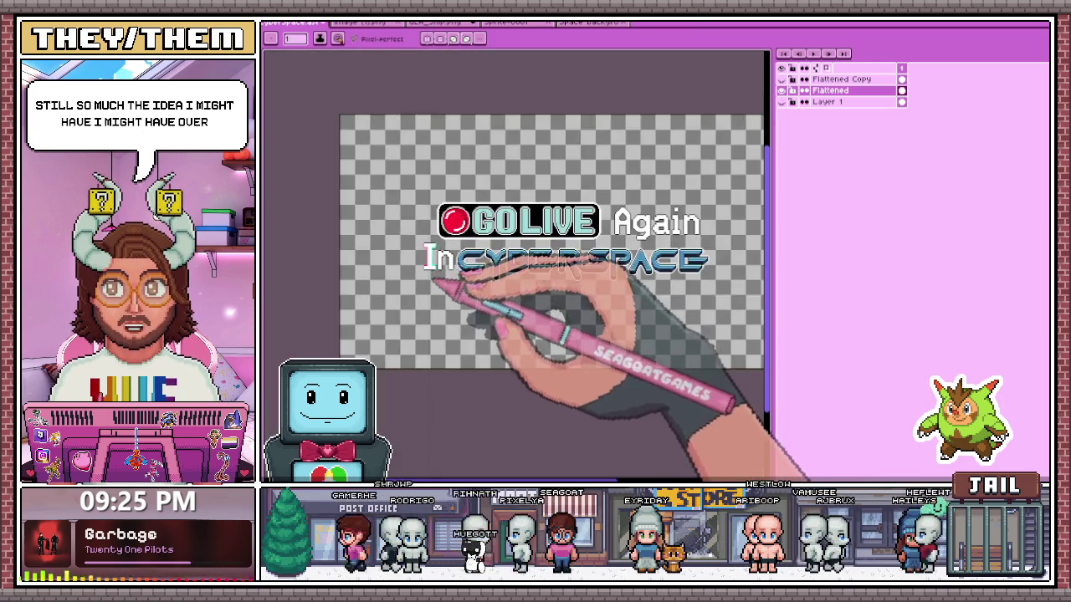
{"action": "scroll", "coordinate": [410, 226], "scroll_direction": "up", "scroll_amount": 2}
{"action": "scroll", "coordinate": [422, 251], "scroll_direction": "up", "scroll_amount": 1}
{"action": "scroll", "coordinate": [427, 276], "scroll_direction": "up", "scroll_amount": 1}
{"action": "scroll", "coordinate": [439, 218], "scroll_direction": "down", "scroll_amount": 2}
{"action": "scroll", "coordinate": [432, 244], "scroll_direction": "up", "scroll_amount": 1}
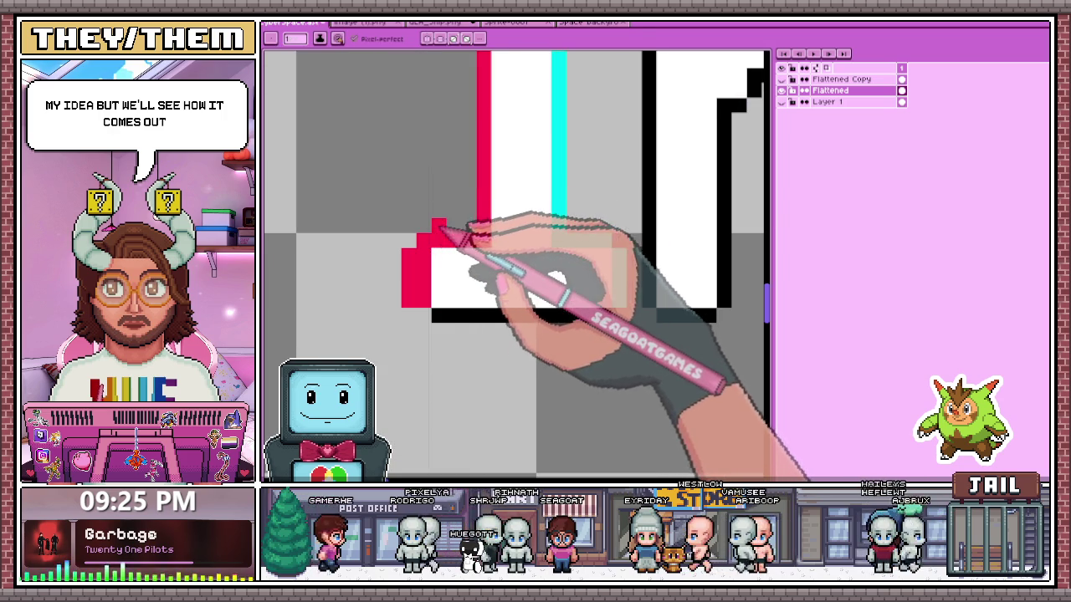
{"action": "scroll", "coordinate": [439, 237], "scroll_direction": "down", "scroll_amount": 1}
{"action": "scroll", "coordinate": [452, 192], "scroll_direction": "down", "scroll_amount": 1}
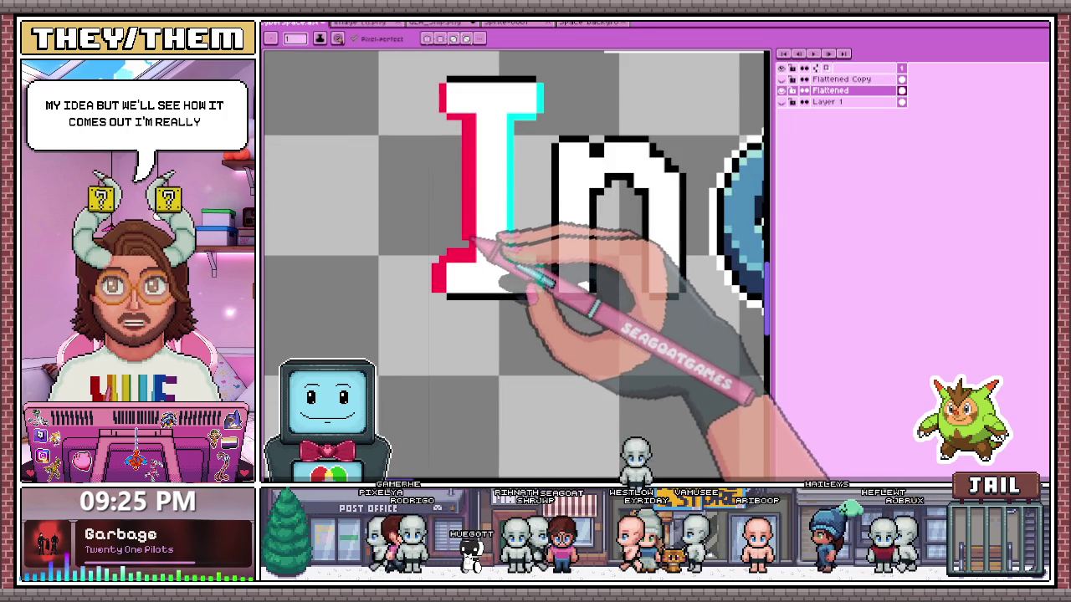
{"action": "scroll", "coordinate": [475, 209], "scroll_direction": "down", "scroll_amount": 1}
{"action": "scroll", "coordinate": [475, 226], "scroll_direction": "down", "scroll_amount": 1}
{"action": "scroll", "coordinate": [473, 213], "scroll_direction": "up", "scroll_amount": 2}
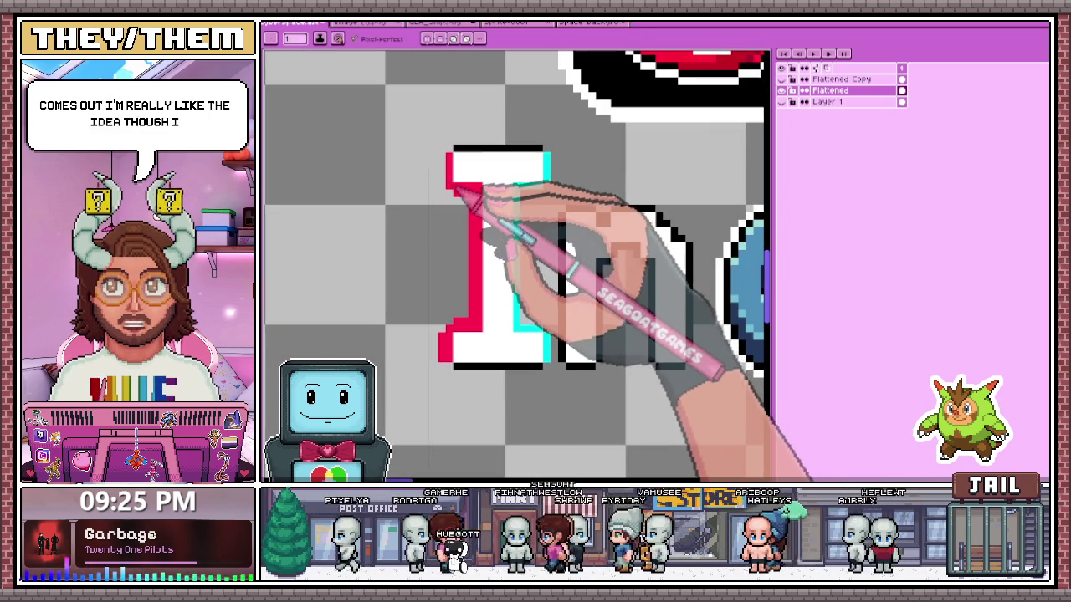
{"action": "scroll", "coordinate": [450, 172], "scroll_direction": "down", "scroll_amount": 2}
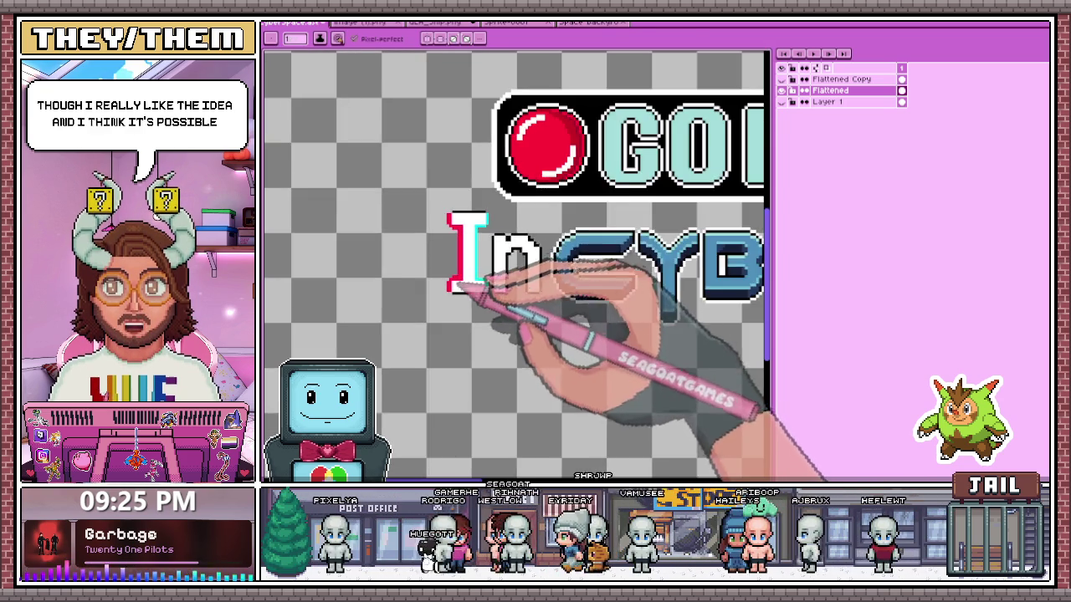
{"action": "scroll", "coordinate": [458, 181], "scroll_direction": "up", "scroll_amount": 2}
{"action": "scroll", "coordinate": [464, 222], "scroll_direction": "up", "scroll_amount": 1}
{"action": "scroll", "coordinate": [466, 188], "scroll_direction": "down", "scroll_amount": 2}
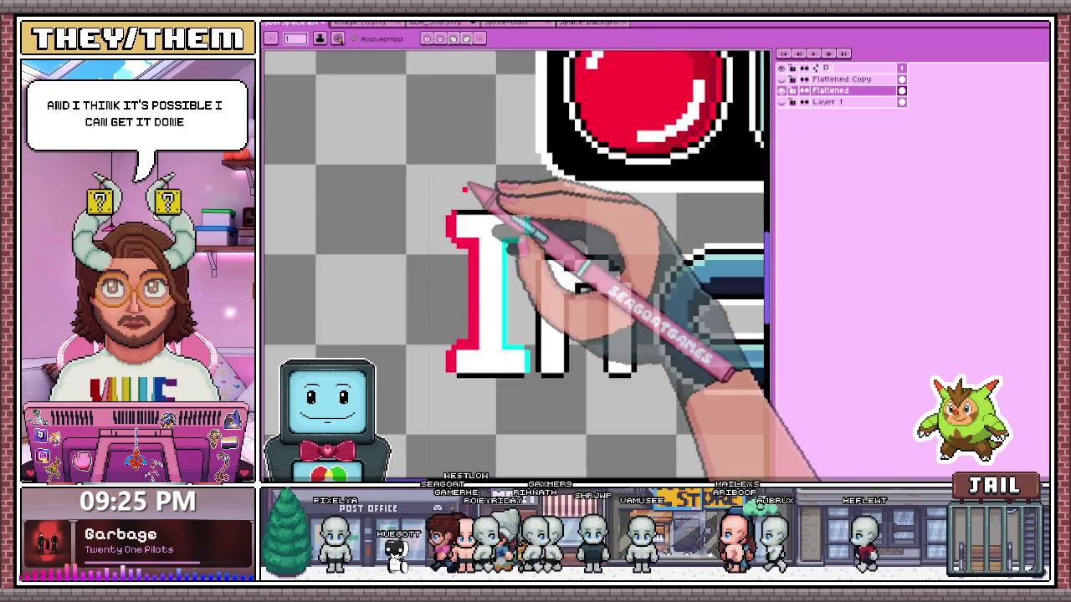
{"action": "scroll", "coordinate": [473, 251], "scroll_direction": "down", "scroll_amount": 1}
{"action": "scroll", "coordinate": [476, 263], "scroll_direction": "up", "scroll_amount": 2}
{"action": "scroll", "coordinate": [489, 292], "scroll_direction": "up", "scroll_amount": 1}
{"action": "scroll", "coordinate": [501, 284], "scroll_direction": "down", "scroll_amount": 2}
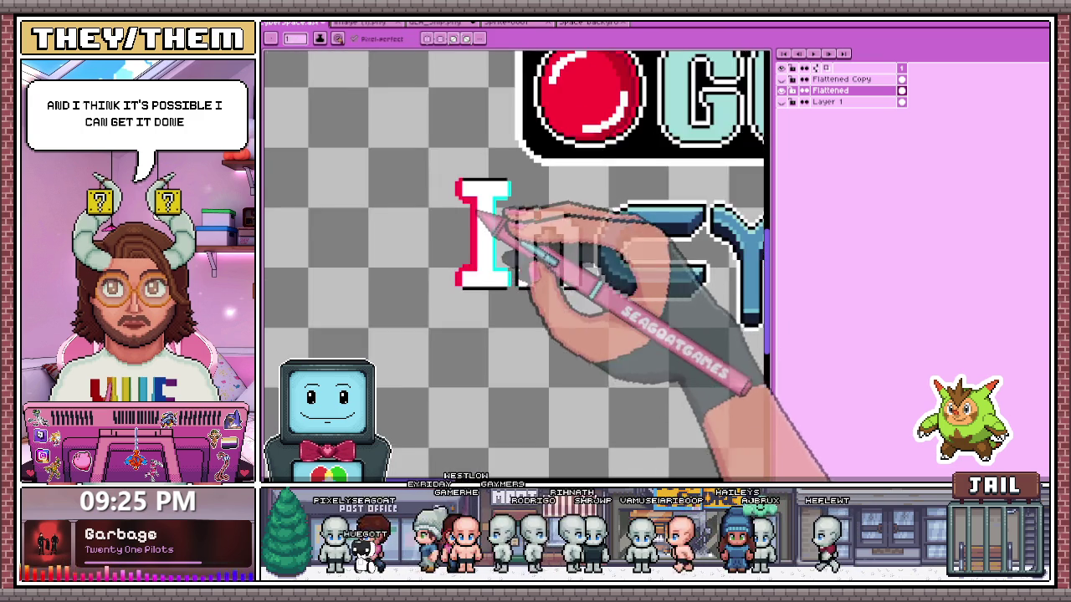
{"action": "scroll", "coordinate": [478, 215], "scroll_direction": "up", "scroll_amount": 1}
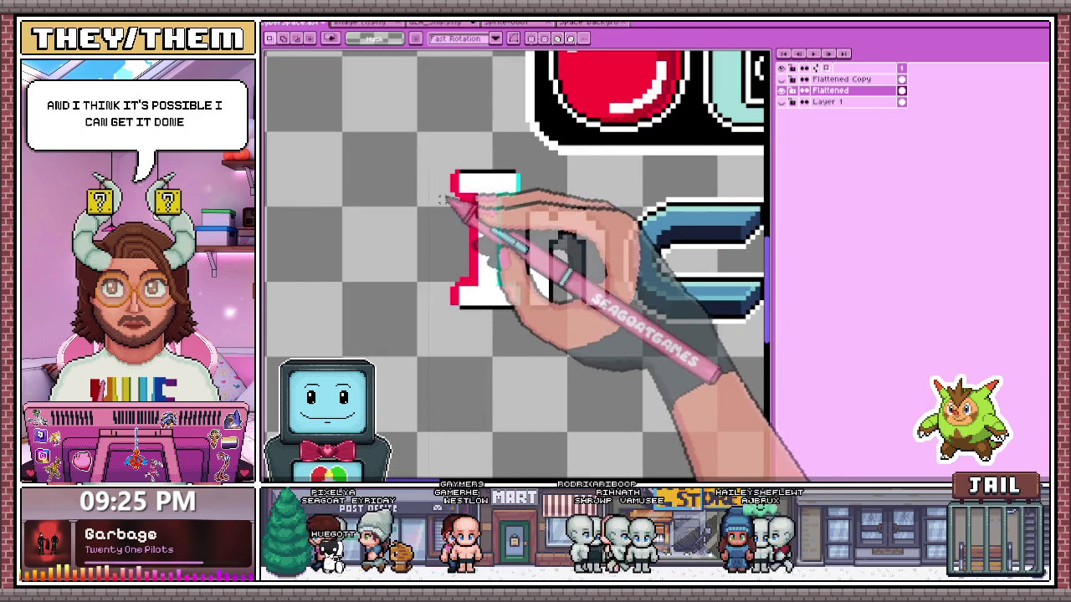
{"action": "mouse_move", "coordinate": [413, 148]}
{"action": "left_mouse_down"}
{"action": "mouse_move", "coordinate": [524, 322]}
{"action": "mouse_move", "coordinate": [502, 293]}
{"action": "left_mouse_up"}
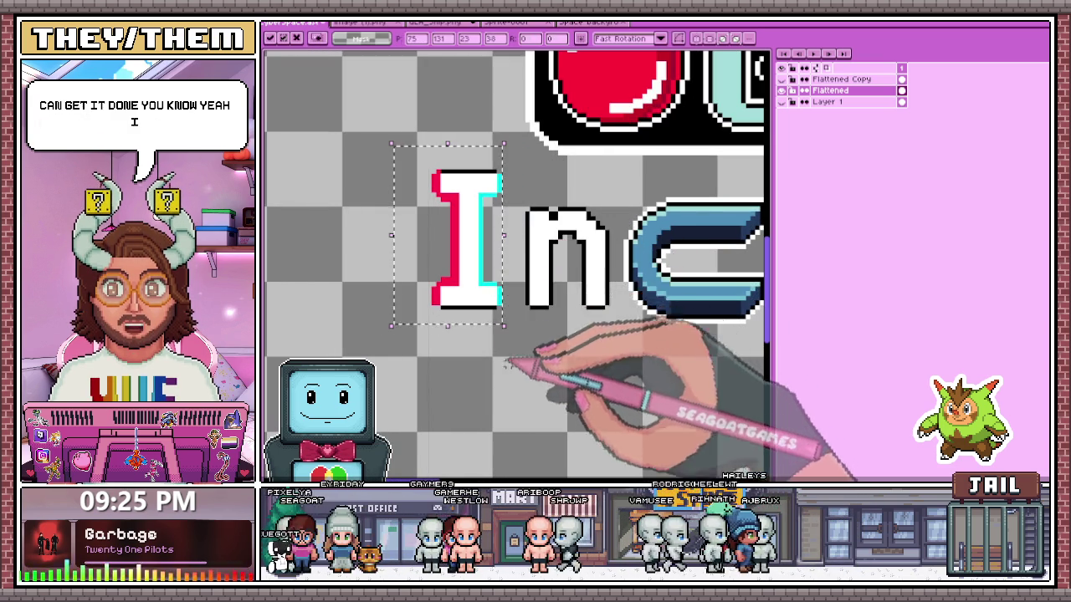
{"action": "left_click", "coordinate": [507, 363]}
{"action": "key", "text": "m"}
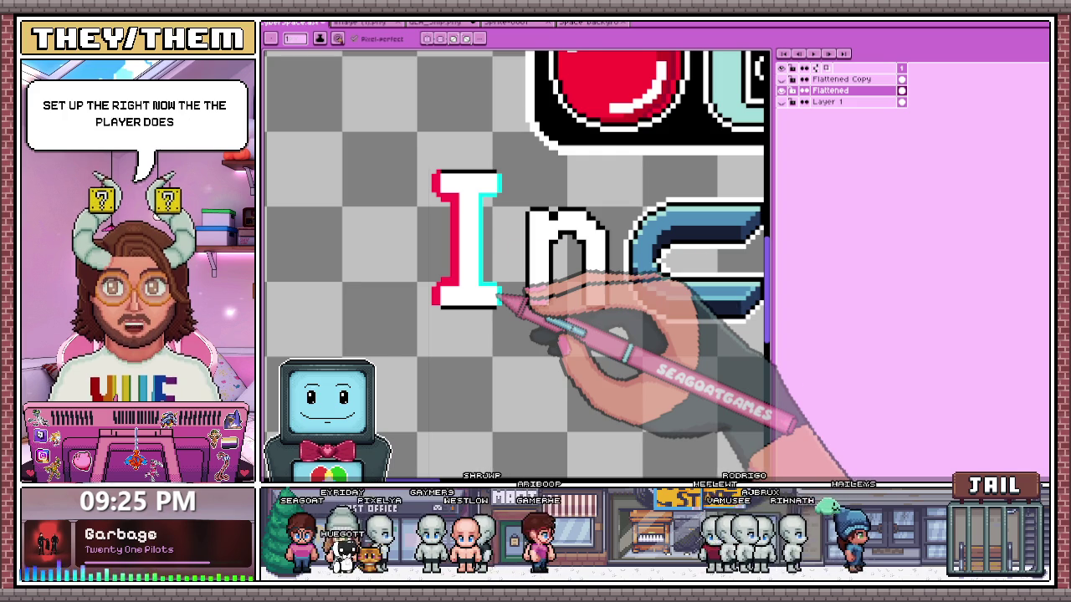
{"action": "scroll", "coordinate": [502, 301], "scroll_direction": "up", "scroll_amount": 1}
{"action": "scroll", "coordinate": [508, 304], "scroll_direction": "up", "scroll_amount": 1}
{"action": "scroll", "coordinate": [513, 304], "scroll_direction": "up", "scroll_amount": 1}
{"action": "scroll", "coordinate": [523, 268], "scroll_direction": "up", "scroll_amount": 1}
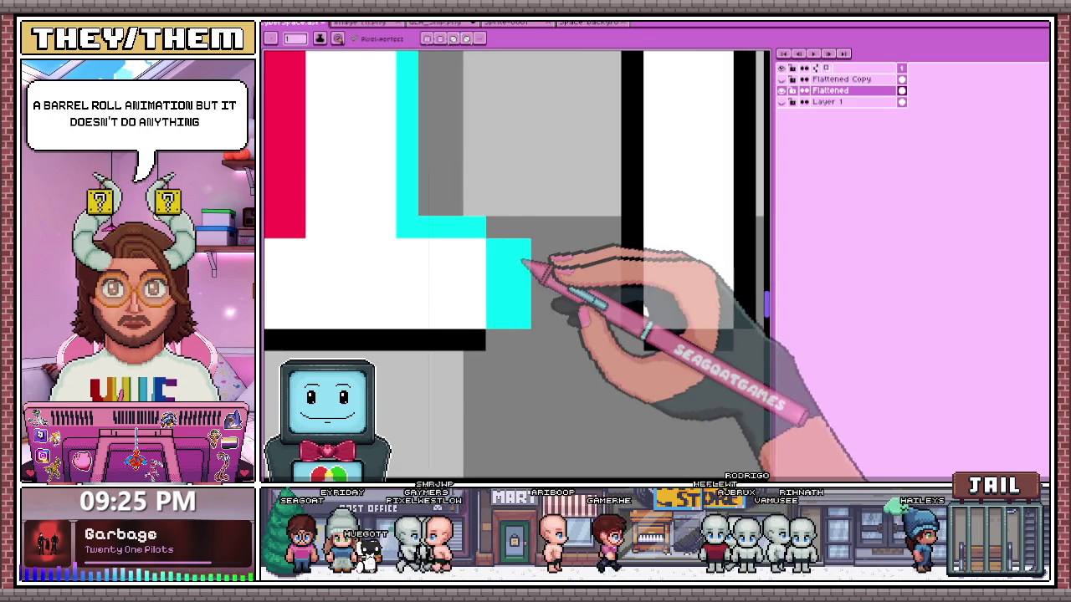
{"action": "scroll", "coordinate": [501, 239], "scroll_direction": "down", "scroll_amount": 2}
{"action": "scroll", "coordinate": [471, 246], "scroll_direction": "down", "scroll_amount": 2}
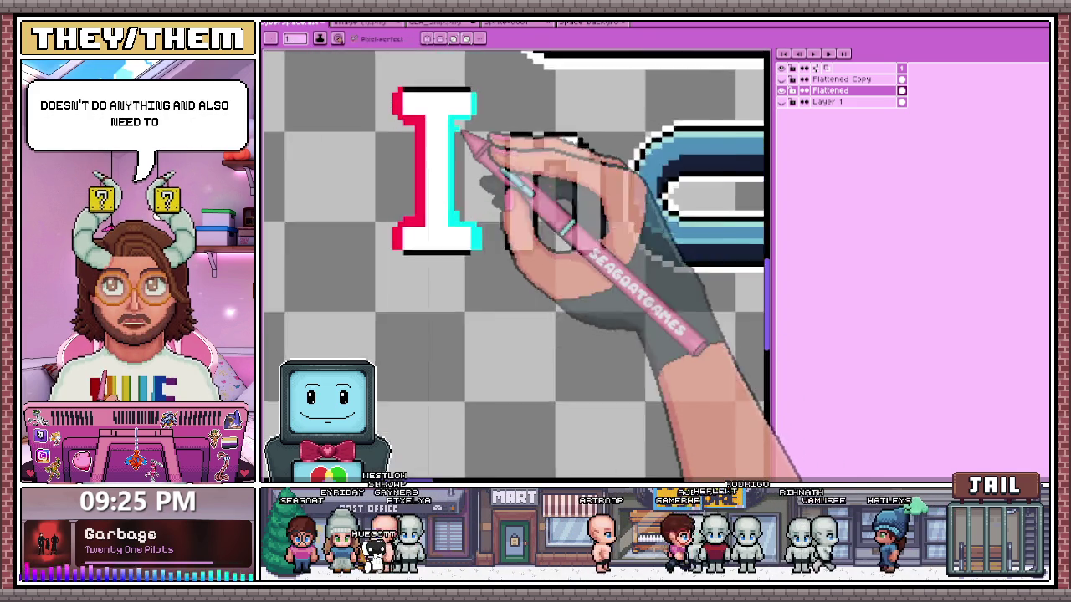
{"action": "scroll", "coordinate": [471, 143], "scroll_direction": "up", "scroll_amount": 3}
{"action": "scroll", "coordinate": [477, 270], "scroll_direction": "down", "scroll_amount": 1}
{"action": "scroll", "coordinate": [497, 335], "scroll_direction": "down", "scroll_amount": 1}
{"action": "scroll", "coordinate": [477, 203], "scroll_direction": "up", "scroll_amount": 2}
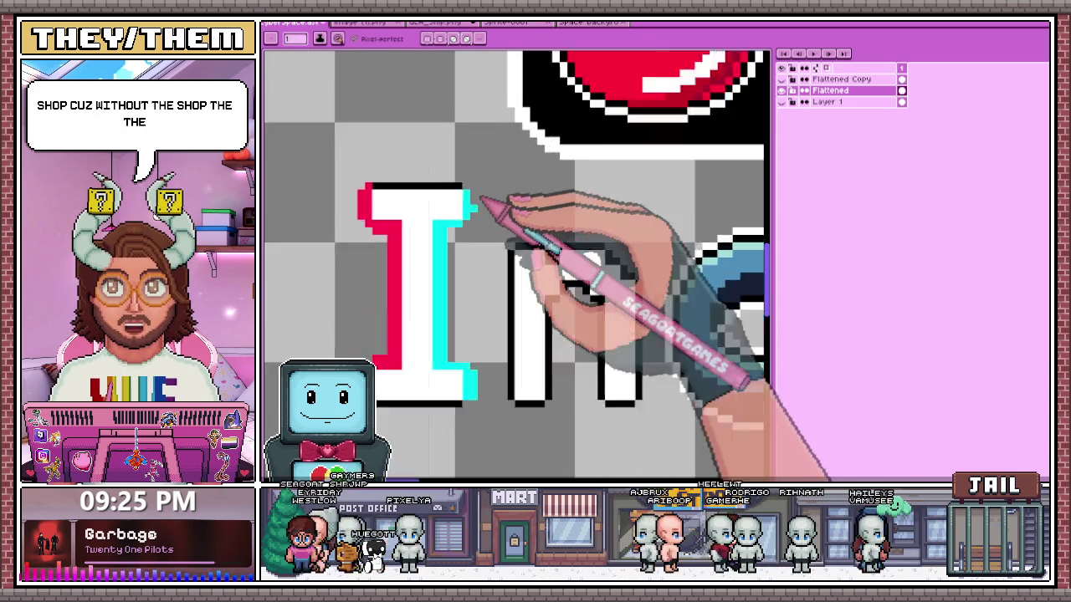
{"action": "scroll", "coordinate": [444, 240], "scroll_direction": "up", "scroll_amount": 1}
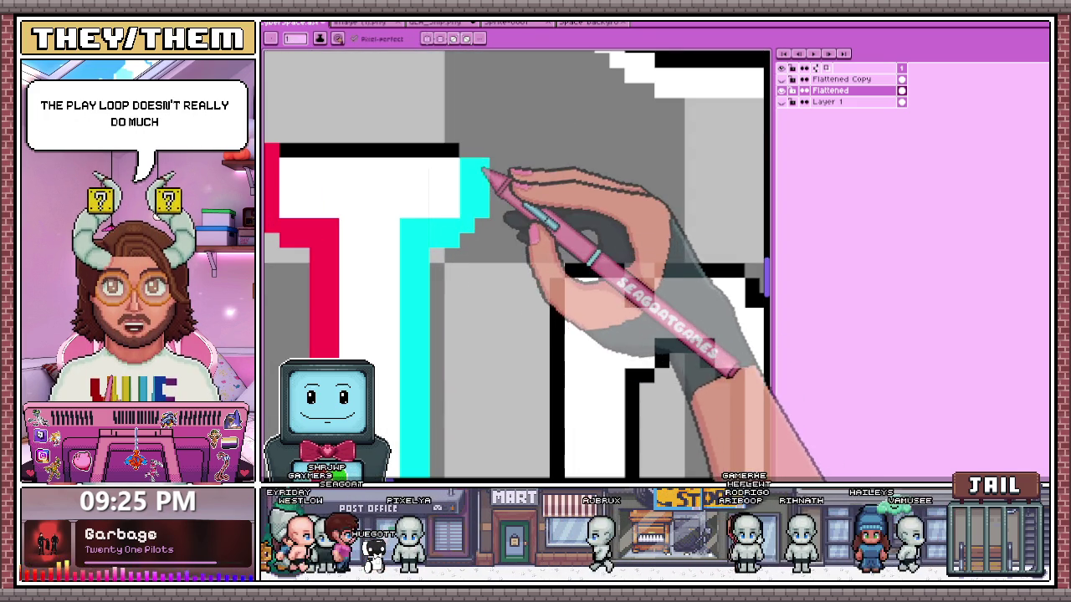
{"action": "scroll", "coordinate": [481, 167], "scroll_direction": "down", "scroll_amount": 1}
{"action": "scroll", "coordinate": [472, 159], "scroll_direction": "down", "scroll_amount": 2}
{"action": "scroll", "coordinate": [490, 239], "scroll_direction": "down", "scroll_amount": 1}
{"action": "scroll", "coordinate": [454, 298], "scroll_direction": "up", "scroll_amount": 1}
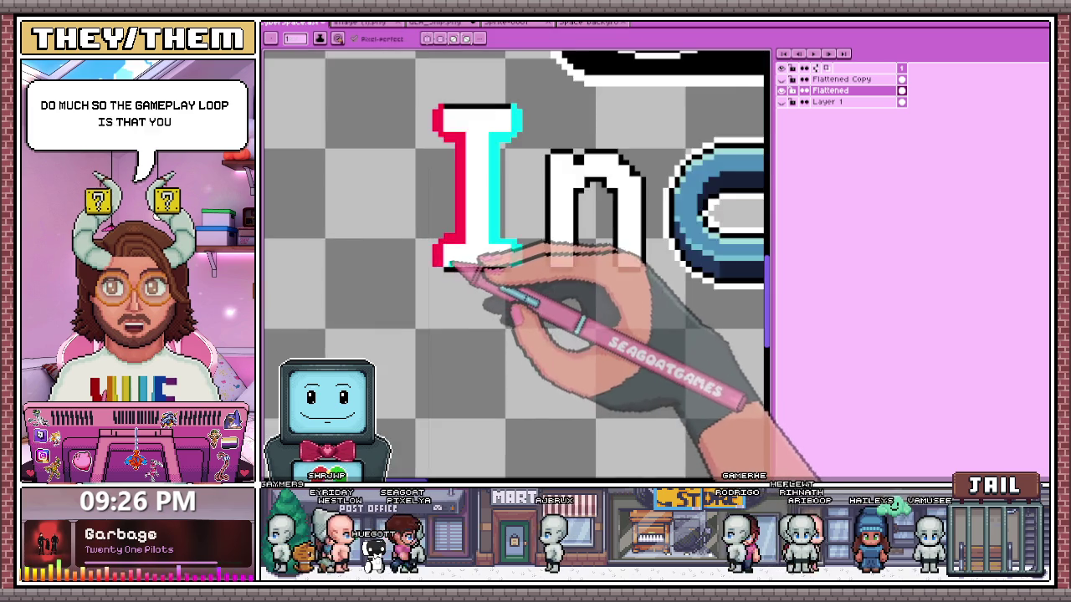
{"action": "scroll", "coordinate": [454, 275], "scroll_direction": "down", "scroll_amount": 1}
{"action": "scroll", "coordinate": [461, 285], "scroll_direction": "down", "scroll_amount": 2}
{"action": "scroll", "coordinate": [478, 310], "scroll_direction": "up", "scroll_amount": 1}
{"action": "scroll", "coordinate": [478, 314], "scroll_direction": "up", "scroll_amount": 1}
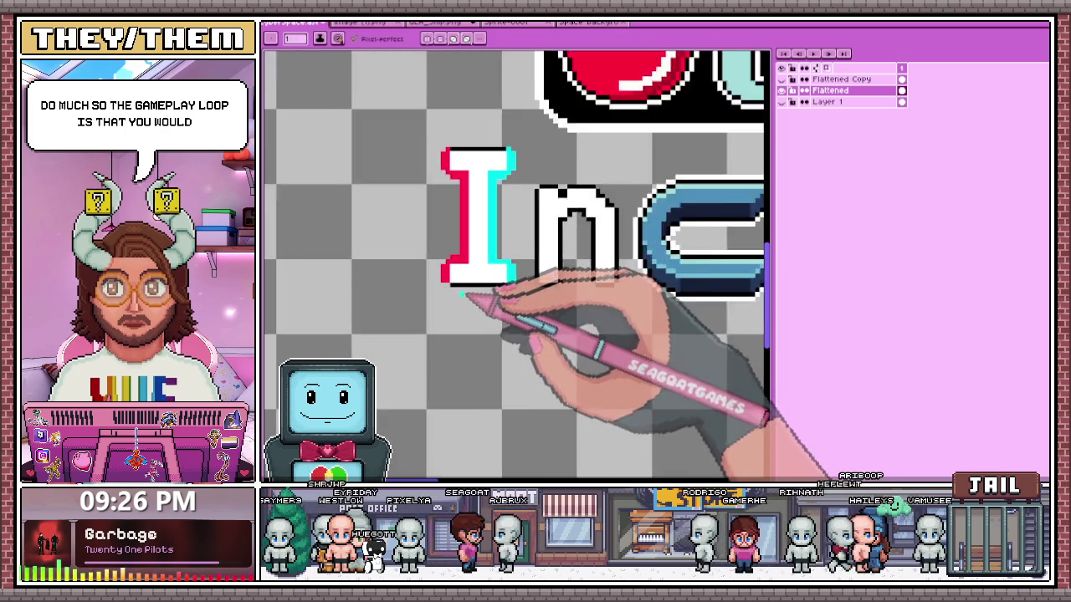
{"action": "scroll", "coordinate": [471, 301], "scroll_direction": "up", "scroll_amount": 1}
{"action": "key", "text": "i"}
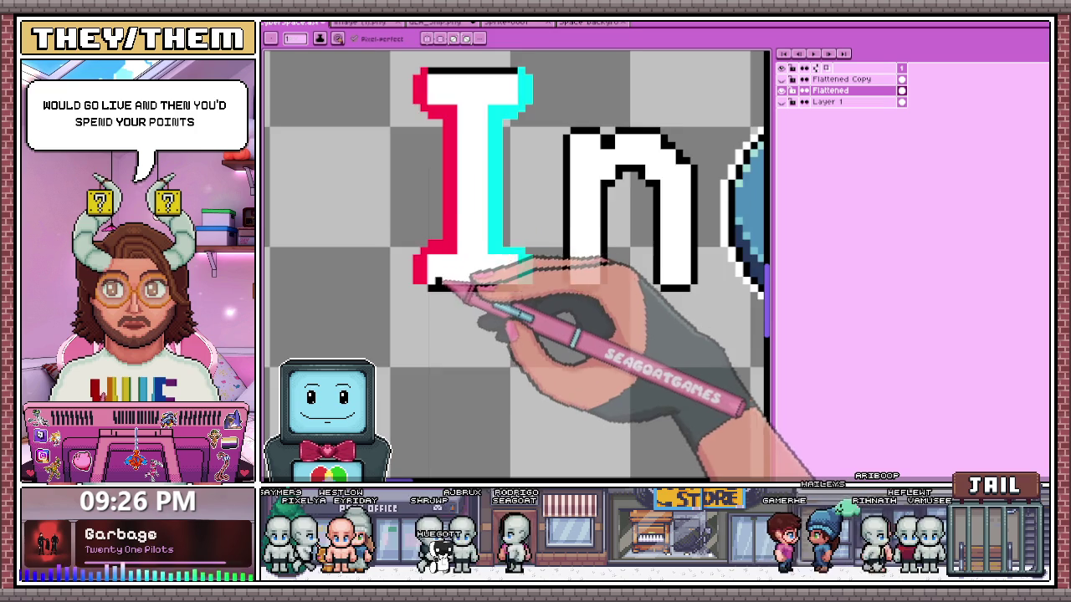
- Reshape the I's bottom-left serif and outline the red stroke's top-left edge in black
{"action": "scroll", "coordinate": [423, 291], "scroll_direction": "up", "scroll_amount": 1}
{"action": "scroll", "coordinate": [400, 276], "scroll_direction": "down", "scroll_amount": 1}
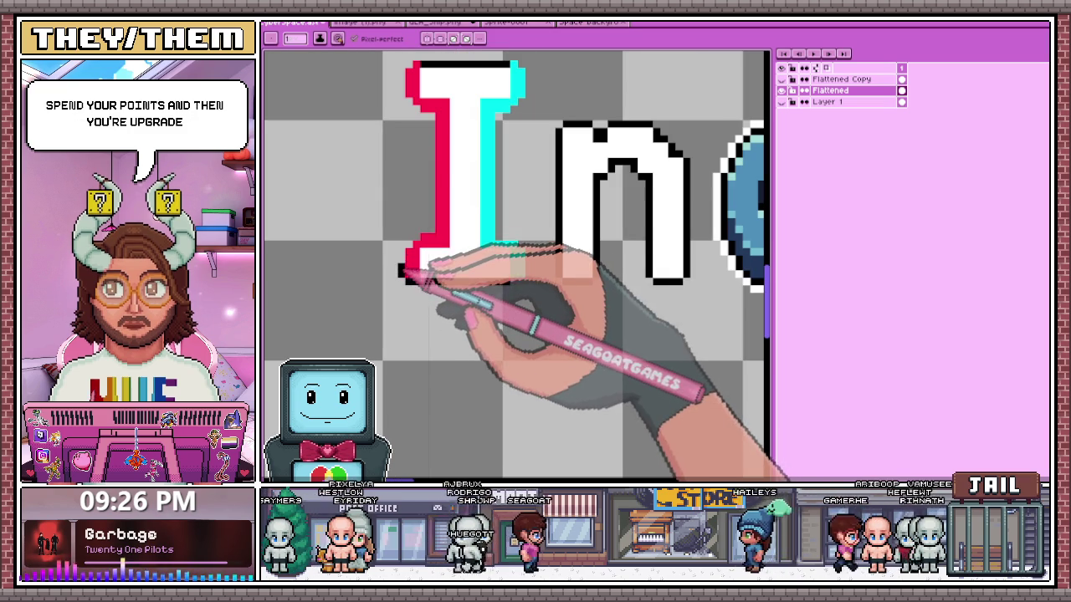
{"action": "left_click_drag", "start_coordinate": [405, 251], "coordinate": [435, 239]}
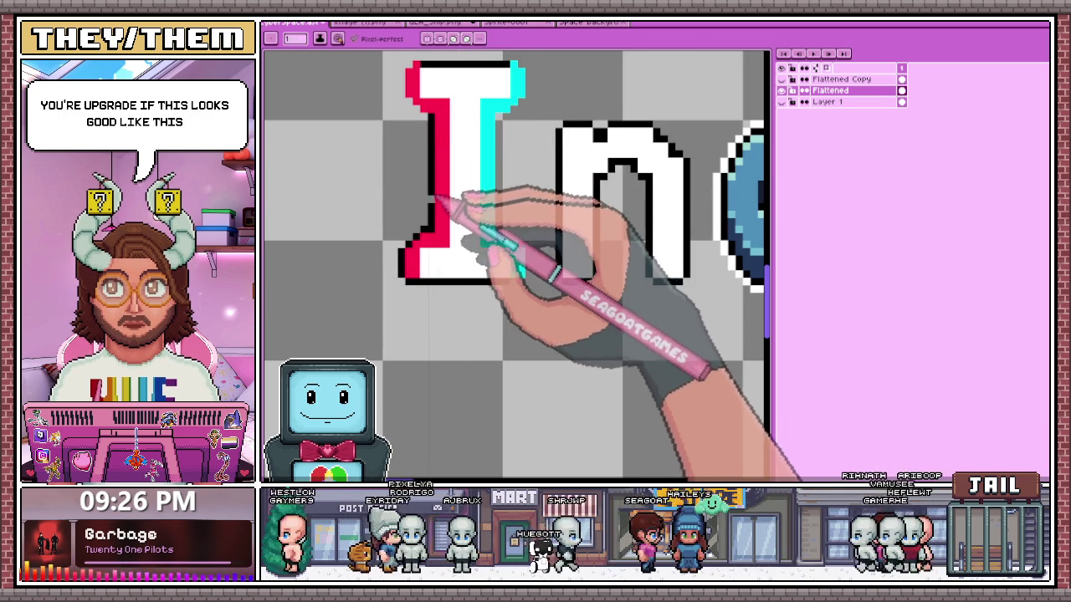
{"action": "scroll", "coordinate": [447, 145], "scroll_direction": "down", "scroll_amount": 1}
{"action": "scroll", "coordinate": [436, 142], "scroll_direction": "up", "scroll_amount": 3}
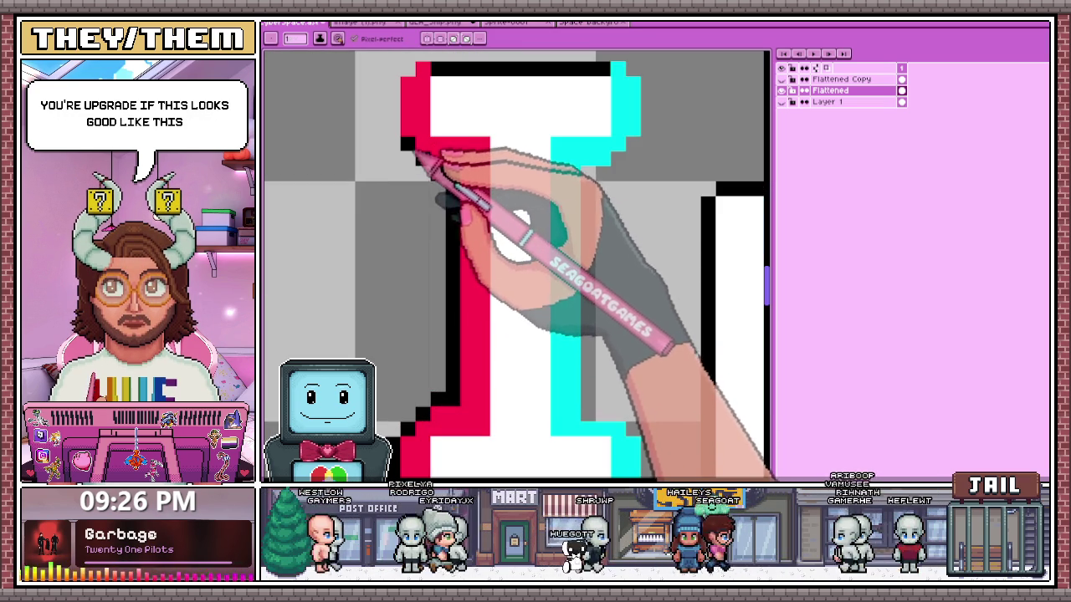
{"action": "scroll", "coordinate": [454, 215], "scroll_direction": "down", "scroll_amount": 2}
{"action": "scroll", "coordinate": [382, 210], "scroll_direction": "up", "scroll_amount": 2}
{"action": "left_click_drag", "start_coordinate": [386, 212], "coordinate": [418, 135]}
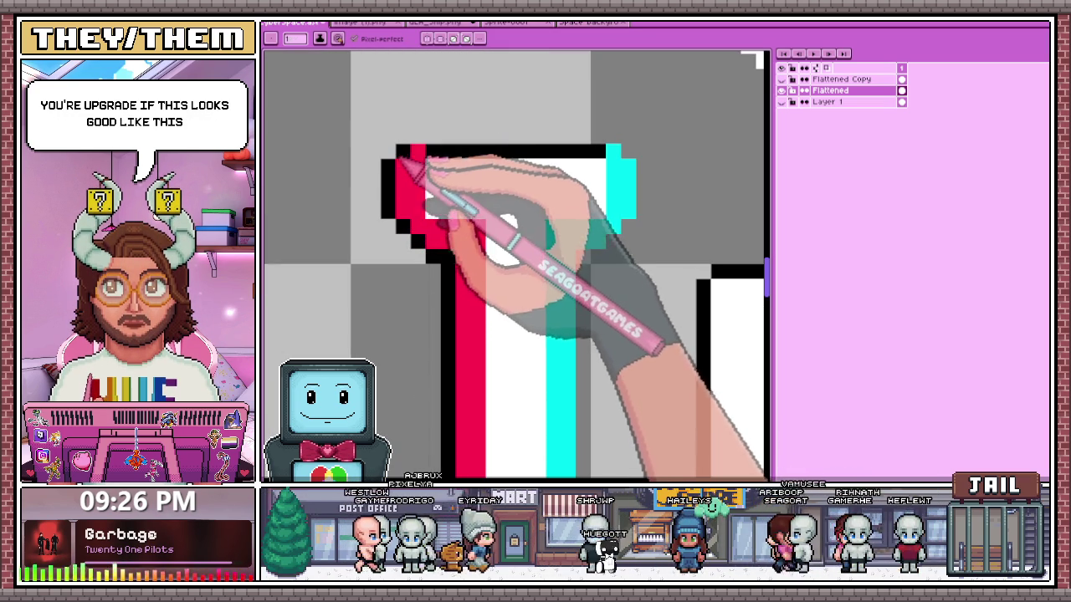
{"action": "key", "text": "alt"}
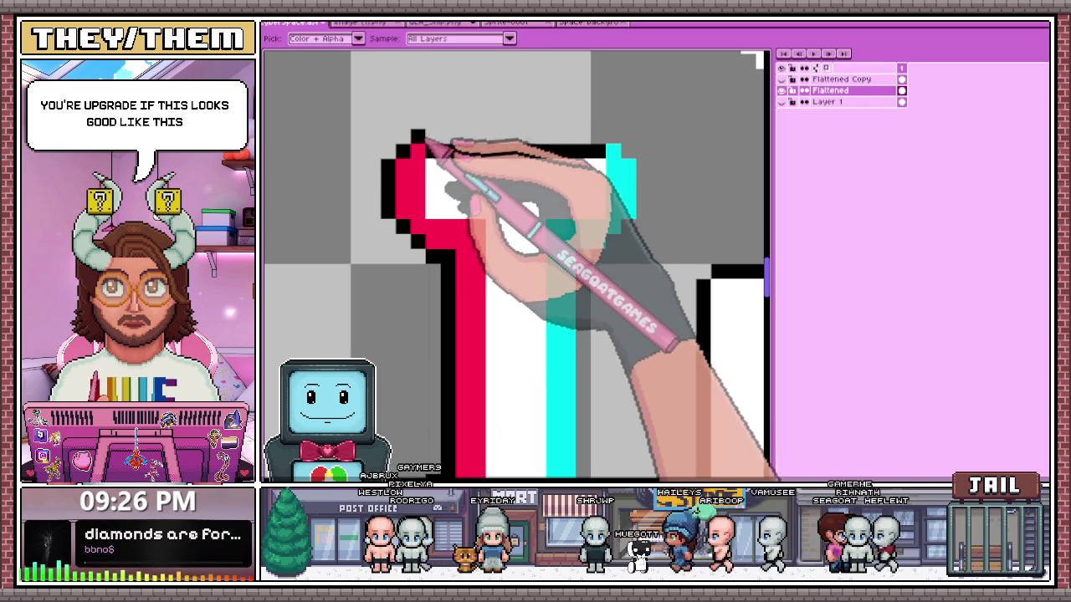
{"action": "left_click", "coordinate": [418, 135]}
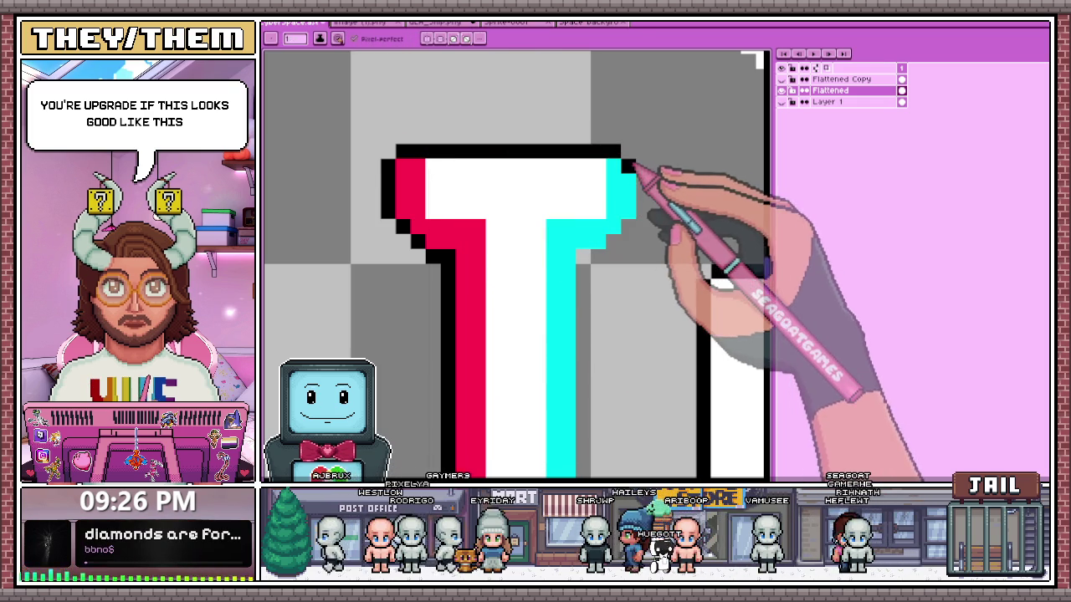
- Blacken the serif's top-right corner and right side, adding black pixels beside the cyan edge
{"action": "left_click_drag", "start_coordinate": [613, 150], "coordinate": [643, 150]}
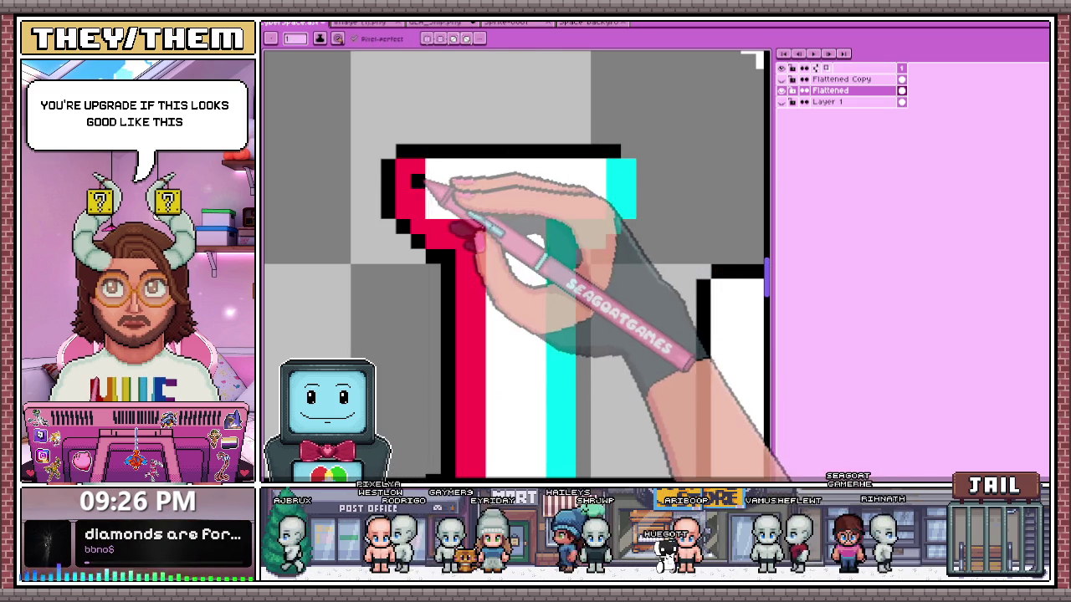
{"action": "left_click_drag", "start_coordinate": [643, 159], "coordinate": [642, 211]}
{"action": "scroll", "coordinate": [648, 205], "scroll_direction": "down", "scroll_amount": 3}
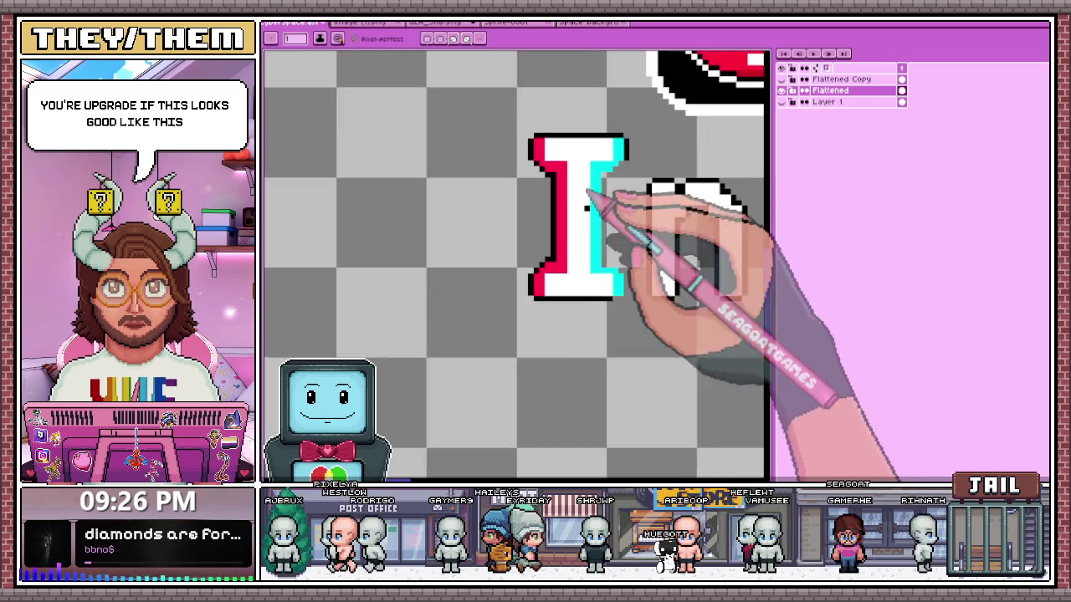
{"action": "scroll", "coordinate": [611, 203], "scroll_direction": "up", "scroll_amount": 2}
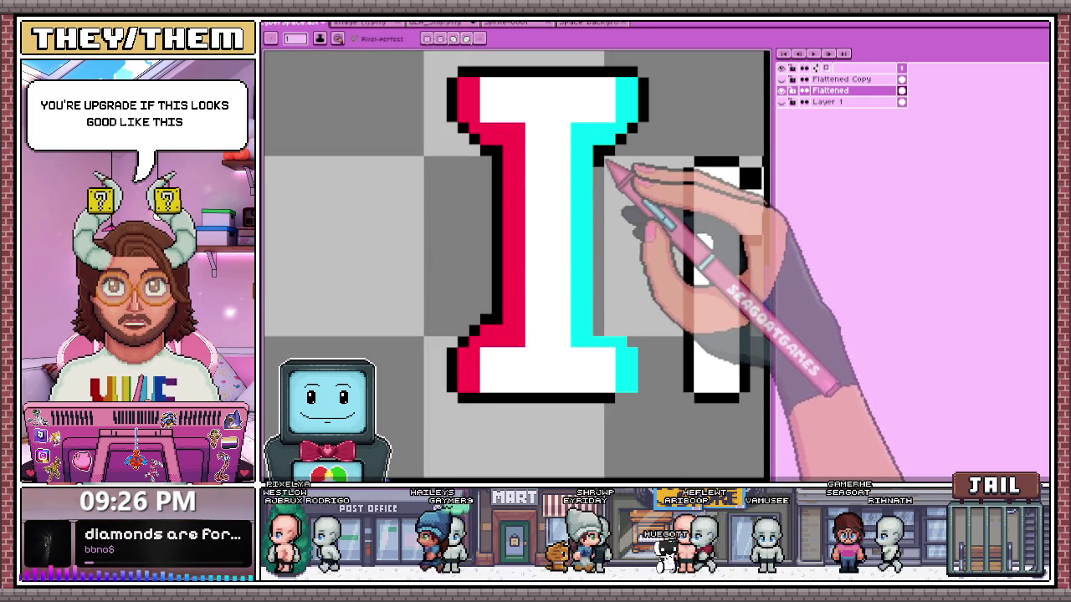
{"action": "scroll", "coordinate": [635, 352], "scroll_direction": "up", "scroll_amount": 2}
{"action": "scroll", "coordinate": [594, 297], "scroll_direction": "up", "scroll_amount": 1}
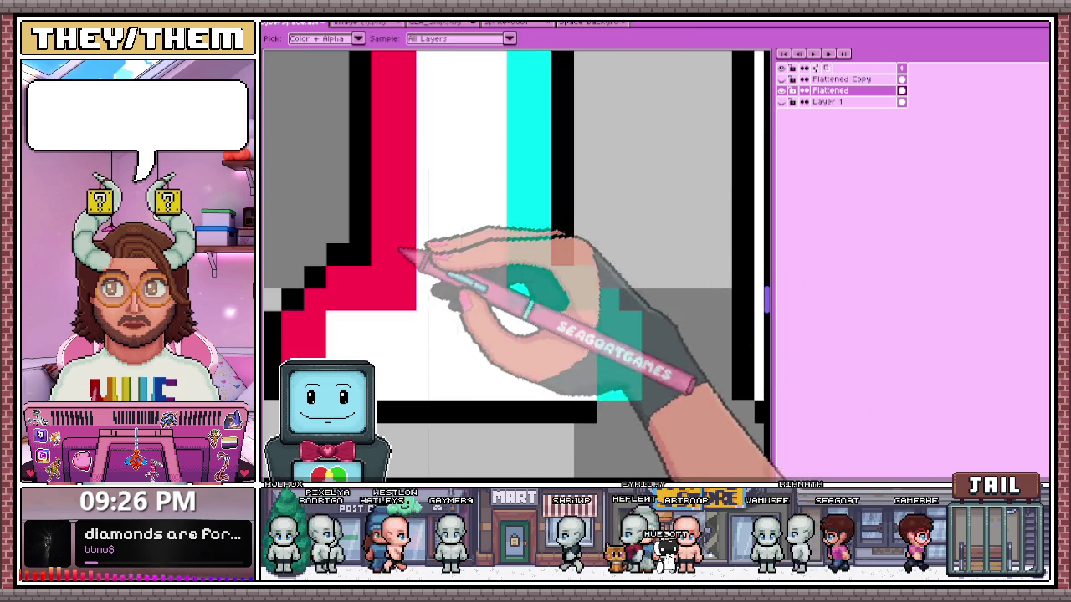
{"action": "left_click", "coordinate": [585, 232]}
{"action": "scroll", "coordinate": [577, 231], "scroll_direction": "down", "scroll_amount": 1}
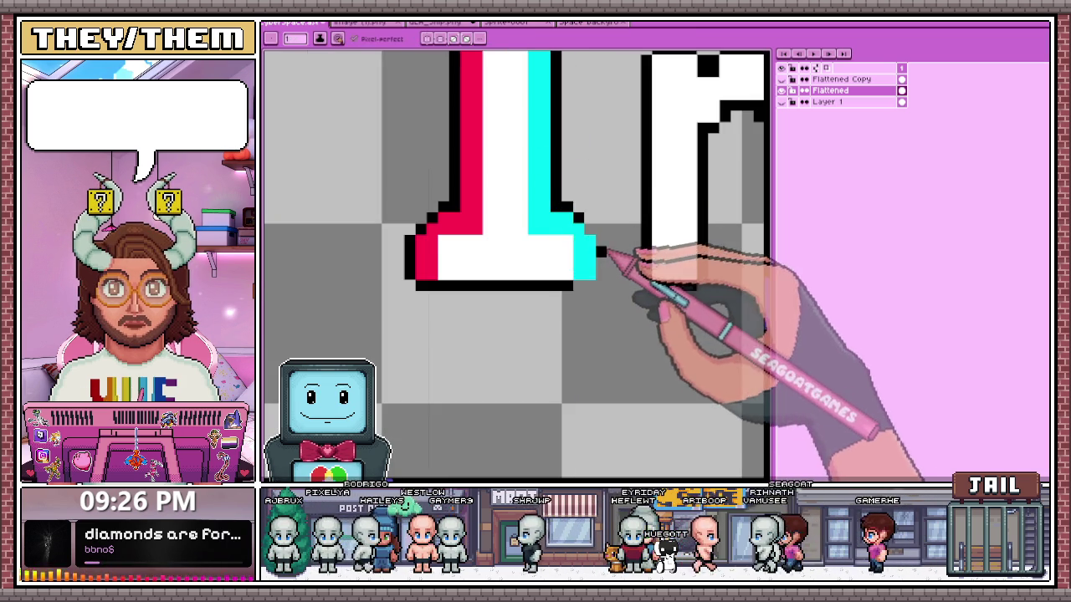
{"action": "scroll", "coordinate": [585, 221], "scroll_direction": "up", "scroll_amount": 1}
{"action": "left_click", "coordinate": [576, 214]}
- Erase a few pixels from the I's left edge
{"action": "scroll", "coordinate": [604, 303], "scroll_direction": "down", "scroll_amount": 1}
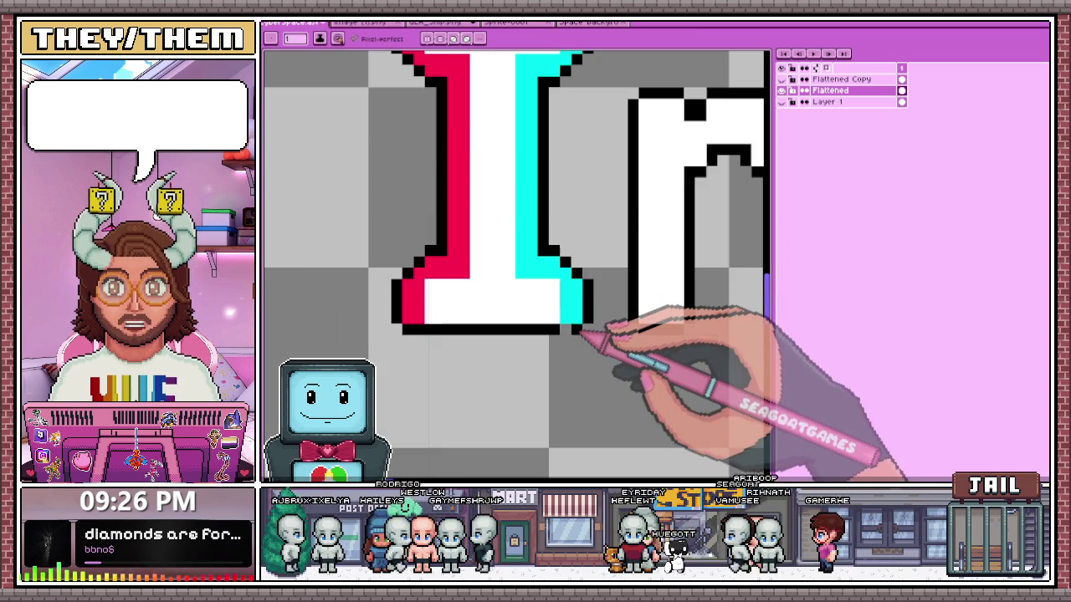
{"action": "scroll", "coordinate": [573, 343], "scroll_direction": "down", "scroll_amount": 3}
{"action": "scroll", "coordinate": [565, 359], "scroll_direction": "down", "scroll_amount": 2}
{"action": "scroll", "coordinate": [556, 358], "scroll_direction": "down", "scroll_amount": 1}
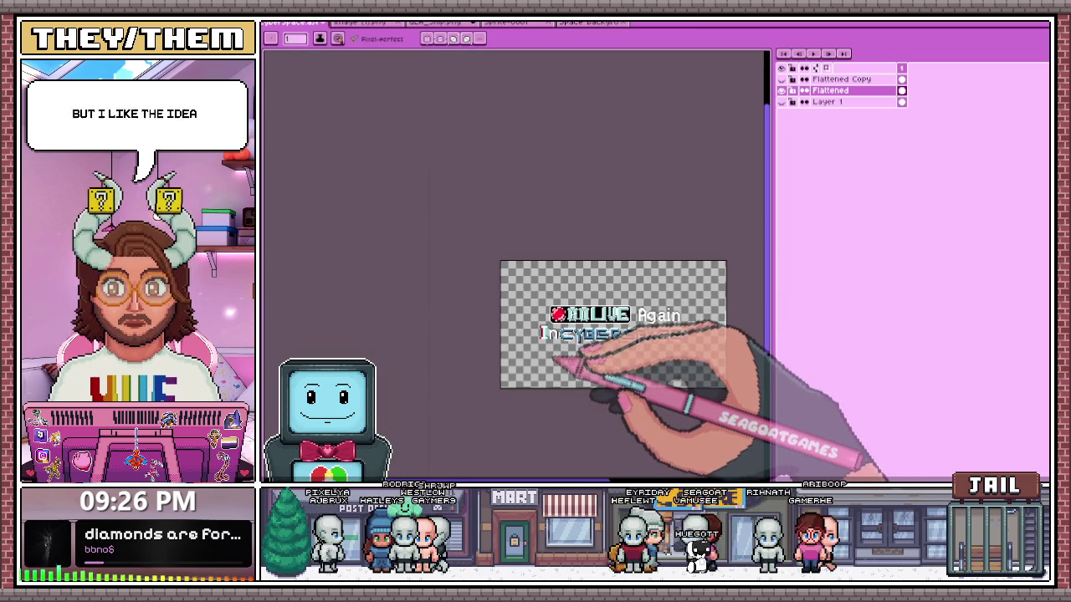
{"action": "scroll", "coordinate": [552, 361], "scroll_direction": "up", "scroll_amount": 2}
{"action": "scroll", "coordinate": [550, 345], "scroll_direction": "up", "scroll_amount": 2}
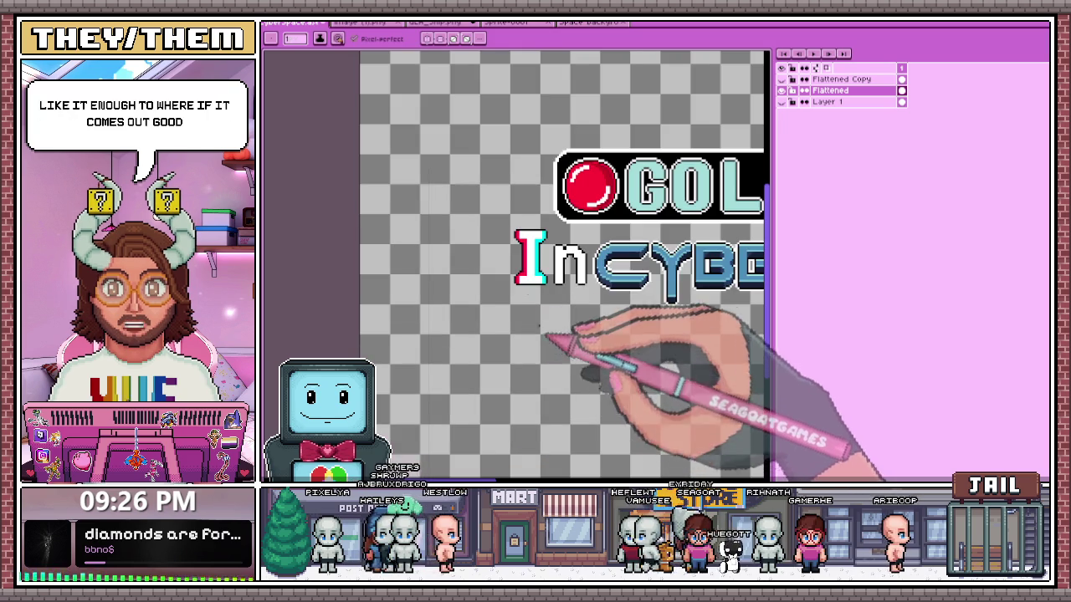
{"action": "scroll", "coordinate": [552, 272], "scroll_direction": "up", "scroll_amount": 2}
{"action": "scroll", "coordinate": [552, 266], "scroll_direction": "up", "scroll_amount": 2}
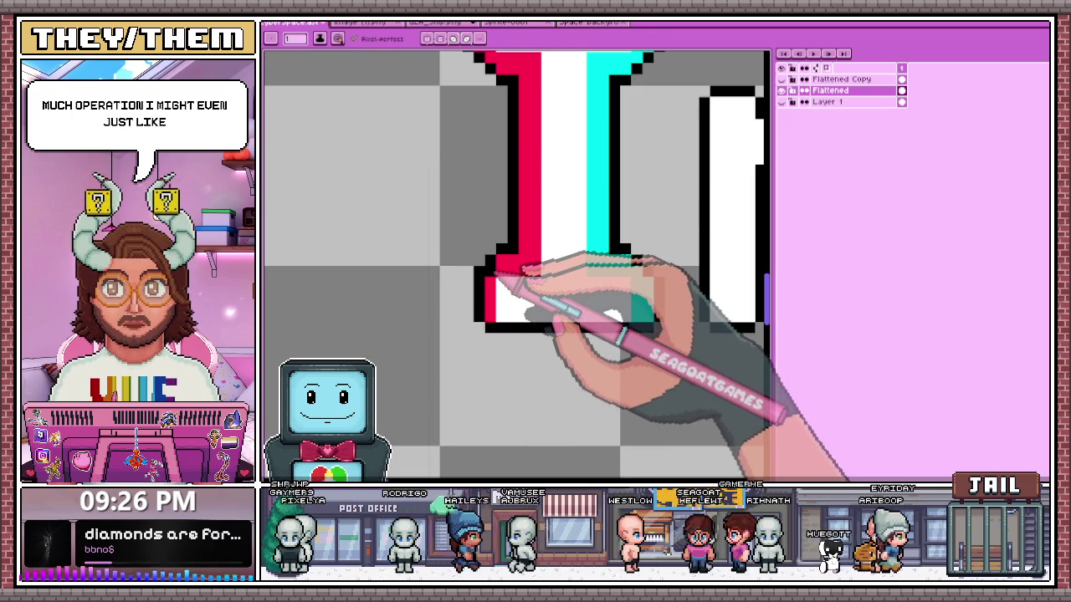
{"action": "scroll", "coordinate": [481, 276], "scroll_direction": "down", "scroll_amount": 2}
{"action": "scroll", "coordinate": [494, 292], "scroll_direction": "up", "scroll_amount": 2}
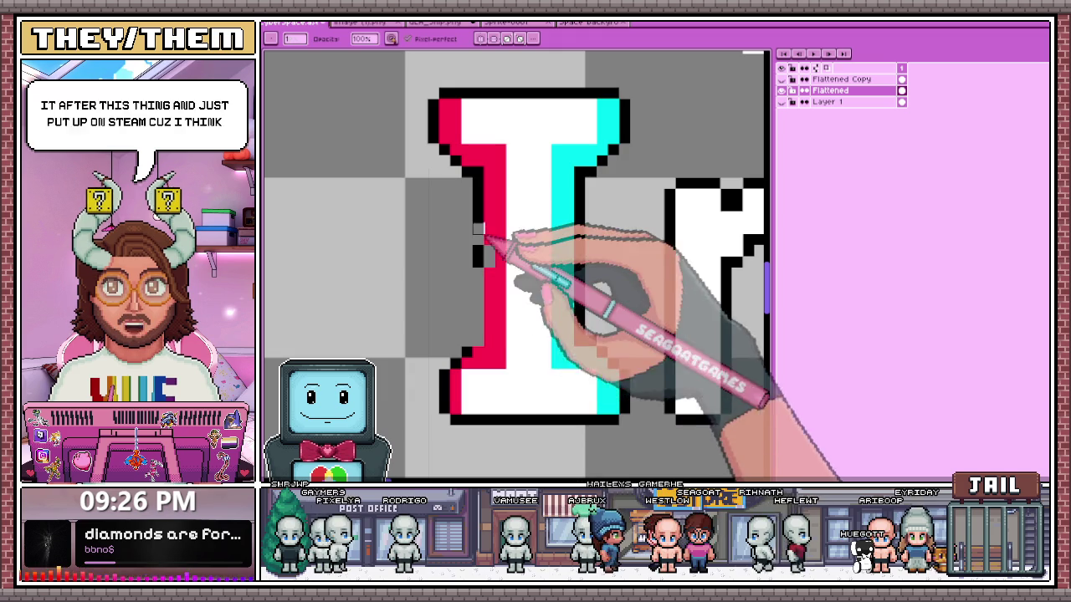
{"action": "key", "text": "e"}
{"action": "left_click_drag", "start_coordinate": [485, 238], "coordinate": [493, 263]}
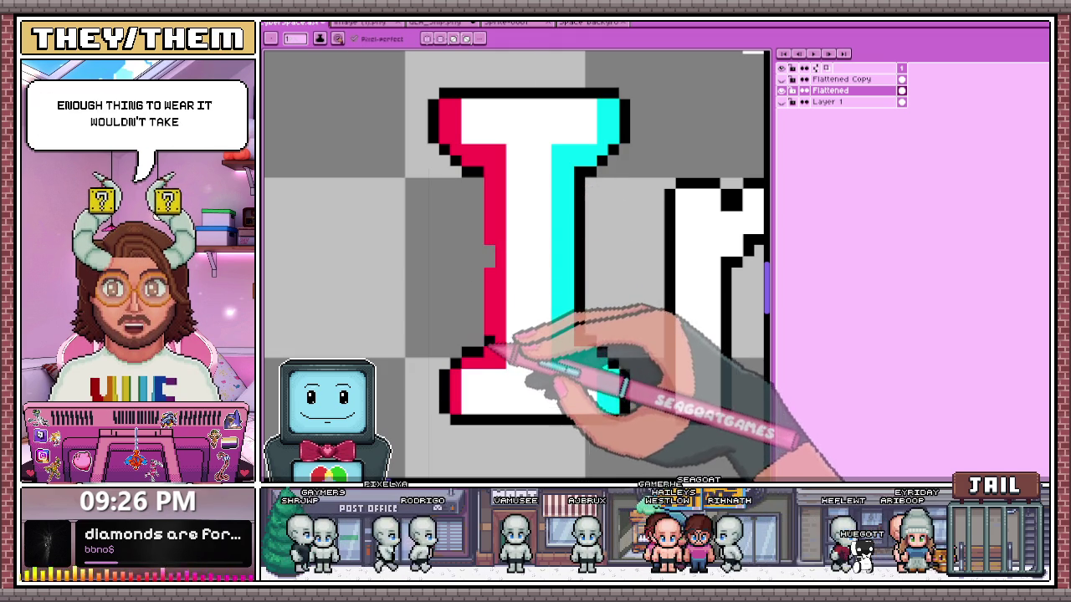
{"action": "key", "text": "b"}
- Paint a black column beside the cyan edge, extending it down to the bottom serif
{"action": "scroll", "coordinate": [502, 216], "scroll_direction": "down", "scroll_amount": 2}
{"action": "scroll", "coordinate": [523, 224], "scroll_direction": "up", "scroll_amount": 2}
{"action": "scroll", "coordinate": [527, 226], "scroll_direction": "up", "scroll_amount": 2}
{"action": "scroll", "coordinate": [527, 234], "scroll_direction": "down", "scroll_amount": 2}
{"action": "left_click_drag", "start_coordinate": [527, 225], "coordinate": [525, 278]}
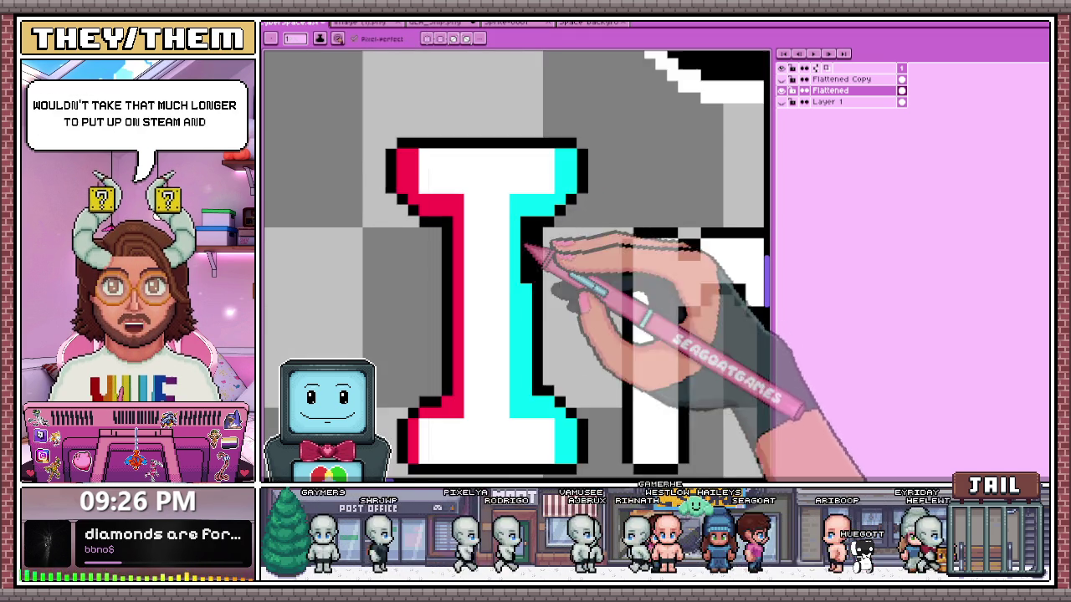
{"action": "scroll", "coordinate": [521, 389], "scroll_direction": "up", "scroll_amount": 2}
{"action": "left_click_drag", "start_coordinate": [530, 376], "coordinate": [531, 210]}
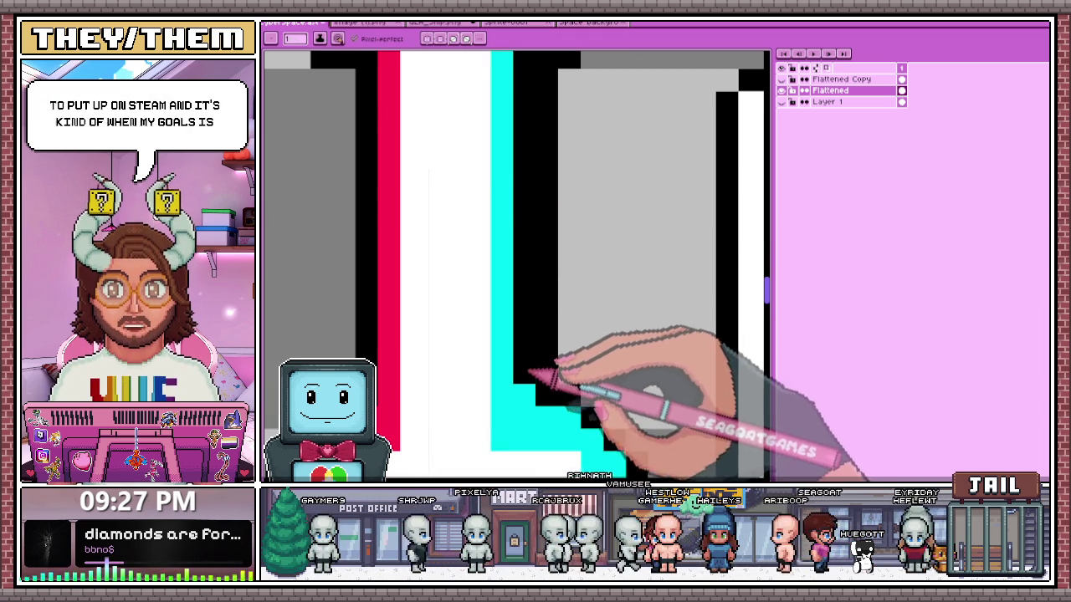
{"action": "scroll", "coordinate": [530, 372], "scroll_direction": "down", "scroll_amount": 1}
{"action": "scroll", "coordinate": [528, 376], "scroll_direction": "up", "scroll_amount": 1}
{"action": "scroll", "coordinate": [547, 363], "scroll_direction": "down", "scroll_amount": 1}
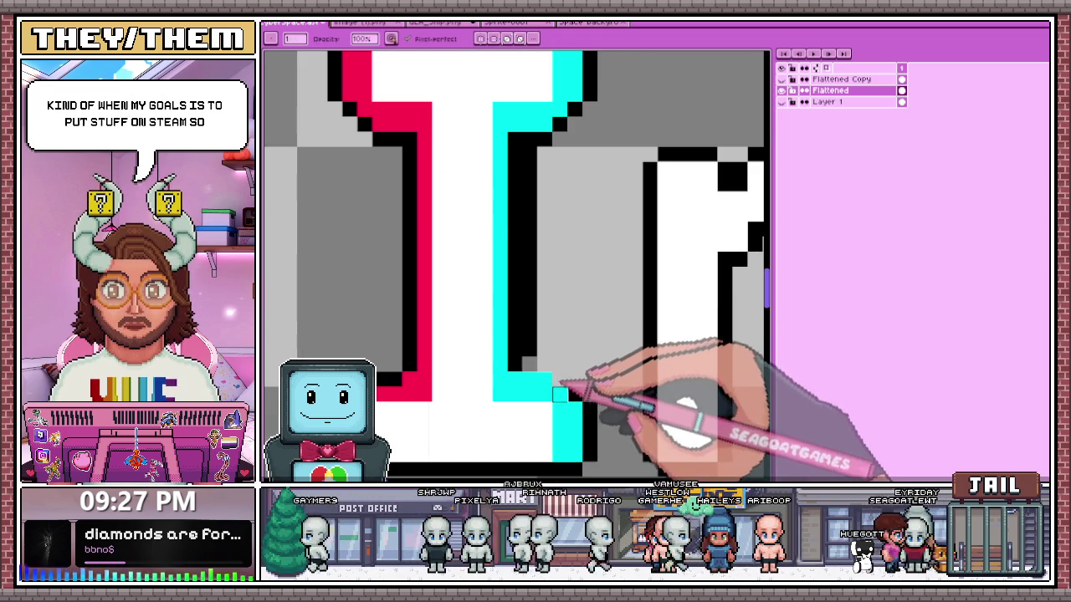
{"action": "scroll", "coordinate": [575, 409], "scroll_direction": "down", "scroll_amount": 2}
{"action": "scroll", "coordinate": [577, 397], "scroll_direction": "up", "scroll_amount": 2}
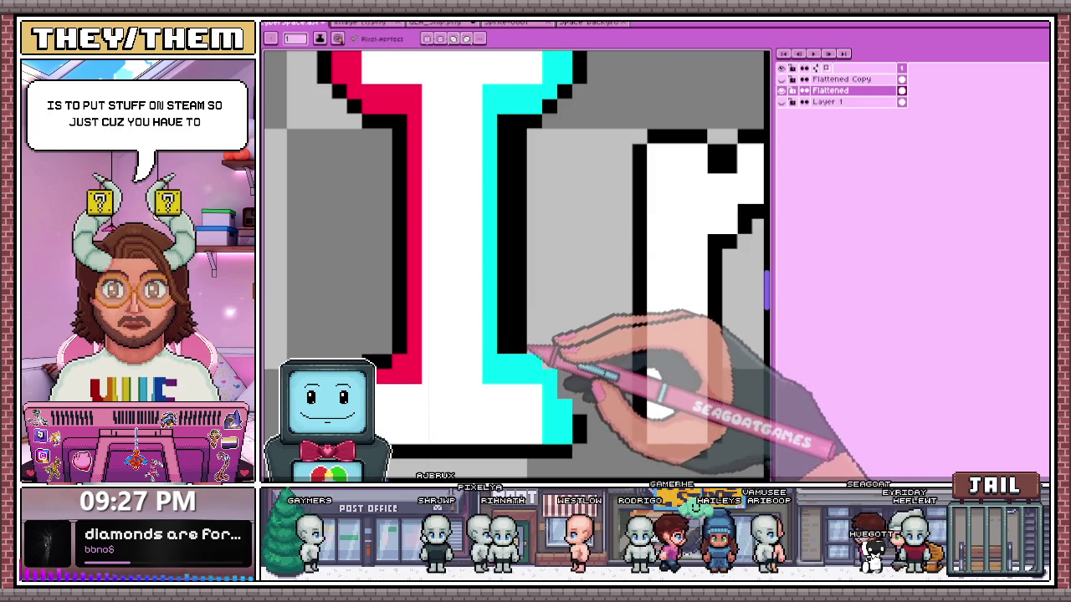
{"action": "scroll", "coordinate": [568, 401], "scroll_direction": "down", "scroll_amount": 1}
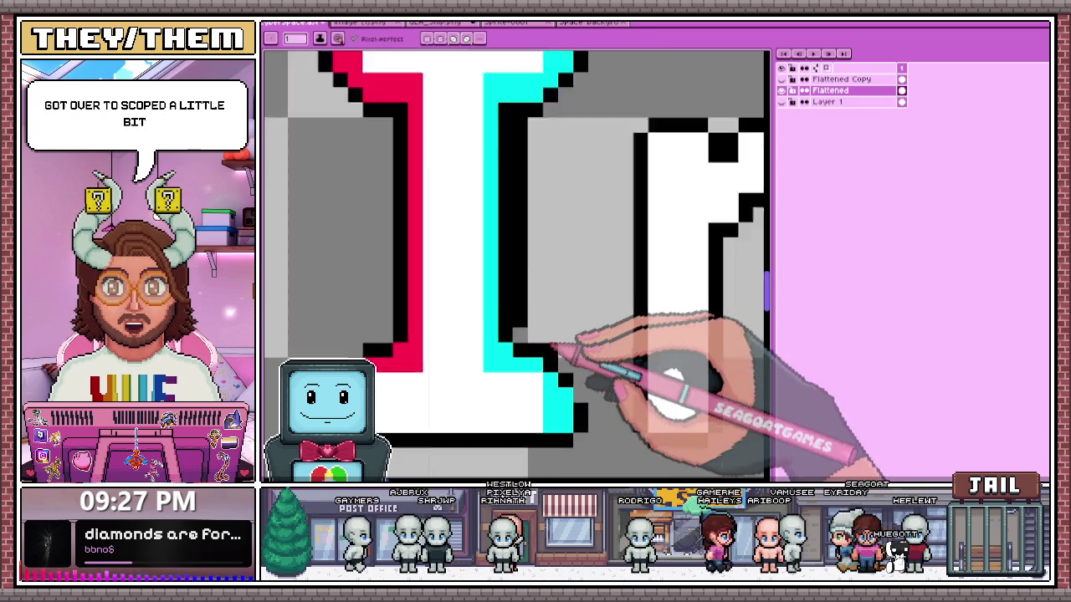
{"action": "scroll", "coordinate": [569, 402], "scroll_direction": "down", "scroll_amount": 1}
{"action": "scroll", "coordinate": [577, 418], "scroll_direction": "up", "scroll_amount": 3}
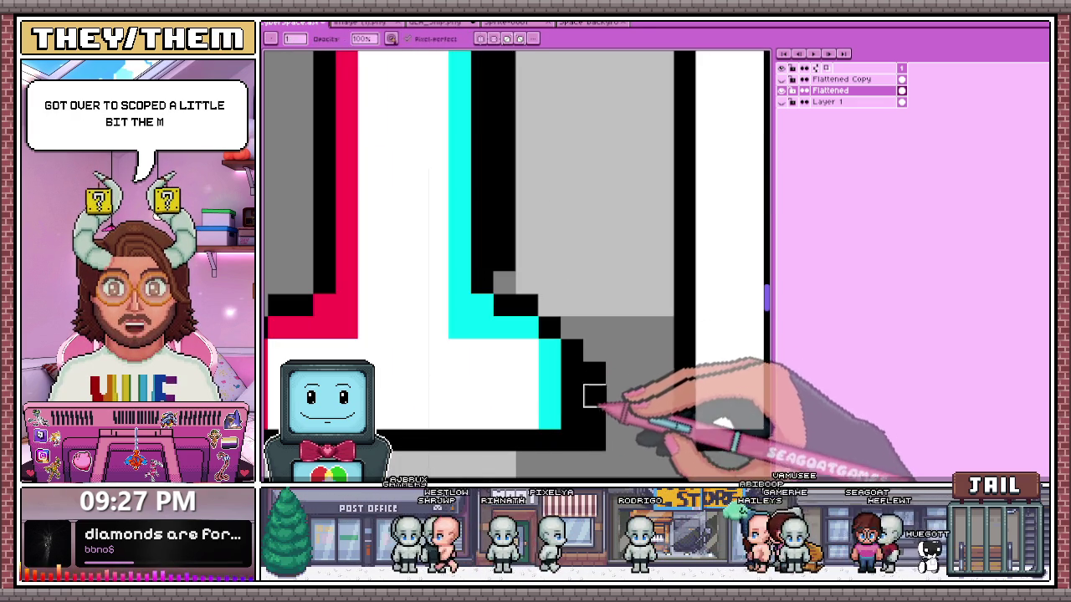
{"action": "scroll", "coordinate": [571, 441], "scroll_direction": "down", "scroll_amount": 3}
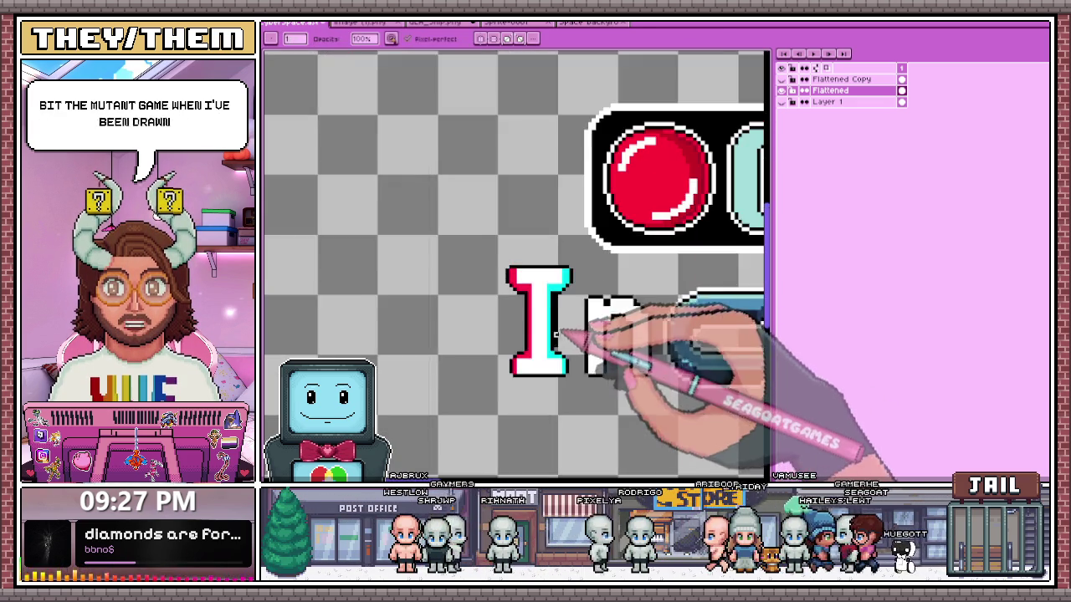
- Remove the extra black outline column at the I's top-left
{"action": "scroll", "coordinate": [552, 309], "scroll_direction": "up", "scroll_amount": 1}
{"action": "scroll", "coordinate": [509, 303], "scroll_direction": "up", "scroll_amount": 2}
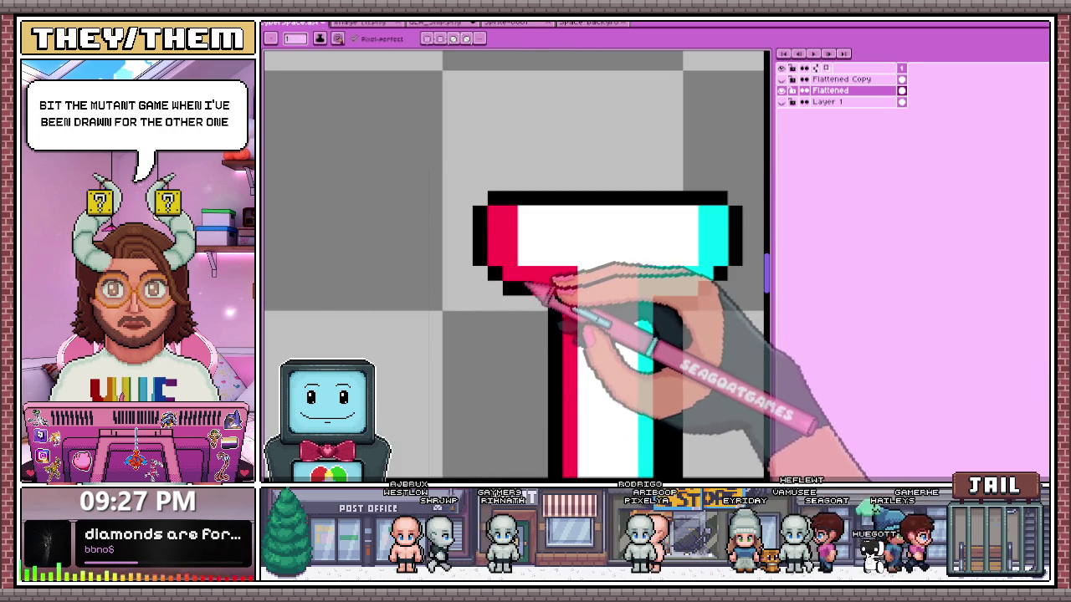
{"action": "key", "text": "e"}
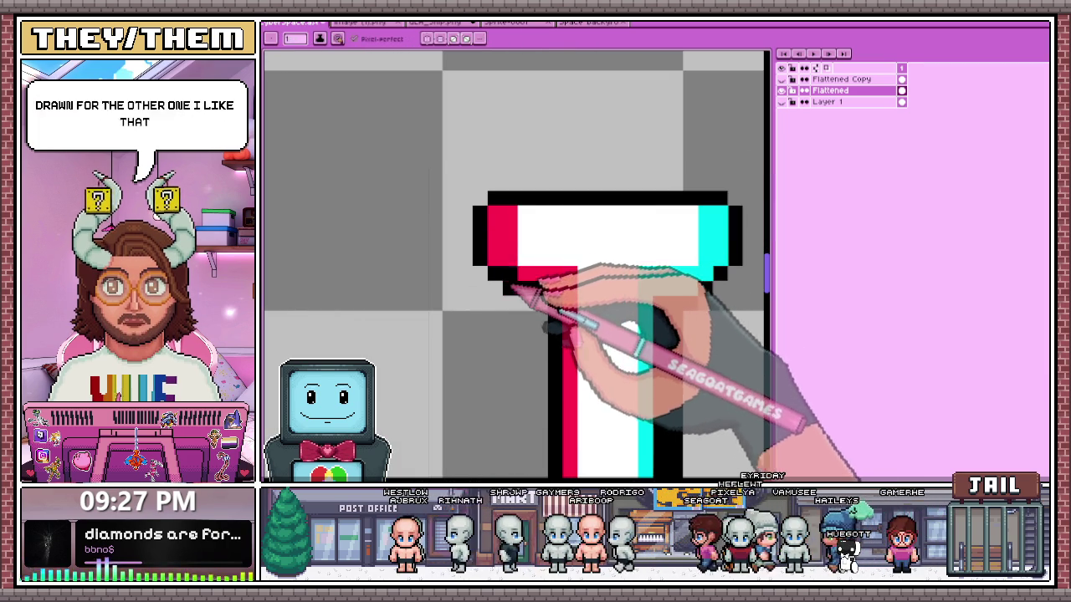
{"action": "key", "text": "b"}
{"action": "mouse_move", "coordinate": [480, 209]}
{"action": "left_mouse_down"}
{"action": "mouse_move", "coordinate": [480, 268]}
{"action": "mouse_move", "coordinate": [495, 267]}
{"action": "left_mouse_up"}
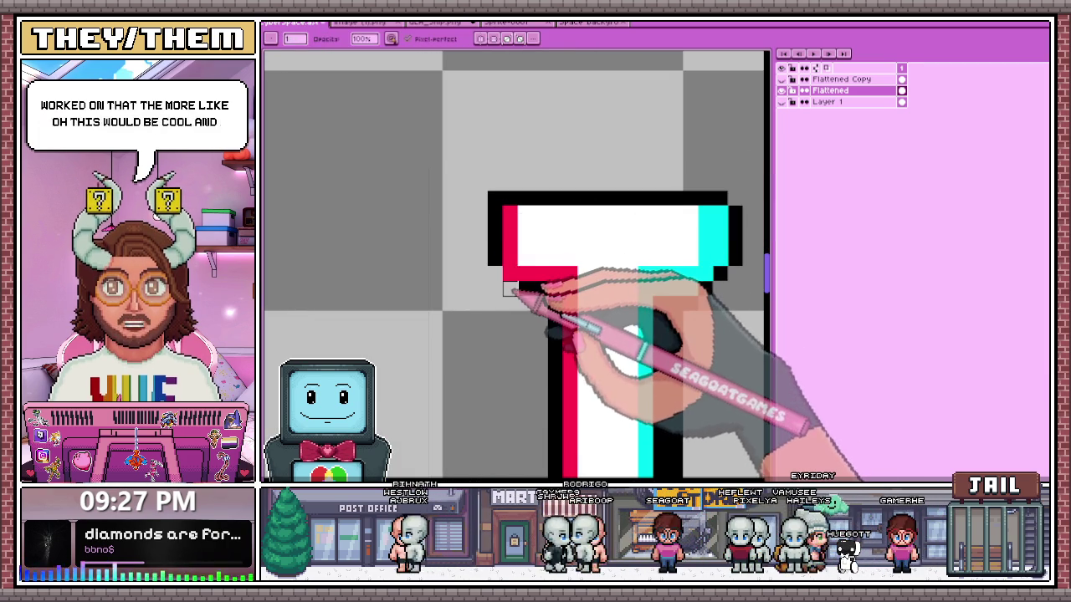
{"action": "scroll", "coordinate": [542, 276], "scroll_direction": "down", "scroll_amount": 2}
{"action": "scroll", "coordinate": [610, 282], "scroll_direction": "up", "scroll_amount": 3}
{"action": "key", "text": "b"}
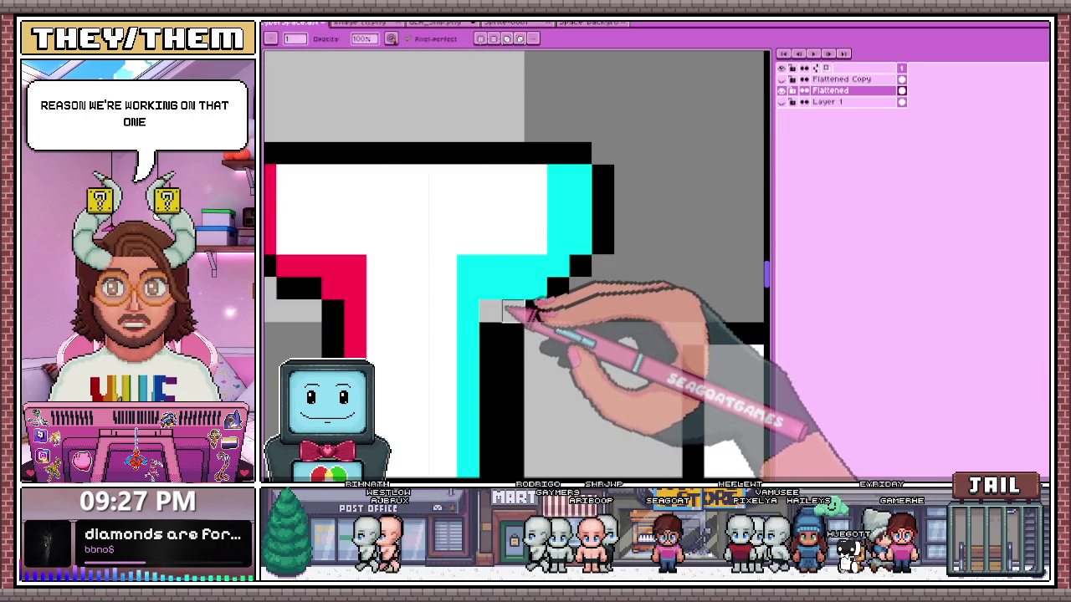
{"action": "scroll", "coordinate": [506, 335], "scroll_direction": "down", "scroll_amount": 3}
{"action": "scroll", "coordinate": [508, 343], "scroll_direction": "up", "scroll_amount": 1}
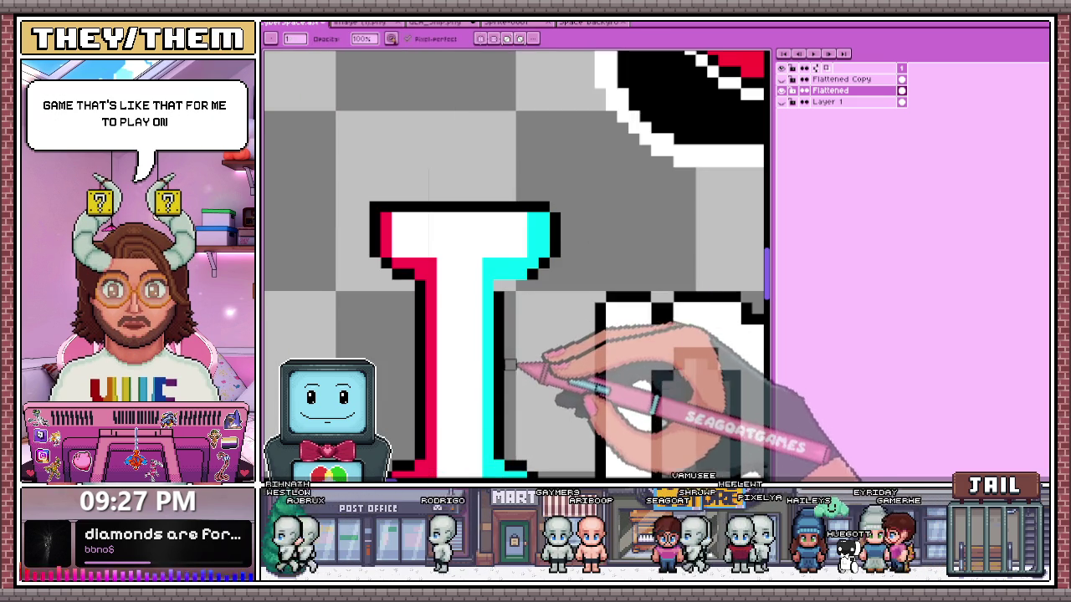
{"action": "scroll", "coordinate": [498, 313], "scroll_direction": "up", "scroll_amount": 2}
- Check the top serif up close, switching between eraser and pencil and sampling a canvas colour
{"action": "key", "text": "e"}
{"action": "key", "text": "b"}
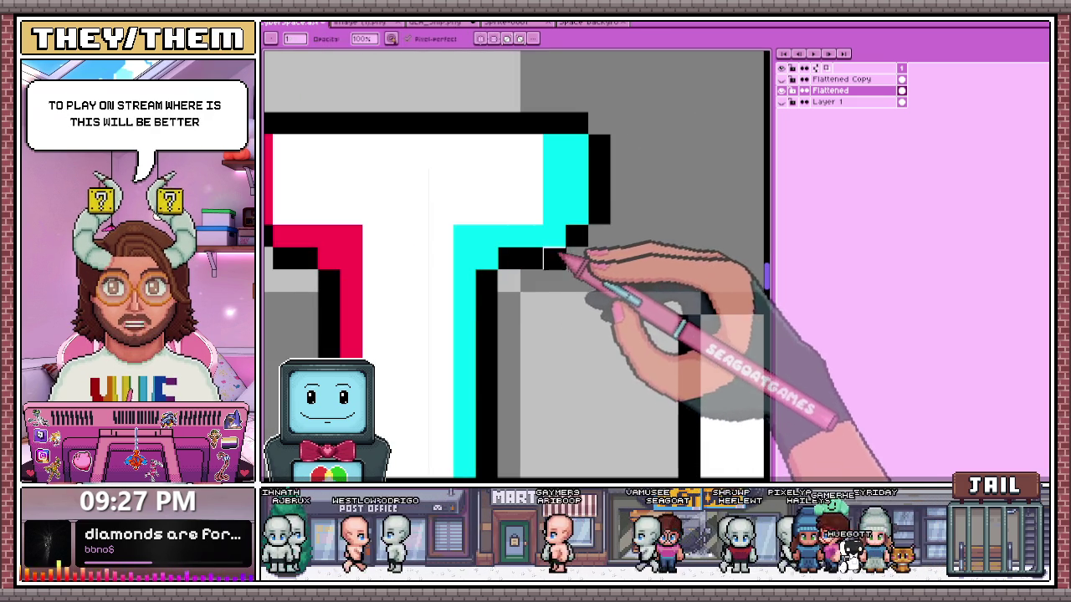
{"action": "scroll", "coordinate": [607, 209], "scroll_direction": "down", "scroll_amount": 2}
{"action": "scroll", "coordinate": [595, 260], "scroll_direction": "up", "scroll_amount": 2}
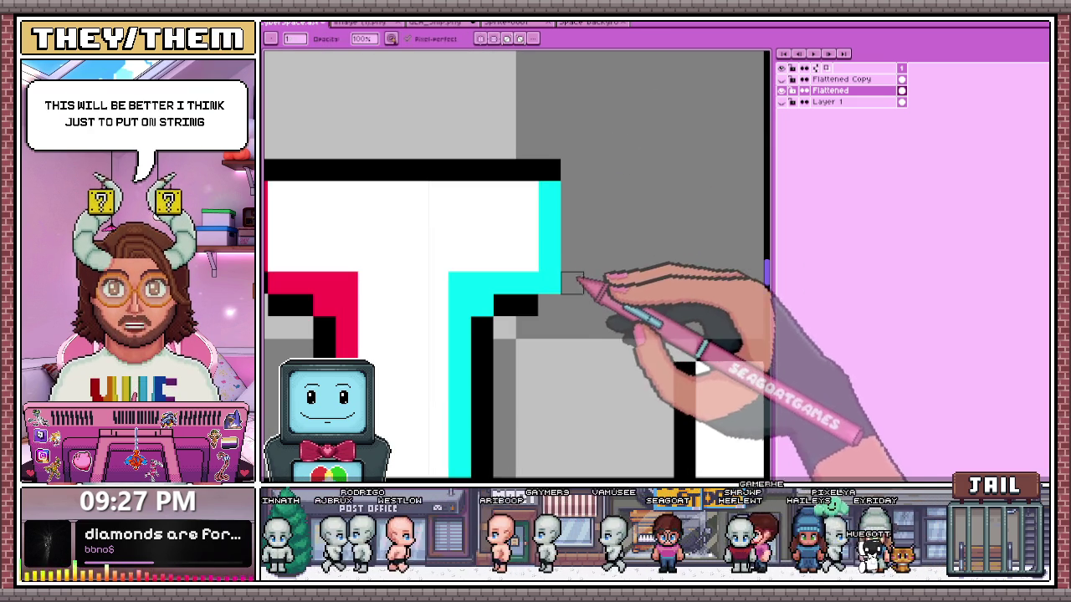
{"action": "key", "text": "e"}
{"action": "scroll", "coordinate": [579, 251], "scroll_direction": "down", "scroll_amount": 2}
{"action": "scroll", "coordinate": [579, 230], "scroll_direction": "down", "scroll_amount": 2}
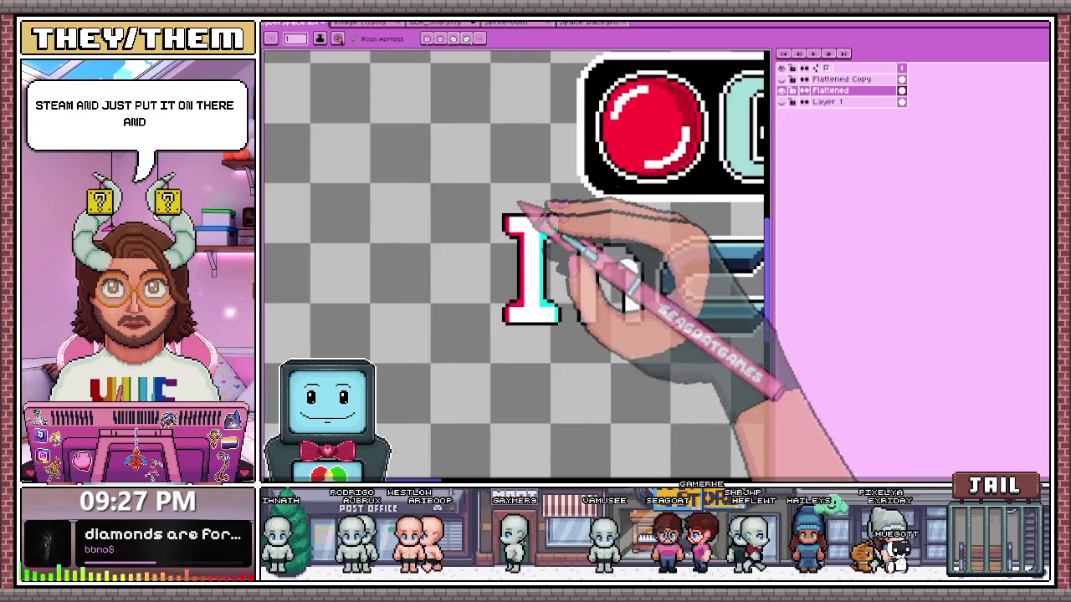
{"action": "scroll", "coordinate": [514, 191], "scroll_direction": "down", "scroll_amount": 2}
{"action": "scroll", "coordinate": [564, 299], "scroll_direction": "up", "scroll_amount": 1}
{"action": "scroll", "coordinate": [534, 318], "scroll_direction": "up", "scroll_amount": 2}
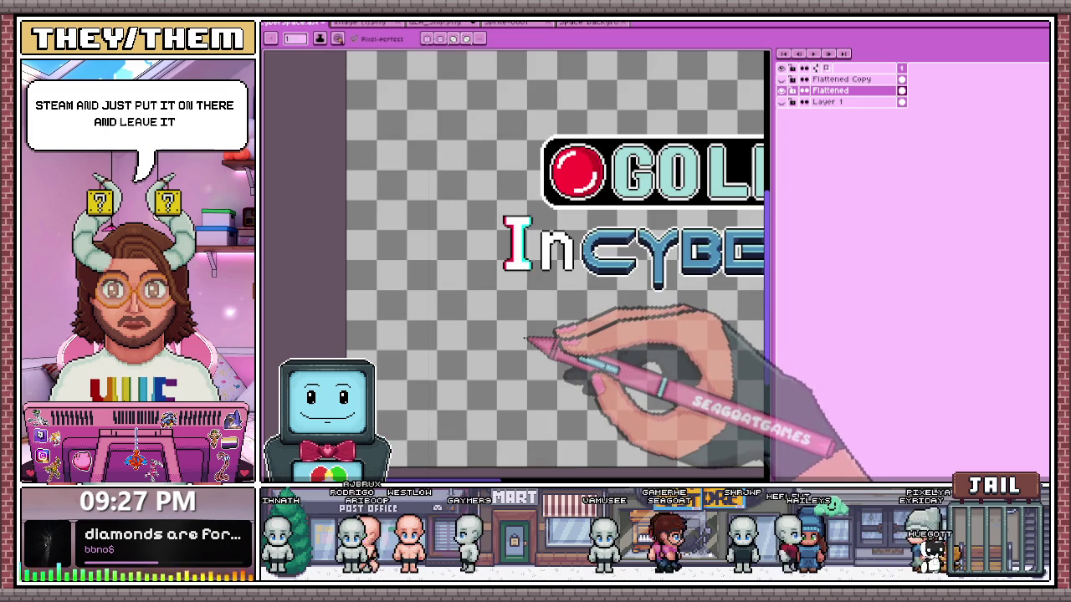
{"action": "scroll", "coordinate": [510, 276], "scroll_direction": "up", "scroll_amount": 1}
{"action": "scroll", "coordinate": [506, 261], "scroll_direction": "up", "scroll_amount": 1}
{"action": "scroll", "coordinate": [505, 260], "scroll_direction": "up", "scroll_amount": 1}
{"action": "key", "text": "alt"}
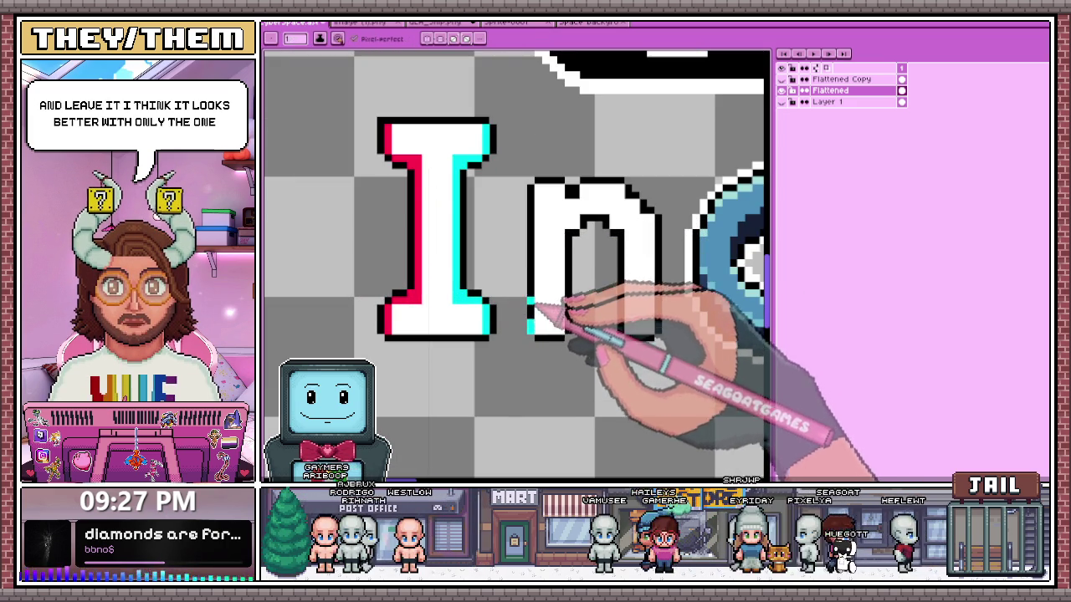
{"action": "scroll", "coordinate": [468, 312], "scroll_direction": "up", "scroll_amount": 1}
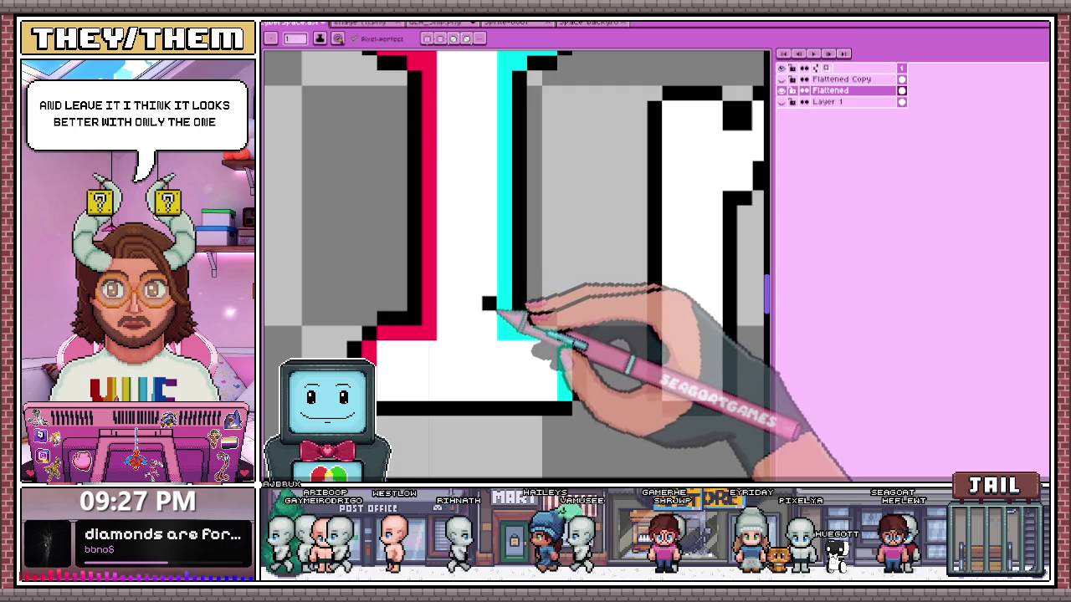
{"action": "scroll", "coordinate": [459, 273], "scroll_direction": "down", "scroll_amount": 2}
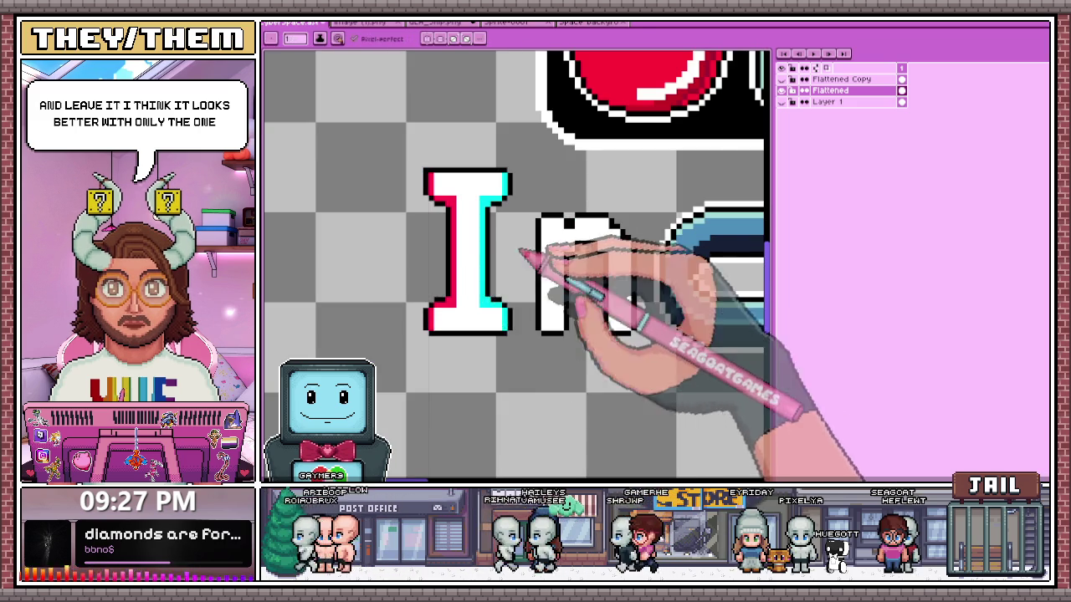
- Extend the n's arch diagonal with black pixels using the pencil
{"action": "scroll", "coordinate": [531, 214], "scroll_direction": "up", "scroll_amount": 2}
{"action": "scroll", "coordinate": [531, 216], "scroll_direction": "down", "scroll_amount": 2}
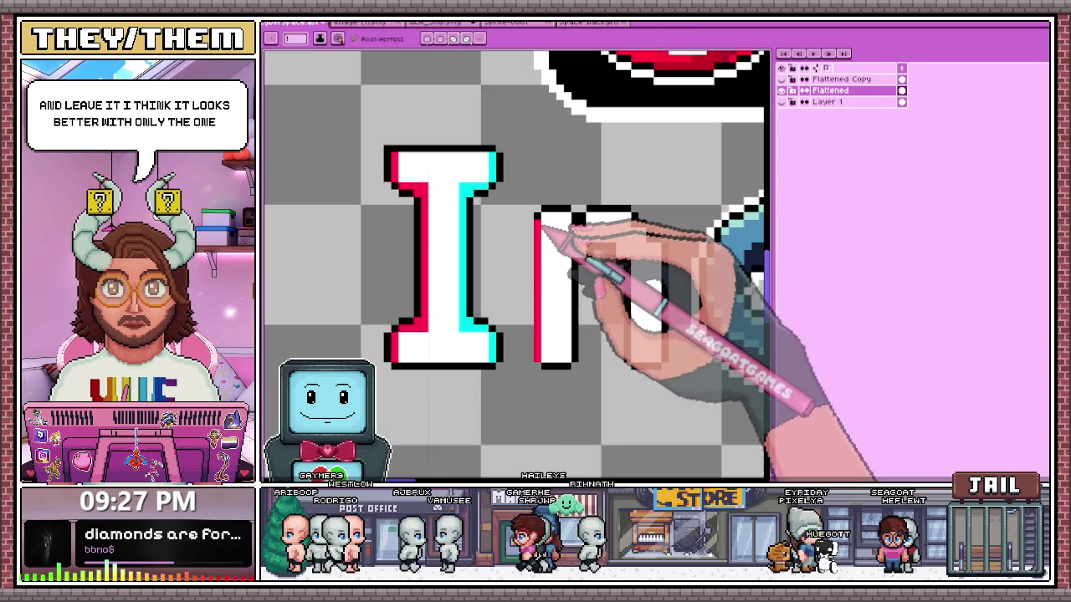
{"action": "scroll", "coordinate": [540, 239], "scroll_direction": "down", "scroll_amount": 2}
{"action": "scroll", "coordinate": [538, 258], "scroll_direction": "up", "scroll_amount": 2}
{"action": "scroll", "coordinate": [536, 276], "scroll_direction": "down", "scroll_amount": 2}
{"action": "scroll", "coordinate": [538, 334], "scroll_direction": "up", "scroll_amount": 1}
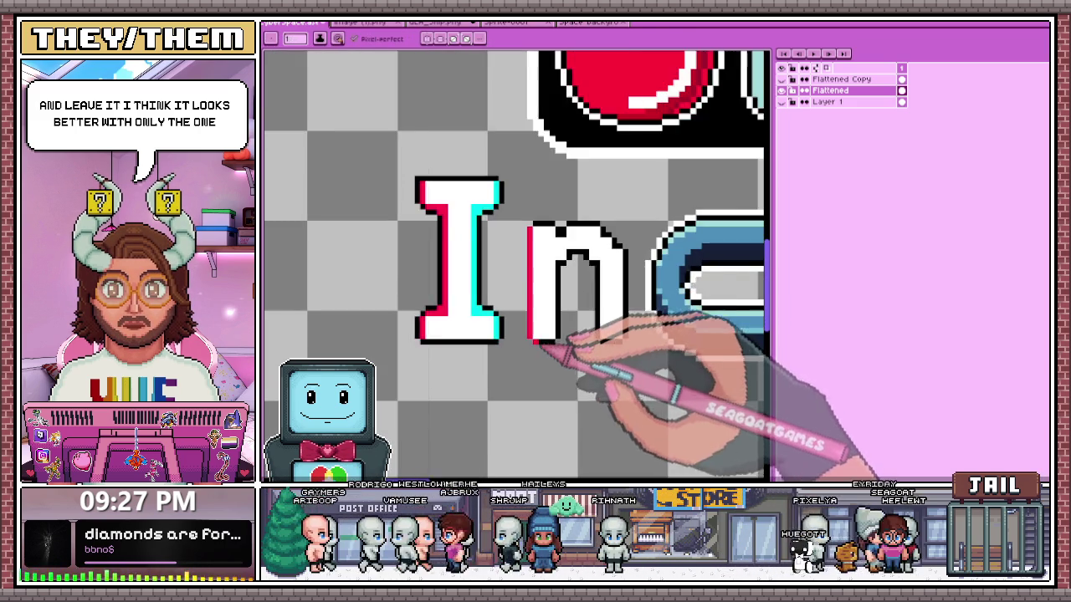
{"action": "scroll", "coordinate": [537, 343], "scroll_direction": "down", "scroll_amount": 2}
{"action": "scroll", "coordinate": [435, 234], "scroll_direction": "up", "scroll_amount": 2}
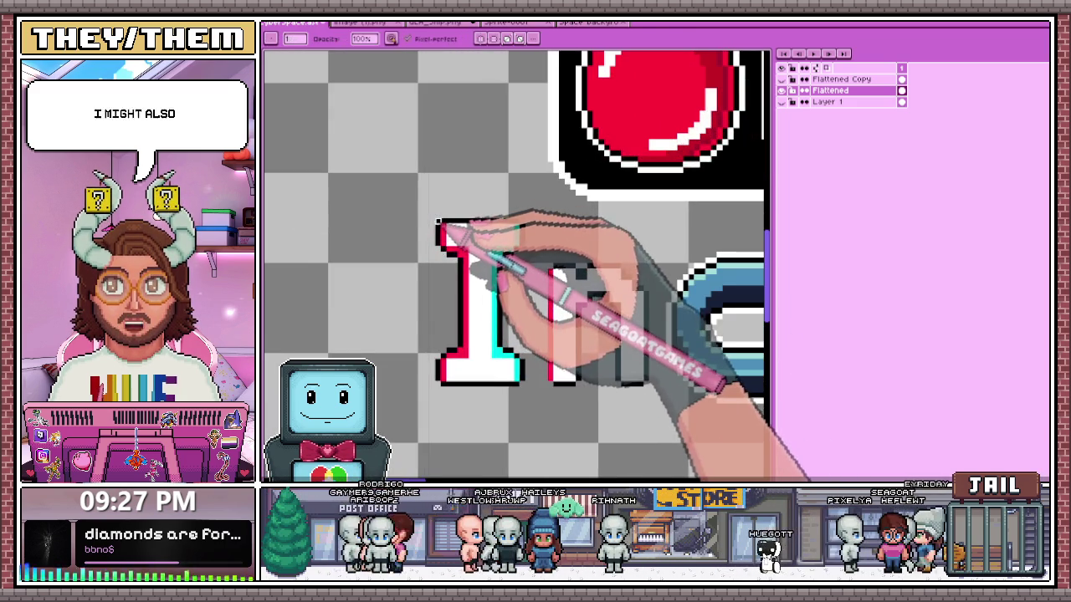
{"action": "scroll", "coordinate": [443, 251], "scroll_direction": "down", "scroll_amount": 1}
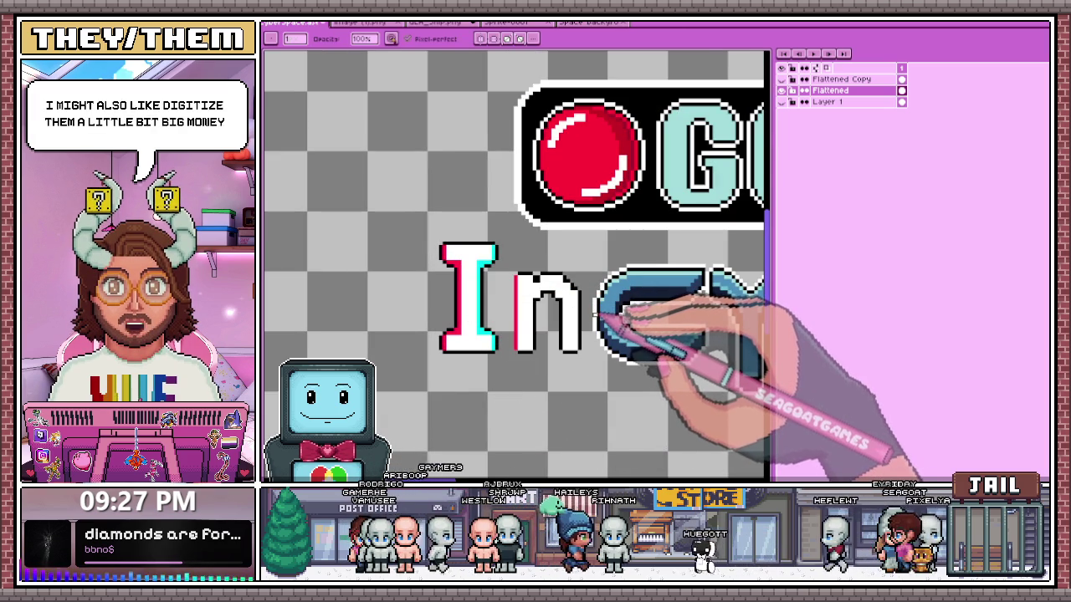
{"action": "scroll", "coordinate": [565, 309], "scroll_direction": "up", "scroll_amount": 1}
{"action": "scroll", "coordinate": [502, 273], "scroll_direction": "down", "scroll_amount": 1}
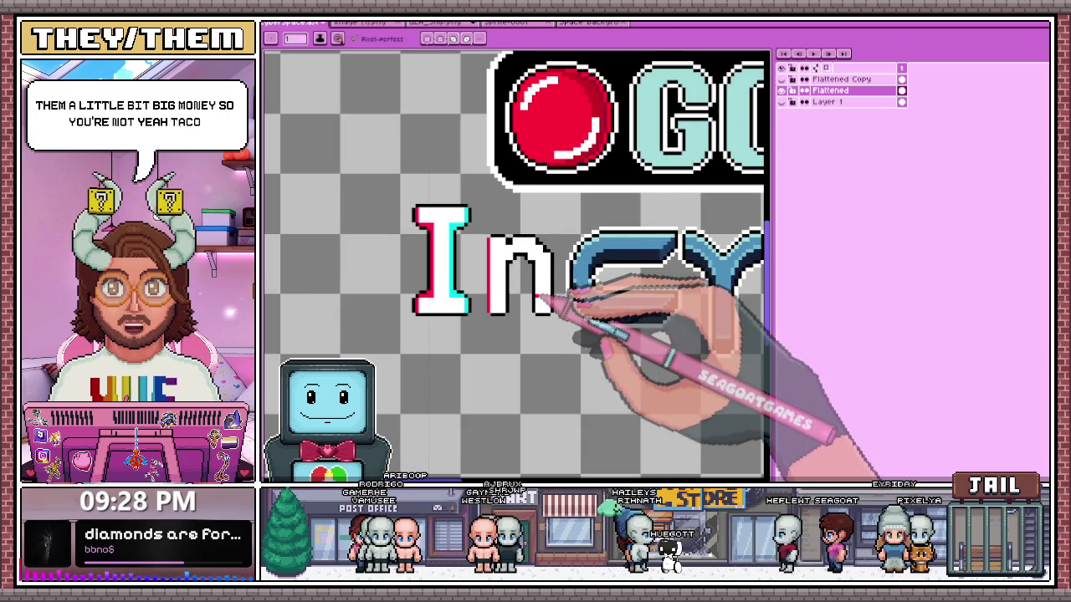
{"action": "scroll", "coordinate": [506, 259], "scroll_direction": "up", "scroll_amount": 1}
{"action": "key", "text": "b"}
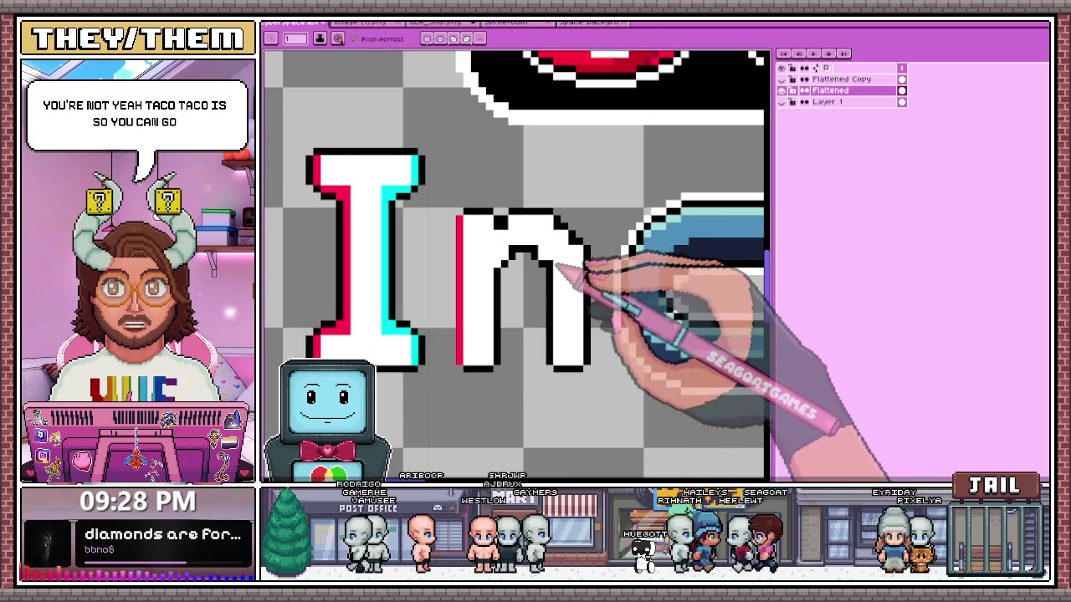
{"action": "scroll", "coordinate": [560, 227], "scroll_direction": "up", "scroll_amount": 2}
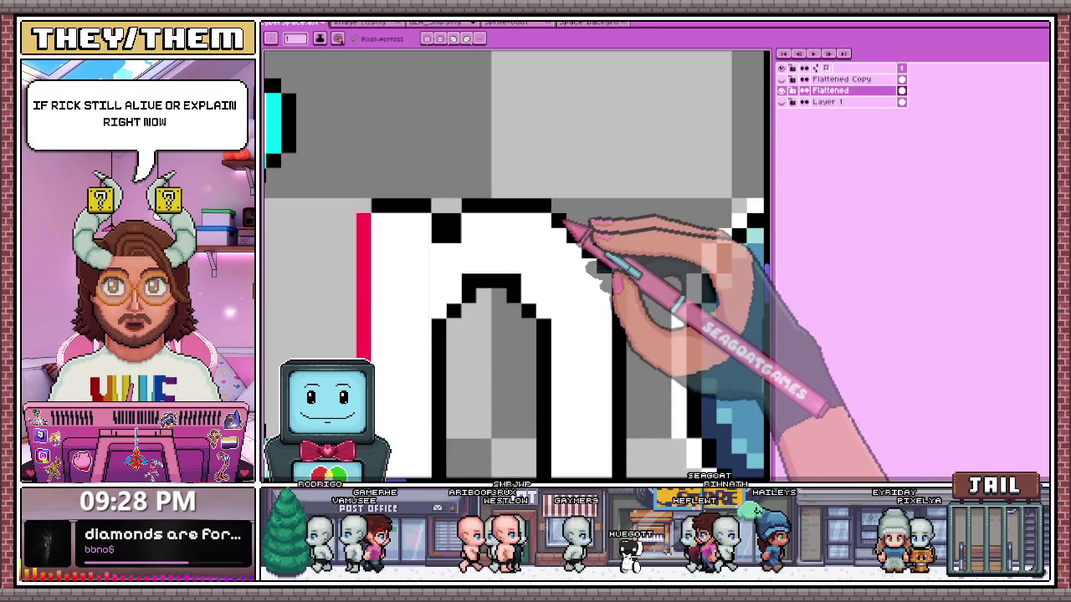
{"action": "left_click_drag", "start_coordinate": [589, 235], "coordinate": [604, 251]}
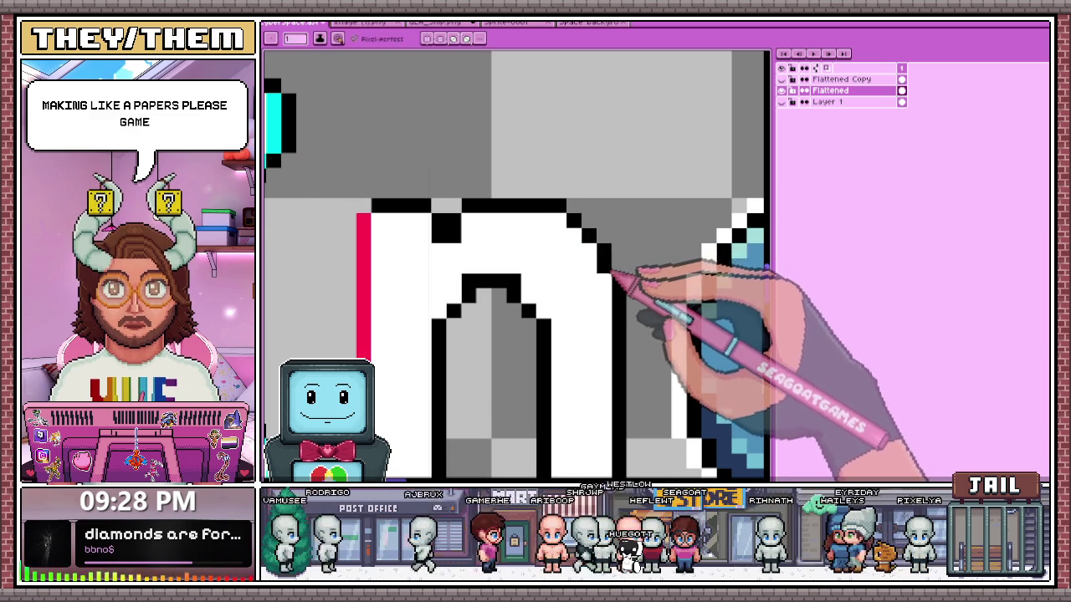
- Sample the red glitch colour from the n
{"action": "scroll", "coordinate": [619, 276], "scroll_direction": "down", "scroll_amount": 1}
{"action": "scroll", "coordinate": [603, 293], "scroll_direction": "down", "scroll_amount": 1}
{"action": "scroll", "coordinate": [591, 311], "scroll_direction": "down", "scroll_amount": 1}
{"action": "scroll", "coordinate": [590, 312], "scroll_direction": "up", "scroll_amount": 2}
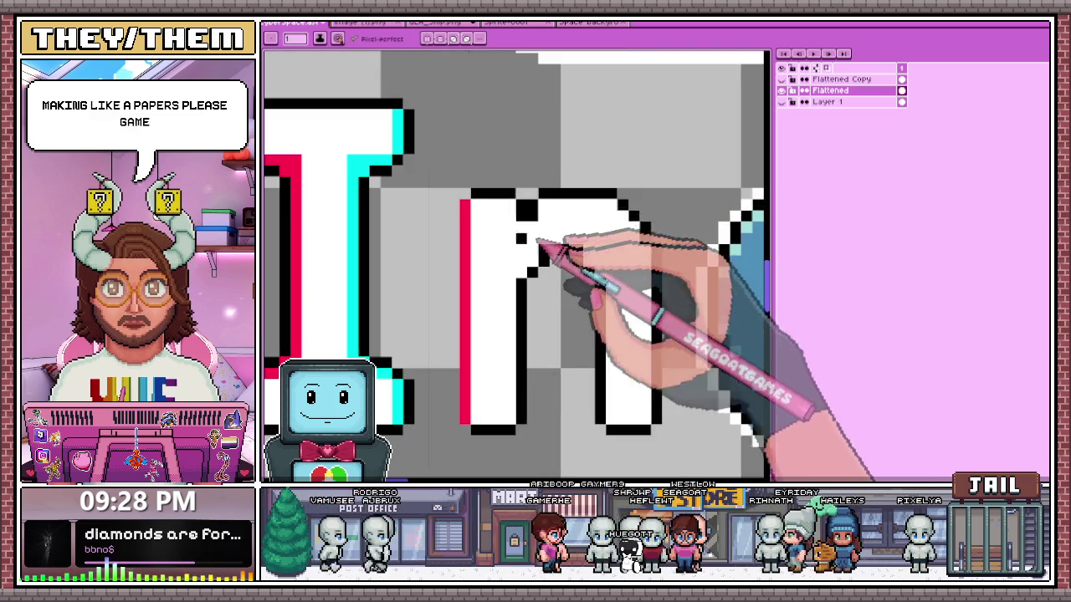
{"action": "scroll", "coordinate": [545, 303], "scroll_direction": "down", "scroll_amount": 2}
{"action": "scroll", "coordinate": [558, 311], "scroll_direction": "up", "scroll_amount": 1}
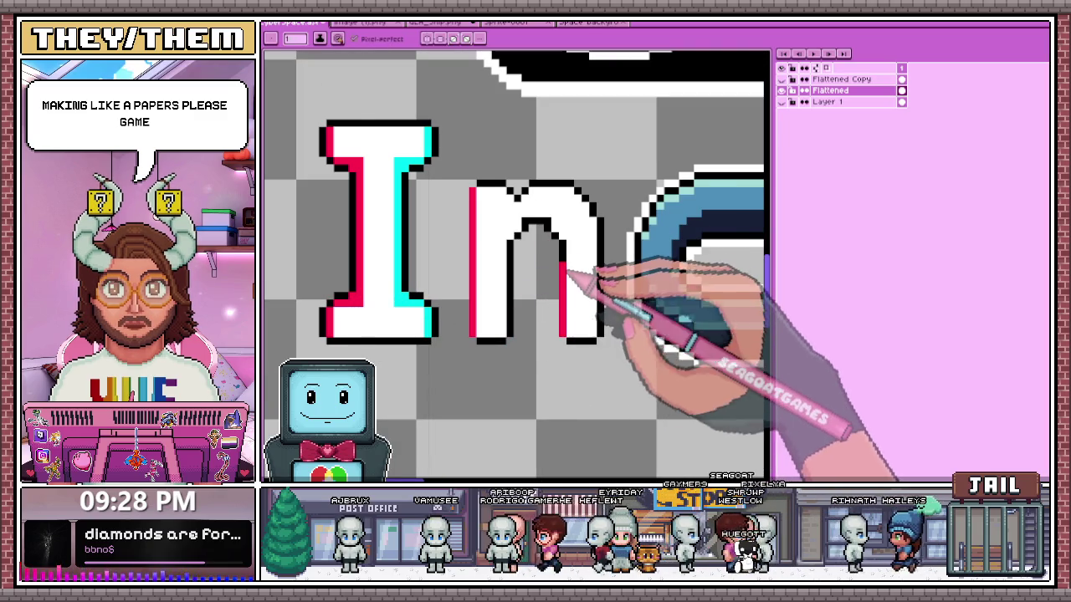
{"action": "scroll", "coordinate": [565, 247], "scroll_direction": "up", "scroll_amount": 1}
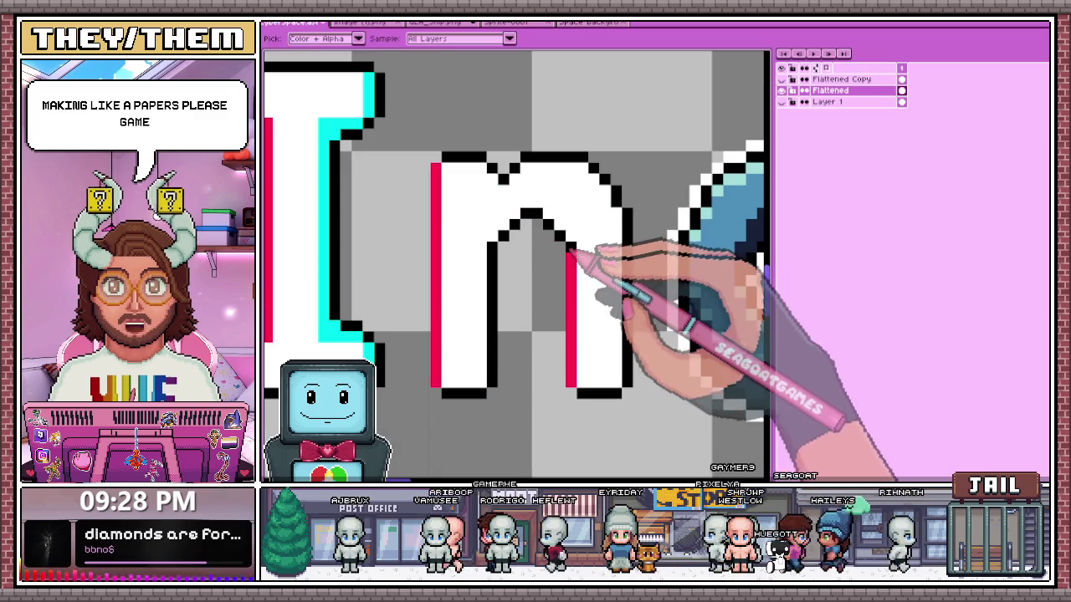
{"action": "left_click", "coordinate": [558, 236]}
{"action": "scroll", "coordinate": [544, 219], "scroll_direction": "down", "scroll_amount": 2}
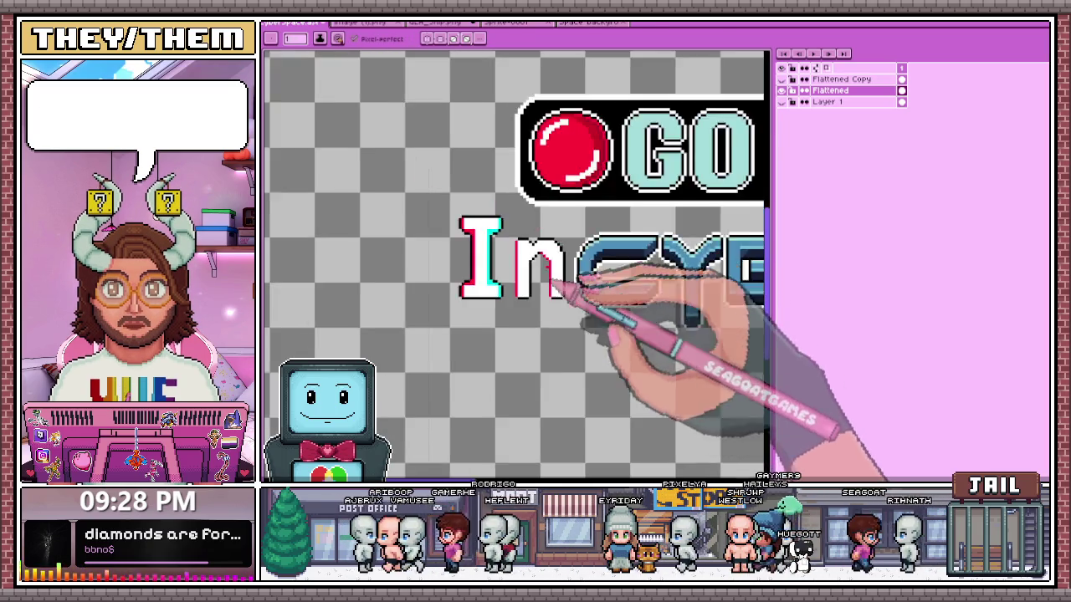
- Repaint the cyan diagonal inside the n's arch white and add a cyan edge down its right side
{"action": "scroll", "coordinate": [526, 232], "scroll_direction": "up", "scroll_amount": 1}
{"action": "scroll", "coordinate": [559, 282], "scroll_direction": "down", "scroll_amount": 1}
{"action": "scroll", "coordinate": [543, 276], "scroll_direction": "up", "scroll_amount": 1}
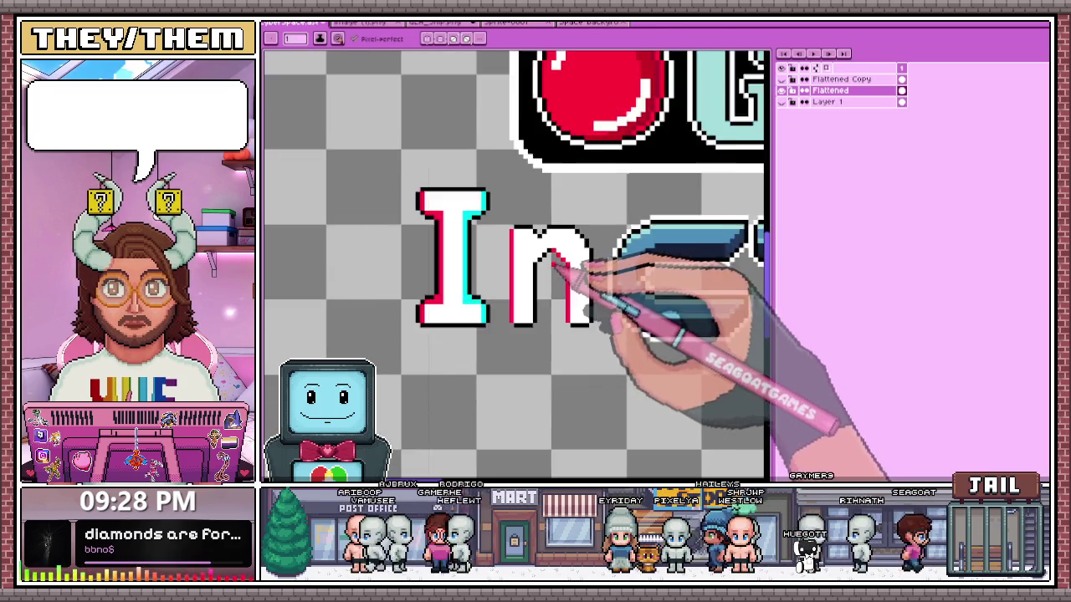
{"action": "scroll", "coordinate": [562, 280], "scroll_direction": "up", "scroll_amount": 1}
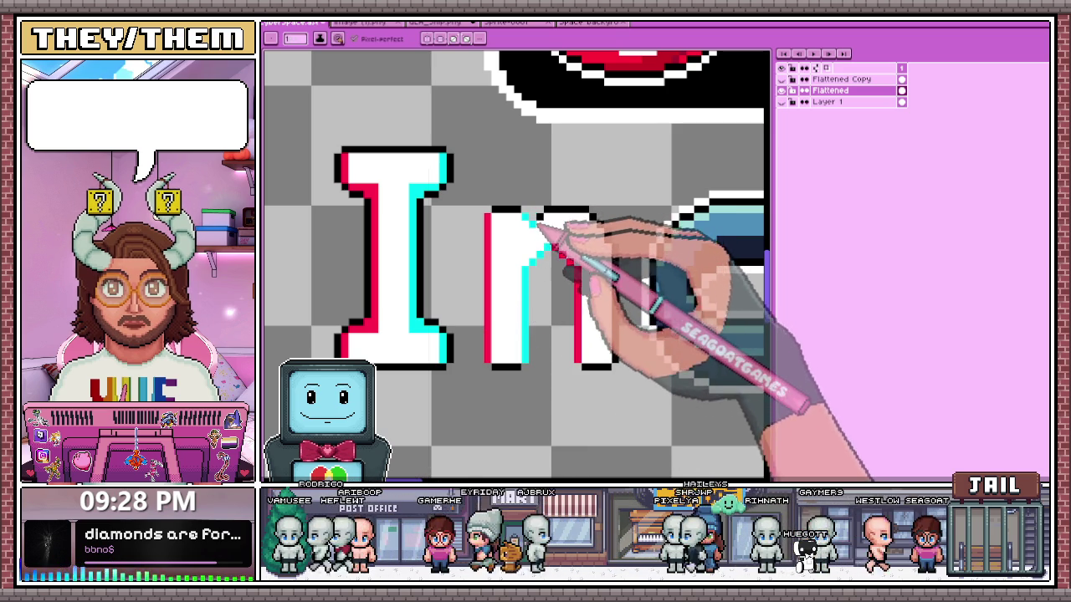
{"action": "left_click_drag", "start_coordinate": [533, 217], "coordinate": [591, 217]}
{"action": "scroll", "coordinate": [556, 234], "scroll_direction": "up", "scroll_amount": 1}
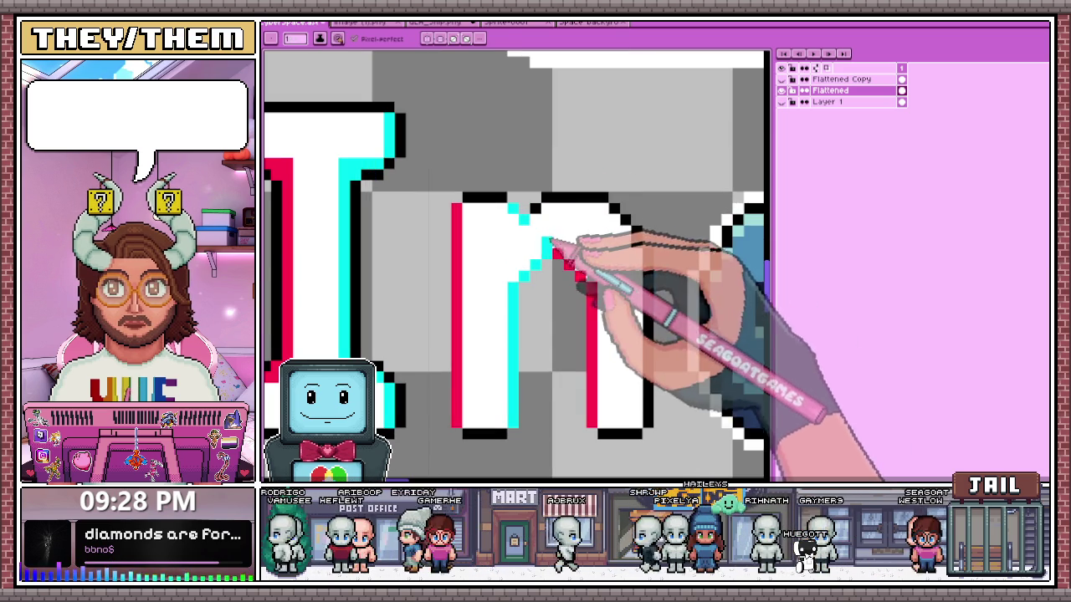
{"action": "left_click", "coordinate": [614, 198]}
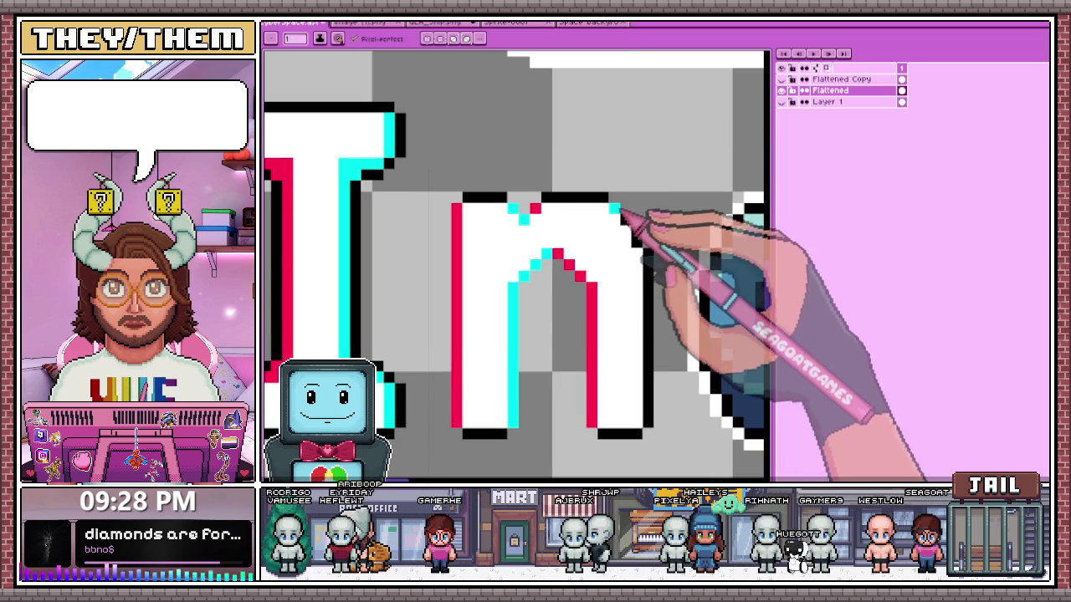
{"action": "mouse_move", "coordinate": [633, 226]}
{"action": "left_mouse_down"}
{"action": "mouse_move", "coordinate": [648, 242]}
{"action": "mouse_move", "coordinate": [652, 390]}
{"action": "left_mouse_up"}
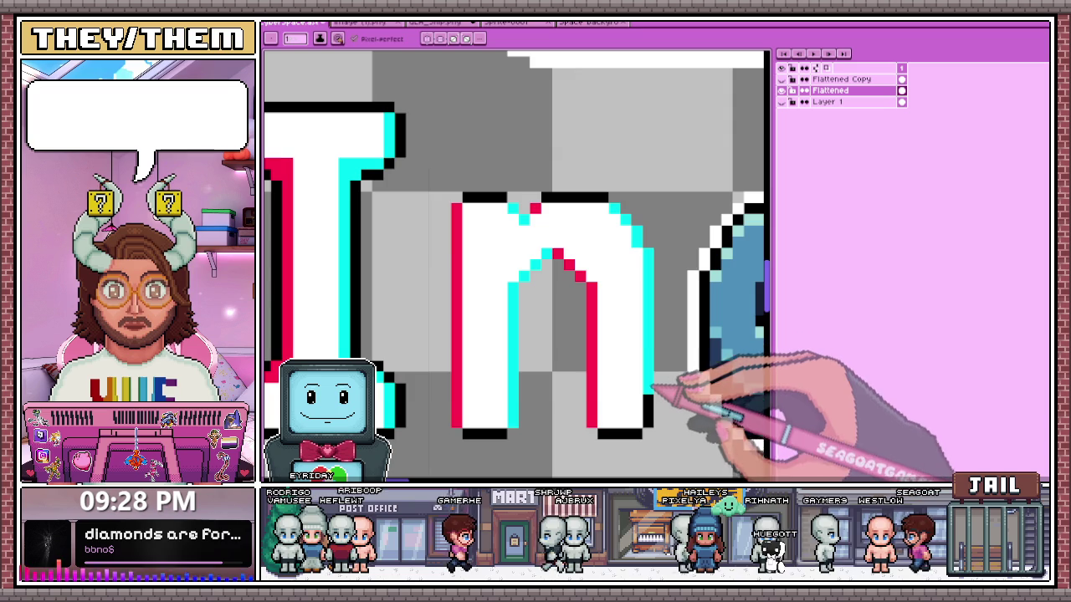
- Darken the outline along the n's inner arch with black pixels
{"action": "scroll", "coordinate": [654, 422], "scroll_direction": "down", "scroll_amount": 2}
{"action": "scroll", "coordinate": [592, 341], "scroll_direction": "down", "scroll_amount": 2}
{"action": "scroll", "coordinate": [633, 358], "scroll_direction": "up", "scroll_amount": 2}
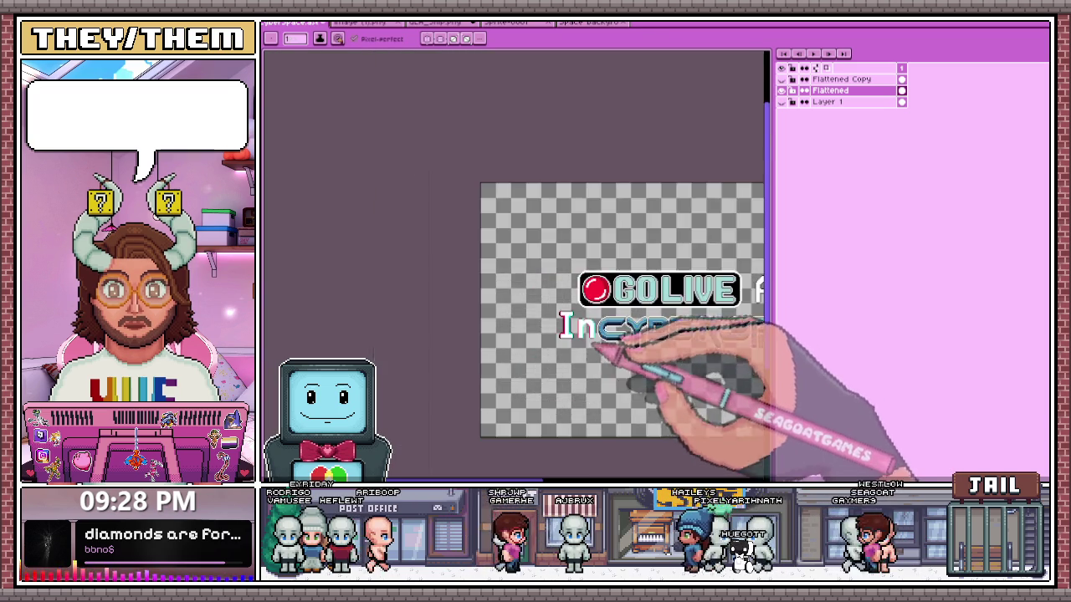
{"action": "scroll", "coordinate": [602, 354], "scroll_direction": "up", "scroll_amount": 1}
{"action": "scroll", "coordinate": [561, 335], "scroll_direction": "up", "scroll_amount": 2}
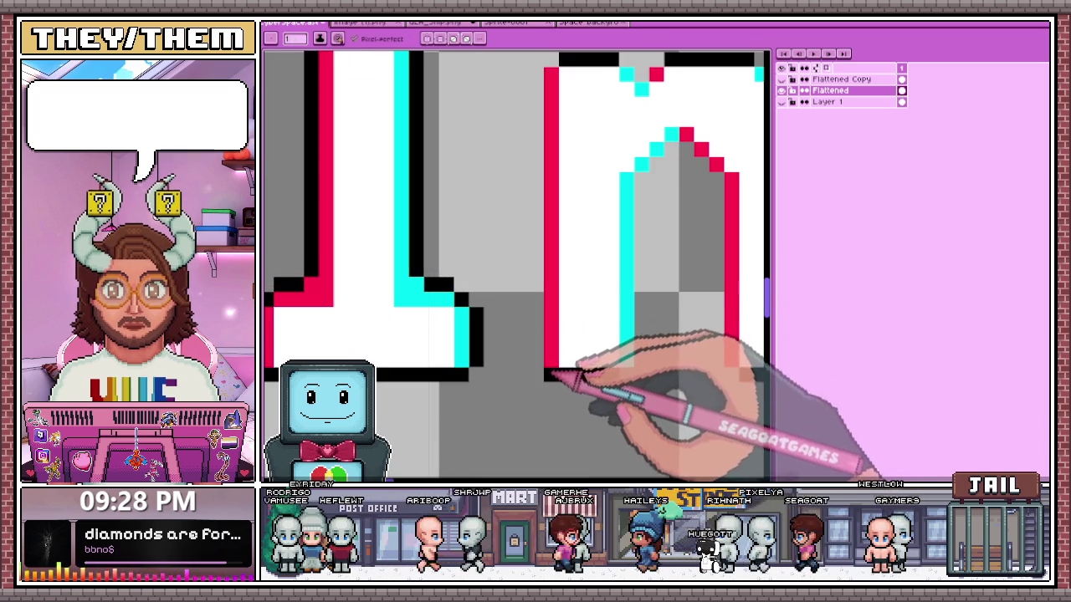
{"action": "scroll", "coordinate": [555, 375], "scroll_direction": "down", "scroll_amount": 1}
{"action": "scroll", "coordinate": [543, 217], "scroll_direction": "up", "scroll_amount": 1}
{"action": "scroll", "coordinate": [544, 276], "scroll_direction": "down", "scroll_amount": 2}
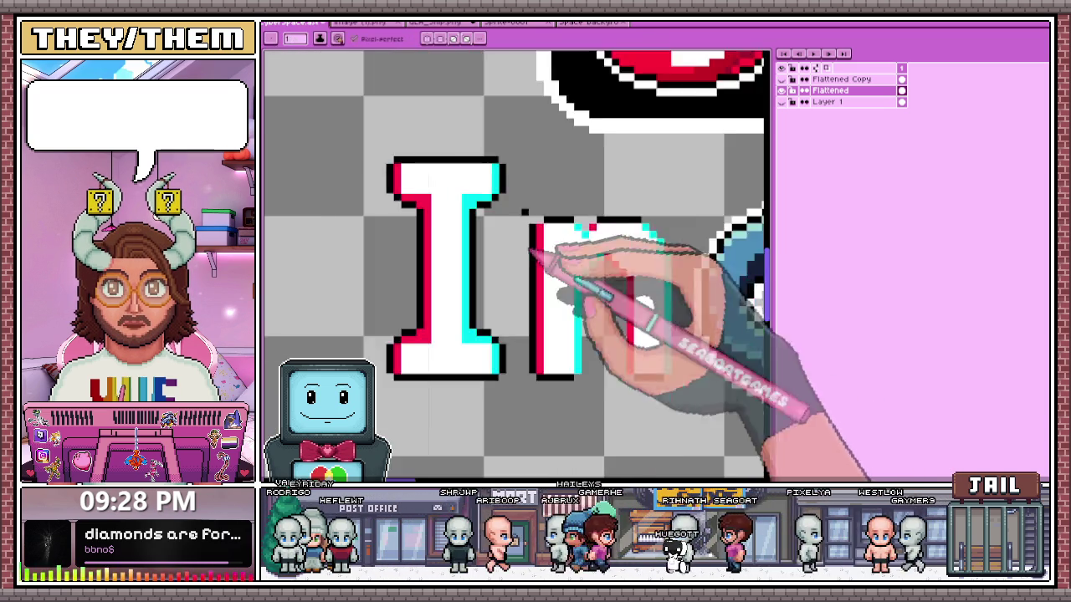
{"action": "scroll", "coordinate": [556, 247], "scroll_direction": "up", "scroll_amount": 3}
{"action": "scroll", "coordinate": [540, 238], "scroll_direction": "down", "scroll_amount": 2}
{"action": "scroll", "coordinate": [598, 215], "scroll_direction": "down", "scroll_amount": 1}
{"action": "scroll", "coordinate": [535, 220], "scroll_direction": "up", "scroll_amount": 3}
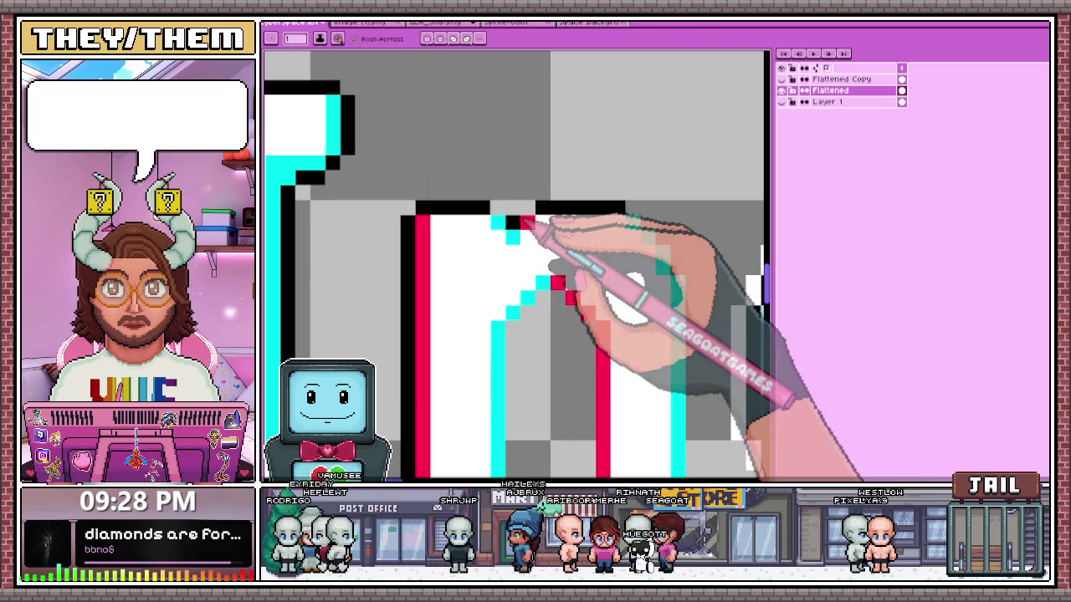
{"action": "scroll", "coordinate": [512, 213], "scroll_direction": "down", "scroll_amount": 3}
{"action": "scroll", "coordinate": [535, 220], "scroll_direction": "up", "scroll_amount": 1}
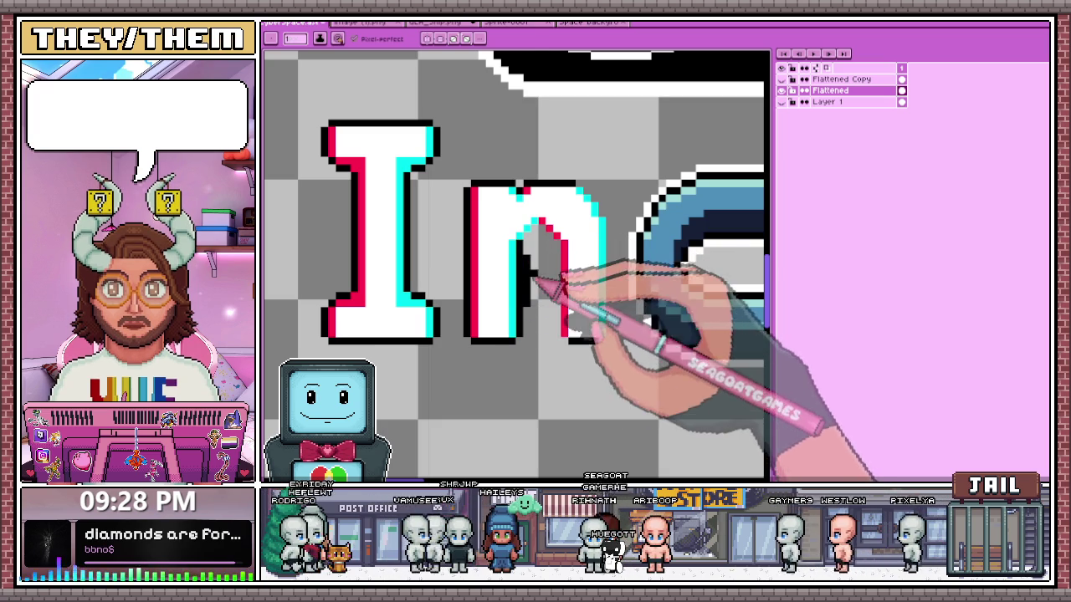
{"action": "scroll", "coordinate": [527, 243], "scroll_direction": "up", "scroll_amount": 2}
{"action": "mouse_move", "coordinate": [529, 213]}
{"action": "left_mouse_down"}
{"action": "mouse_move", "coordinate": [563, 204]}
{"action": "mouse_move", "coordinate": [585, 376]}
{"action": "left_mouse_up"}
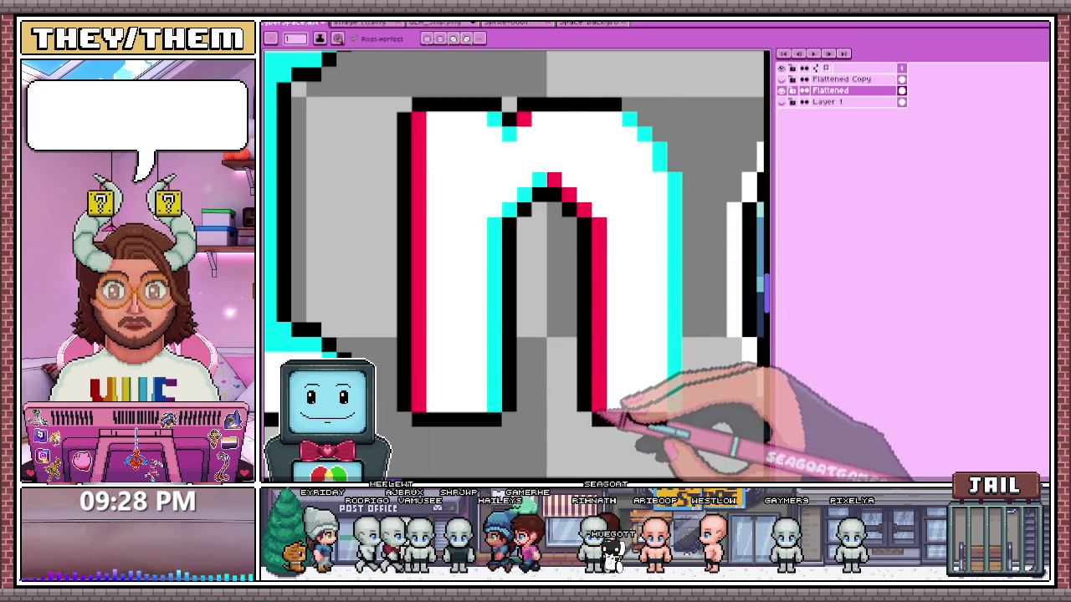
{"action": "scroll", "coordinate": [596, 407], "scroll_direction": "down", "scroll_amount": 2}
{"action": "scroll", "coordinate": [598, 354], "scroll_direction": "up", "scroll_amount": 3}
{"action": "scroll", "coordinate": [614, 382], "scroll_direction": "down", "scroll_amount": 1}
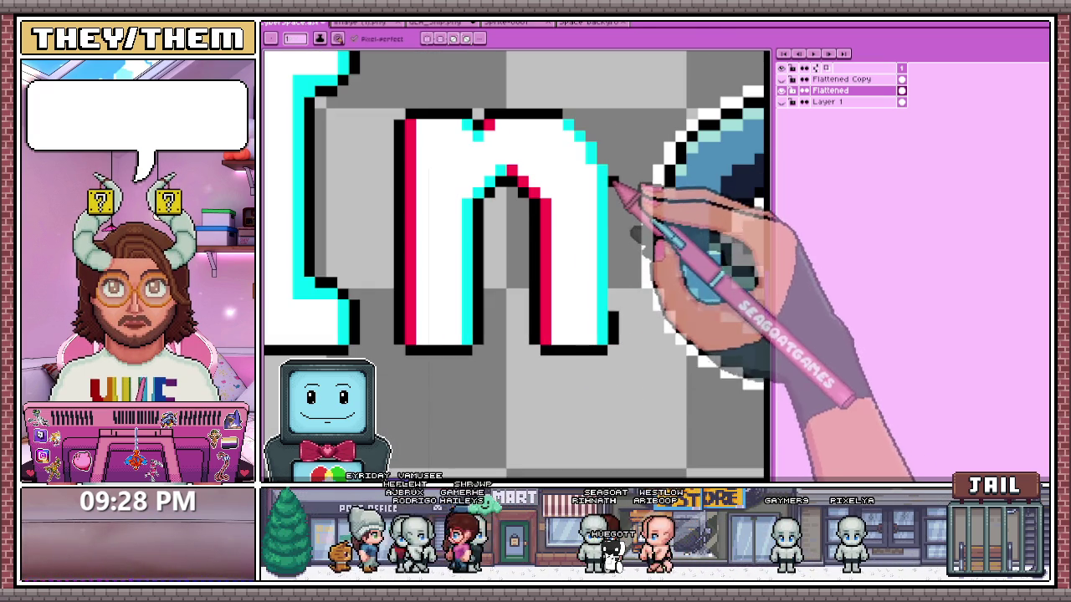
{"action": "scroll", "coordinate": [623, 217], "scroll_direction": "down", "scroll_amount": 1}
{"action": "scroll", "coordinate": [626, 227], "scroll_direction": "up", "scroll_amount": 2}
{"action": "scroll", "coordinate": [617, 220], "scroll_direction": "up", "scroll_amount": 1}
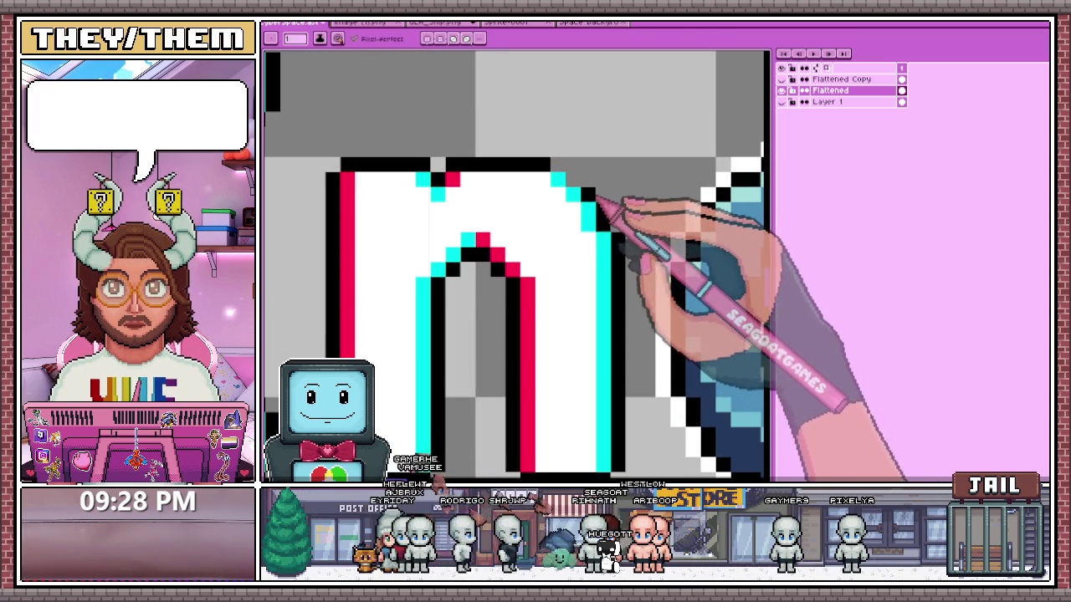
{"action": "scroll", "coordinate": [577, 184], "scroll_direction": "down", "scroll_amount": 1}
{"action": "scroll", "coordinate": [578, 251], "scroll_direction": "down", "scroll_amount": 1}
{"action": "scroll", "coordinate": [554, 284], "scroll_direction": "down", "scroll_amount": 2}
- Show the Layer 1 space background and hide the Flattened Copy layer
{"action": "scroll", "coordinate": [559, 294], "scroll_direction": "up", "scroll_amount": 1}
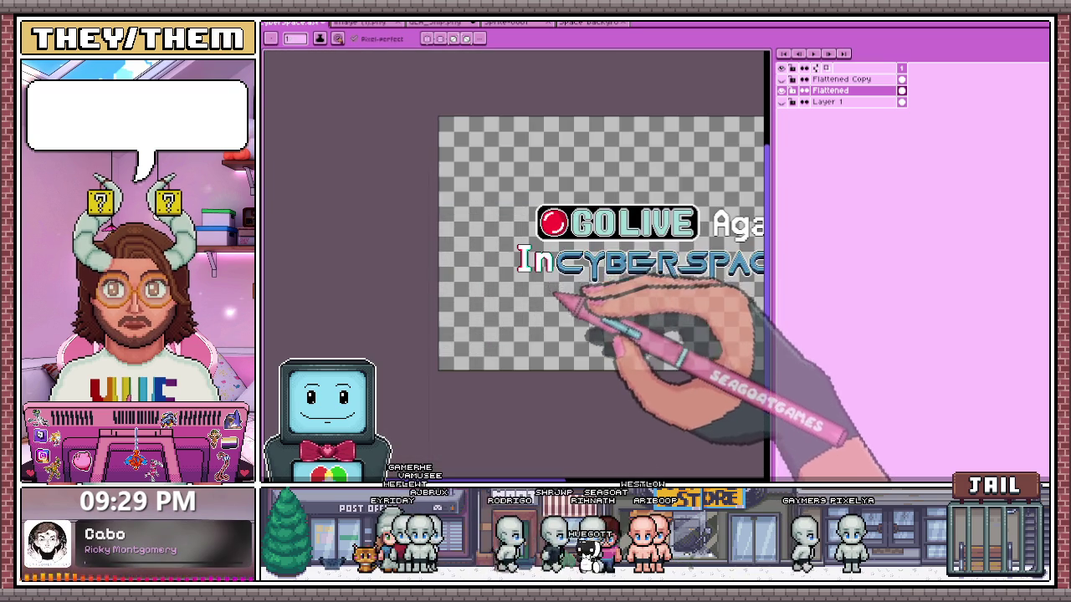
{"action": "scroll", "coordinate": [543, 286], "scroll_direction": "up", "scroll_amount": 1}
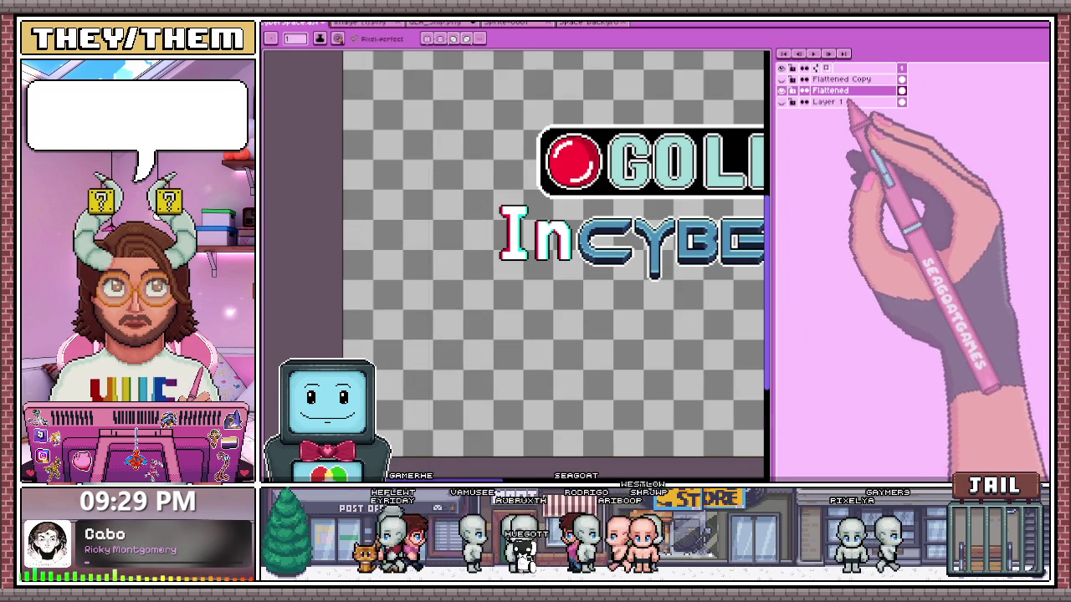
{"action": "left_click", "coordinate": [782, 101]}
{"action": "left_click", "coordinate": [782, 79]}
{"action": "scroll", "coordinate": [586, 243], "scroll_direction": "down", "scroll_amount": 1}
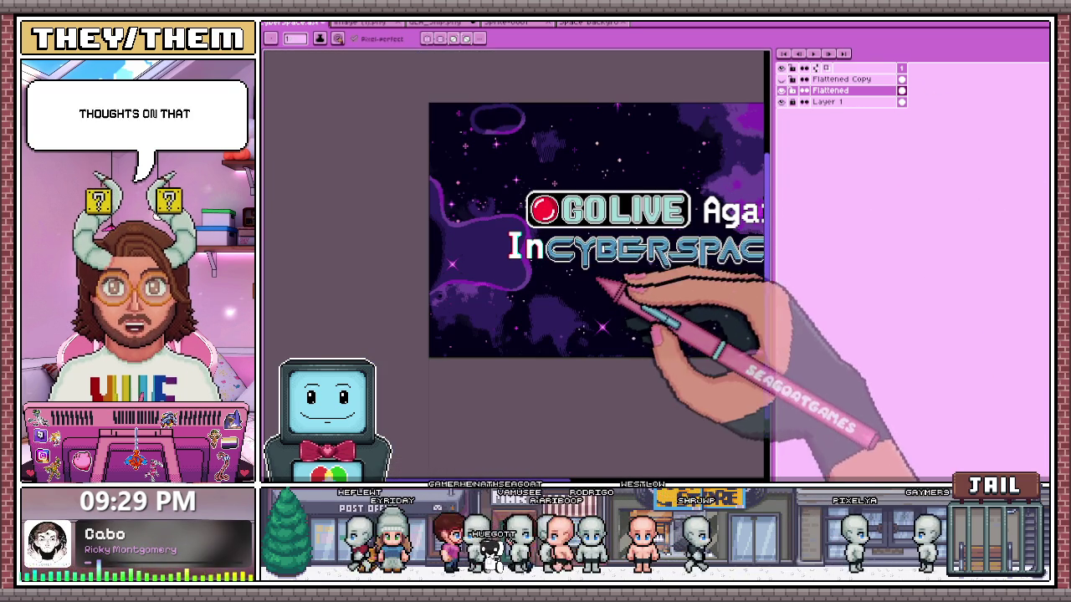
{"action": "scroll", "coordinate": [540, 261], "scroll_direction": "down", "scroll_amount": 1}
{"action": "scroll", "coordinate": [548, 276], "scroll_direction": "up", "scroll_amount": 1}
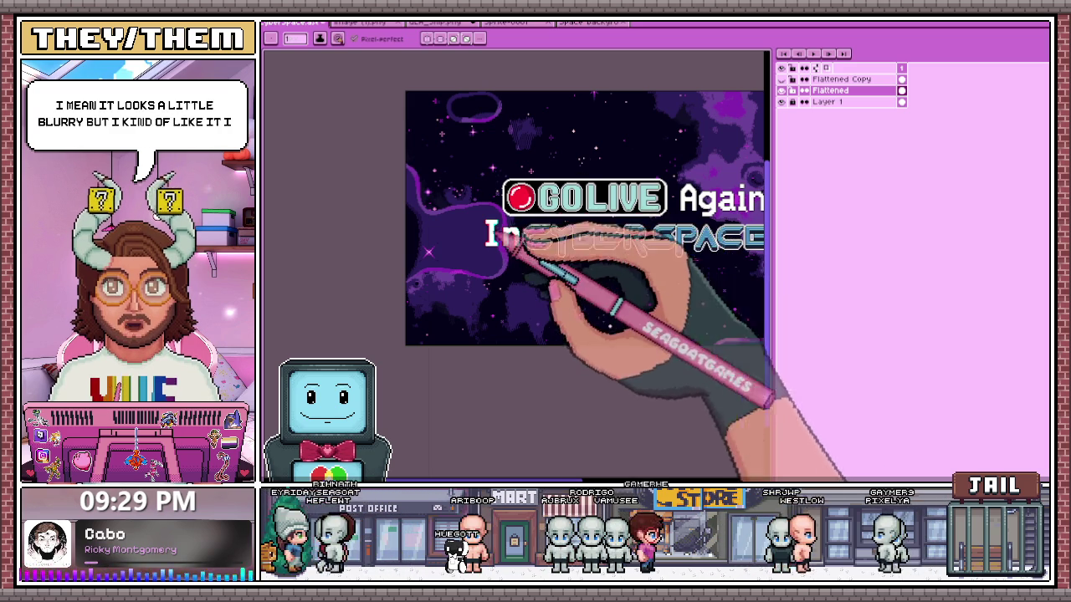
{"action": "scroll", "coordinate": [492, 243], "scroll_direction": "up", "scroll_amount": 1}
{"action": "key", "text": "m"}
{"action": "scroll", "coordinate": [470, 212], "scroll_direction": "up", "scroll_amount": 1}
- Select thin horizontal slices of the I and nudge them right to break the letter
{"action": "left_click_drag", "start_coordinate": [430, 179], "coordinate": [531, 259]}
{"action": "scroll", "coordinate": [440, 212], "scroll_direction": "up", "scroll_amount": 1}
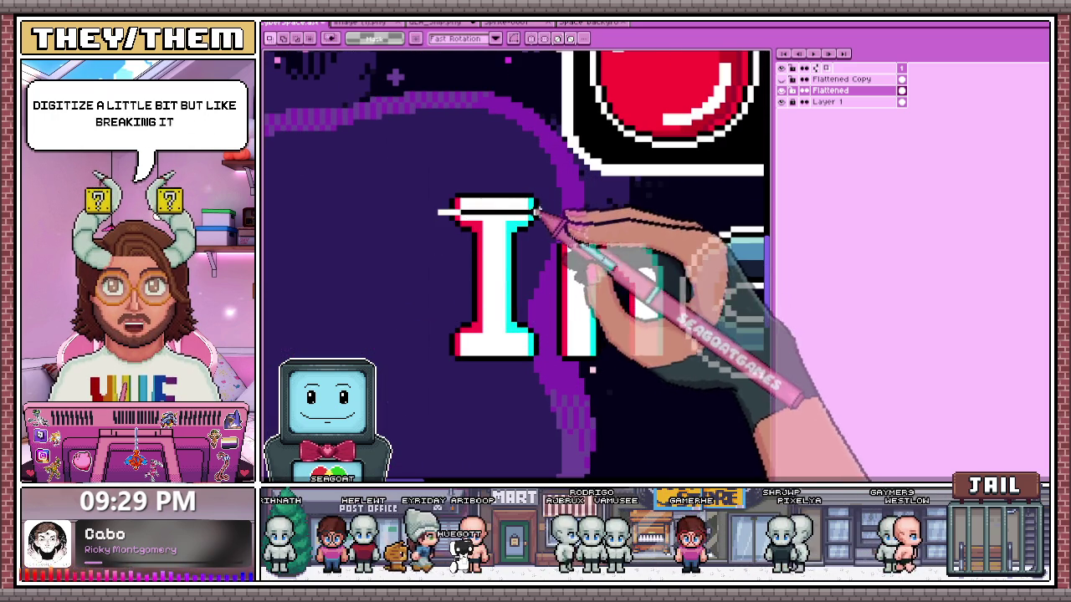
{"action": "left_click_drag", "start_coordinate": [429, 206], "coordinate": [541, 219]}
{"action": "left_click", "coordinate": [446, 245]}
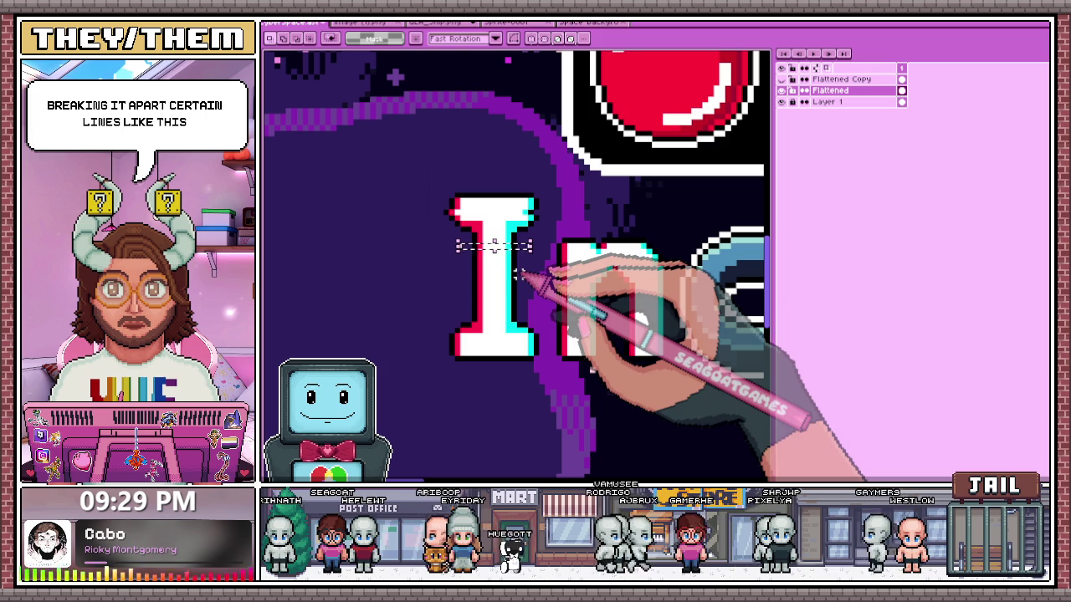
{"action": "key", "text": "Right"}
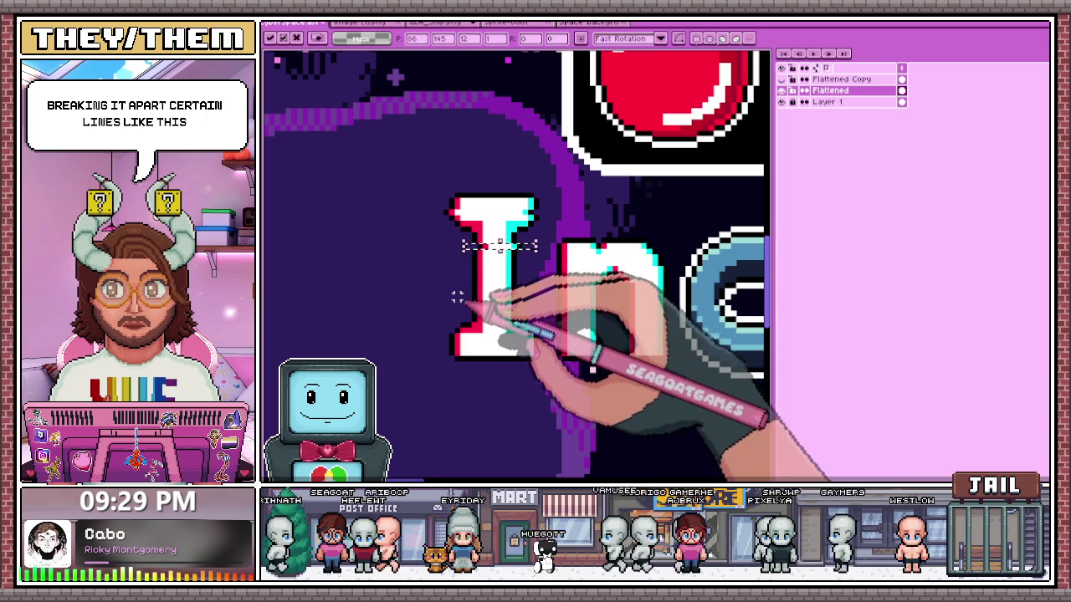
{"action": "left_click_drag", "start_coordinate": [457, 296], "coordinate": [511, 297]}
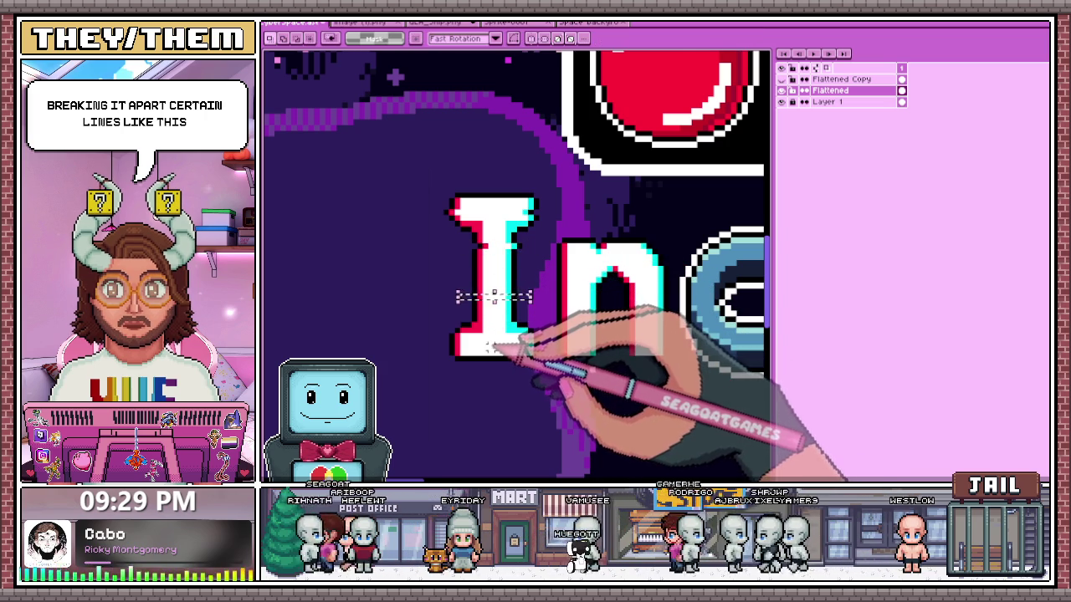
{"action": "left_click_drag", "start_coordinate": [411, 306], "coordinate": [486, 341]}
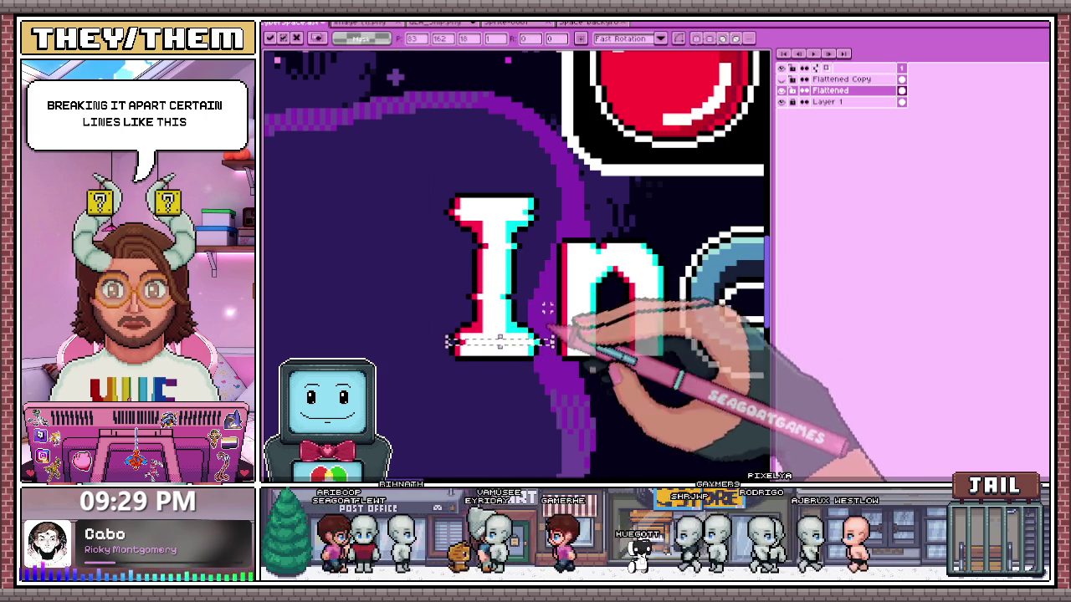
{"action": "scroll", "coordinate": [527, 391], "scroll_direction": "down", "scroll_amount": 3}
{"action": "scroll", "coordinate": [527, 391], "scroll_direction": "down", "scroll_amount": 3}
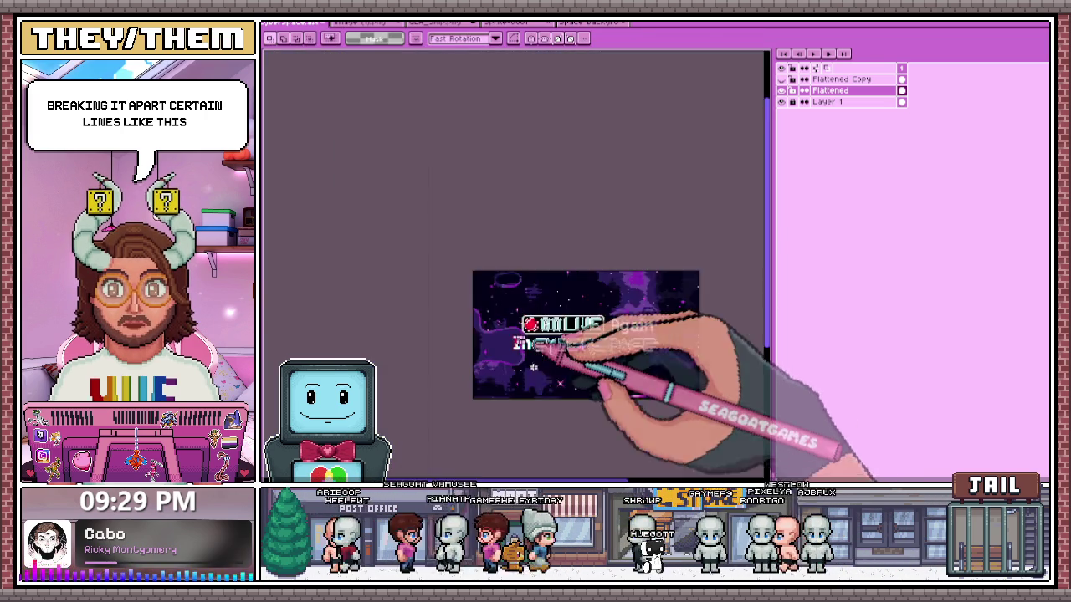
{"action": "scroll", "coordinate": [560, 335], "scroll_direction": "up", "scroll_amount": 4}
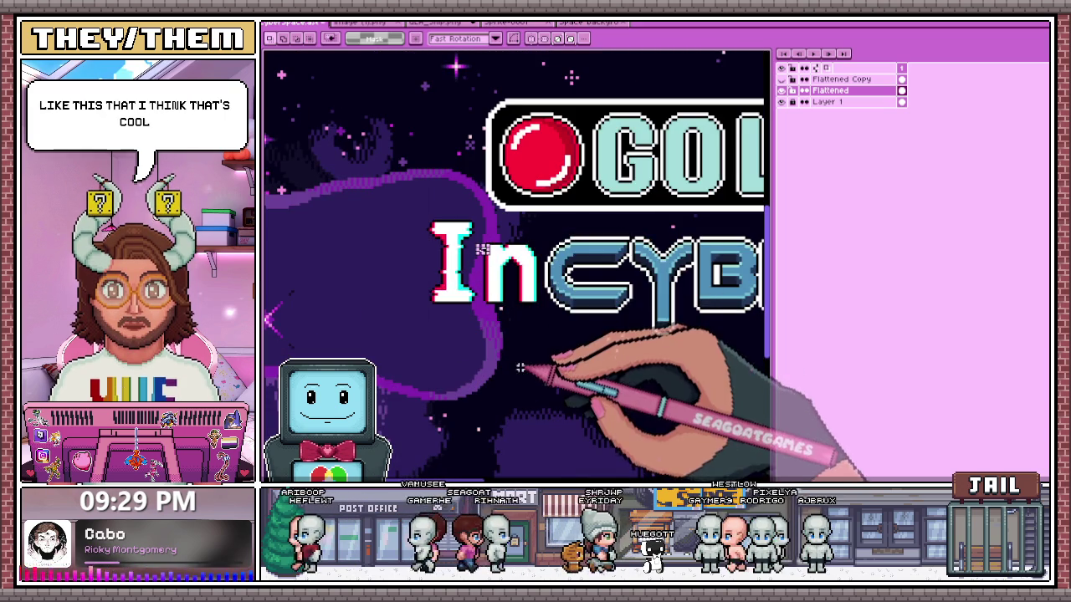
{"action": "scroll", "coordinate": [518, 368], "scroll_direction": "down", "scroll_amount": 3}
{"action": "scroll", "coordinate": [529, 370], "scroll_direction": "up", "scroll_amount": 3}
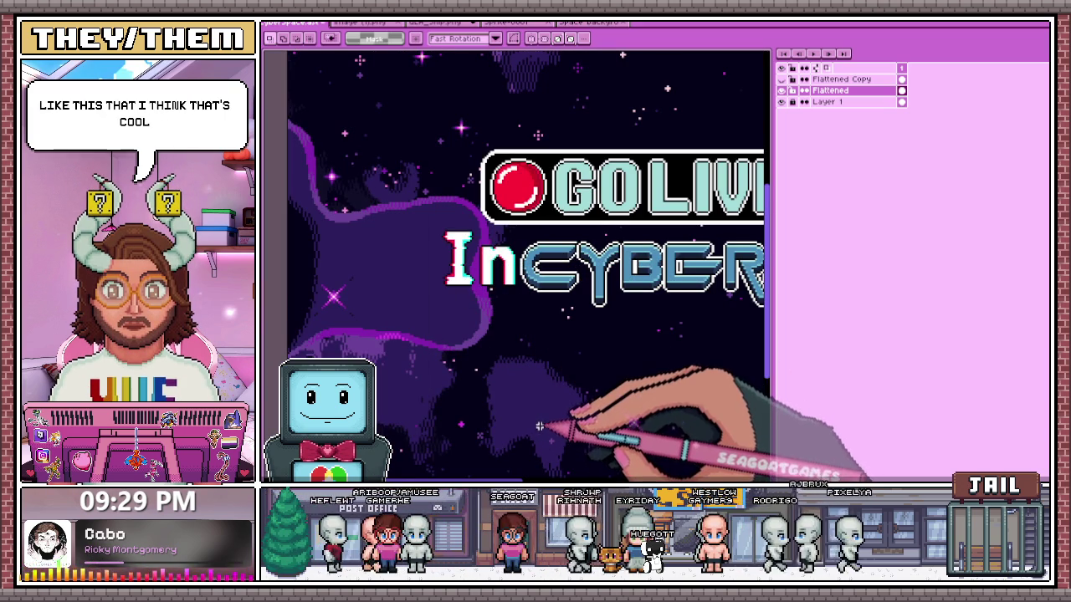
{"action": "scroll", "coordinate": [502, 389], "scroll_direction": "up", "scroll_amount": 1}
{"action": "scroll", "coordinate": [476, 376], "scroll_direction": "up", "scroll_amount": 1}
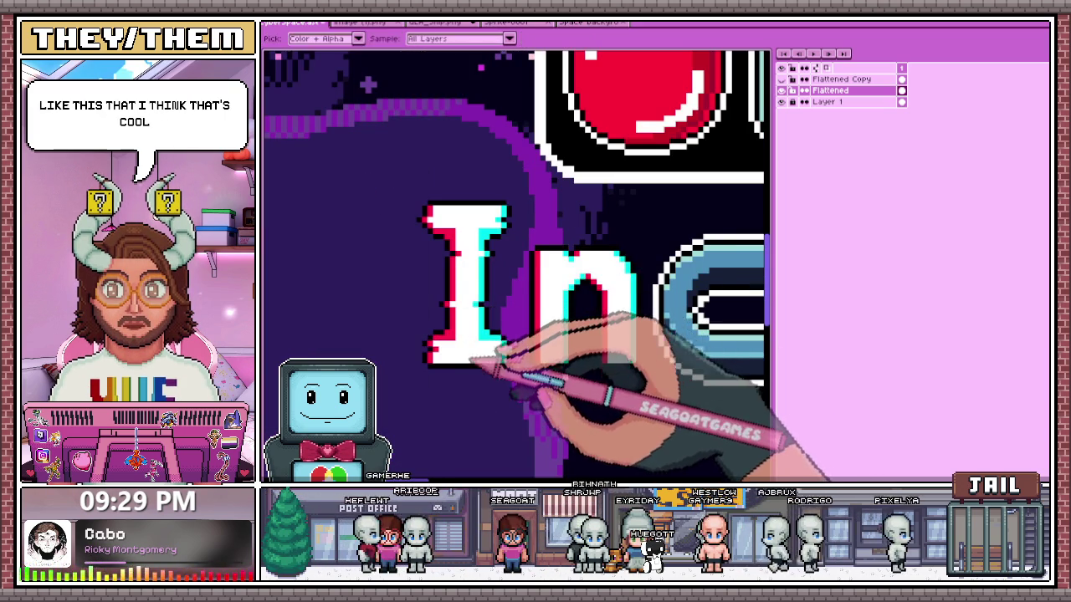
{"action": "scroll", "coordinate": [469, 374], "scroll_direction": "up", "scroll_amount": 1}
- Add a white outline row under the I and white pixels at its bottom-right serif
{"action": "key", "text": "b"}
{"action": "left_click_drag", "start_coordinate": [427, 373], "coordinate": [578, 374]}
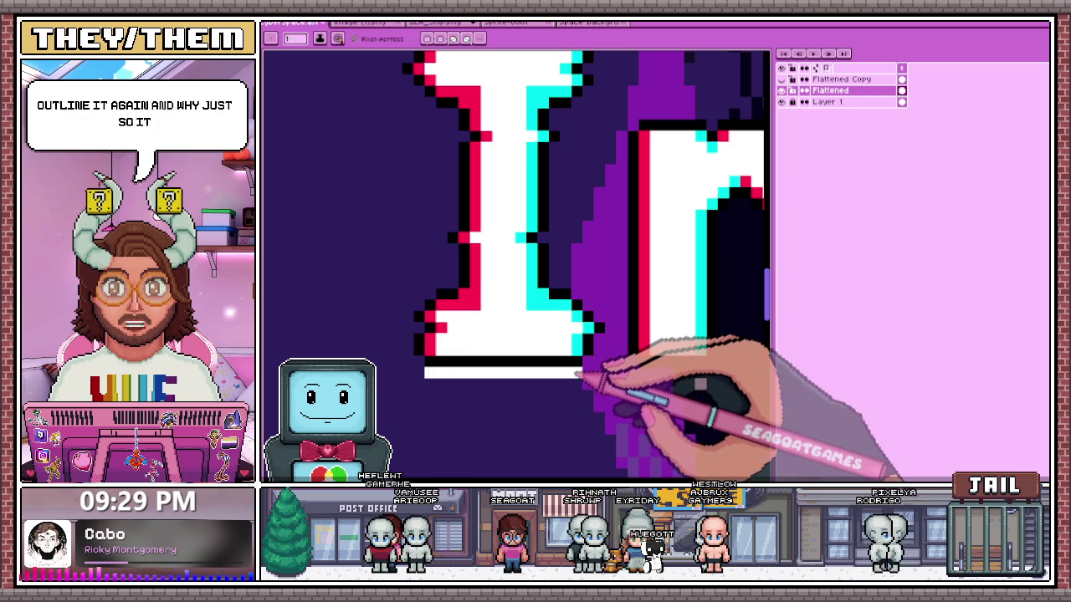
{"action": "left_click", "coordinate": [608, 328]}
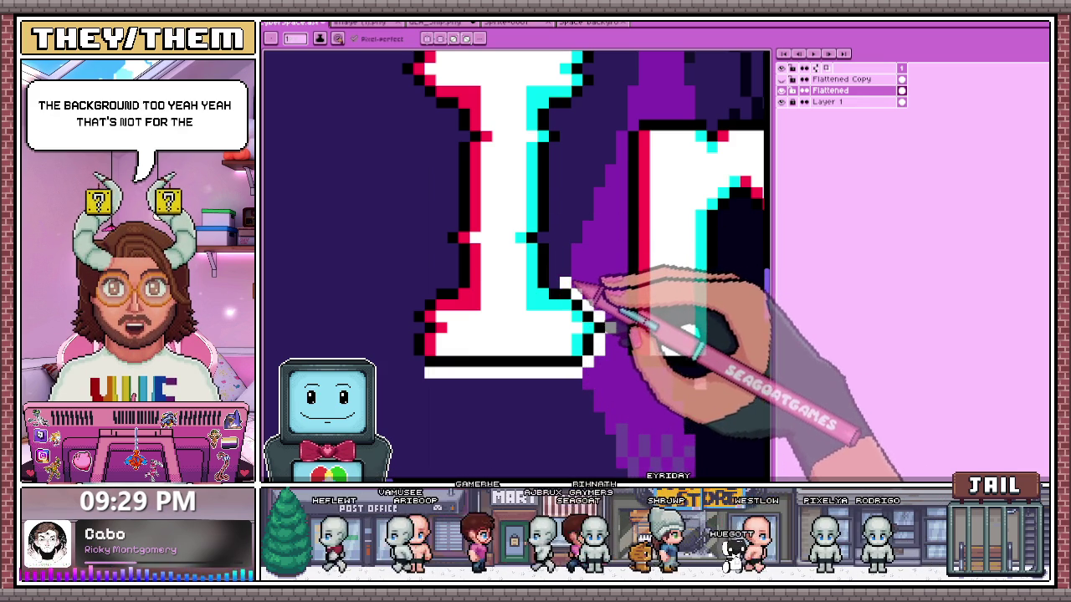
{"action": "left_click_drag", "start_coordinate": [549, 236], "coordinate": [537, 297]}
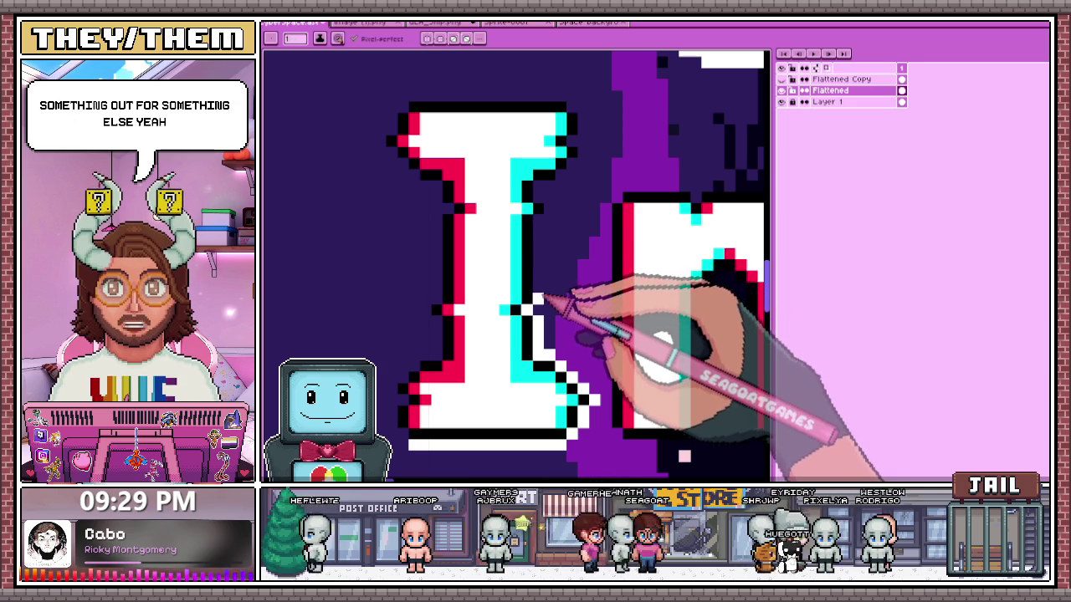
- Touch up the I's top edge, stepped top-right corner and top-left corner outline
{"action": "key", "text": "e"}
{"action": "mouse_move", "coordinate": [564, 210]}
{"action": "left_mouse_down"}
{"action": "mouse_move", "coordinate": [573, 168]}
{"action": "mouse_move", "coordinate": [544, 238]}
{"action": "left_mouse_up"}
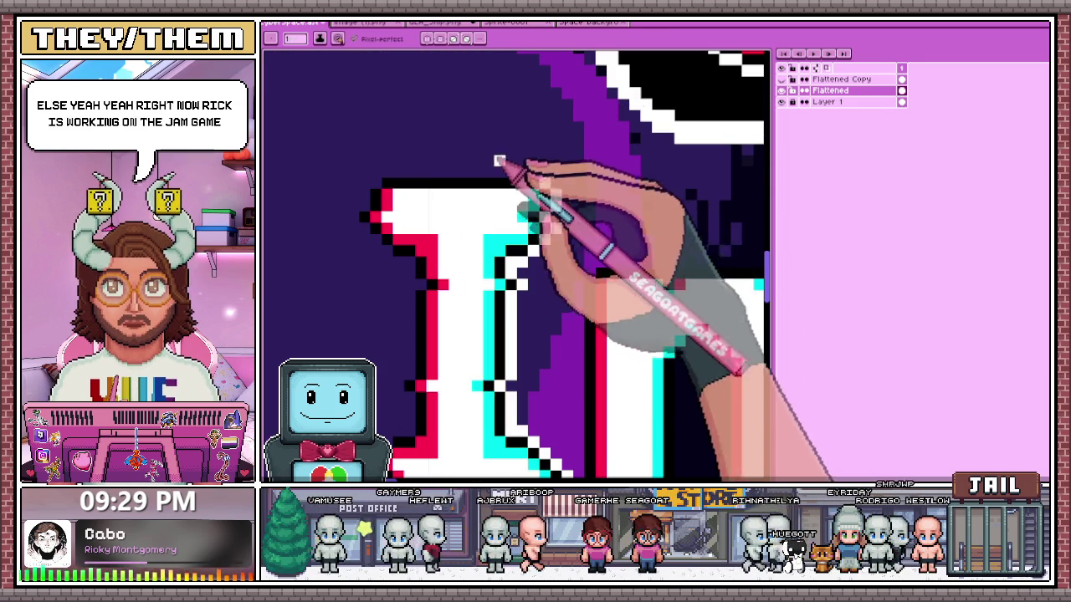
{"action": "left_click_drag", "start_coordinate": [538, 179], "coordinate": [393, 175]}
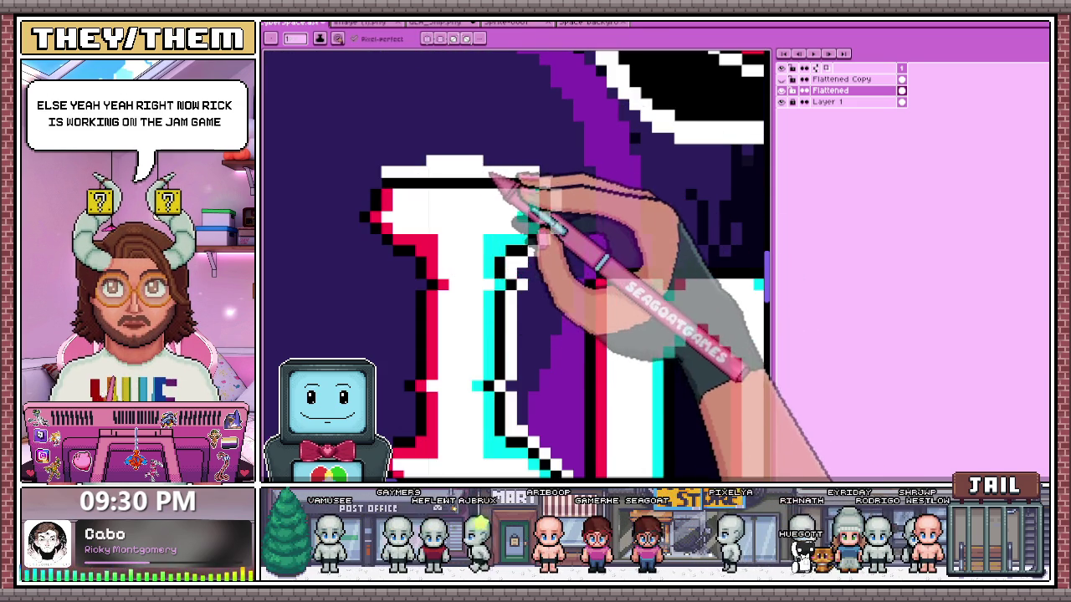
{"action": "left_click_drag", "start_coordinate": [490, 179], "coordinate": [430, 155]}
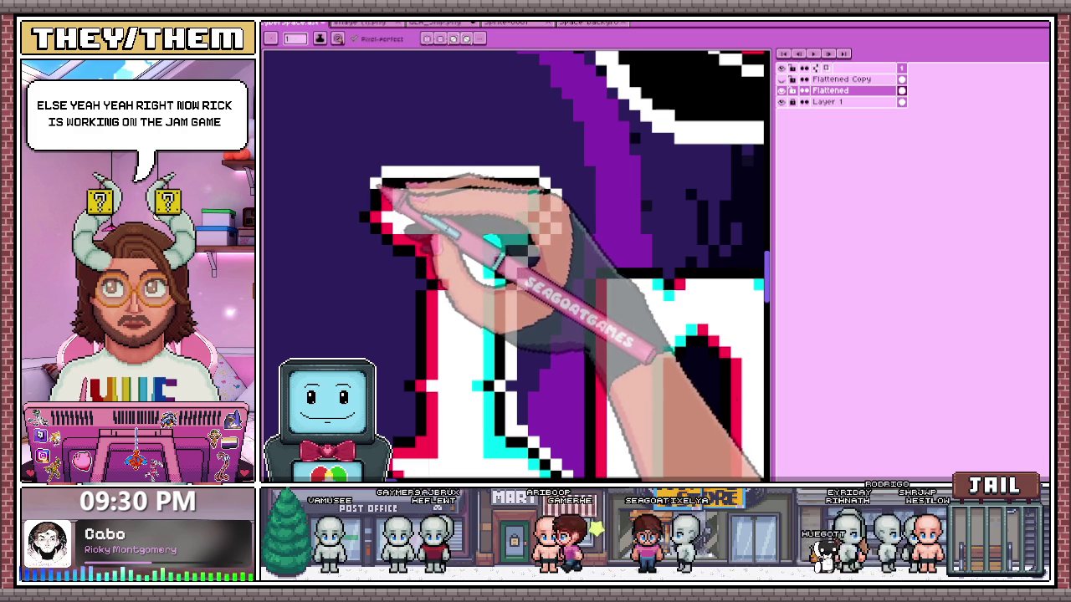
{"action": "left_click_drag", "start_coordinate": [381, 205], "coordinate": [406, 264]}
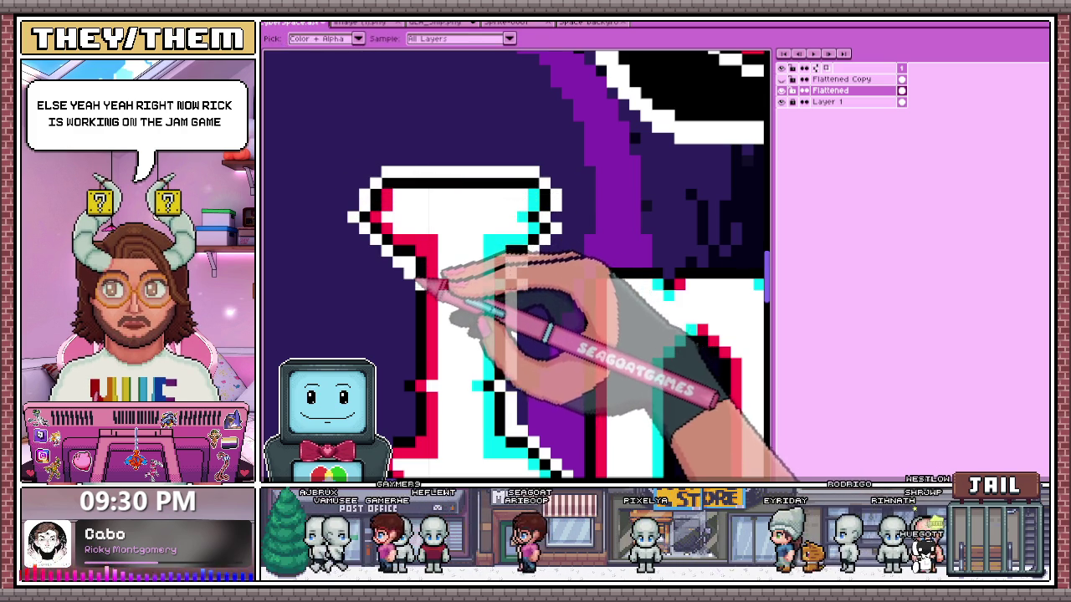
{"action": "scroll", "coordinate": [417, 293], "scroll_direction": "down", "scroll_amount": 3}
{"action": "scroll", "coordinate": [418, 316], "scroll_direction": "up", "scroll_amount": 4}
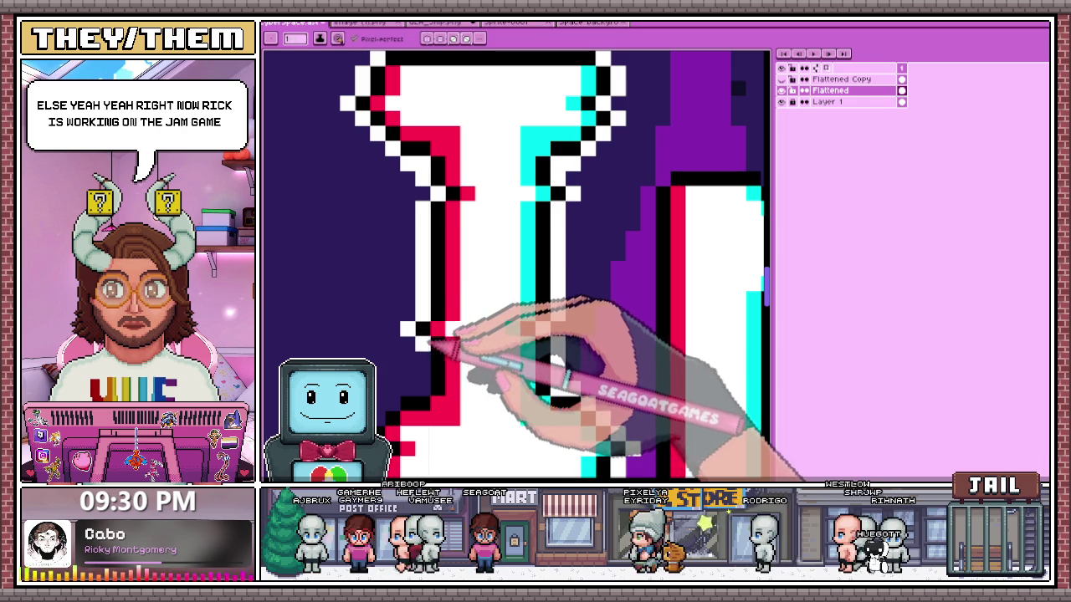
{"action": "scroll", "coordinate": [401, 368], "scroll_direction": "down", "scroll_amount": 3}
{"action": "scroll", "coordinate": [435, 318], "scroll_direction": "up", "scroll_amount": 2}
{"action": "scroll", "coordinate": [390, 358], "scroll_direction": "up", "scroll_amount": 1}
{"action": "scroll", "coordinate": [387, 376], "scroll_direction": "down", "scroll_amount": 1}
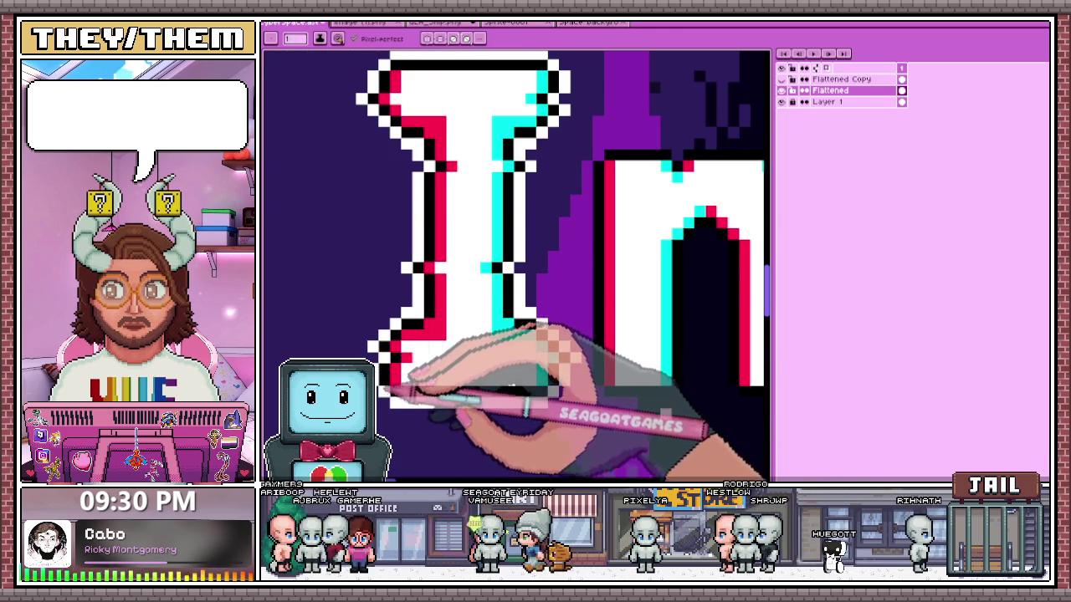
{"action": "scroll", "coordinate": [388, 389], "scroll_direction": "down", "scroll_amount": 2}
{"action": "scroll", "coordinate": [597, 306], "scroll_direction": "down", "scroll_amount": 2}
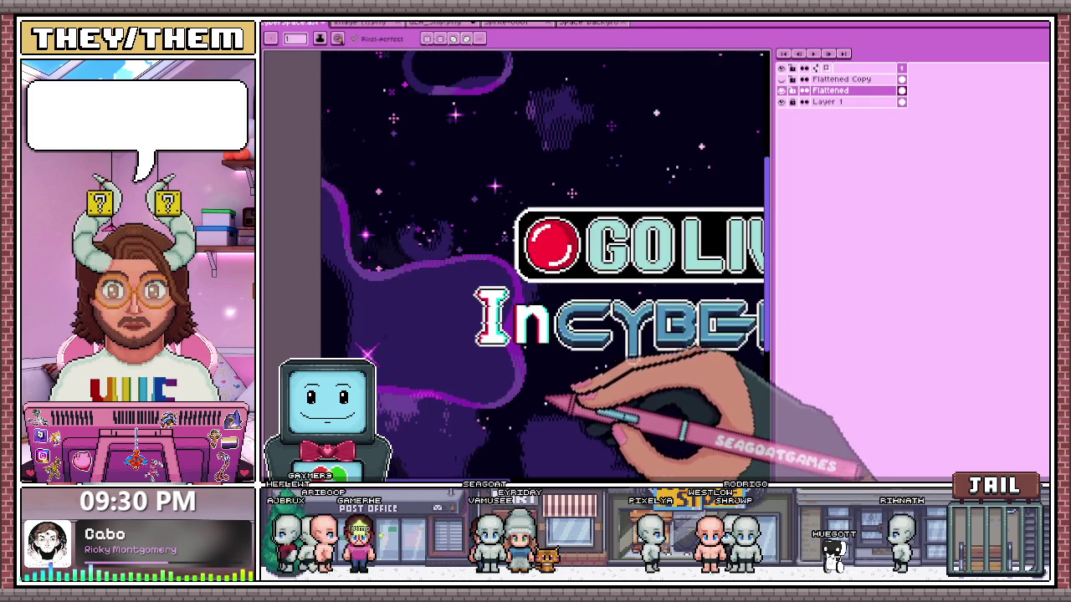
{"action": "scroll", "coordinate": [536, 384], "scroll_direction": "down", "scroll_amount": 2}
{"action": "scroll", "coordinate": [502, 359], "scroll_direction": "up", "scroll_amount": 1}
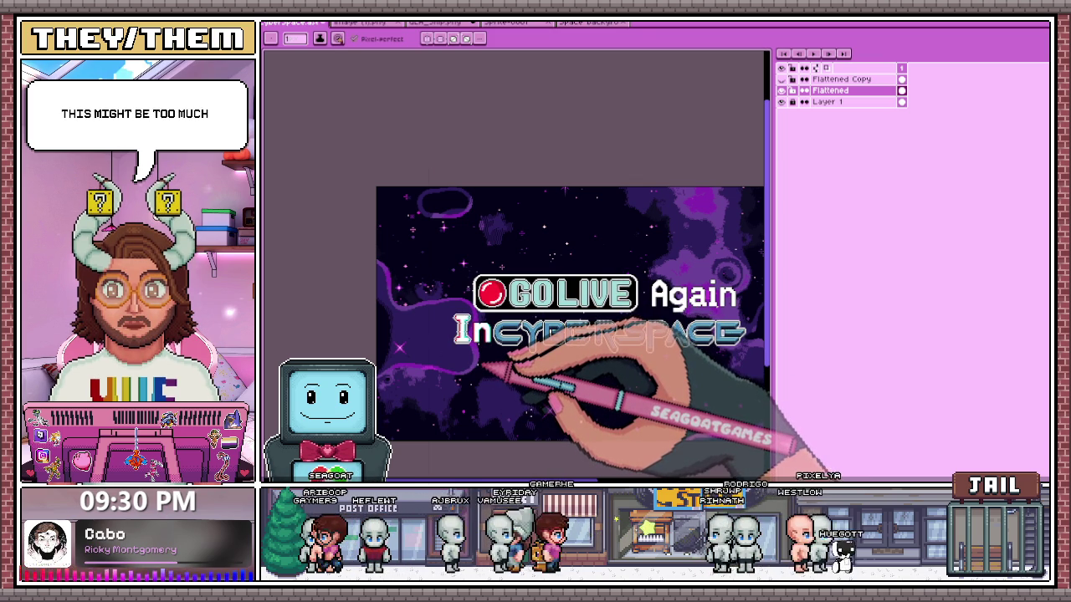
{"action": "scroll", "coordinate": [473, 364], "scroll_direction": "up", "scroll_amount": 1}
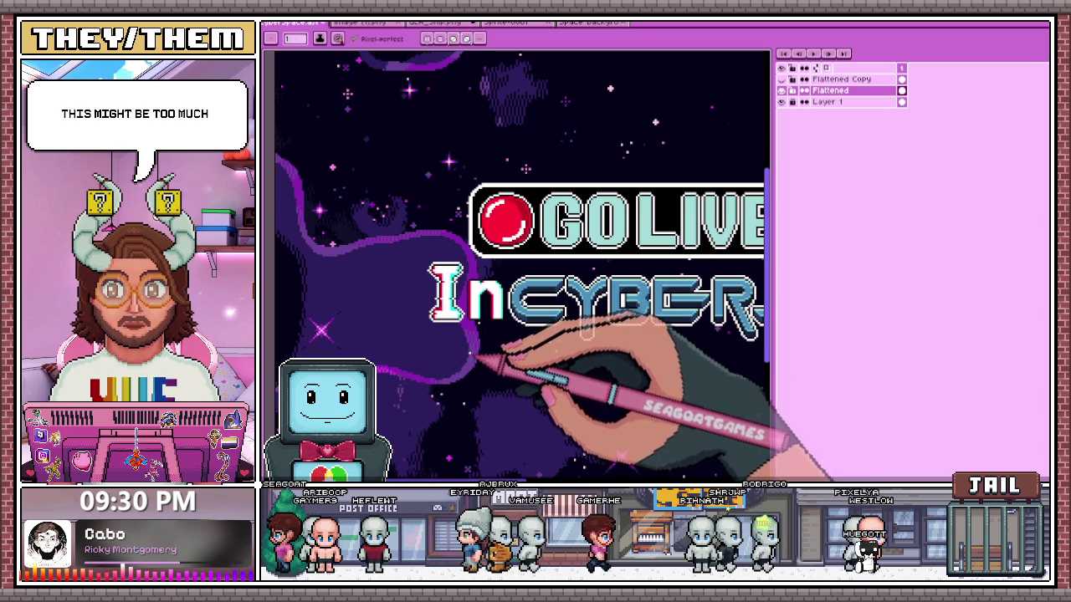
{"action": "scroll", "coordinate": [473, 361], "scroll_direction": "down", "scroll_amount": 2}
{"action": "scroll", "coordinate": [477, 359], "scroll_direction": "up", "scroll_amount": 1}
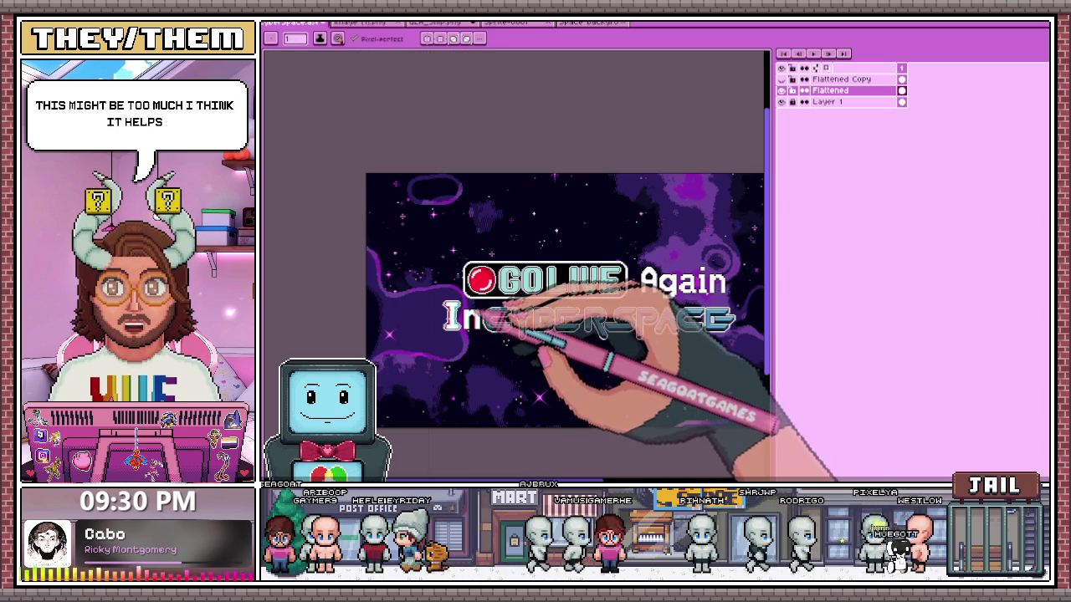
{"action": "scroll", "coordinate": [449, 301], "scroll_direction": "up", "scroll_amount": 1}
{"action": "scroll", "coordinate": [449, 301], "scroll_direction": "up", "scroll_amount": 1}
{"action": "scroll", "coordinate": [449, 301], "scroll_direction": "up", "scroll_amount": 1}
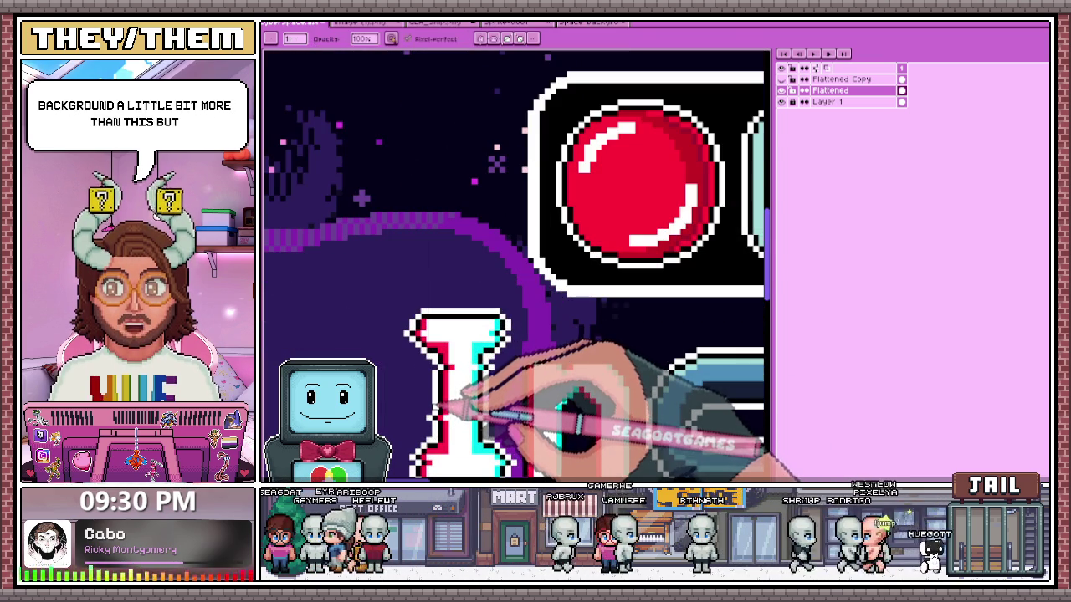
{"action": "scroll", "coordinate": [442, 381], "scroll_direction": "down", "scroll_amount": 1}
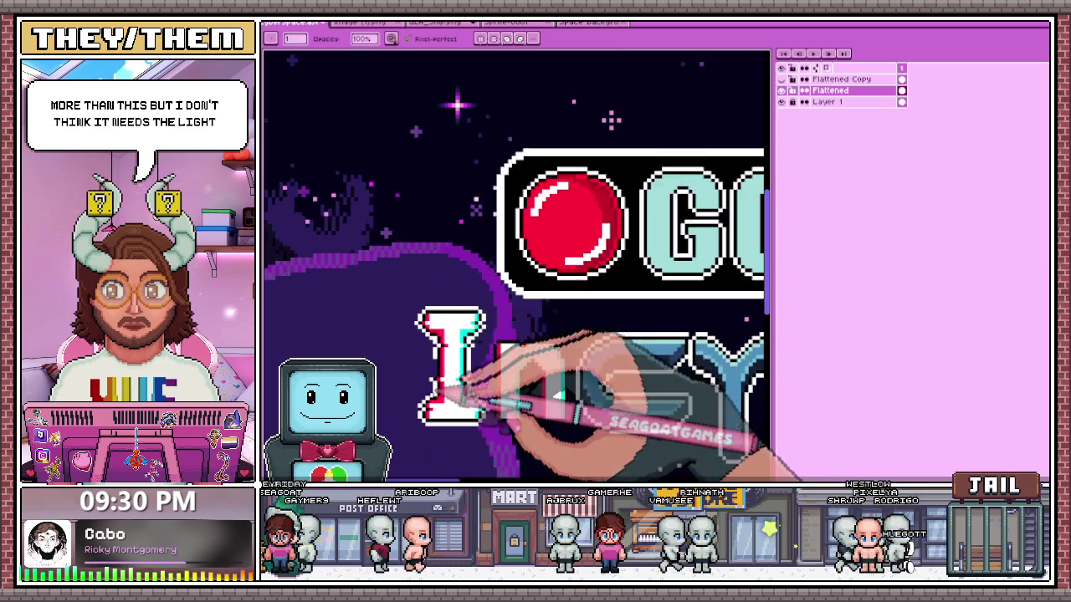
{"action": "scroll", "coordinate": [443, 355], "scroll_direction": "up", "scroll_amount": 1}
{"action": "scroll", "coordinate": [452, 334], "scroll_direction": "up", "scroll_amount": 1}
{"action": "scroll", "coordinate": [447, 301], "scroll_direction": "up", "scroll_amount": 1}
{"action": "scroll", "coordinate": [468, 288], "scroll_direction": "down", "scroll_amount": 2}
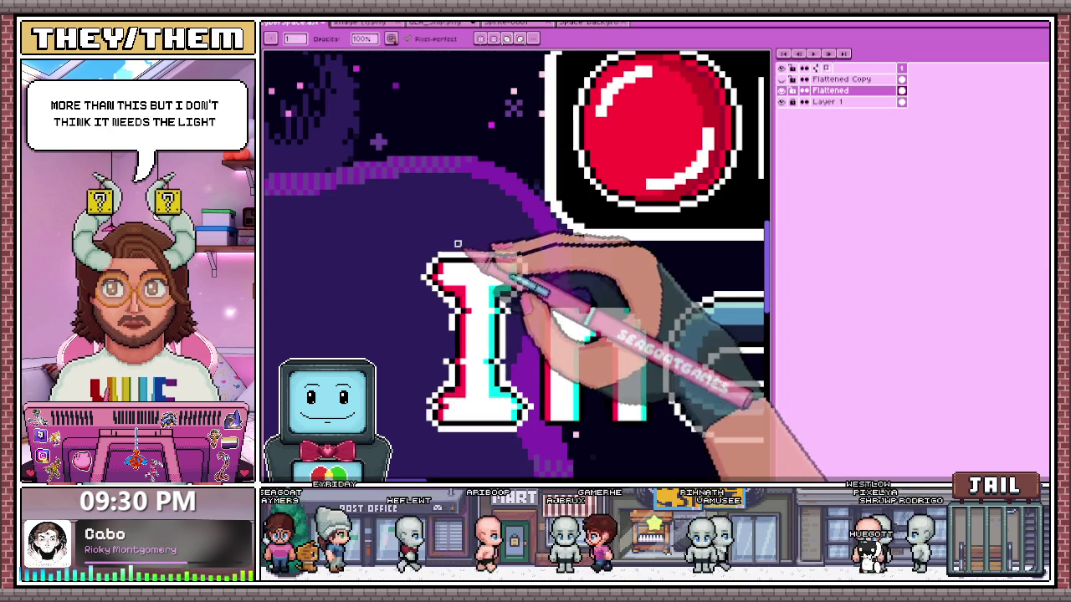
{"action": "key", "text": "e"}
{"action": "scroll", "coordinate": [481, 368], "scroll_direction": "up", "scroll_amount": 1}
{"action": "scroll", "coordinate": [502, 371], "scroll_direction": "down", "scroll_amount": 1}
{"action": "scroll", "coordinate": [494, 376], "scroll_direction": "down", "scroll_amount": 1}
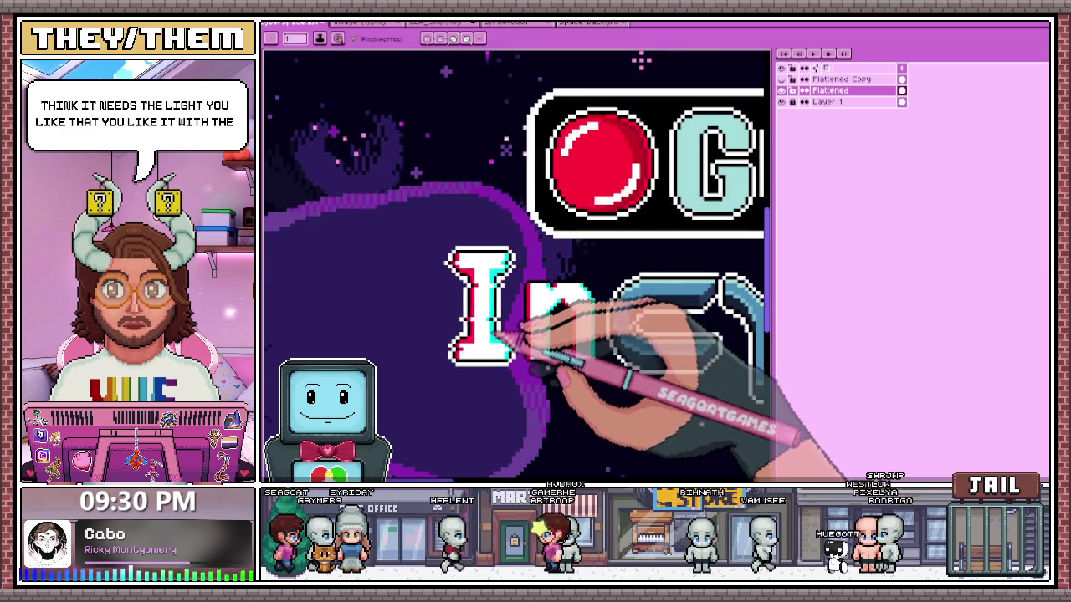
{"action": "scroll", "coordinate": [489, 376], "scroll_direction": "down", "scroll_amount": 1}
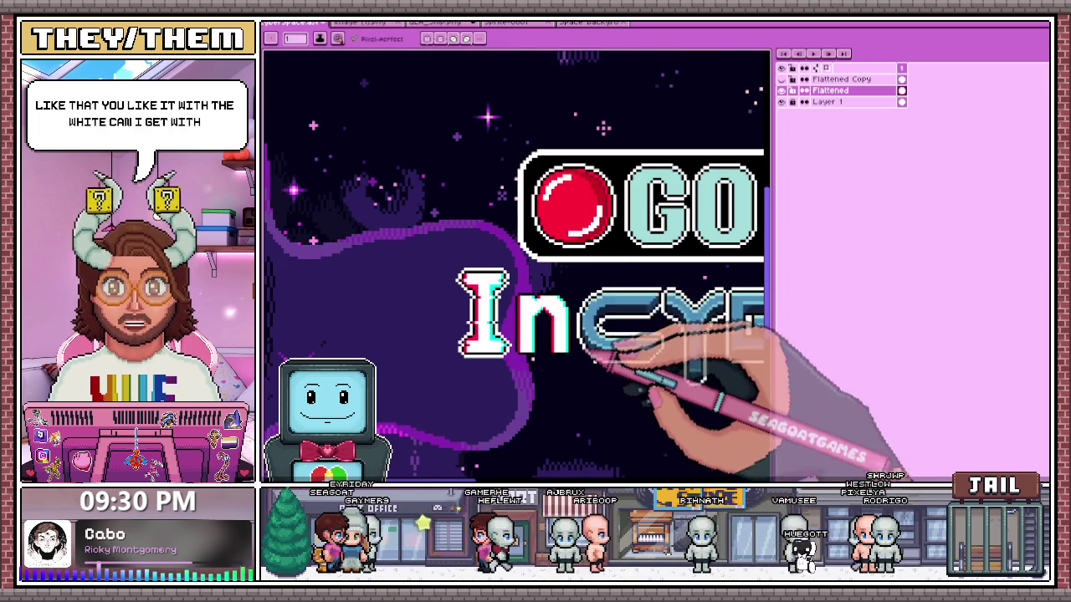
{"action": "scroll", "coordinate": [596, 370], "scroll_direction": "down", "scroll_amount": 1}
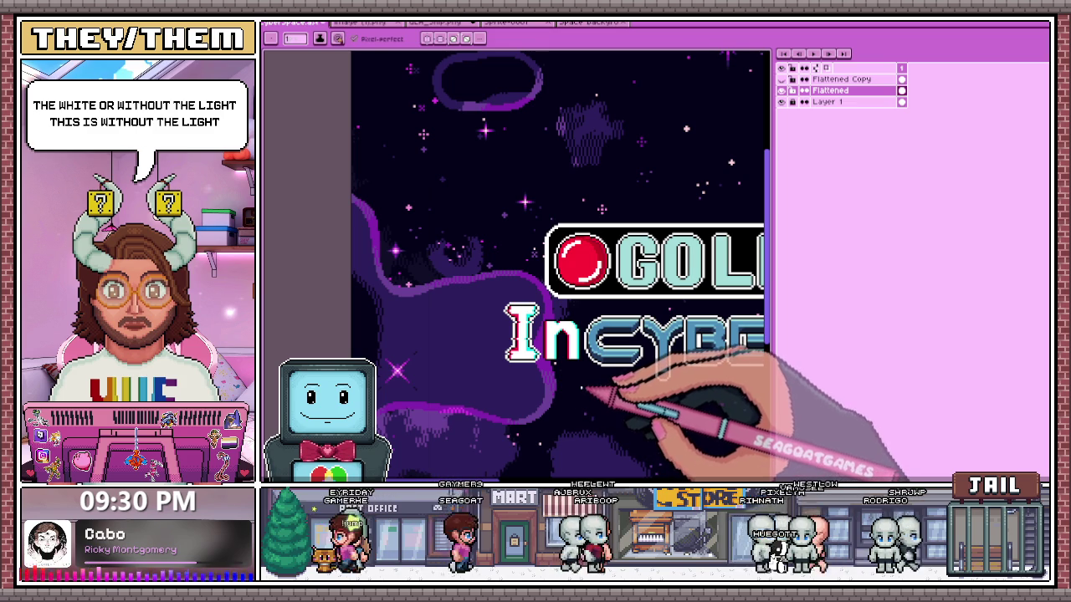
{"action": "scroll", "coordinate": [514, 298], "scroll_direction": "up", "scroll_amount": 1}
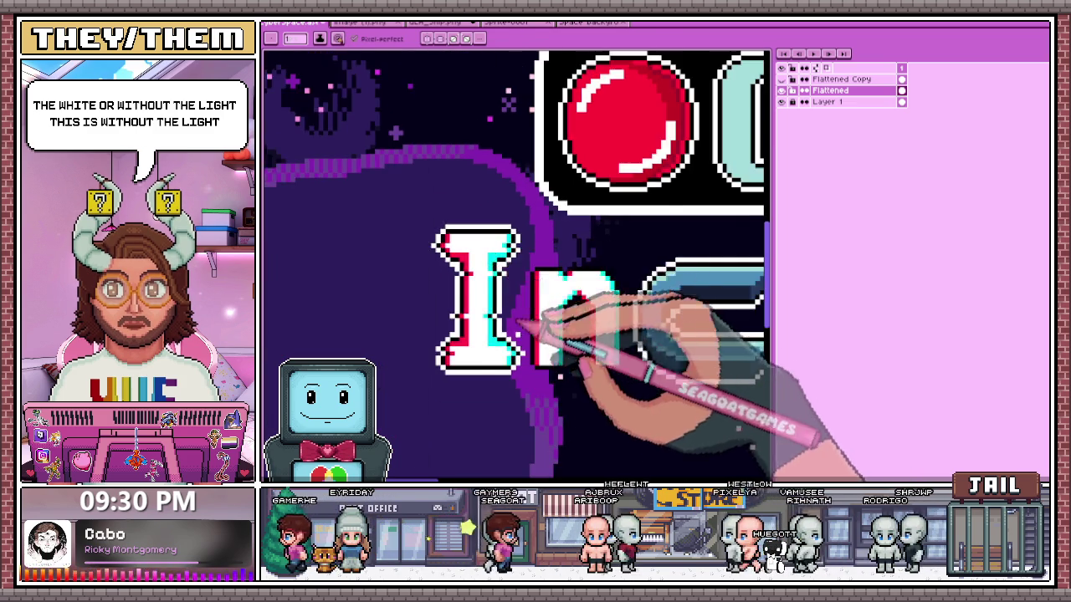
{"action": "scroll", "coordinate": [521, 310], "scroll_direction": "down", "scroll_amount": 3}
{"action": "scroll", "coordinate": [581, 381], "scroll_direction": "up", "scroll_amount": 2}
{"action": "scroll", "coordinate": [577, 335], "scroll_direction": "up", "scroll_amount": 1}
{"action": "scroll", "coordinate": [535, 310], "scroll_direction": "up", "scroll_amount": 1}
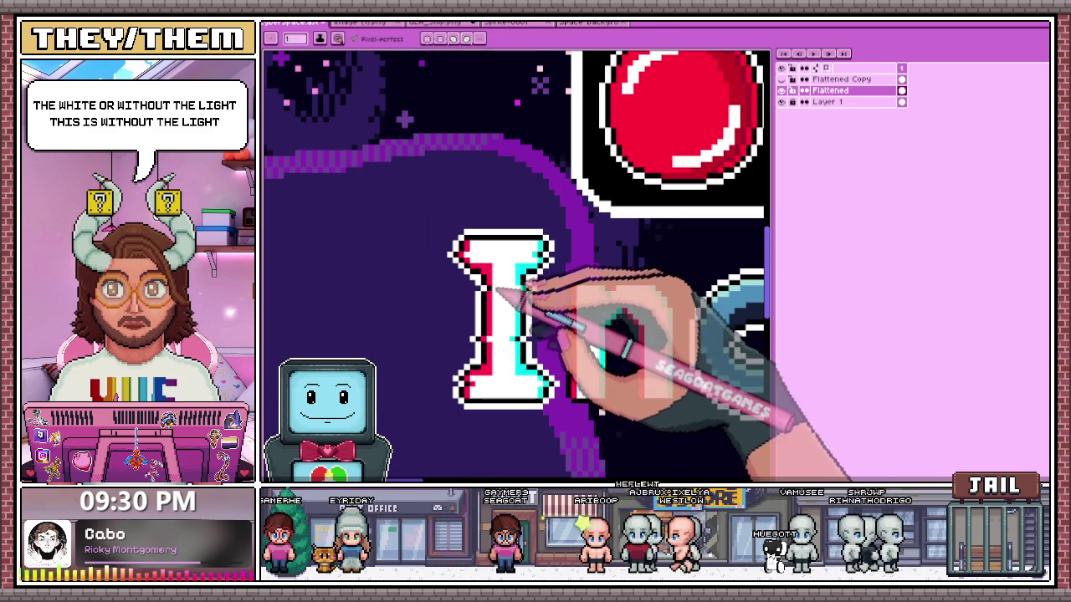
{"action": "scroll", "coordinate": [568, 366], "scroll_direction": "down", "scroll_amount": 1}
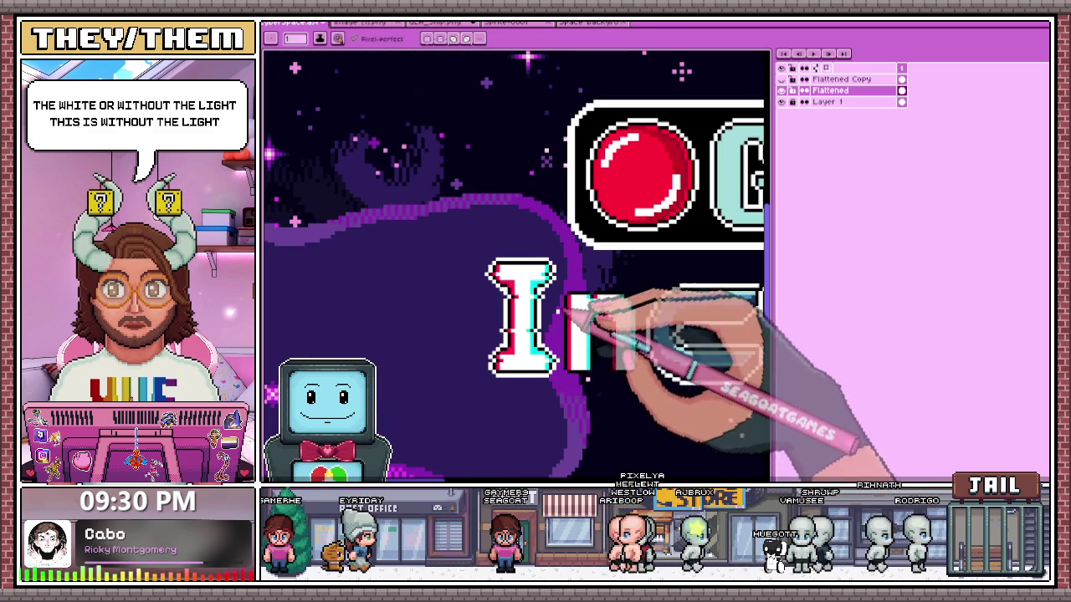
{"action": "scroll", "coordinate": [522, 361], "scroll_direction": "down", "scroll_amount": 1}
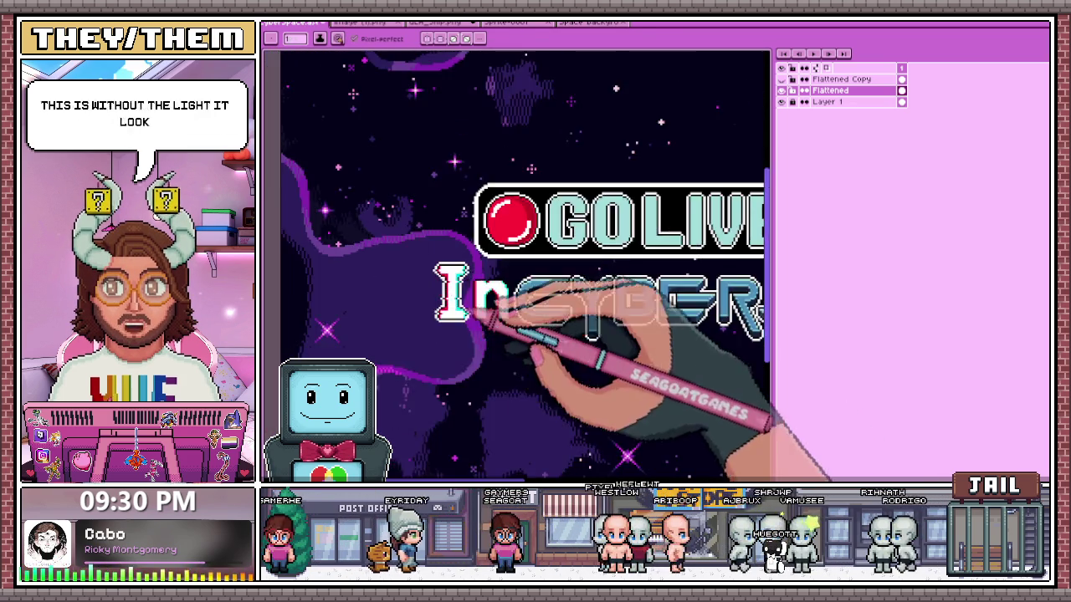
{"action": "scroll", "coordinate": [469, 301], "scroll_direction": "up", "scroll_amount": 2}
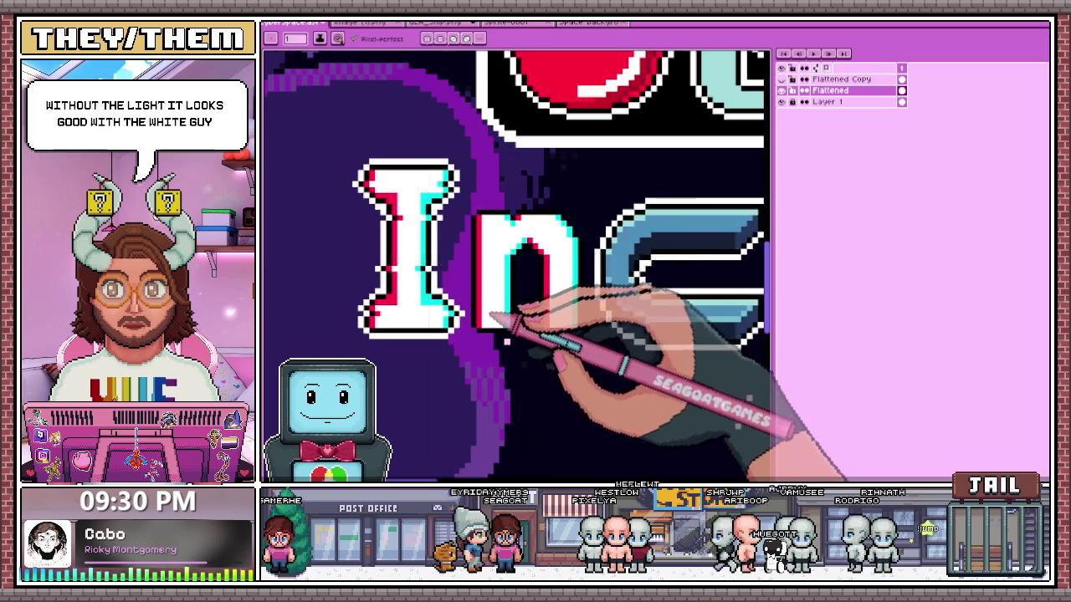
{"action": "scroll", "coordinate": [473, 318], "scroll_direction": "up", "scroll_amount": 2}
{"action": "scroll", "coordinate": [466, 311], "scroll_direction": "down", "scroll_amount": 2}
{"action": "key", "text": "m"}
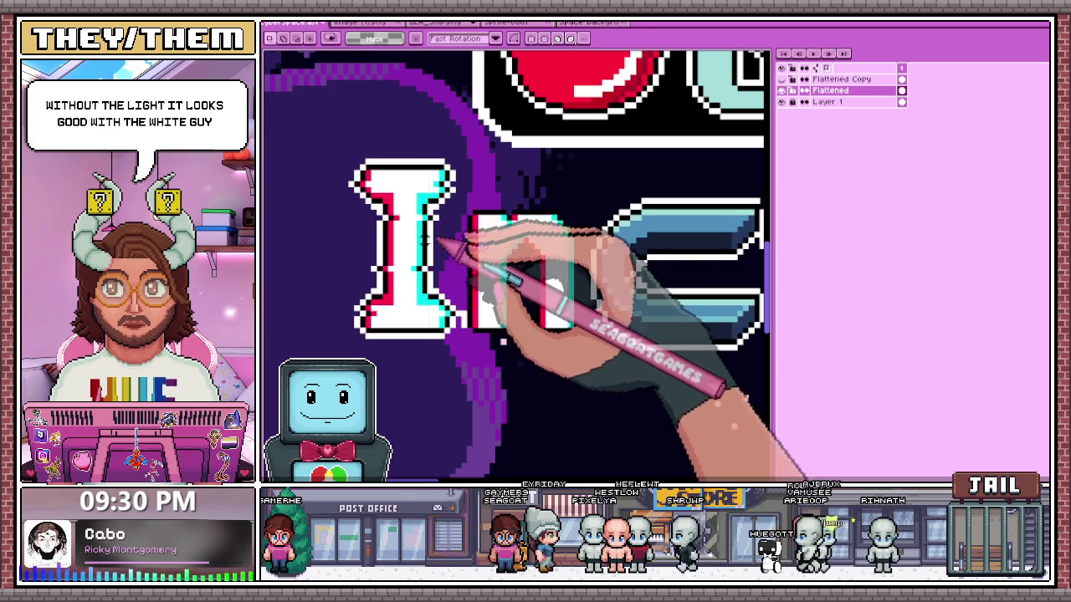
- Draw a marquee box around the I glyph and zoom out to check its spacing
{"action": "mouse_move", "coordinate": [332, 143]}
{"action": "left_mouse_down"}
{"action": "mouse_move", "coordinate": [466, 335]}
{"action": "mouse_move", "coordinate": [445, 319]}
{"action": "left_mouse_up"}
{"action": "scroll", "coordinate": [460, 306], "scroll_direction": "up", "scroll_amount": 1}
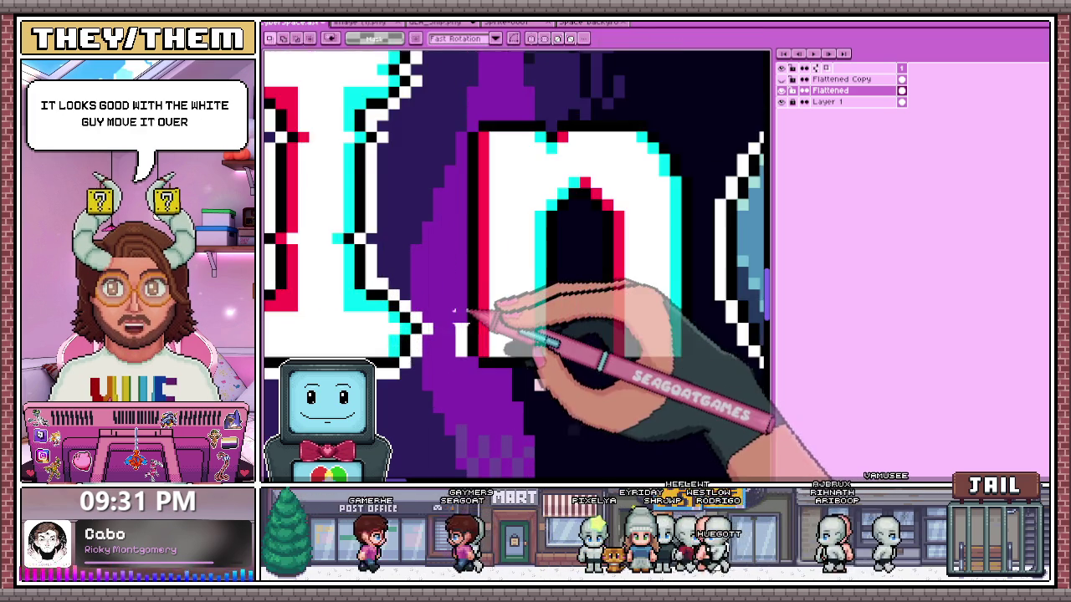
{"action": "scroll", "coordinate": [477, 282], "scroll_direction": "down", "scroll_amount": 2}
{"action": "scroll", "coordinate": [585, 251], "scroll_direction": "down", "scroll_amount": 1}
{"action": "scroll", "coordinate": [661, 222], "scroll_direction": "down", "scroll_amount": 1}
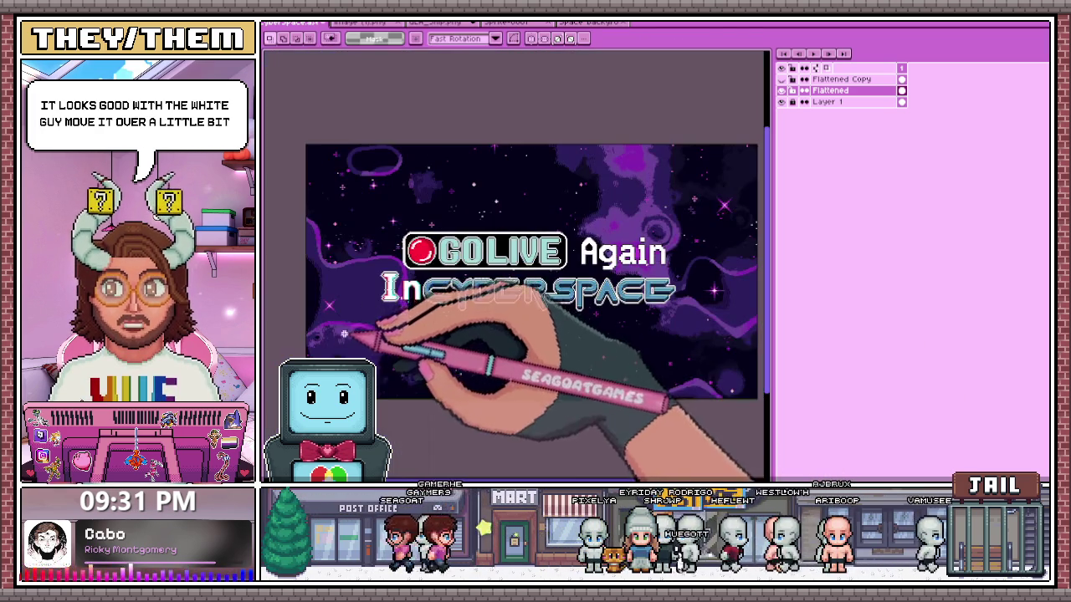
{"action": "scroll", "coordinate": [514, 240], "scroll_direction": "up", "scroll_amount": 1}
{"action": "scroll", "coordinate": [418, 309], "scroll_direction": "up", "scroll_amount": 2}
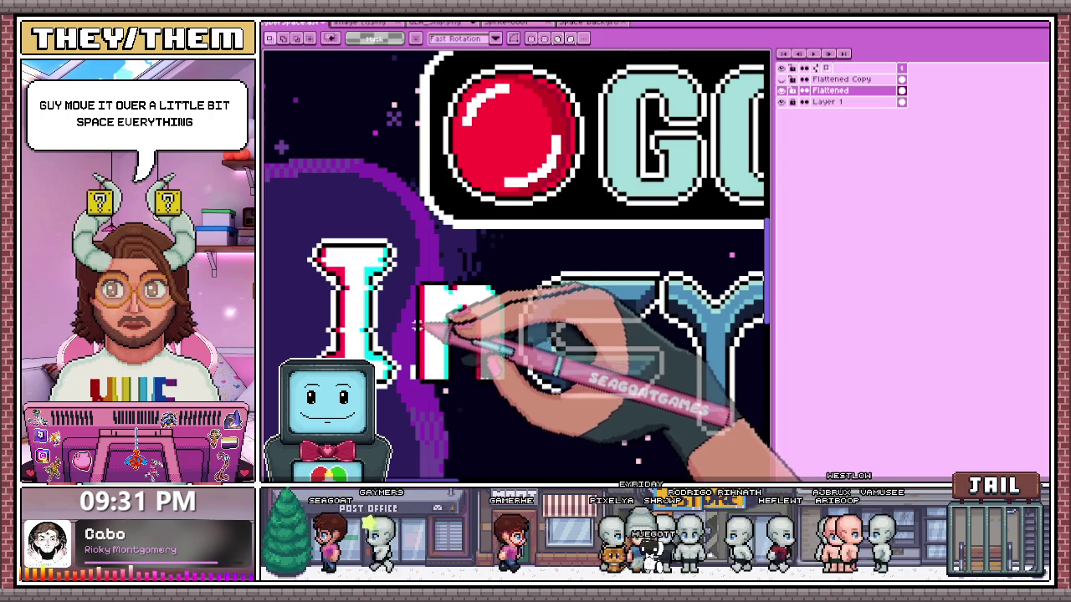
{"action": "scroll", "coordinate": [410, 358], "scroll_direction": "down", "scroll_amount": 1}
{"action": "scroll", "coordinate": [443, 318], "scroll_direction": "down", "scroll_amount": 1}
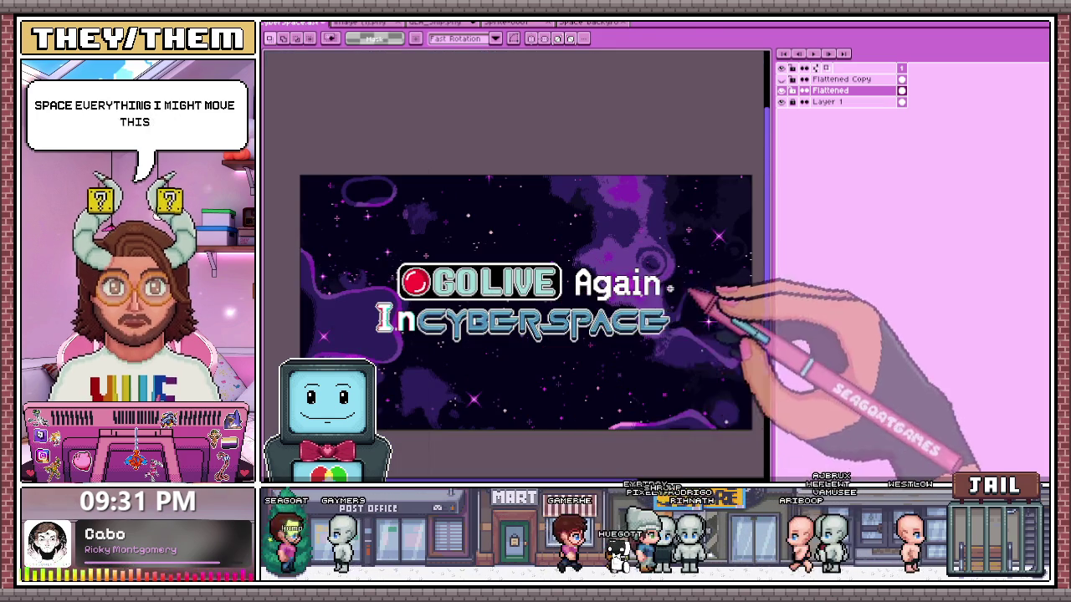
{"action": "scroll", "coordinate": [396, 319], "scroll_direction": "up", "scroll_amount": 2}
{"action": "scroll", "coordinate": [394, 320], "scroll_direction": "up", "scroll_amount": 2}
- Switch to the pencil and hide the Layer 1 space background
{"action": "key", "text": "b"}
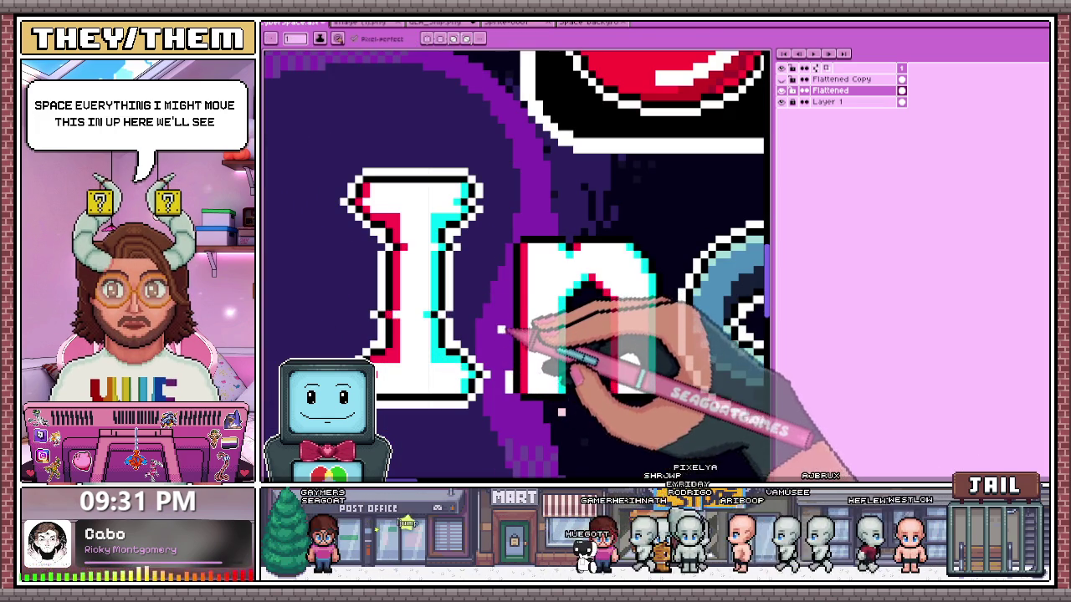
{"action": "scroll", "coordinate": [509, 325], "scroll_direction": "up", "scroll_amount": 1}
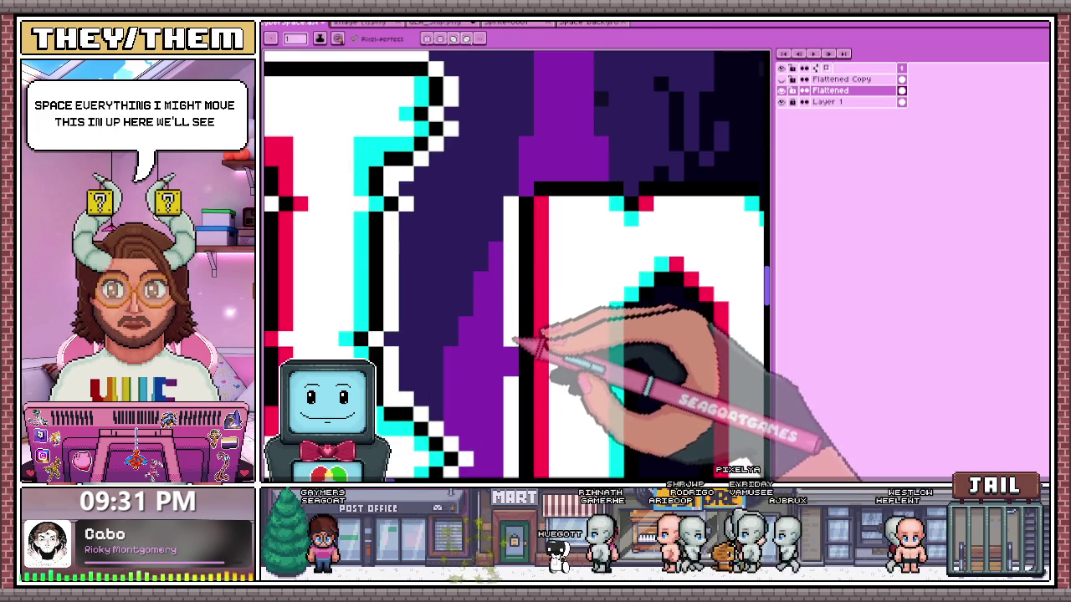
{"action": "scroll", "coordinate": [518, 309], "scroll_direction": "down", "scroll_amount": 2}
{"action": "scroll", "coordinate": [508, 330], "scroll_direction": "up", "scroll_amount": 3}
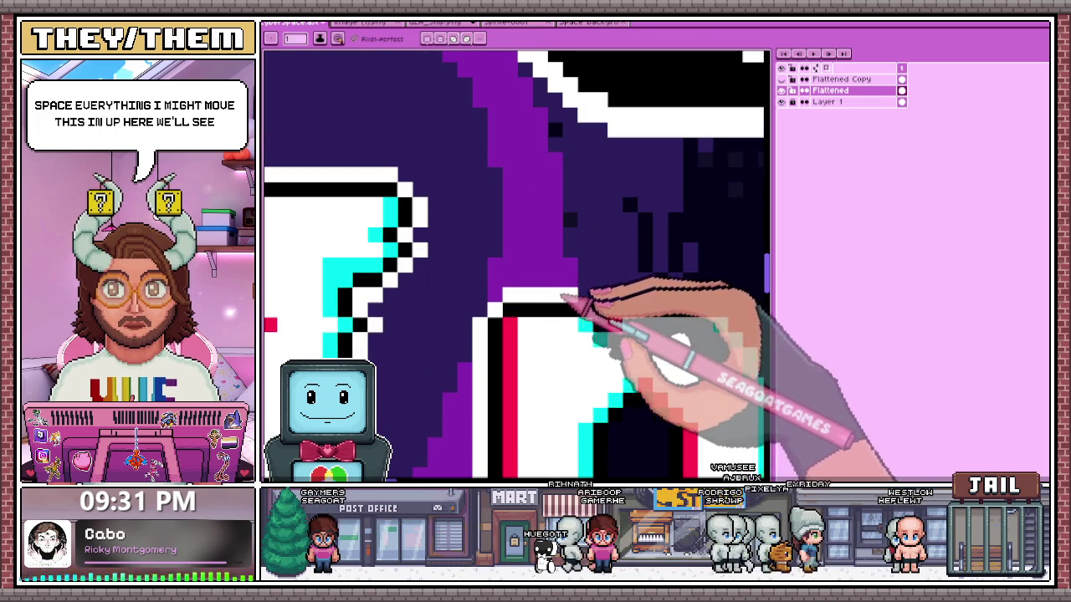
{"action": "scroll", "coordinate": [609, 301], "scroll_direction": "down", "scroll_amount": 2}
{"action": "scroll", "coordinate": [466, 239], "scroll_direction": "up", "scroll_amount": 1}
{"action": "scroll", "coordinate": [609, 346], "scroll_direction": "up", "scroll_amount": 1}
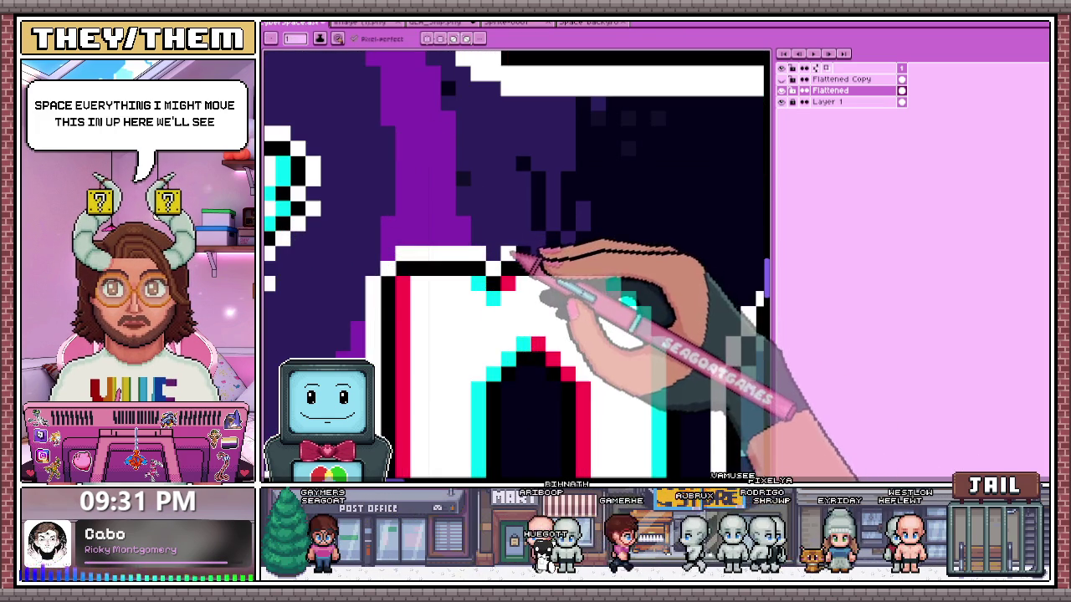
{"action": "scroll", "coordinate": [619, 259], "scroll_direction": "down", "scroll_amount": 2}
{"action": "left_click", "coordinate": [781, 101]}
{"action": "scroll", "coordinate": [705, 227], "scroll_direction": "up", "scroll_amount": 1}
{"action": "scroll", "coordinate": [548, 272], "scroll_direction": "up", "scroll_amount": 2}
{"action": "scroll", "coordinate": [548, 272], "scroll_direction": "down", "scroll_amount": 2}
{"action": "scroll", "coordinate": [552, 243], "scroll_direction": "down", "scroll_amount": 1}
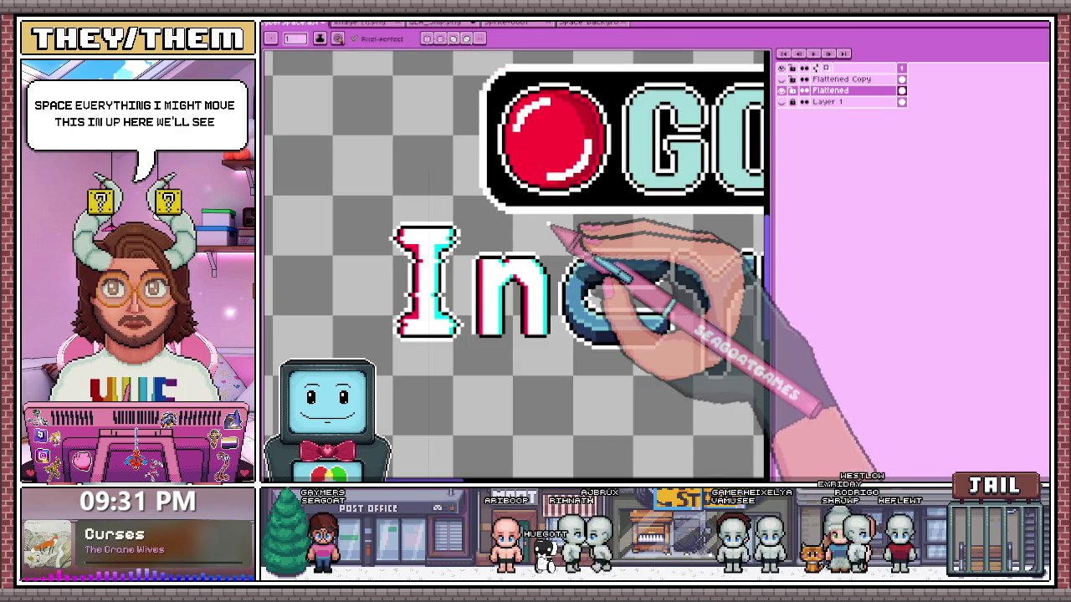
{"action": "scroll", "coordinate": [552, 227], "scroll_direction": "up", "scroll_amount": 2}
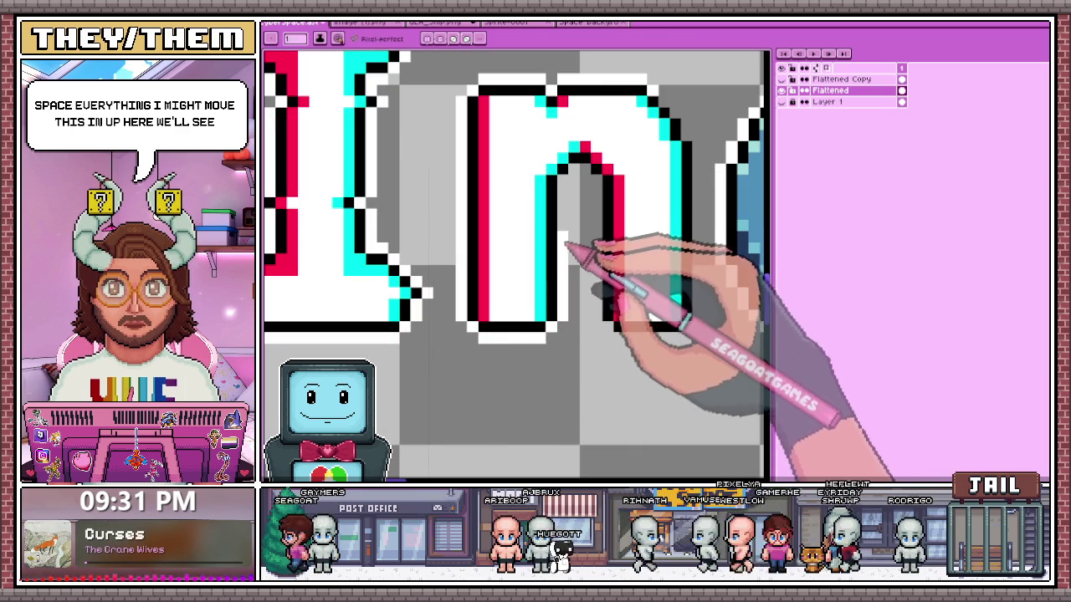
{"action": "scroll", "coordinate": [567, 194], "scroll_direction": "down", "scroll_amount": 2}
{"action": "scroll", "coordinate": [626, 231], "scroll_direction": "up", "scroll_amount": 1}
{"action": "scroll", "coordinate": [552, 236], "scroll_direction": "up", "scroll_amount": 1}
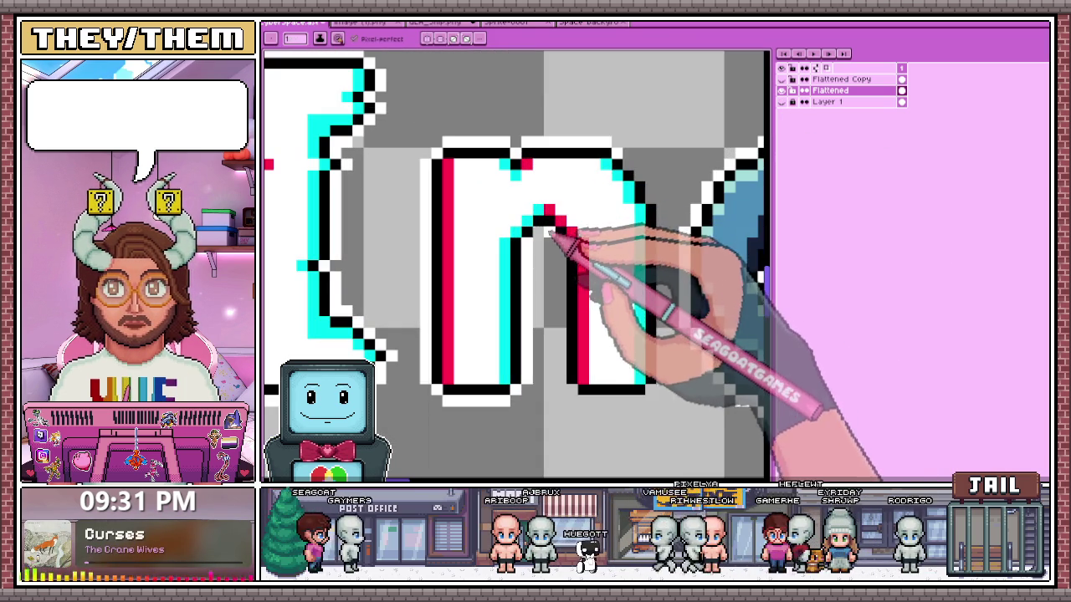
{"action": "scroll", "coordinate": [571, 368], "scroll_direction": "down", "scroll_amount": 2}
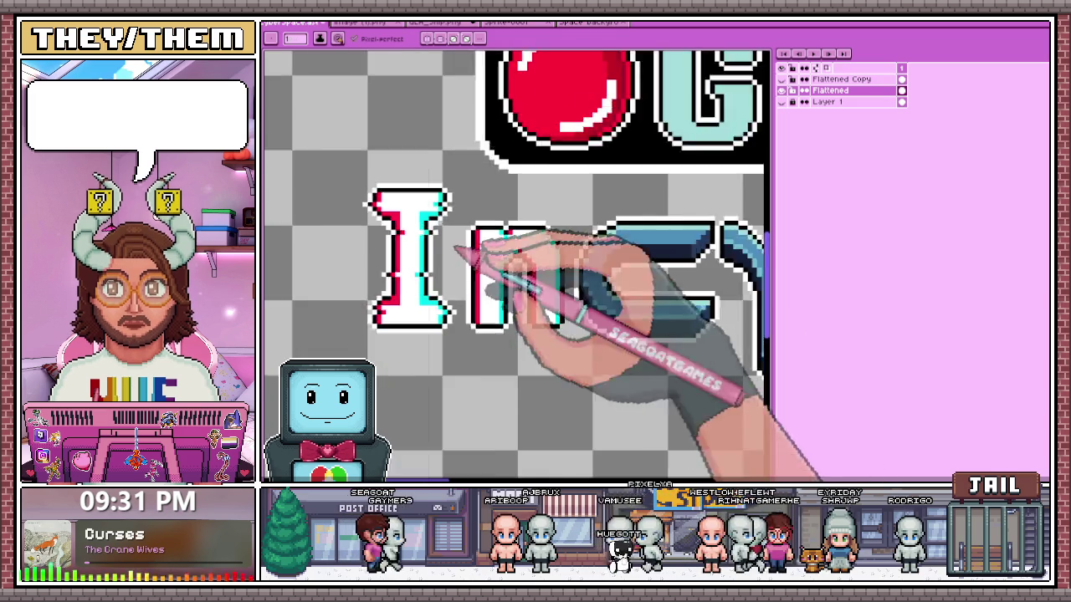
{"action": "scroll", "coordinate": [519, 309], "scroll_direction": "down", "scroll_amount": 1}
{"action": "scroll", "coordinate": [502, 327], "scroll_direction": "up", "scroll_amount": 3}
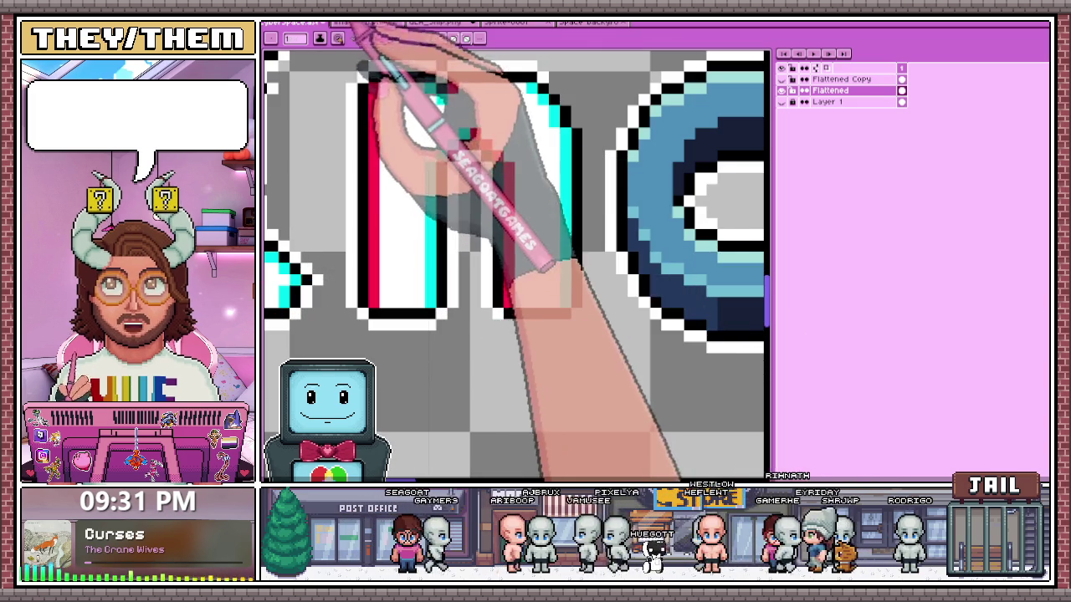
- View the carrot spaceship reference image, then return to the title artwork document
{"action": "left_click", "coordinate": [359, 22]}
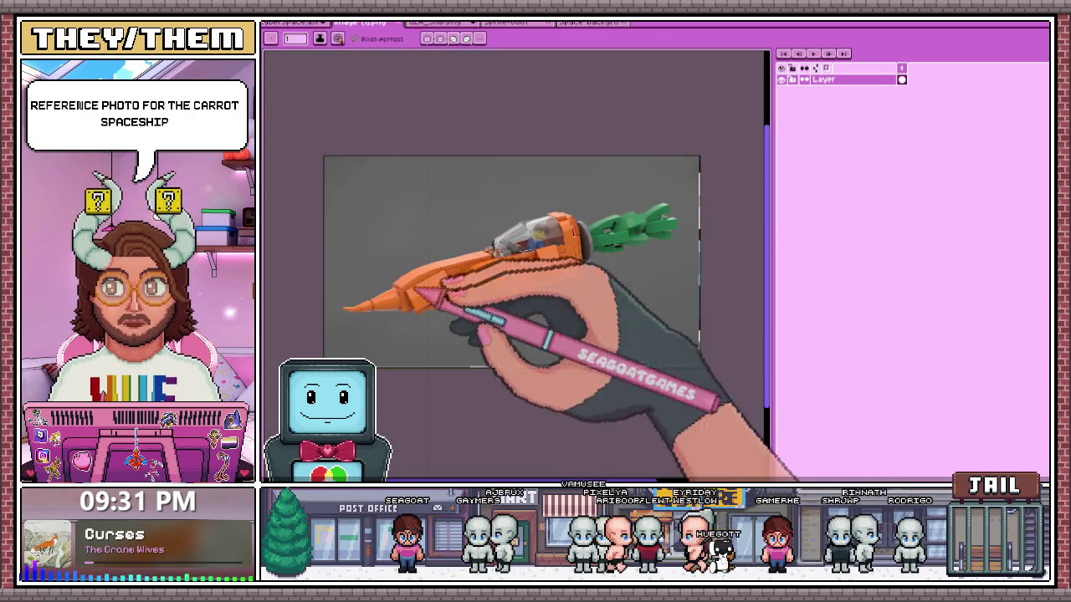
{"action": "scroll", "coordinate": [506, 244], "scroll_direction": "up", "scroll_amount": 1}
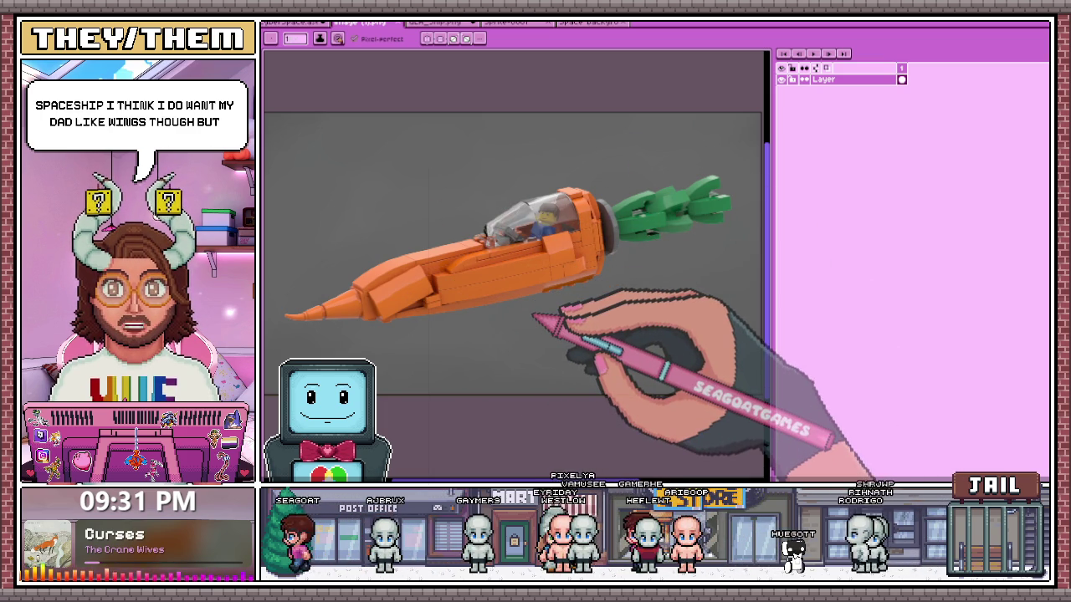
{"action": "left_click", "coordinate": [293, 23]}
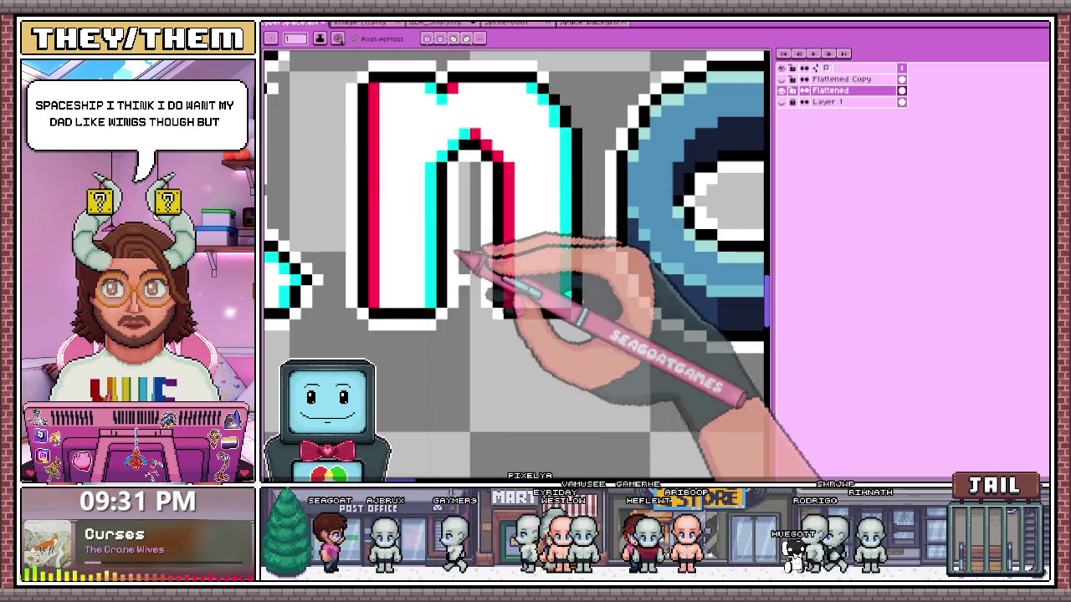
- Zoom around the title lettering, switch to the Rectangular Marquee with M, and zoom in on 'In'
{"action": "scroll", "coordinate": [473, 337], "scroll_direction": "up", "scroll_amount": 3}
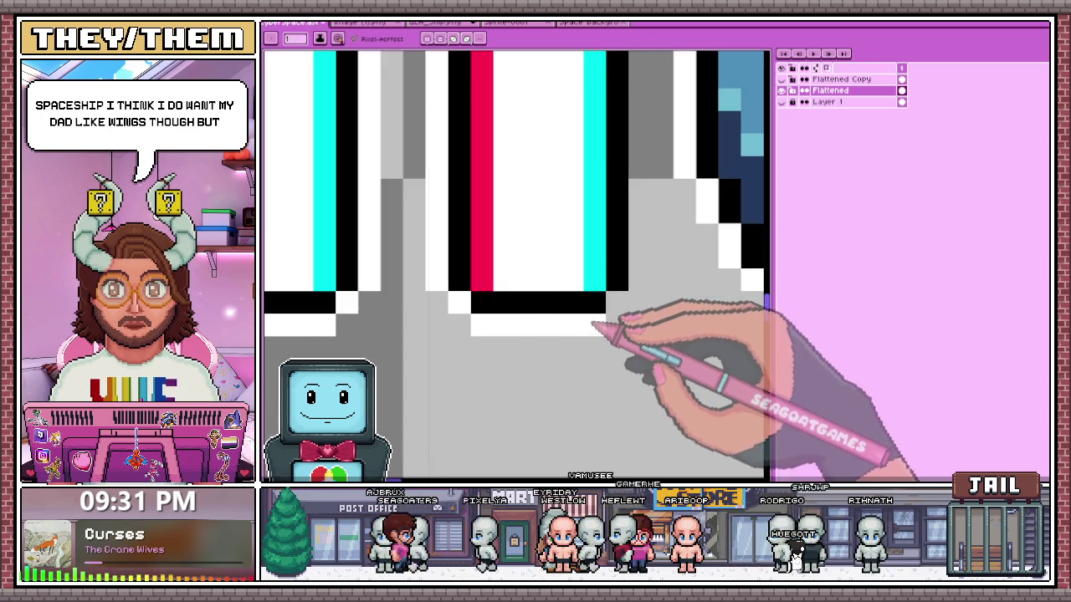
{"action": "scroll", "coordinate": [616, 311], "scroll_direction": "down", "scroll_amount": 2}
{"action": "scroll", "coordinate": [610, 287], "scroll_direction": "up", "scroll_amount": 2}
{"action": "scroll", "coordinate": [597, 179], "scroll_direction": "down", "scroll_amount": 2}
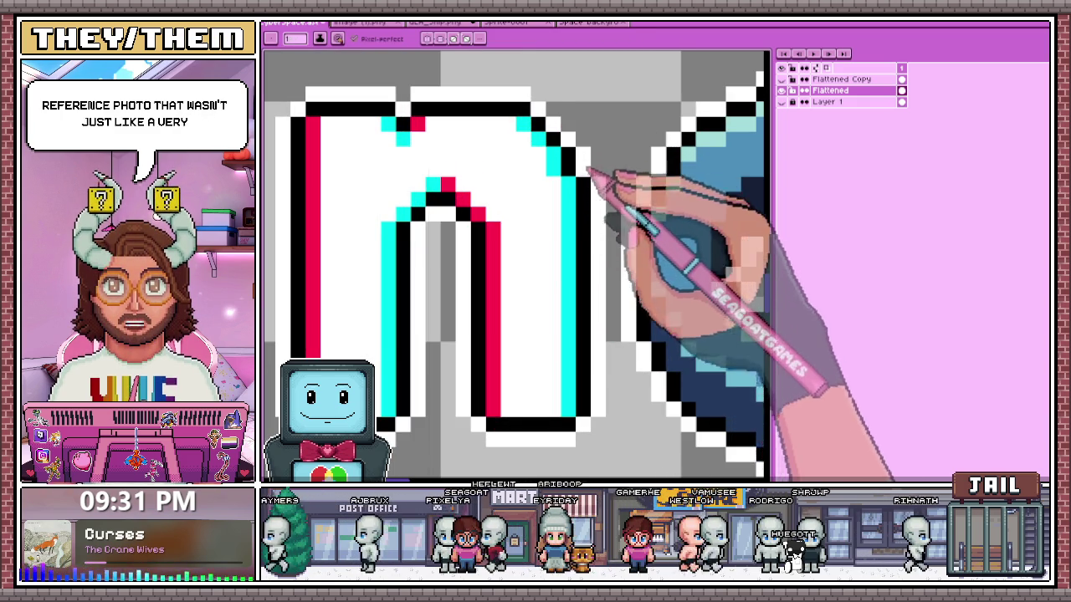
{"action": "scroll", "coordinate": [298, 269], "scroll_direction": "down", "scroll_amount": 3}
{"action": "scroll", "coordinate": [298, 269], "scroll_direction": "down", "scroll_amount": 2}
{"action": "scroll", "coordinate": [466, 275], "scroll_direction": "down", "scroll_amount": 2}
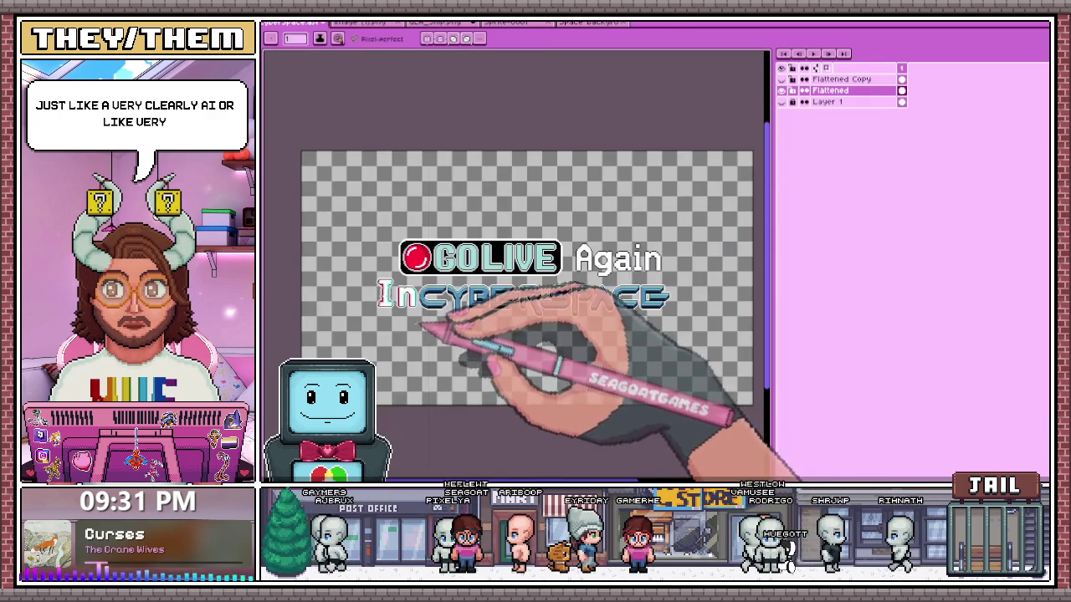
{"action": "scroll", "coordinate": [414, 307], "scroll_direction": "up", "scroll_amount": 2}
{"action": "scroll", "coordinate": [393, 276], "scroll_direction": "up", "scroll_amount": 2}
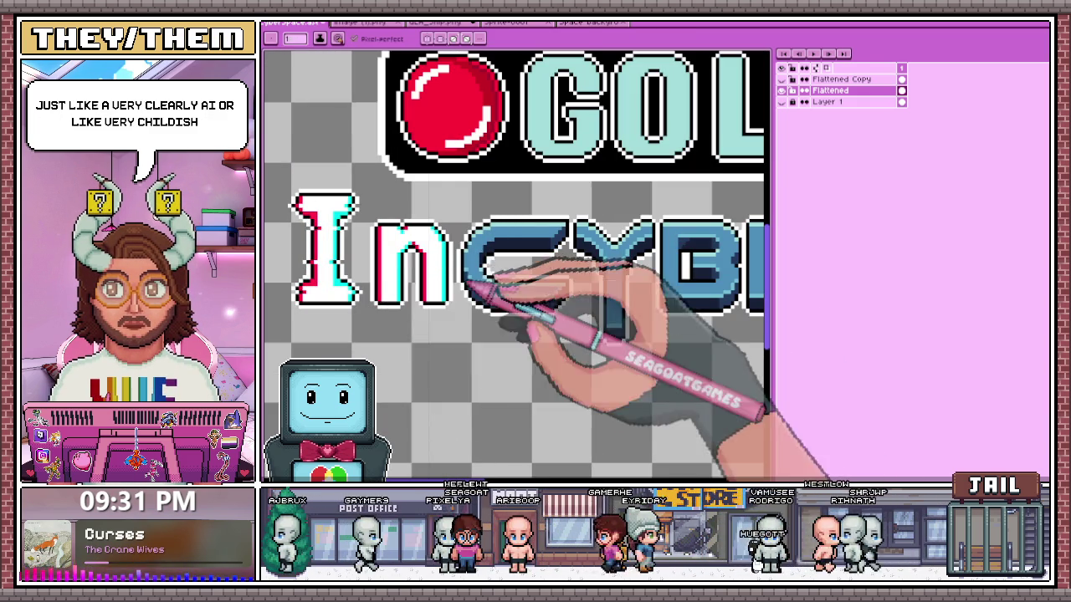
{"action": "key", "text": "m"}
{"action": "scroll", "coordinate": [347, 219], "scroll_direction": "up", "scroll_amount": 1}
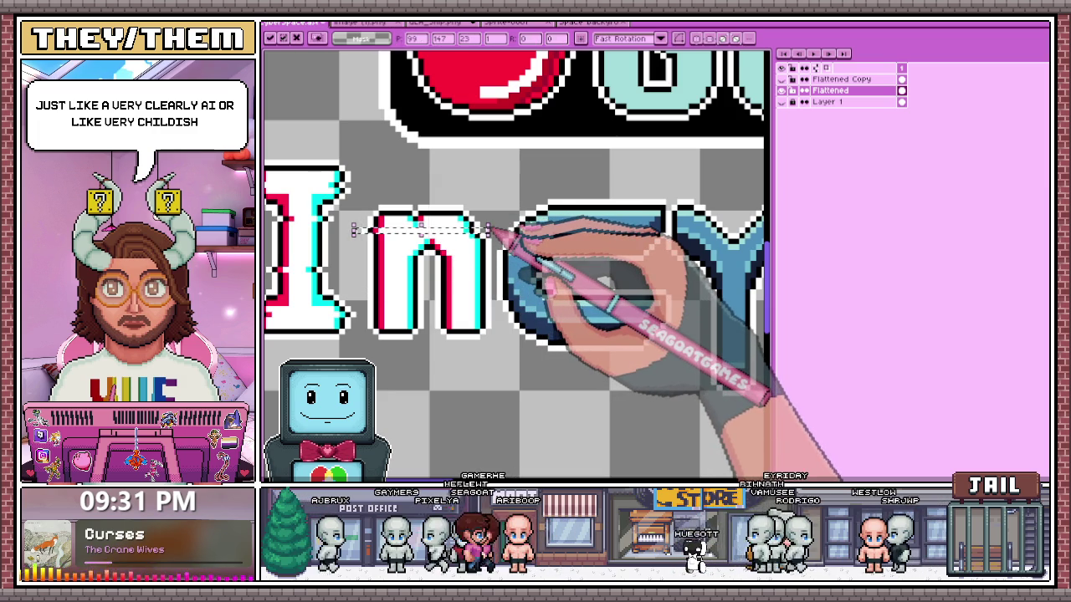
- Try rectangular selections on a strip of the n, around the I, and around each whole letter
{"action": "left_click_drag", "start_coordinate": [492, 228], "coordinate": [426, 276]}
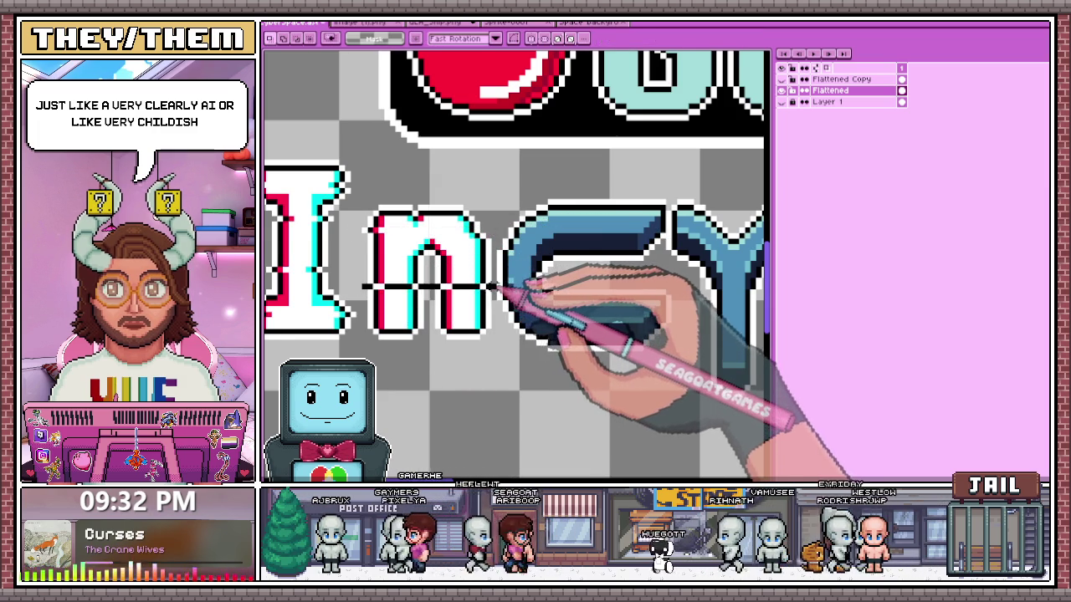
{"action": "scroll", "coordinate": [465, 343], "scroll_direction": "down", "scroll_amount": 1}
{"action": "scroll", "coordinate": [465, 343], "scroll_direction": "down", "scroll_amount": 1}
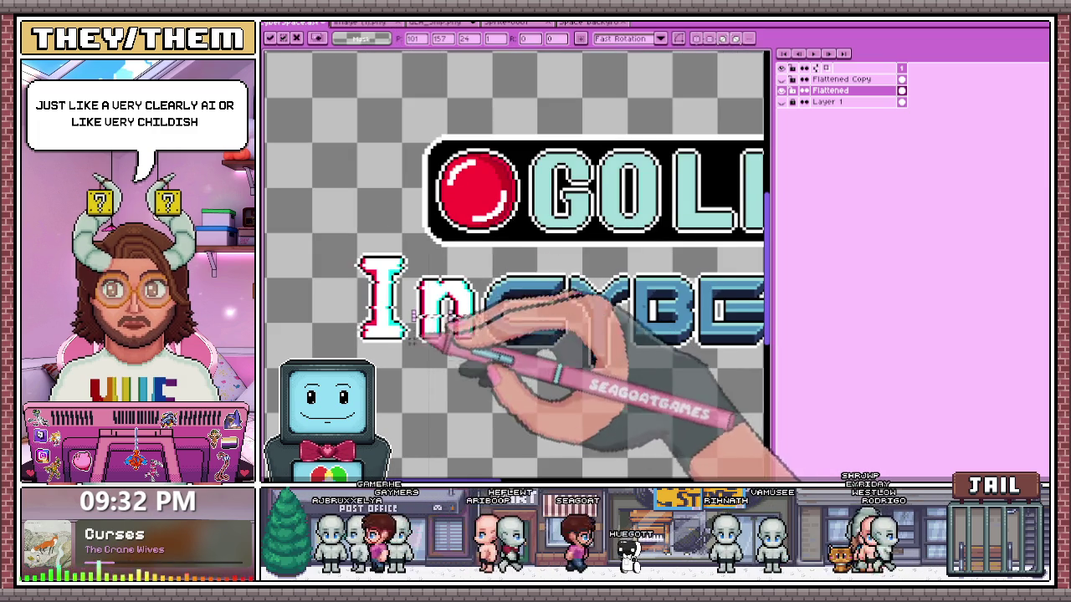
{"action": "left_click_drag", "start_coordinate": [295, 199], "coordinate": [412, 375]}
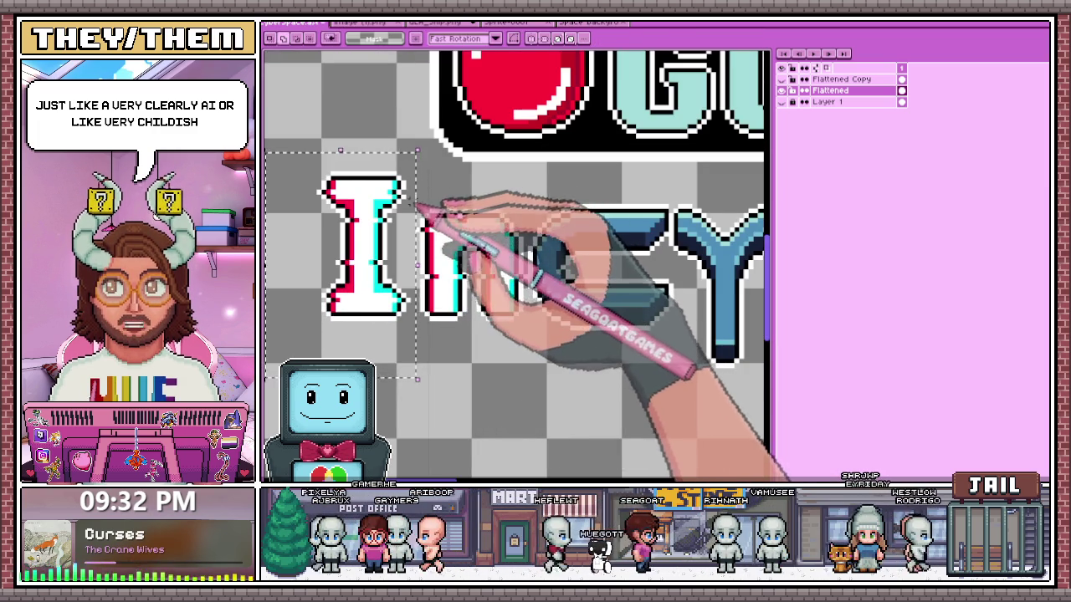
{"action": "scroll", "coordinate": [468, 352], "scroll_direction": "up", "scroll_amount": 1}
{"action": "left_click_drag", "start_coordinate": [354, 282], "coordinate": [506, 395]}
{"action": "left_click_drag", "start_coordinate": [268, 379], "coordinate": [417, 152]}
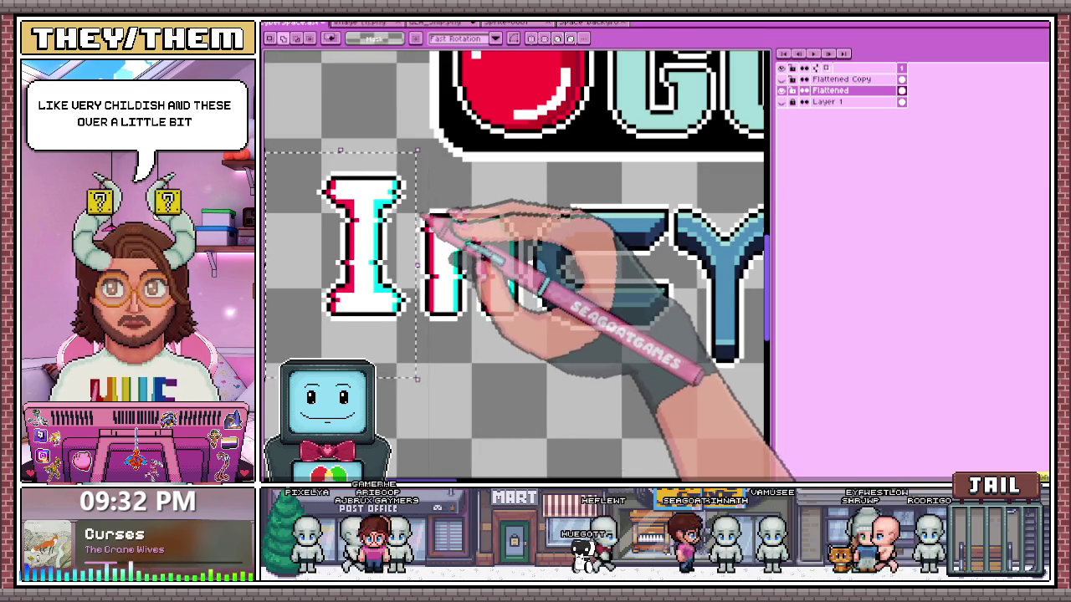
{"action": "left_click_drag", "start_coordinate": [422, 197], "coordinate": [522, 360]}
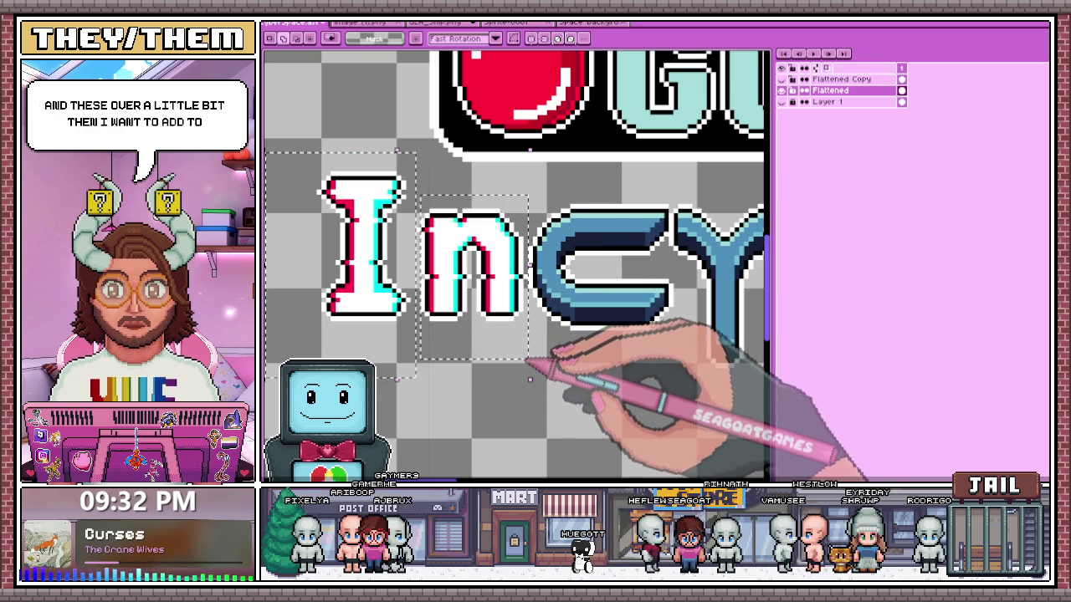
{"action": "scroll", "coordinate": [525, 398], "scroll_direction": "down", "scroll_amount": 1}
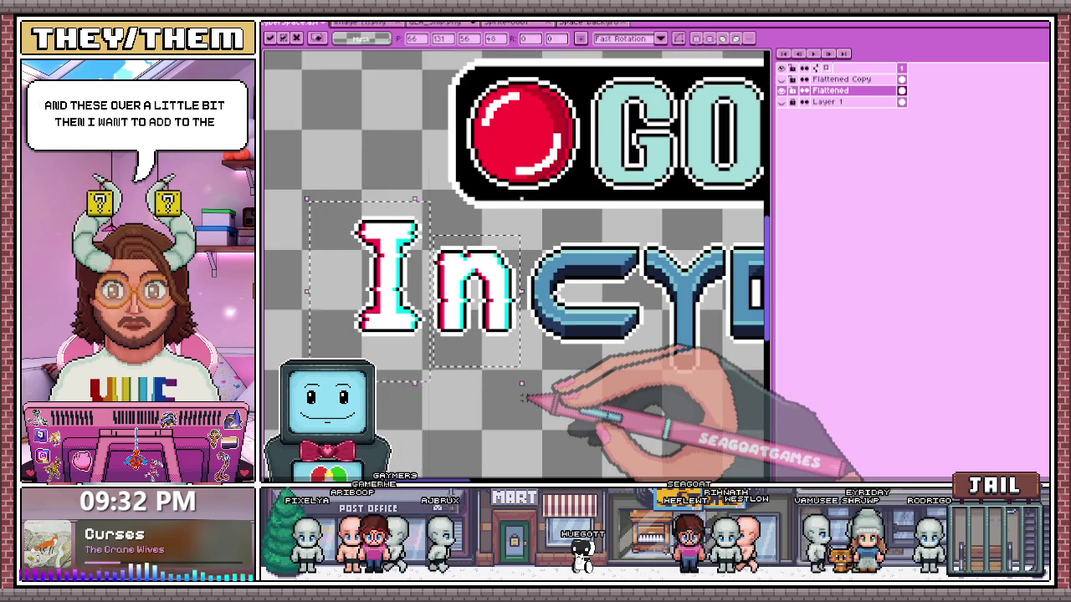
{"action": "scroll", "coordinate": [525, 398], "scroll_direction": "down", "scroll_amount": 3}
{"action": "scroll", "coordinate": [523, 397], "scroll_direction": "up", "scroll_amount": 2}
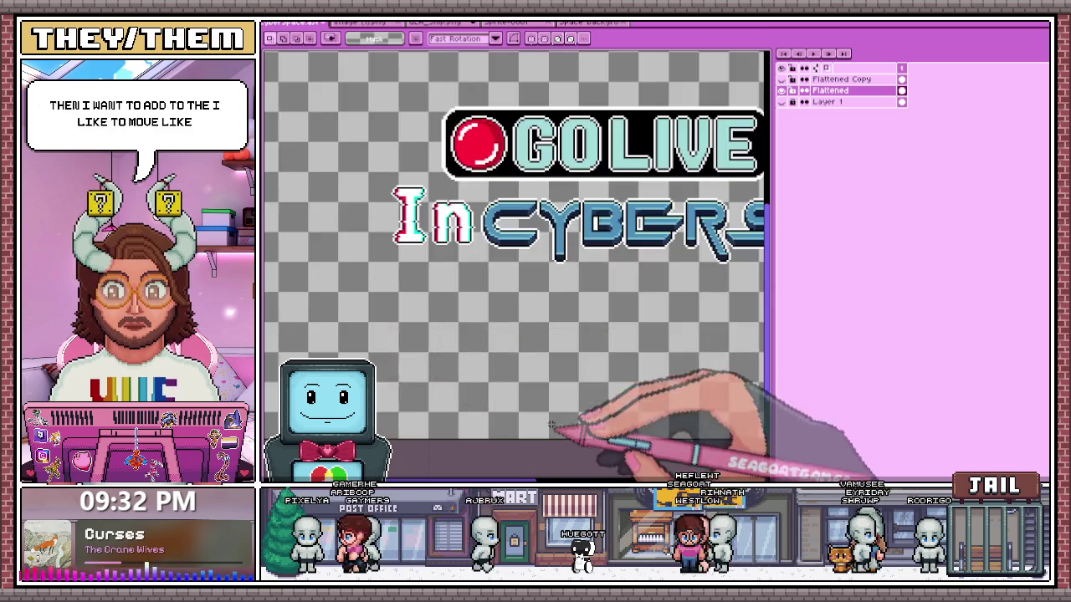
{"action": "scroll", "coordinate": [471, 203], "scroll_direction": "up", "scroll_amount": 1}
{"action": "scroll", "coordinate": [366, 147], "scroll_direction": "up", "scroll_amount": 2}
{"action": "scroll", "coordinate": [366, 148], "scroll_direction": "up", "scroll_amount": 1}
- Select a thin horizontal strip across the top of the 'In' lettering
{"action": "left_click_drag", "start_coordinate": [365, 153], "coordinate": [579, 157]}
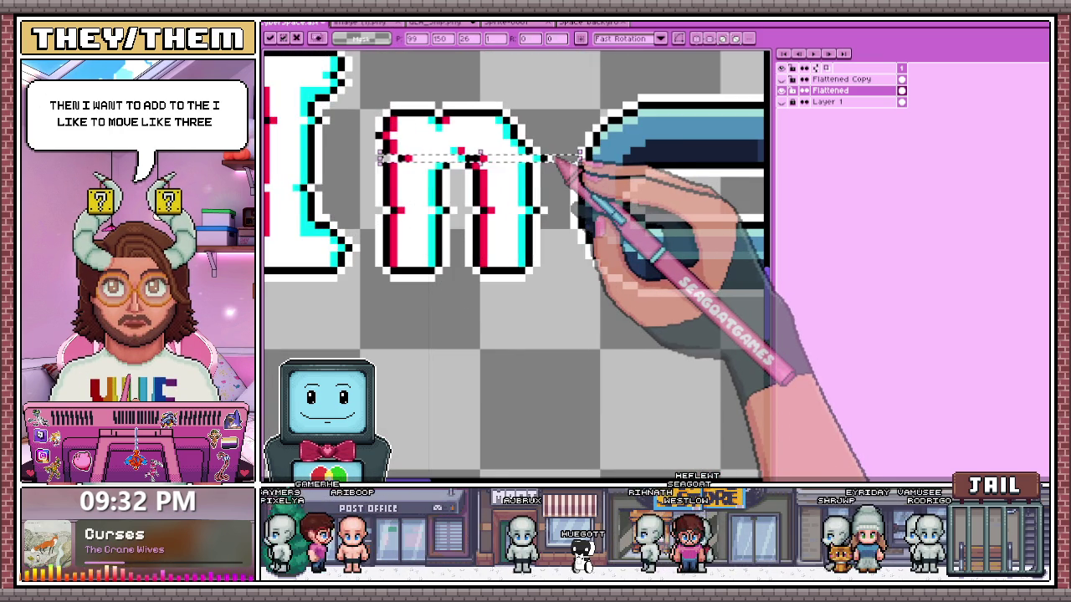
{"action": "scroll", "coordinate": [559, 159], "scroll_direction": "down", "scroll_amount": 3}
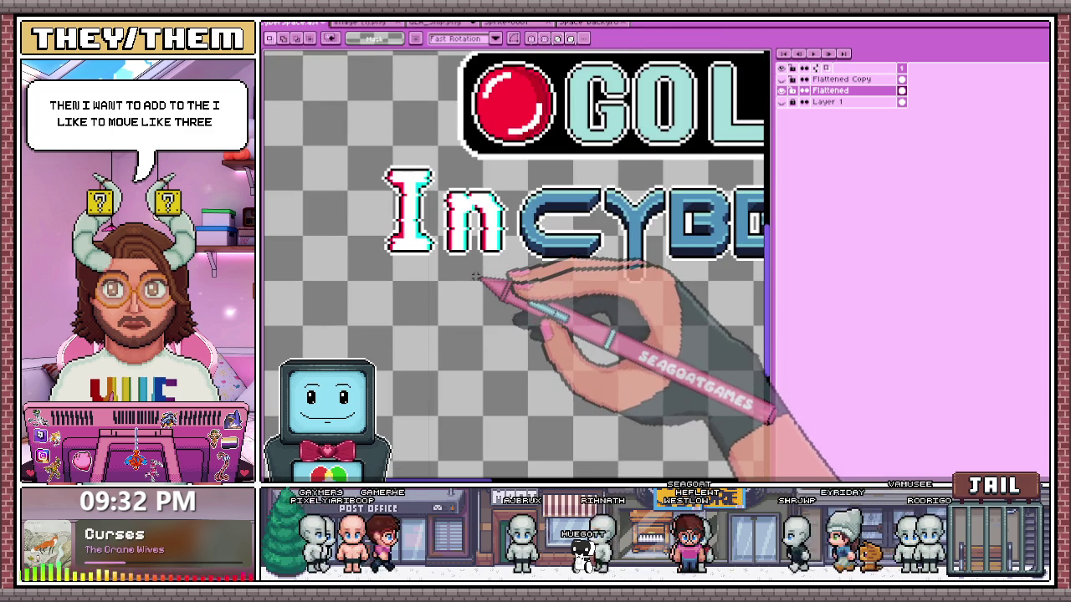
{"action": "scroll", "coordinate": [475, 277], "scroll_direction": "down", "scroll_amount": 1}
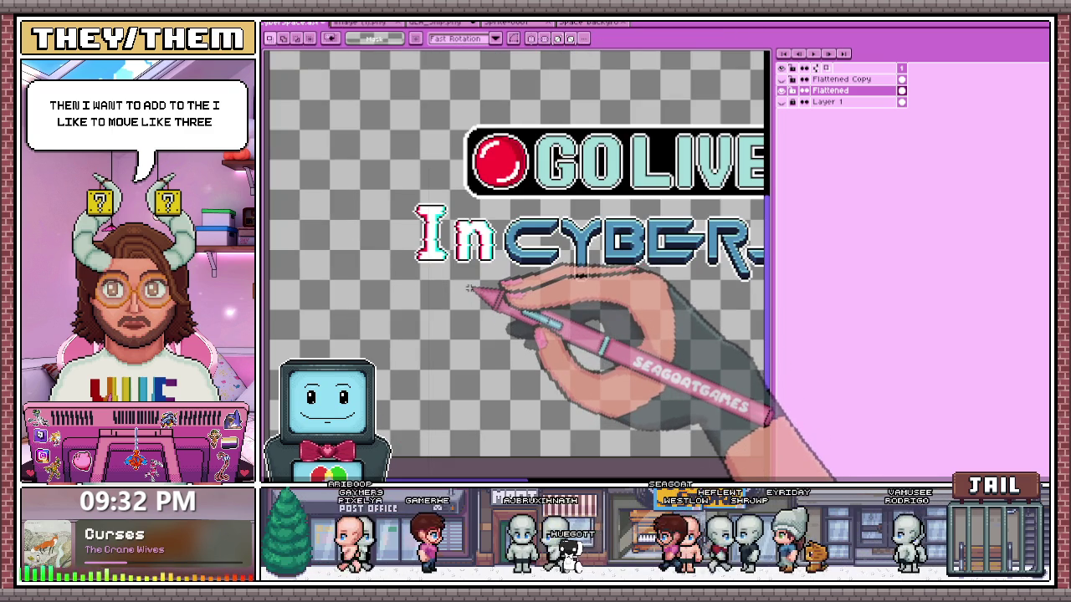
{"action": "scroll", "coordinate": [469, 290], "scroll_direction": "up", "scroll_amount": 1}
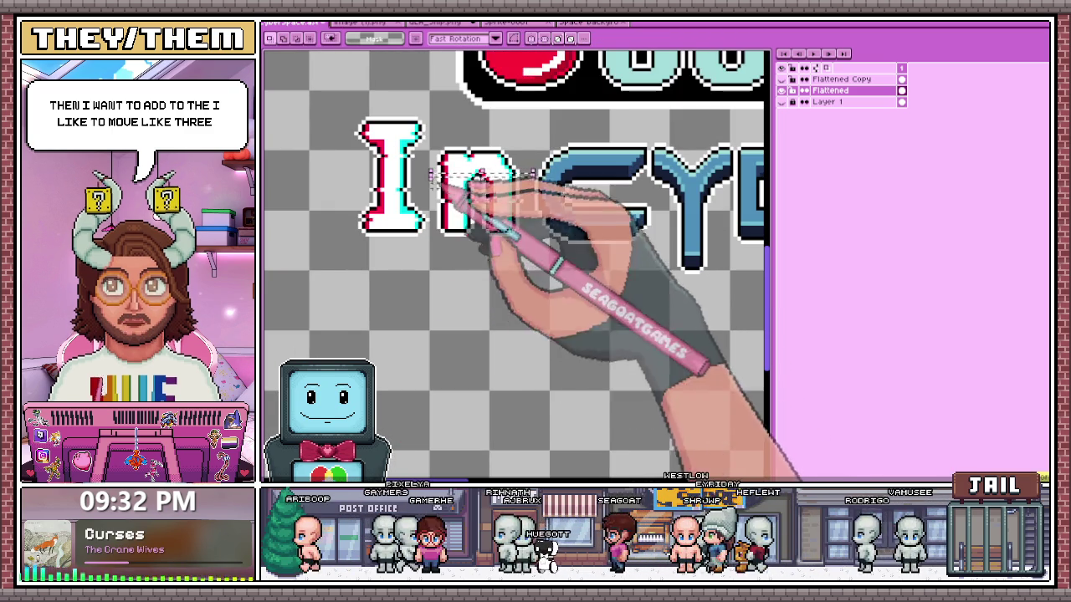
{"action": "scroll", "coordinate": [418, 293], "scroll_direction": "down", "scroll_amount": 3}
{"action": "scroll", "coordinate": [401, 289], "scroll_direction": "up", "scroll_amount": 3}
{"action": "scroll", "coordinate": [443, 276], "scroll_direction": "up", "scroll_amount": 1}
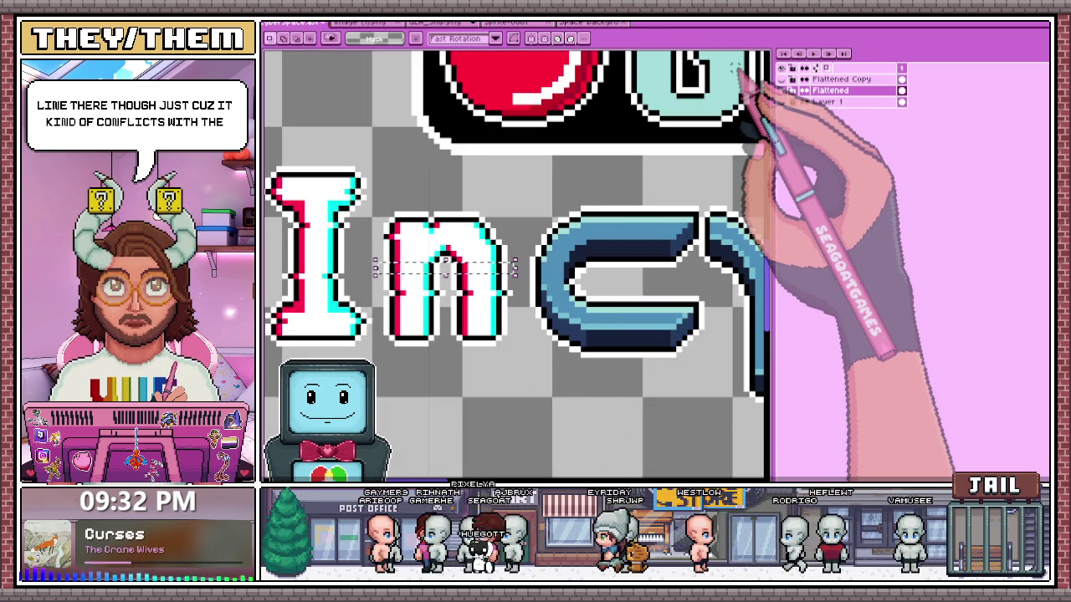
- Nudge the selected slice of the n a few pixels left, commit it, then deselect
{"action": "left_click_drag", "start_coordinate": [445, 264], "coordinate": [438, 264]}
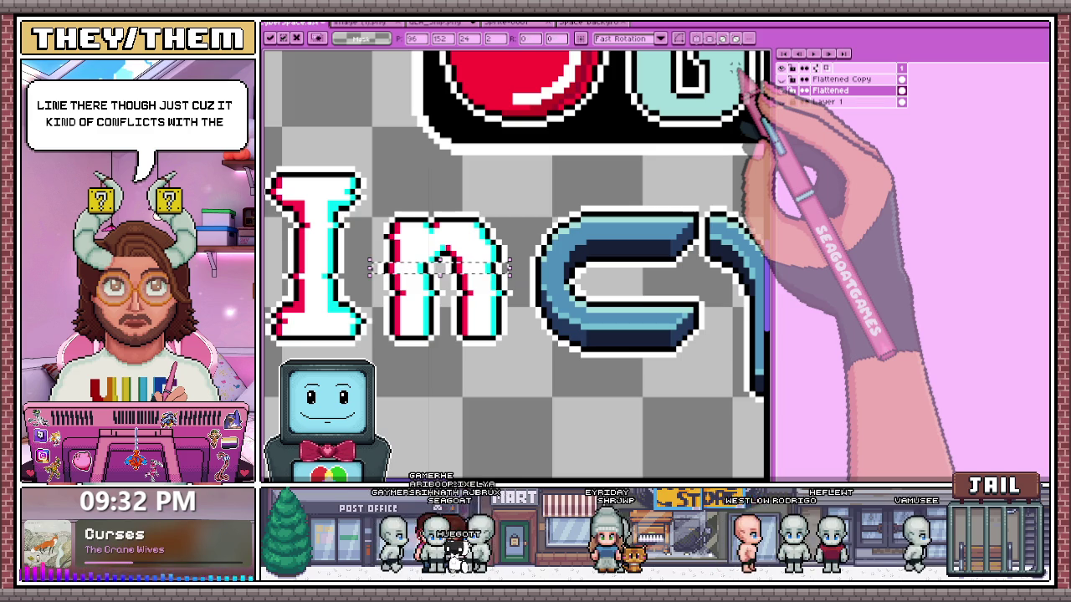
{"action": "scroll", "coordinate": [502, 267], "scroll_direction": "down", "scroll_amount": 4}
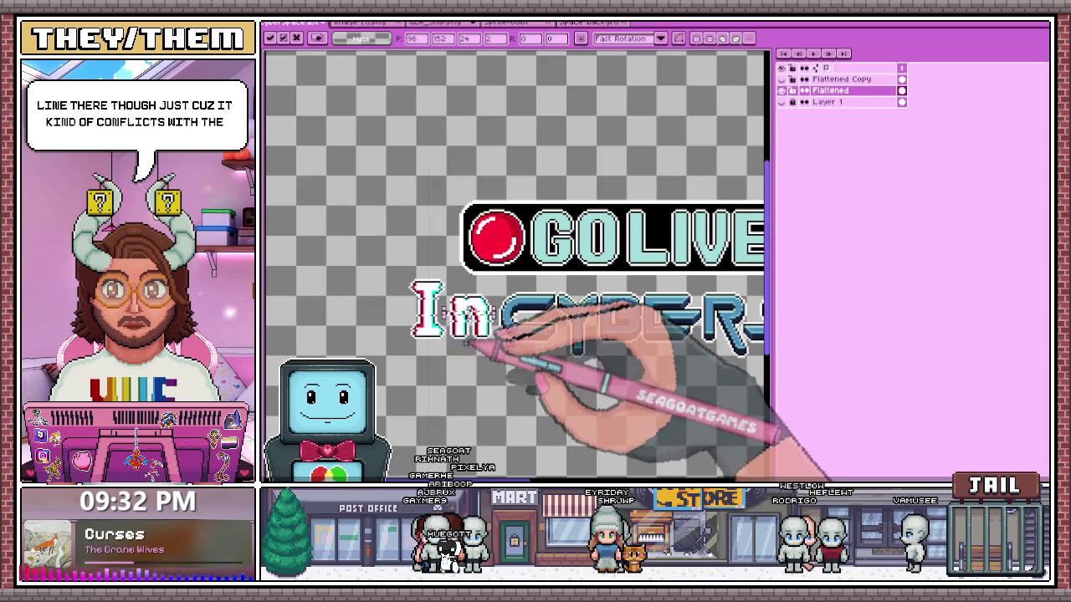
{"action": "key", "text": "Return"}
{"action": "scroll", "coordinate": [473, 367], "scroll_direction": "up", "scroll_amount": 2}
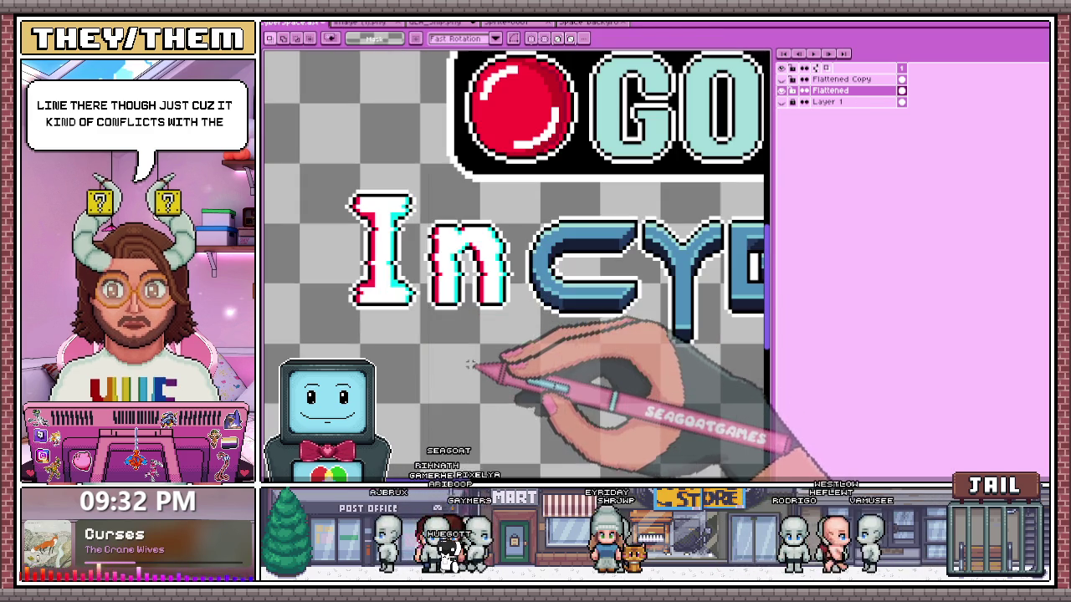
{"action": "scroll", "coordinate": [493, 283], "scroll_direction": "up", "scroll_amount": 1}
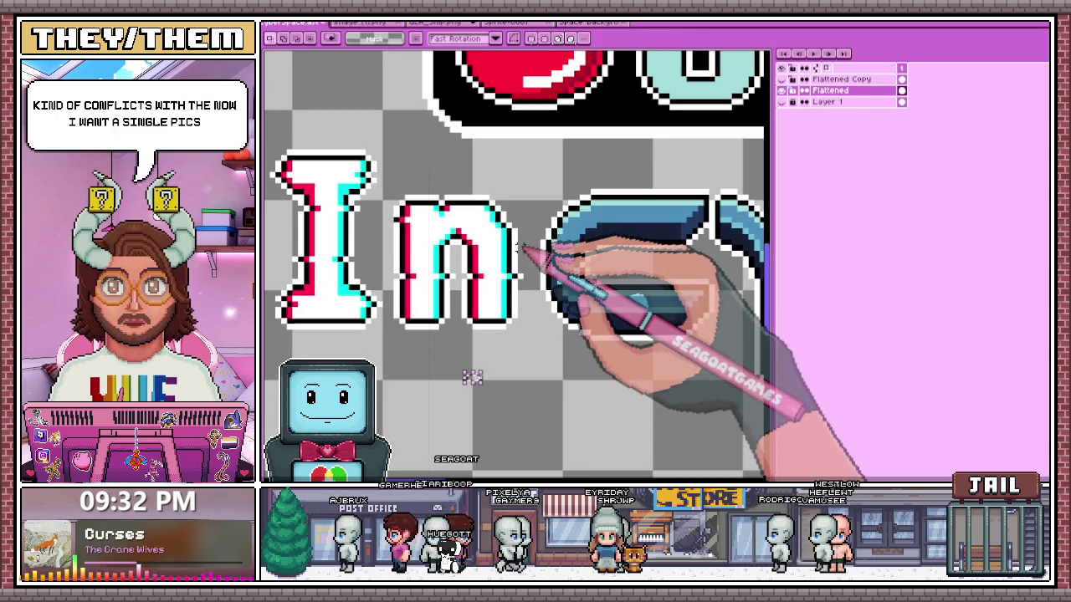
{"action": "left_click_drag", "start_coordinate": [473, 243], "coordinate": [527, 250]}
{"action": "left_click", "coordinate": [381, 266]}
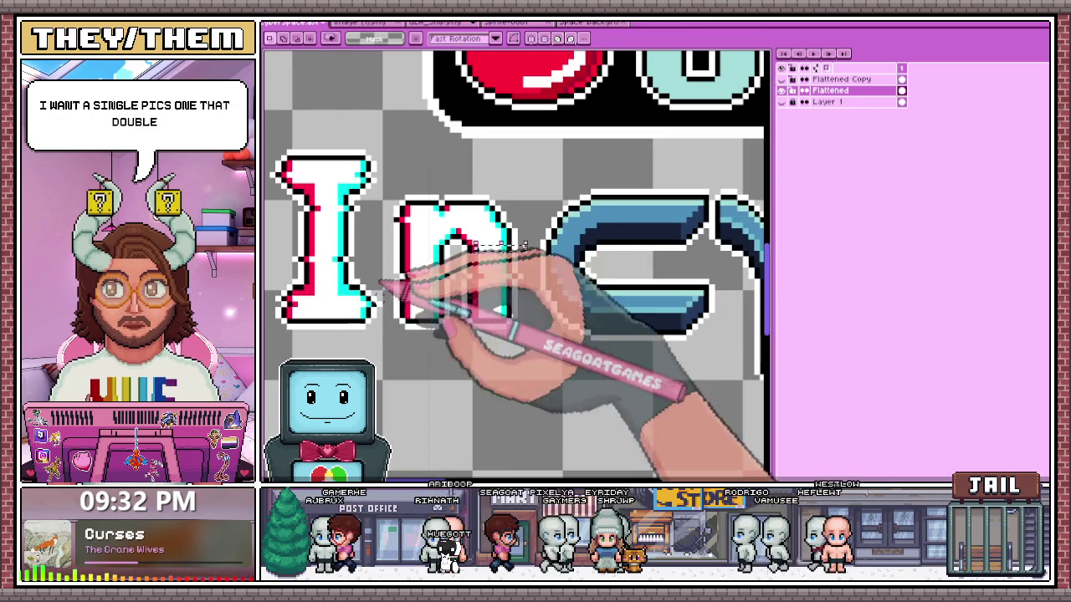
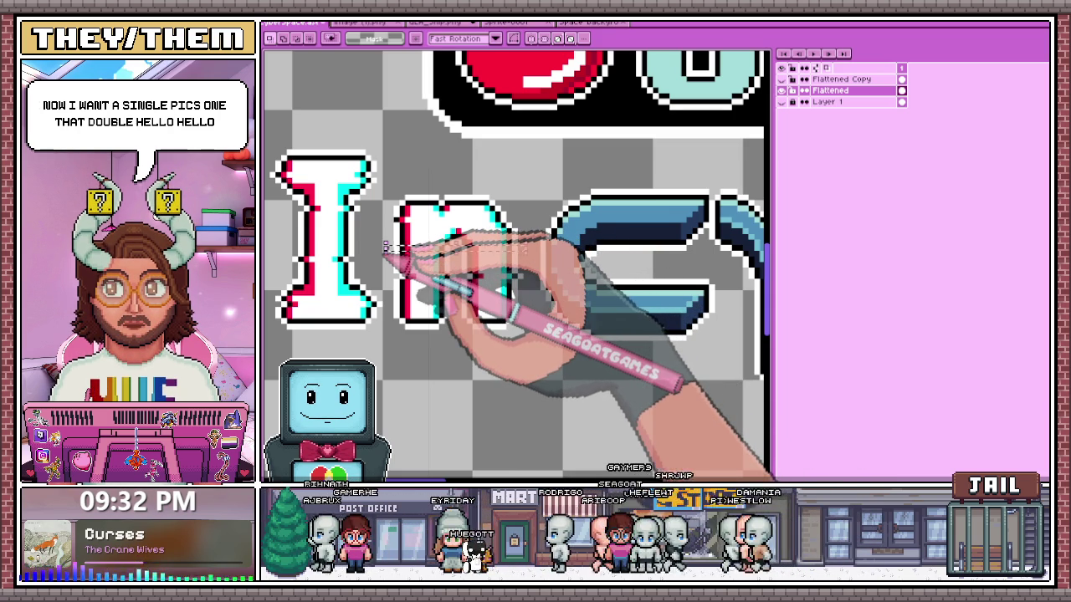
- Marquee-select a thin strip along the bottom of the letters
{"action": "scroll", "coordinate": [380, 247], "scroll_direction": "down", "scroll_amount": 3}
{"action": "scroll", "coordinate": [502, 346], "scroll_direction": "down", "scroll_amount": 2}
{"action": "scroll", "coordinate": [502, 347], "scroll_direction": "up", "scroll_amount": 3}
{"action": "scroll", "coordinate": [478, 286], "scroll_direction": "up", "scroll_amount": 2}
{"action": "scroll", "coordinate": [398, 177], "scroll_direction": "up", "scroll_amount": 2}
{"action": "left_click_drag", "start_coordinate": [377, 178], "coordinate": [731, 178]}
- With the Pencil, draw a red edge down the left side of the A
{"action": "scroll", "coordinate": [736, 184], "scroll_direction": "down", "scroll_amount": 1}
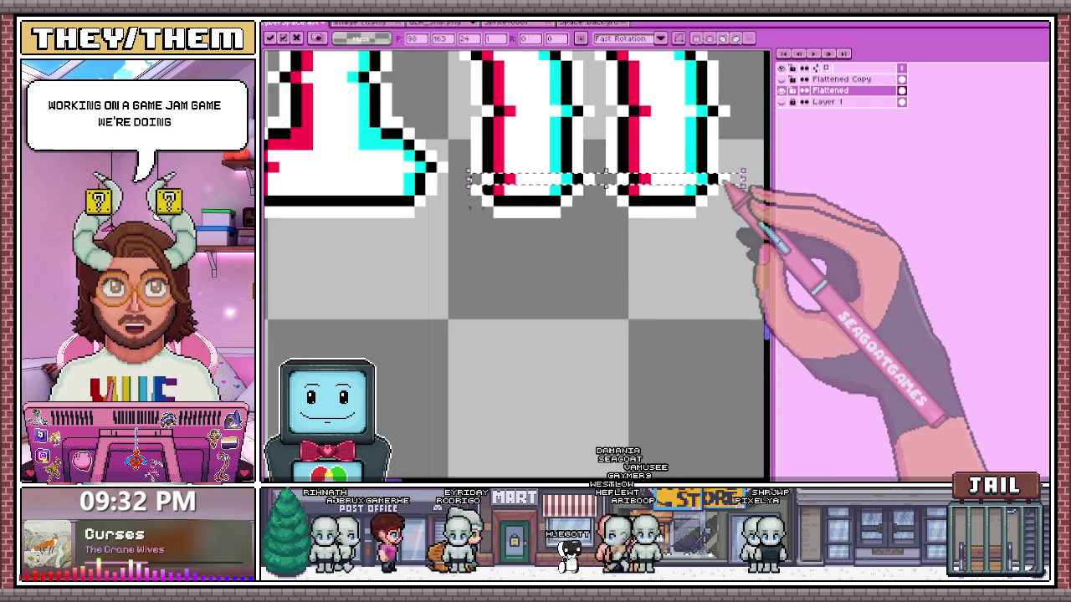
{"action": "scroll", "coordinate": [493, 310], "scroll_direction": "down", "scroll_amount": 2}
{"action": "scroll", "coordinate": [473, 318], "scroll_direction": "down", "scroll_amount": 2}
{"action": "scroll", "coordinate": [473, 309], "scroll_direction": "up", "scroll_amount": 2}
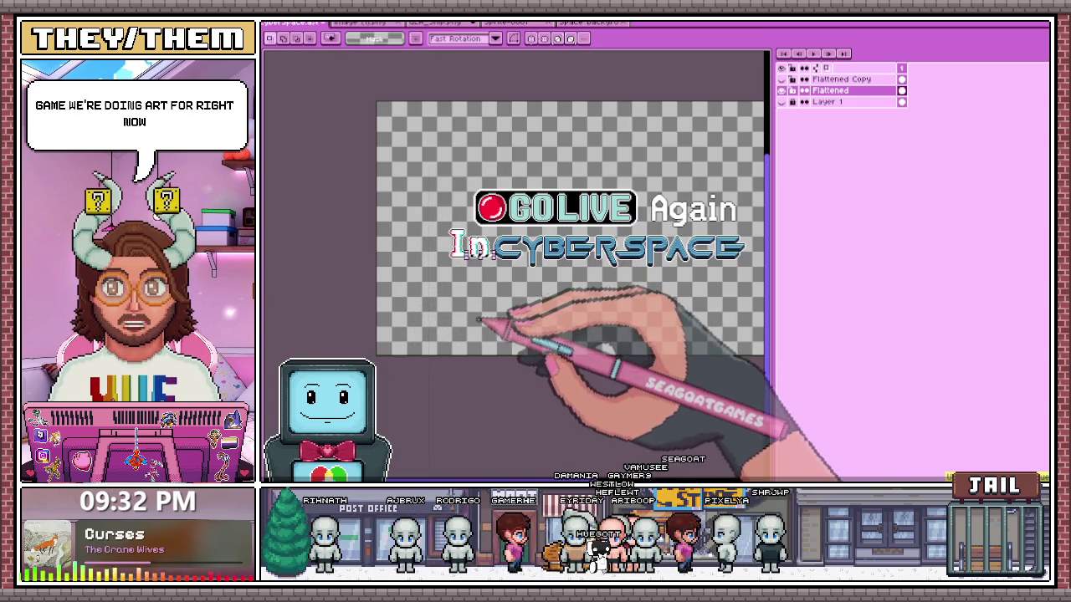
{"action": "scroll", "coordinate": [471, 242], "scroll_direction": "up", "scroll_amount": 2}
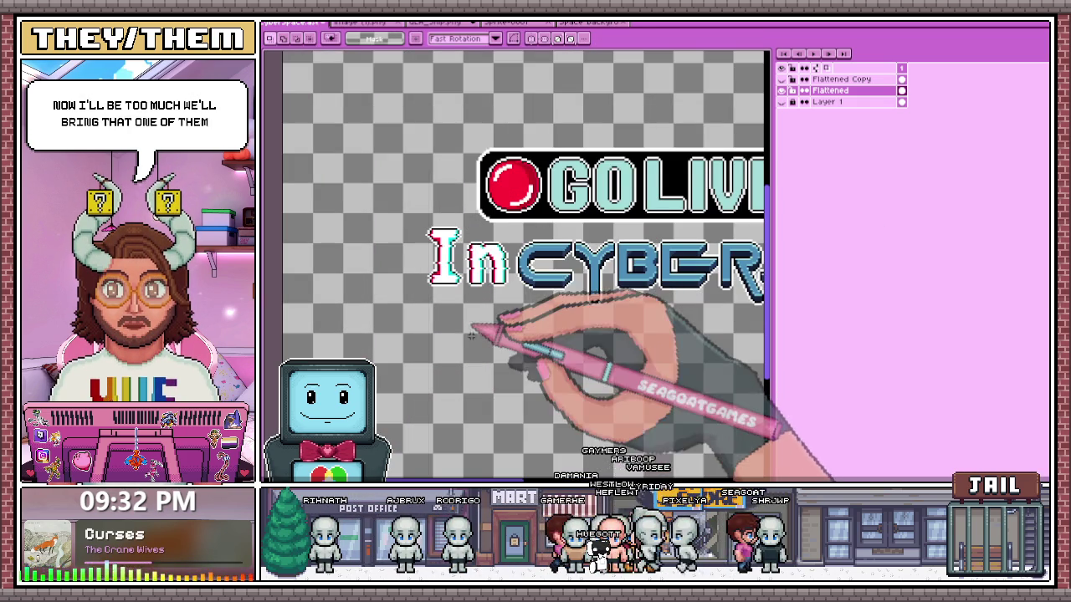
{"action": "scroll", "coordinate": [468, 247], "scroll_direction": "up", "scroll_amount": 3}
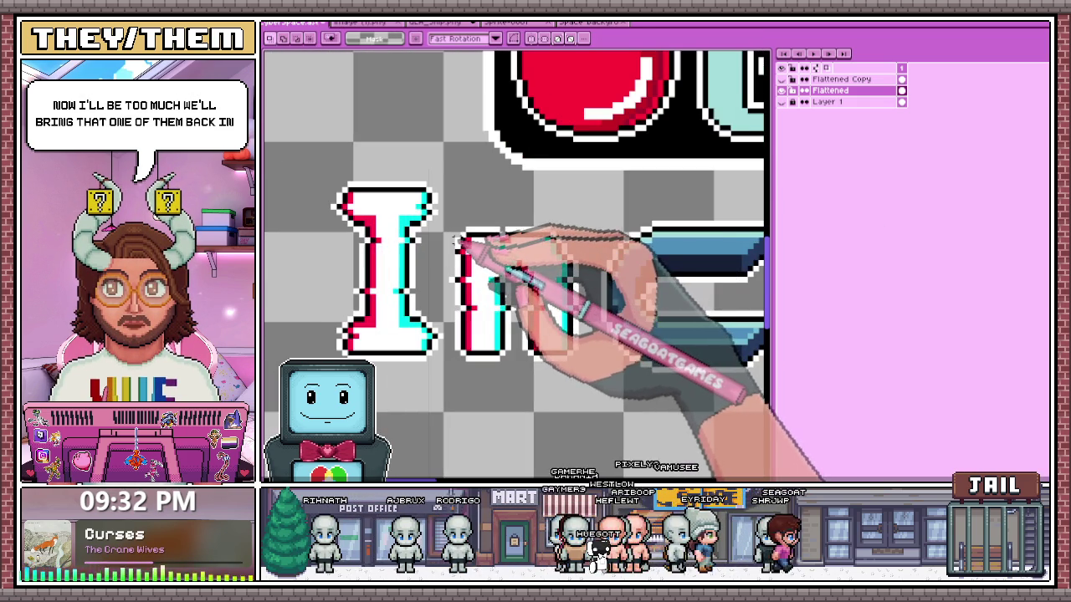
{"action": "scroll", "coordinate": [503, 305], "scroll_direction": "down", "scroll_amount": 1}
{"action": "scroll", "coordinate": [506, 264], "scroll_direction": "down", "scroll_amount": 3}
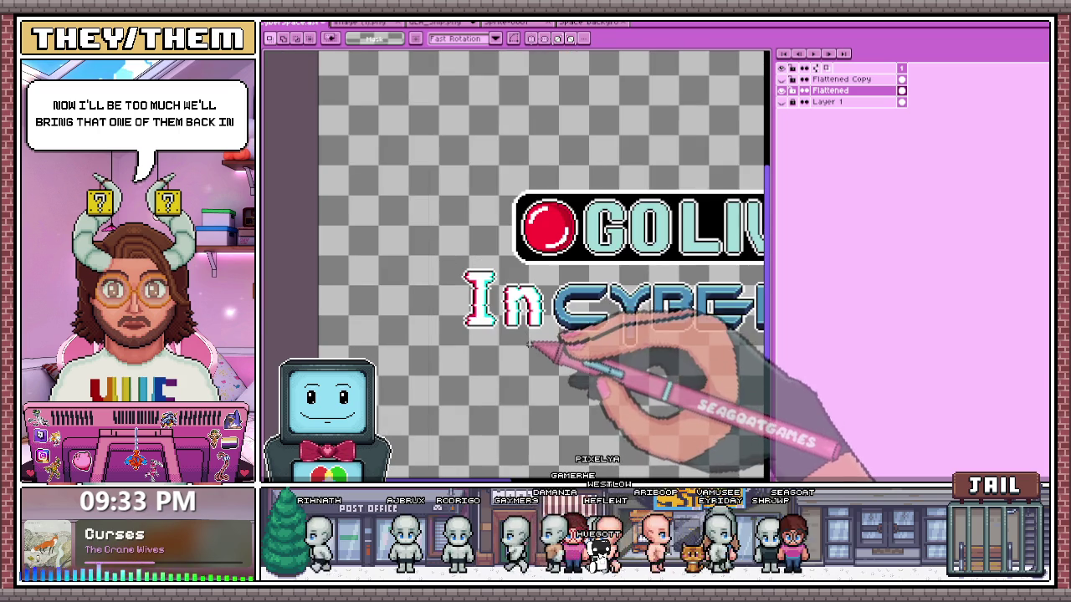
{"action": "scroll", "coordinate": [497, 292], "scroll_direction": "down", "scroll_amount": 3}
{"action": "scroll", "coordinate": [640, 282], "scroll_direction": "up", "scroll_amount": 3}
{"action": "scroll", "coordinate": [389, 282], "scroll_direction": "down", "scroll_amount": 3}
{"action": "scroll", "coordinate": [389, 241], "scroll_direction": "up", "scroll_amount": 3}
{"action": "scroll", "coordinate": [410, 325], "scroll_direction": "down", "scroll_amount": 5}
{"action": "scroll", "coordinate": [498, 322], "scroll_direction": "up", "scroll_amount": 2}
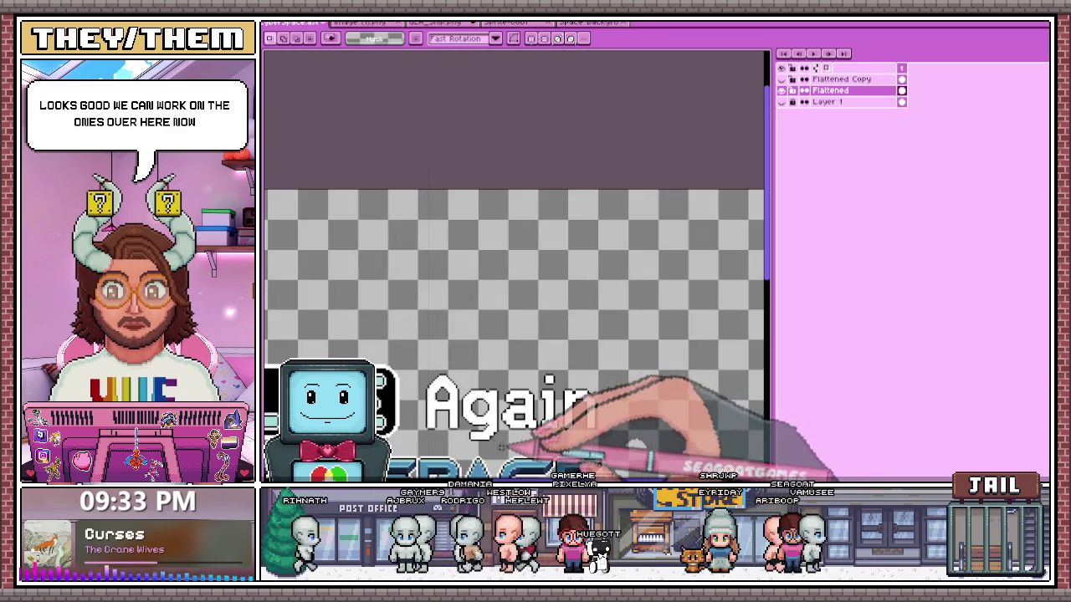
{"action": "scroll", "coordinate": [498, 322], "scroll_direction": "down", "scroll_amount": 2}
{"action": "scroll", "coordinate": [485, 322], "scroll_direction": "up", "scroll_amount": 1}
{"action": "scroll", "coordinate": [451, 323], "scroll_direction": "up", "scroll_amount": 3}
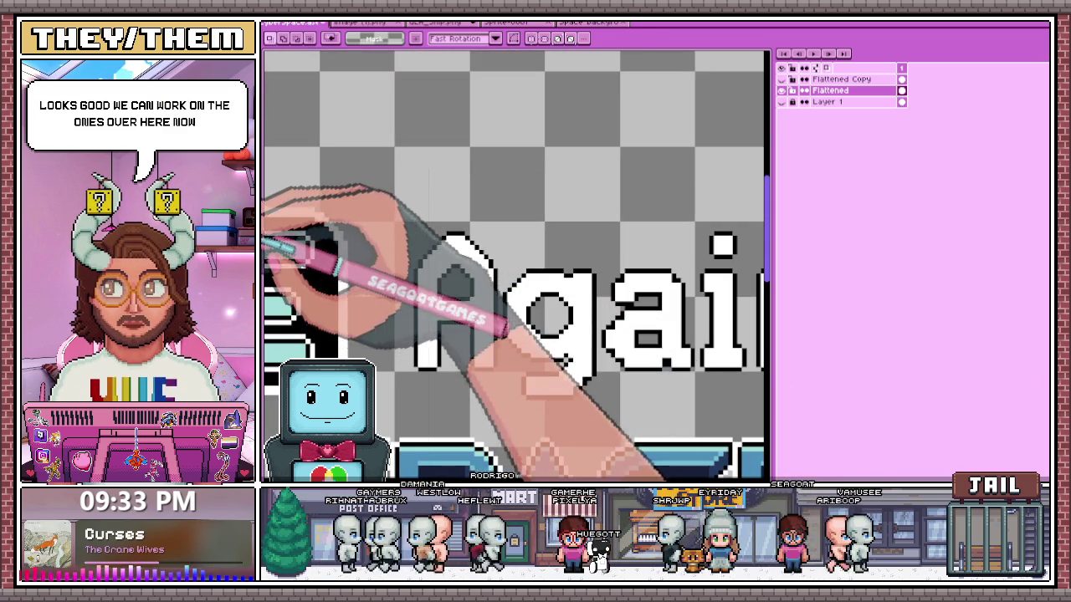
{"action": "scroll", "coordinate": [435, 347], "scroll_direction": "up", "scroll_amount": 1}
{"action": "key", "text": "b"}
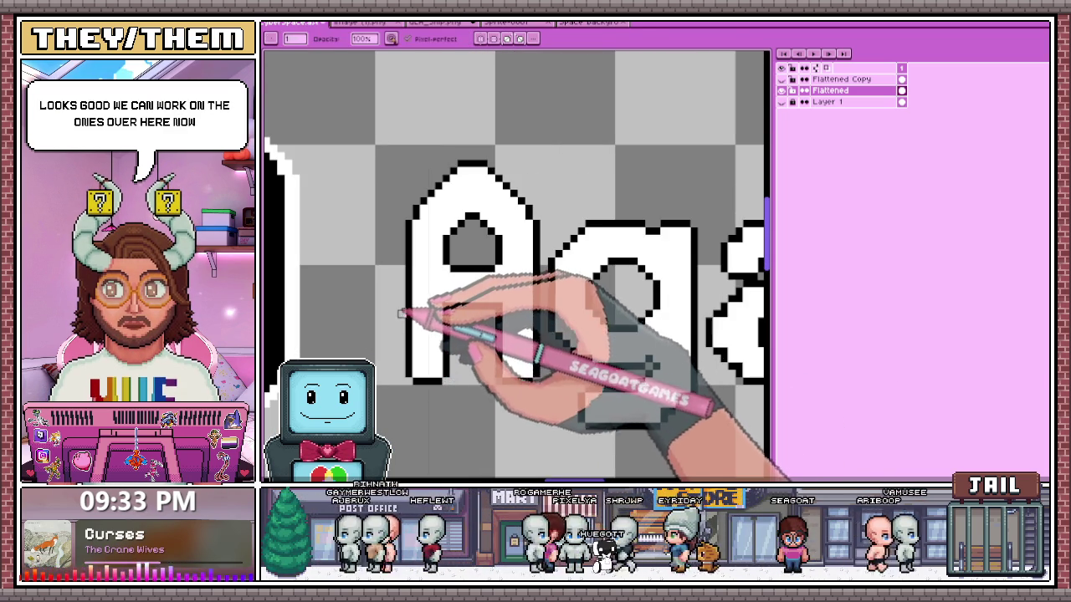
{"action": "scroll", "coordinate": [406, 335], "scroll_direction": "up", "scroll_amount": 2}
{"action": "scroll", "coordinate": [397, 301], "scroll_direction": "down", "scroll_amount": 2}
{"action": "scroll", "coordinate": [399, 294], "scroll_direction": "up", "scroll_amount": 1}
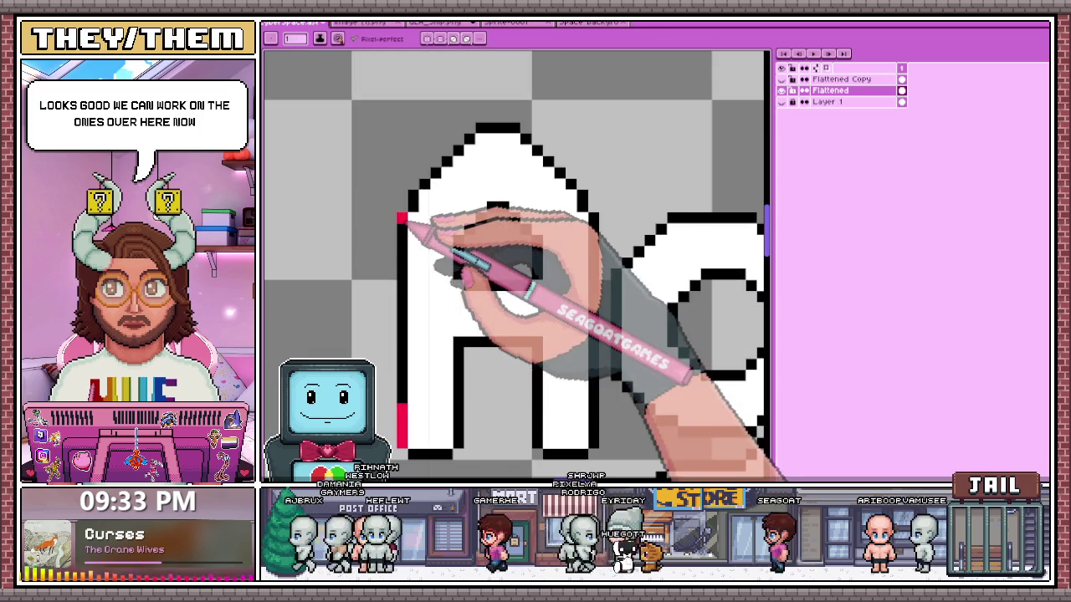
{"action": "left_click_drag", "start_coordinate": [399, 215], "coordinate": [410, 303]}
- Add red pixels at the A's upper-left corner, up its diagonal and beside its triangle hole
{"action": "scroll", "coordinate": [416, 189], "scroll_direction": "up", "scroll_amount": 1}
{"action": "left_click", "coordinate": [416, 216]}
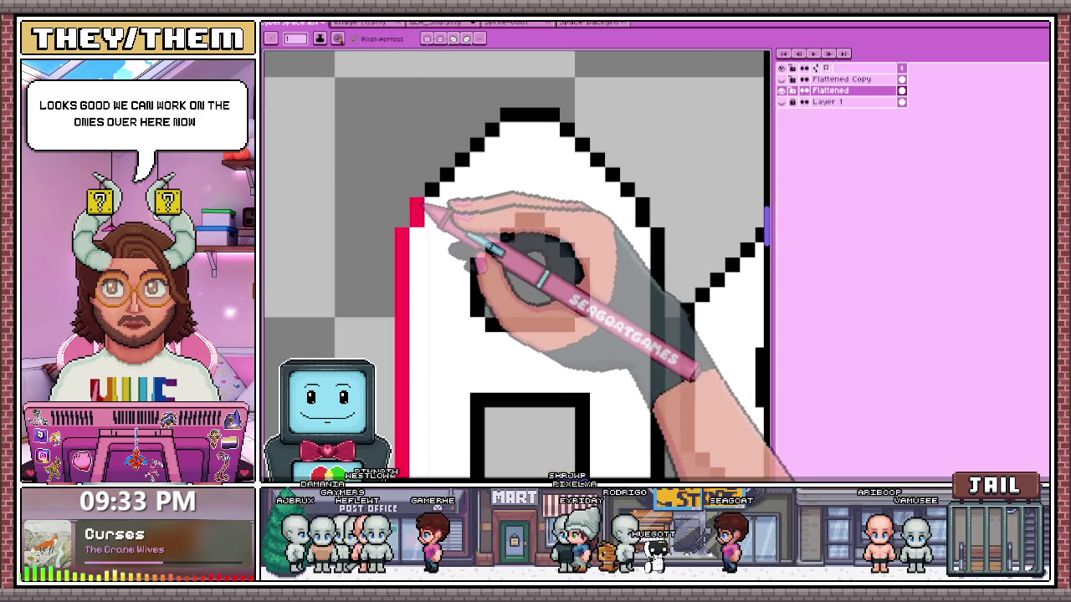
{"action": "left_click_drag", "start_coordinate": [442, 187], "coordinate": [469, 157]}
{"action": "scroll", "coordinate": [468, 159], "scroll_direction": "down", "scroll_amount": 2}
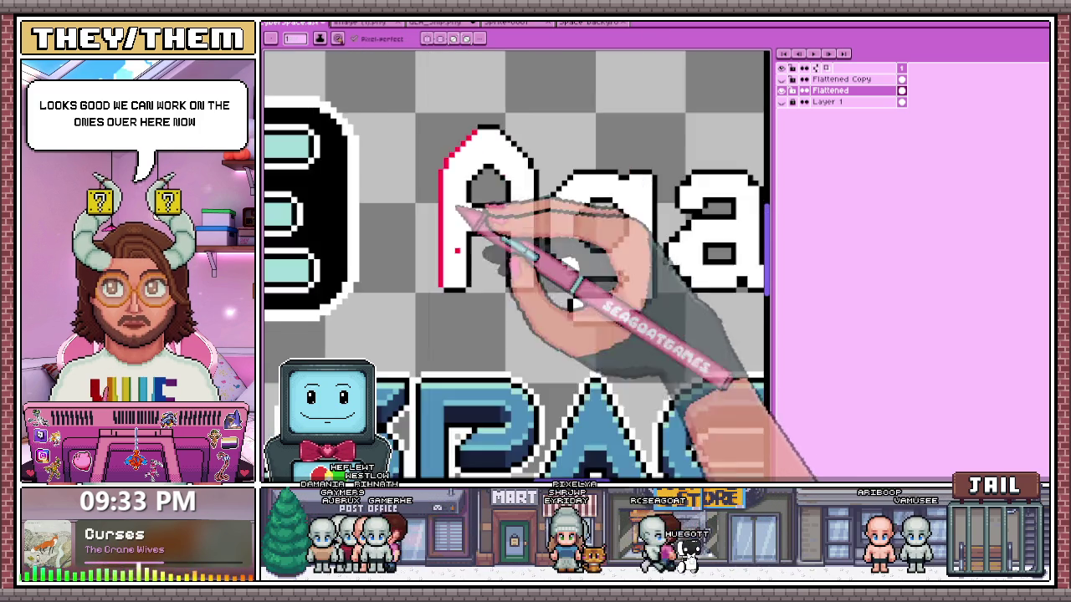
{"action": "scroll", "coordinate": [499, 278], "scroll_direction": "up", "scroll_amount": 2}
{"action": "scroll", "coordinate": [518, 205], "scroll_direction": "down", "scroll_amount": 2}
{"action": "scroll", "coordinate": [511, 193], "scroll_direction": "up", "scroll_amount": 2}
{"action": "left_click", "coordinate": [512, 170]}
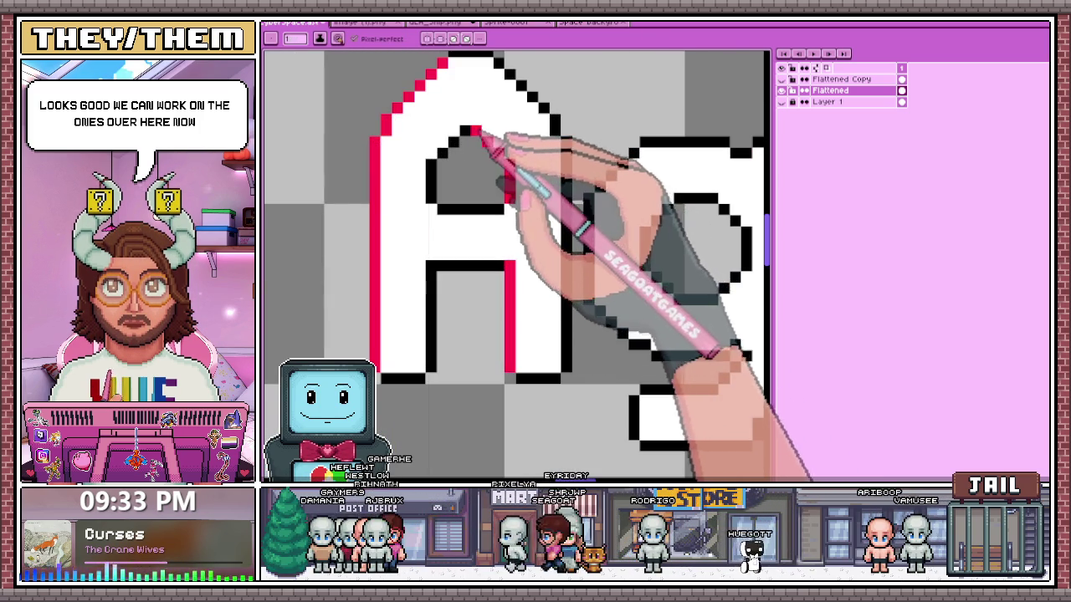
- Marquee-select the A, nudge it left with the arrow key, then deselect
{"action": "scroll", "coordinate": [494, 155], "scroll_direction": "down", "scroll_amount": 2}
{"action": "scroll", "coordinate": [502, 209], "scroll_direction": "down", "scroll_amount": 1}
{"action": "scroll", "coordinate": [519, 218], "scroll_direction": "up", "scroll_amount": 1}
{"action": "scroll", "coordinate": [512, 184], "scroll_direction": "up", "scroll_amount": 1}
{"action": "scroll", "coordinate": [494, 214], "scroll_direction": "down", "scroll_amount": 1}
{"action": "key", "text": "m"}
{"action": "left_click_drag", "start_coordinate": [402, 118], "coordinate": [486, 276]}
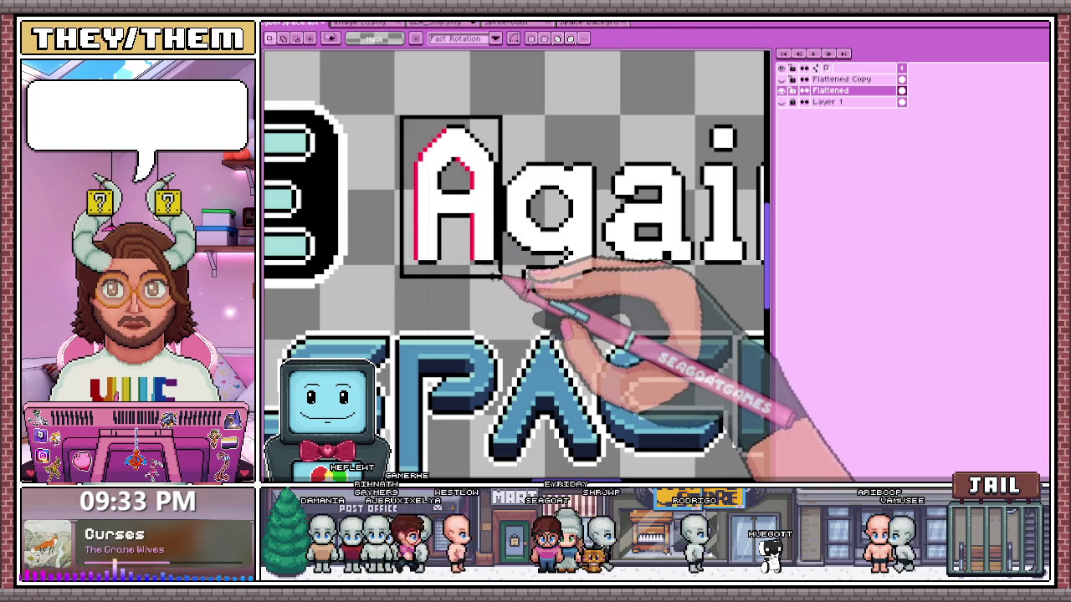
{"action": "key", "text": "Left"}
{"action": "key", "text": "Left"}
{"action": "scroll", "coordinate": [489, 251], "scroll_direction": "down", "scroll_amount": 1}
{"action": "scroll", "coordinate": [493, 251], "scroll_direction": "up", "scroll_amount": 1}
{"action": "key", "text": "ctrl+d"}
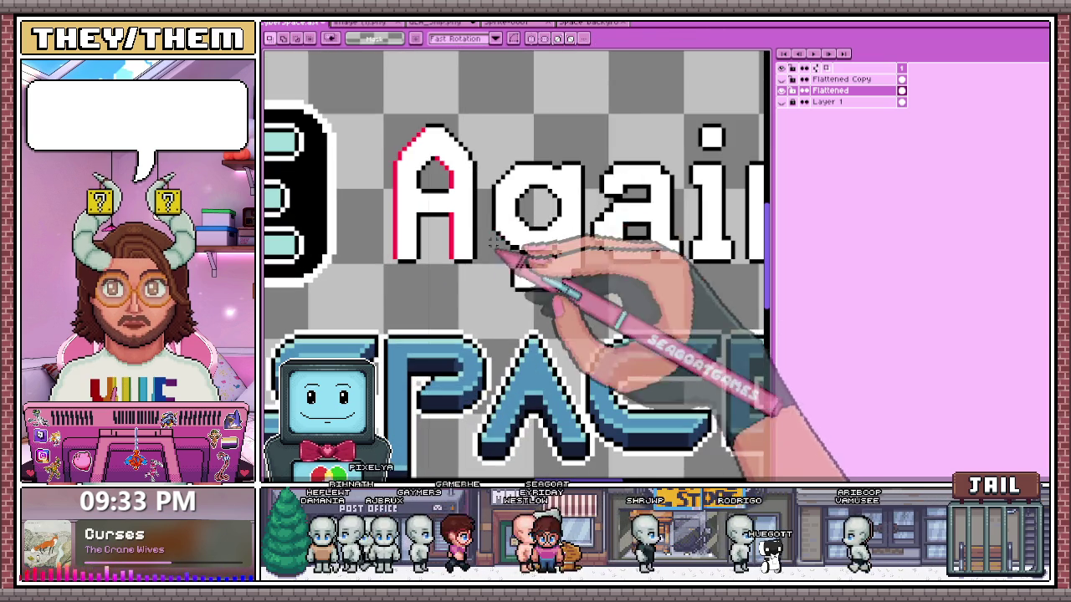
- Draw a red edge along the g's upper-left side and add a red pixel to its edge
{"action": "key", "text": "b"}
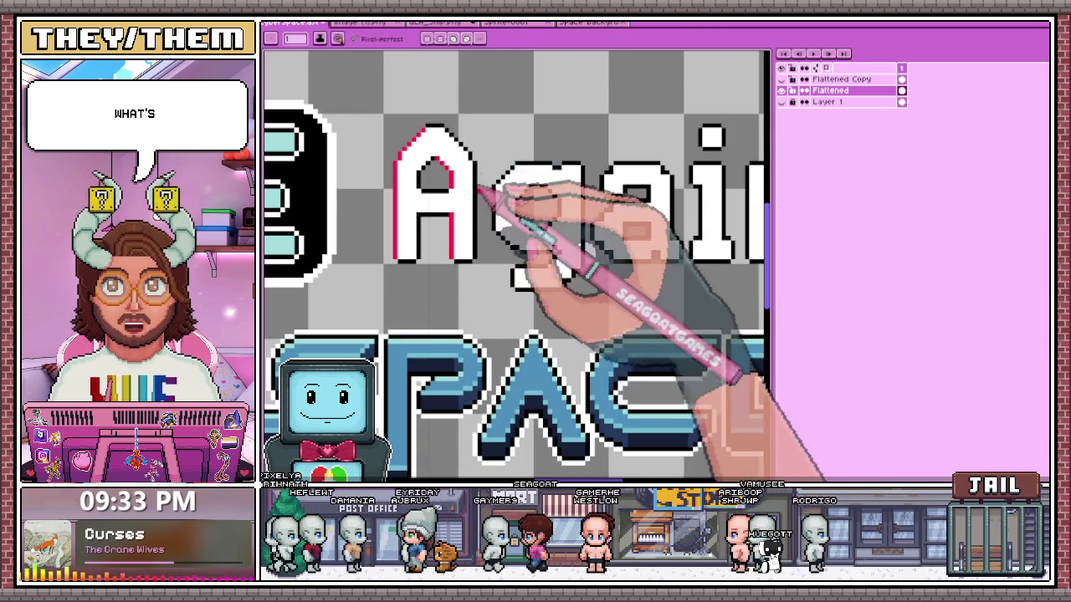
{"action": "scroll", "coordinate": [478, 191], "scroll_direction": "up", "scroll_amount": 1}
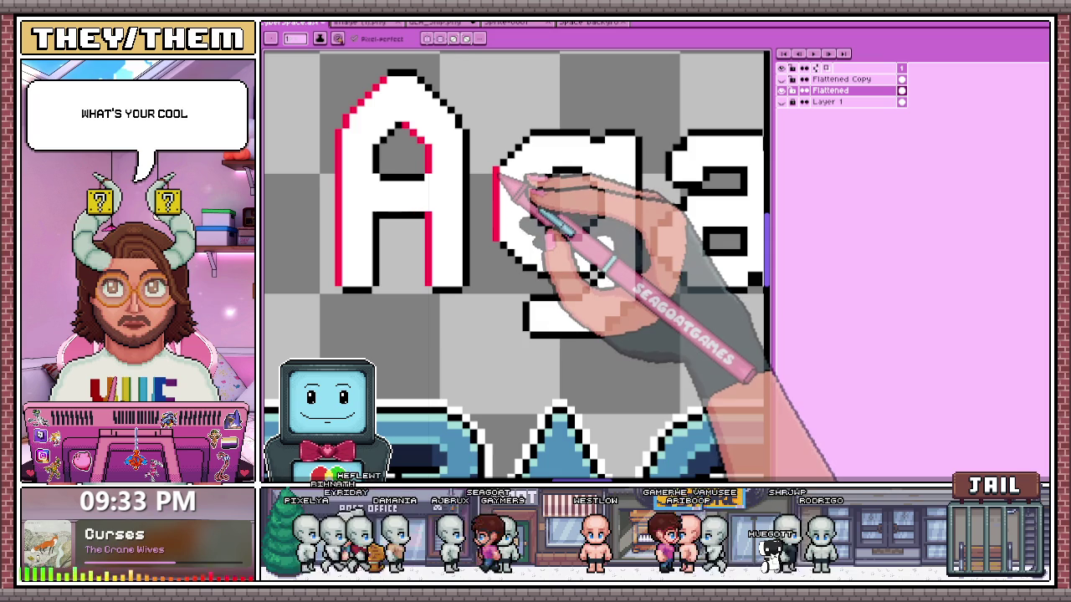
{"action": "left_click_drag", "start_coordinate": [500, 172], "coordinate": [522, 142]}
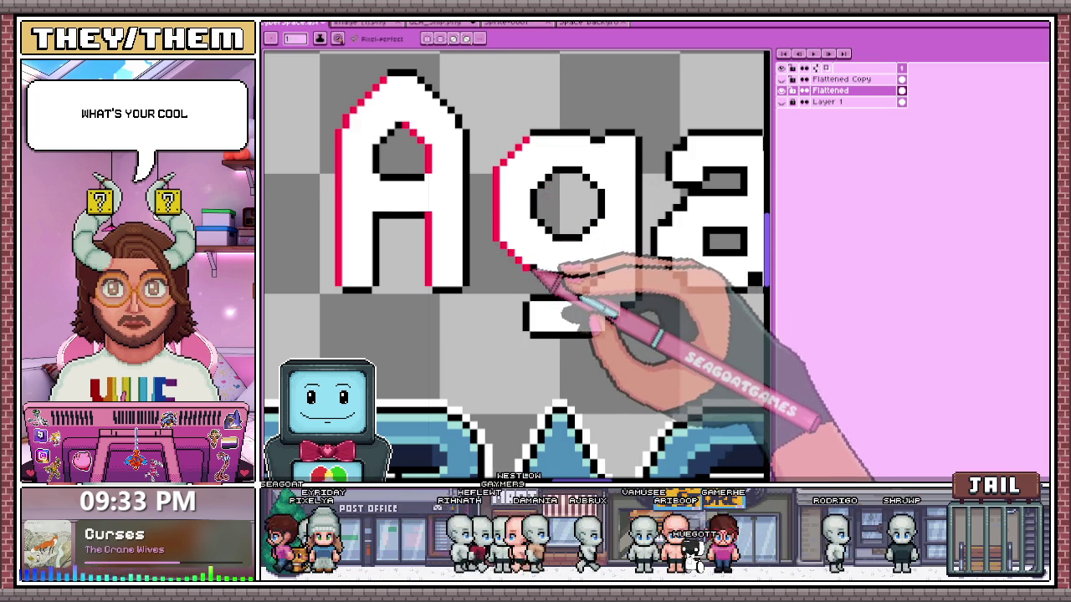
{"action": "scroll", "coordinate": [544, 276], "scroll_direction": "down", "scroll_amount": 1}
{"action": "scroll", "coordinate": [545, 326], "scroll_direction": "down", "scroll_amount": 1}
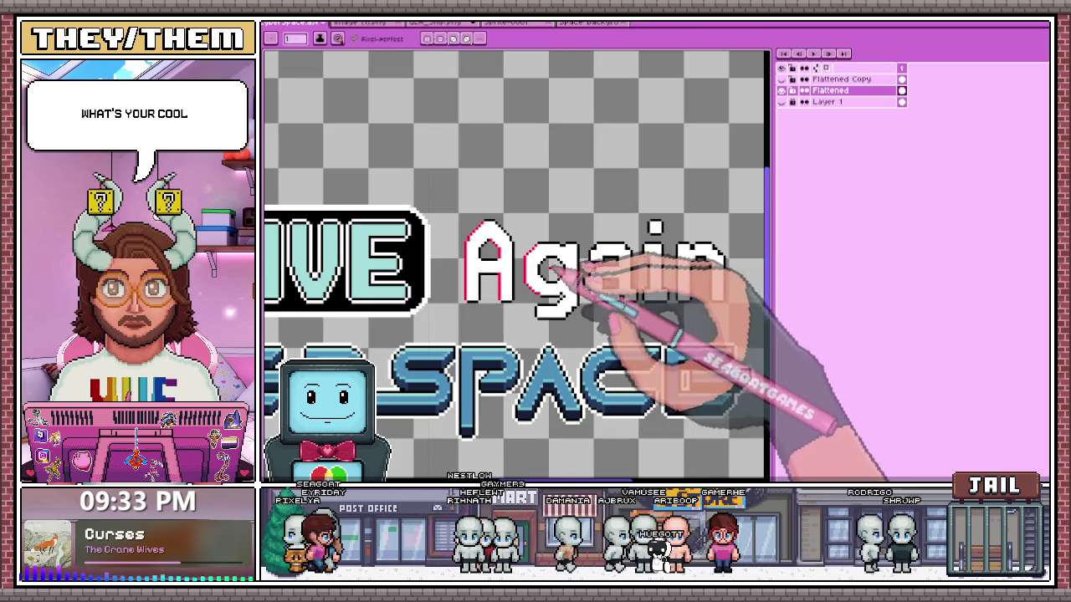
{"action": "scroll", "coordinate": [560, 251], "scroll_direction": "up", "scroll_amount": 2}
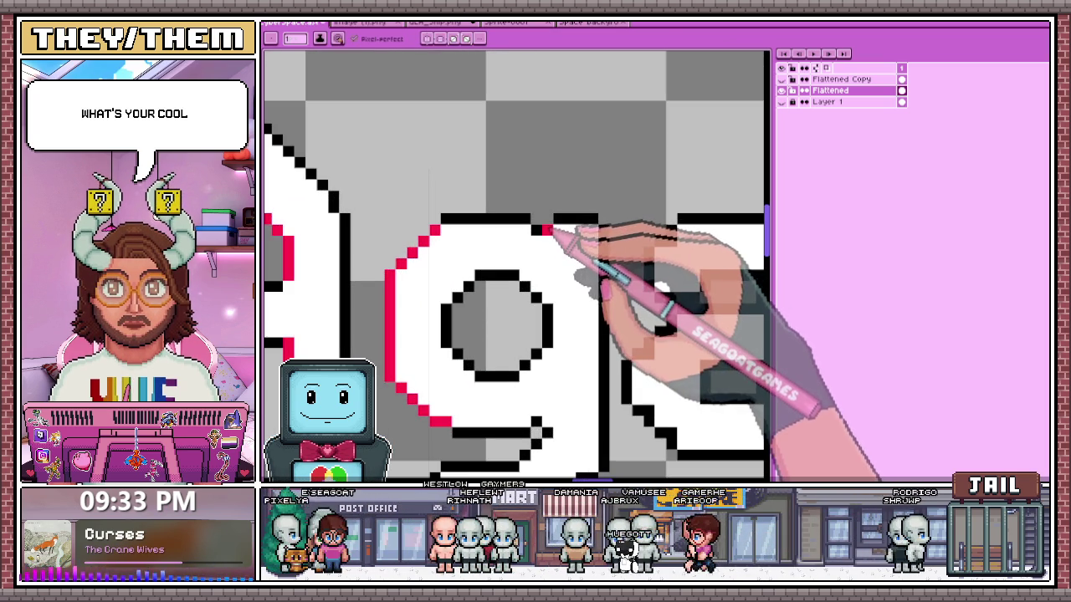
{"action": "scroll", "coordinate": [547, 237], "scroll_direction": "down", "scroll_amount": 2}
{"action": "scroll", "coordinate": [554, 310], "scroll_direction": "up", "scroll_amount": 1}
{"action": "scroll", "coordinate": [532, 316], "scroll_direction": "up", "scroll_amount": 1}
{"action": "left_click", "coordinate": [525, 318]}
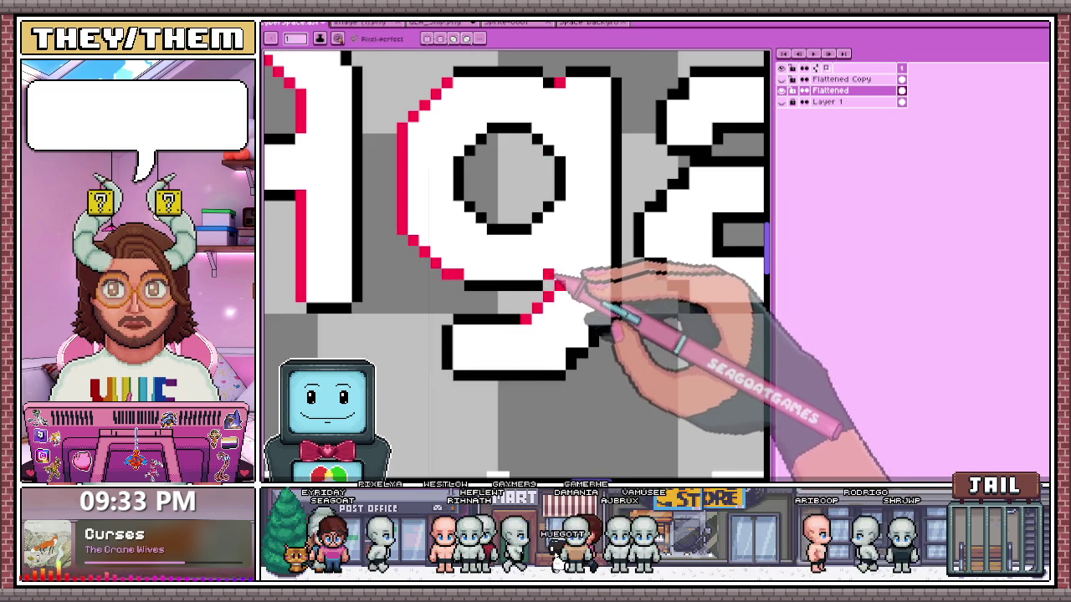
- Sample a canvas colour with the eyedropper, then marquee-select the A and g of Again
{"action": "key", "text": "i"}
{"action": "scroll", "coordinate": [545, 314], "scroll_direction": "down", "scroll_amount": 2}
{"action": "scroll", "coordinate": [545, 310], "scroll_direction": "down", "scroll_amount": 1}
{"action": "scroll", "coordinate": [555, 318], "scroll_direction": "up", "scroll_amount": 1}
{"action": "scroll", "coordinate": [548, 318], "scroll_direction": "up", "scroll_amount": 1}
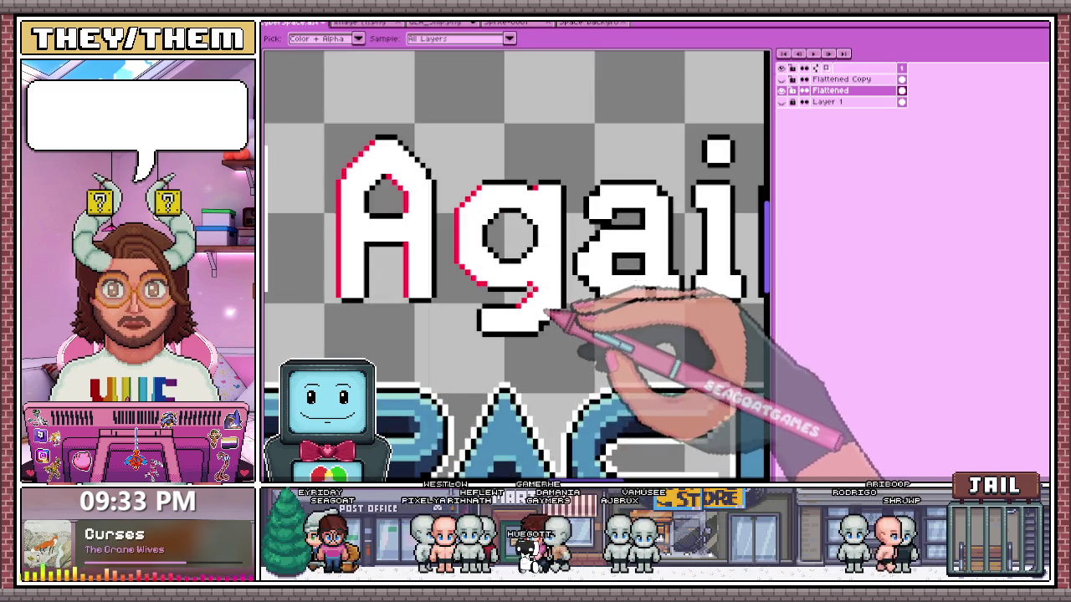
{"action": "key", "text": "b"}
{"action": "scroll", "coordinate": [545, 320], "scroll_direction": "up", "scroll_amount": 2}
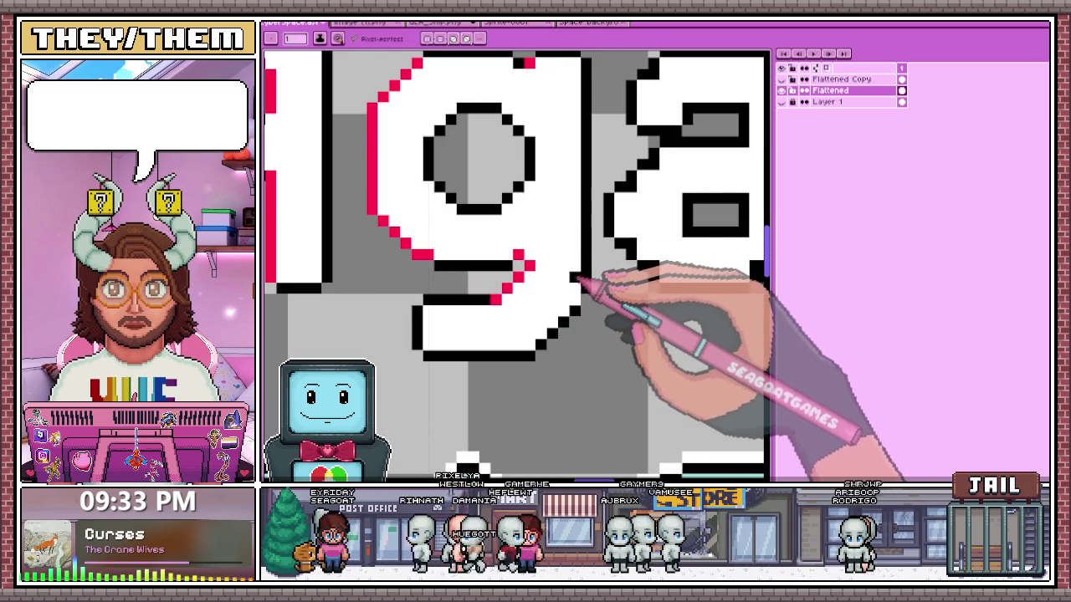
{"action": "scroll", "coordinate": [577, 293], "scroll_direction": "down", "scroll_amount": 2}
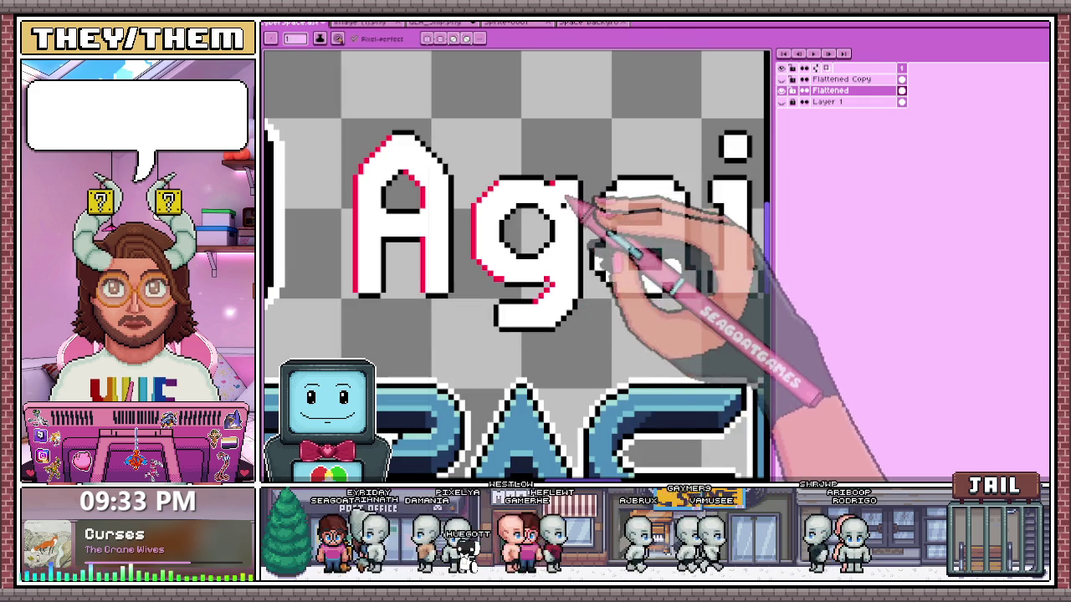
{"action": "scroll", "coordinate": [565, 306], "scroll_direction": "down", "scroll_amount": 1}
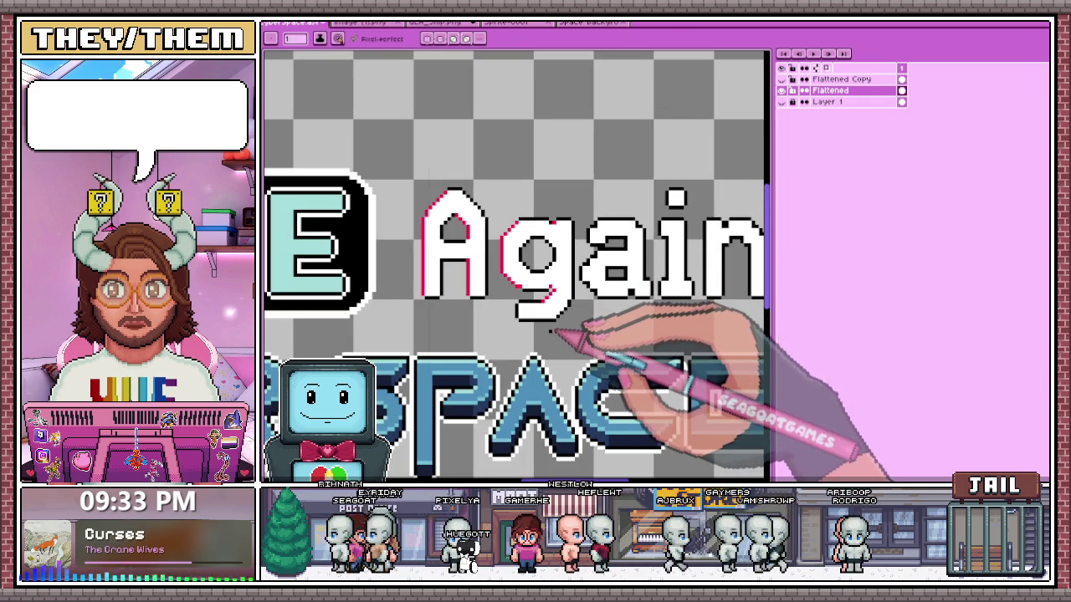
{"action": "scroll", "coordinate": [544, 251], "scroll_direction": "down", "scroll_amount": 1}
{"action": "scroll", "coordinate": [633, 246], "scroll_direction": "up", "scroll_amount": 1}
{"action": "scroll", "coordinate": [494, 251], "scroll_direction": "up", "scroll_amount": 1}
{"action": "key", "text": "m"}
{"action": "left_click_drag", "start_coordinate": [341, 130], "coordinate": [557, 349]}
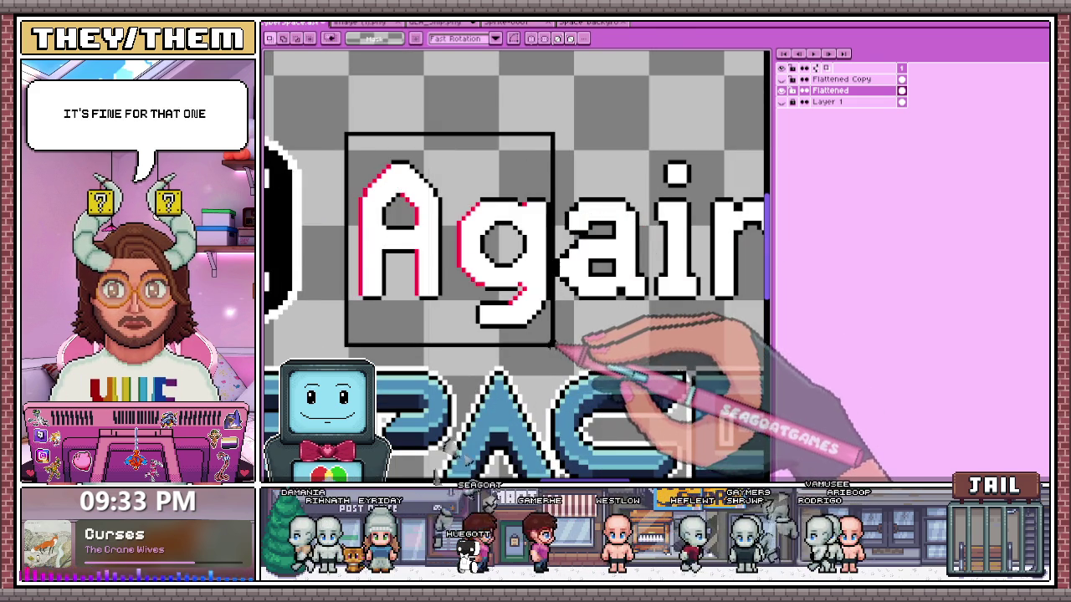
- Zoom into the a of Again and extend its black upper outline row with the Pencil
{"action": "scroll", "coordinate": [527, 310], "scroll_direction": "down", "scroll_amount": 3}
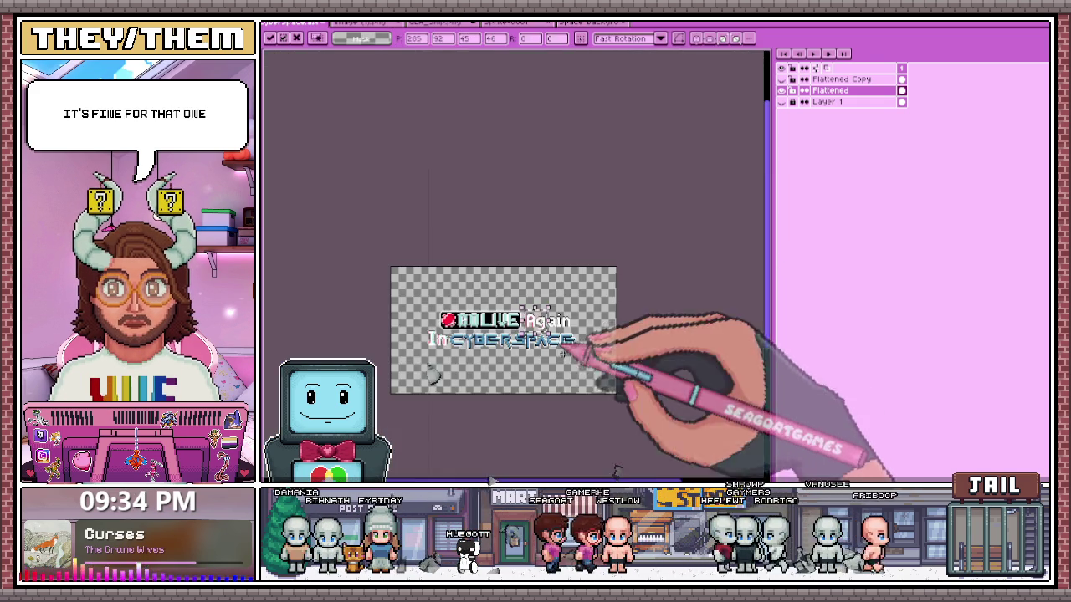
{"action": "scroll", "coordinate": [623, 340], "scroll_direction": "up", "scroll_amount": 2}
{"action": "scroll", "coordinate": [502, 335], "scroll_direction": "up", "scroll_amount": 1}
{"action": "key", "text": "b"}
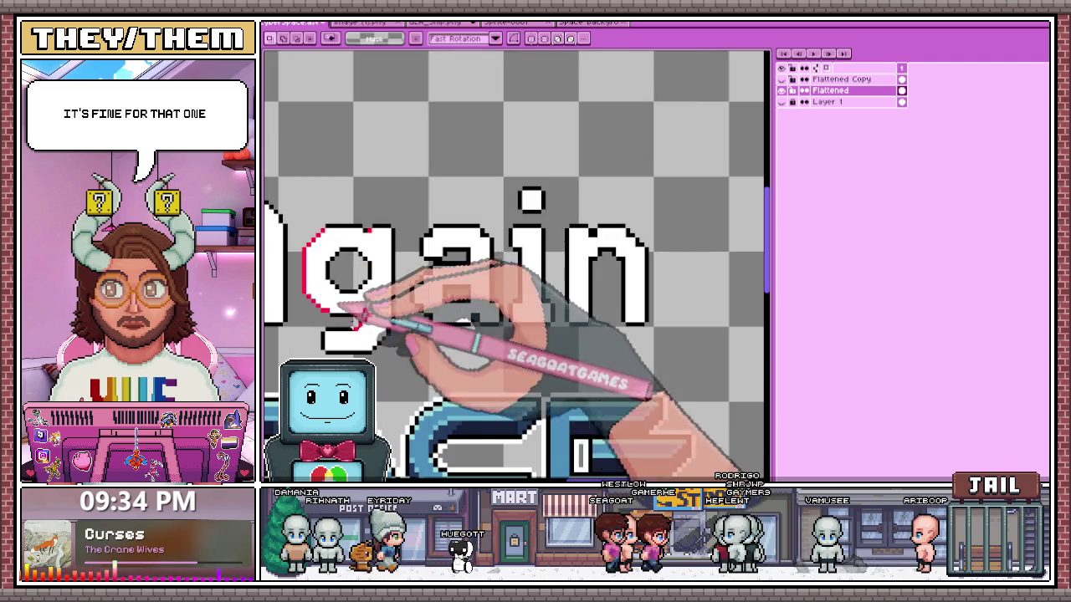
{"action": "scroll", "coordinate": [426, 246], "scroll_direction": "up", "scroll_amount": 1}
{"action": "scroll", "coordinate": [419, 327], "scroll_direction": "up", "scroll_amount": 1}
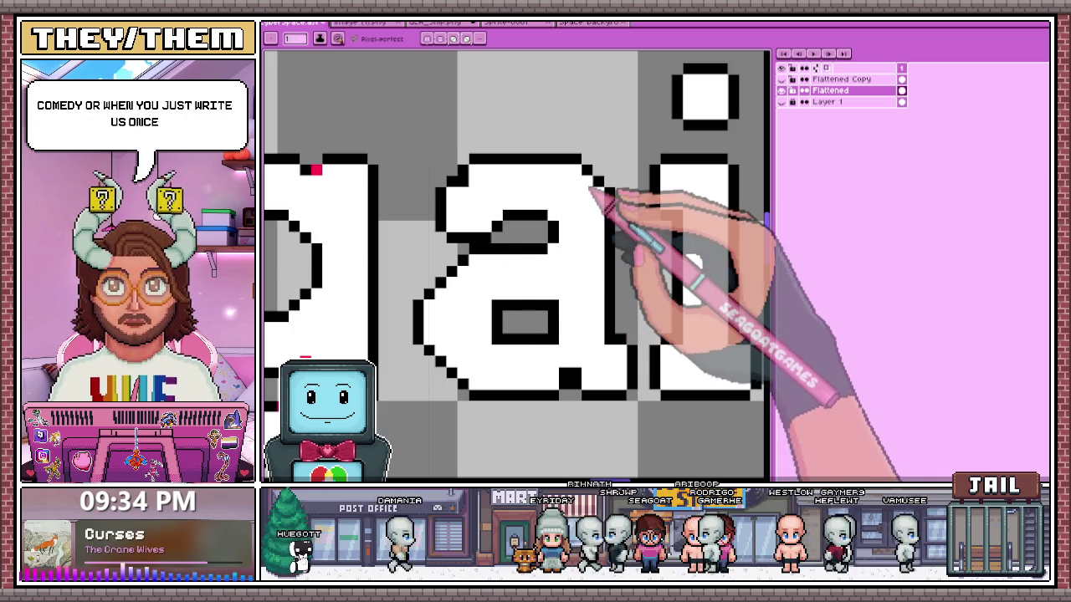
{"action": "scroll", "coordinate": [502, 224], "scroll_direction": "down", "scroll_amount": 1}
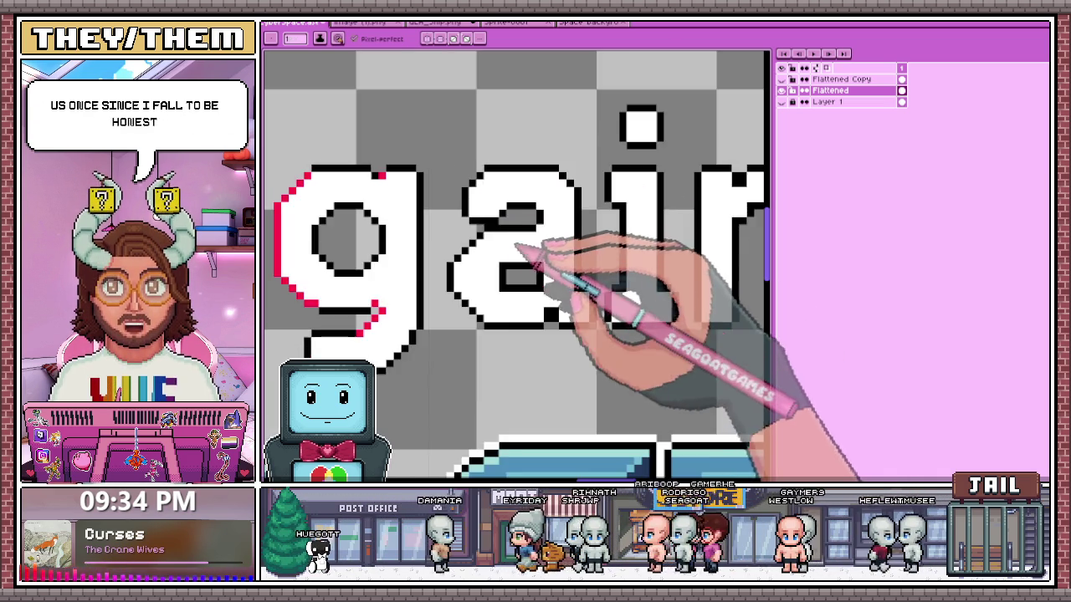
{"action": "scroll", "coordinate": [521, 246], "scroll_direction": "down", "scroll_amount": 1}
{"action": "scroll", "coordinate": [478, 275], "scroll_direction": "up", "scroll_amount": 2}
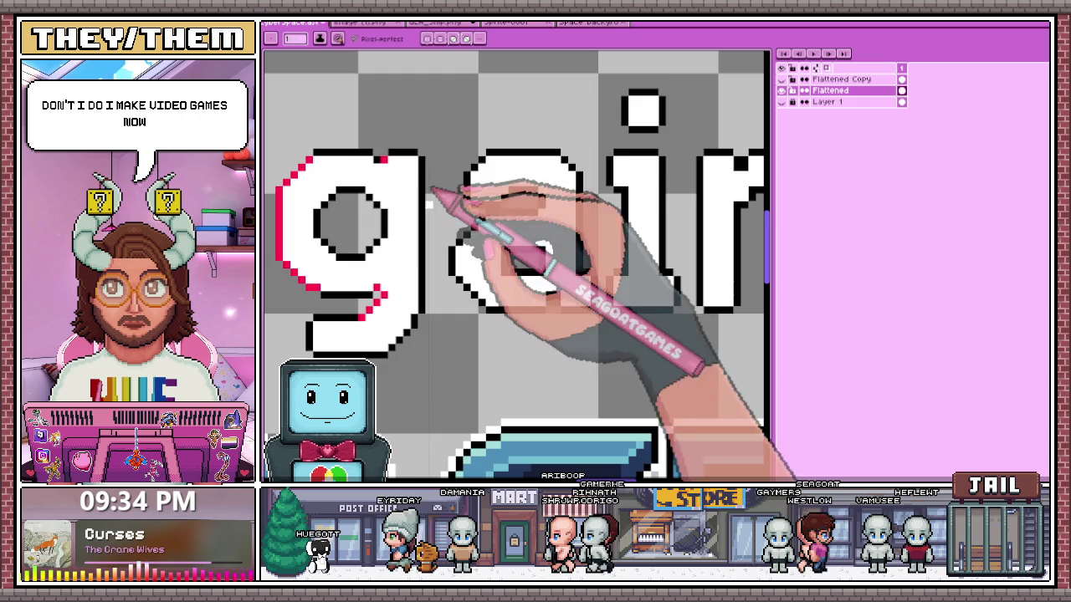
{"action": "scroll", "coordinate": [481, 308], "scroll_direction": "up", "scroll_amount": 2}
{"action": "key", "text": "b"}
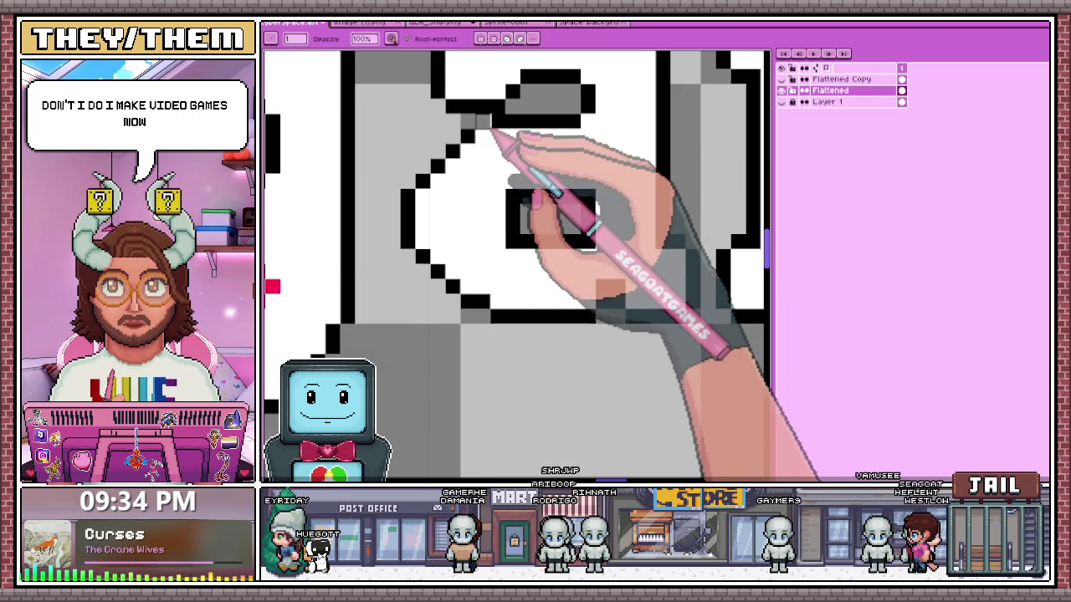
{"action": "scroll", "coordinate": [489, 150], "scroll_direction": "down", "scroll_amount": 2}
{"action": "scroll", "coordinate": [501, 133], "scroll_direction": "down", "scroll_amount": 2}
{"action": "scroll", "coordinate": [502, 155], "scroll_direction": "up", "scroll_amount": 4}
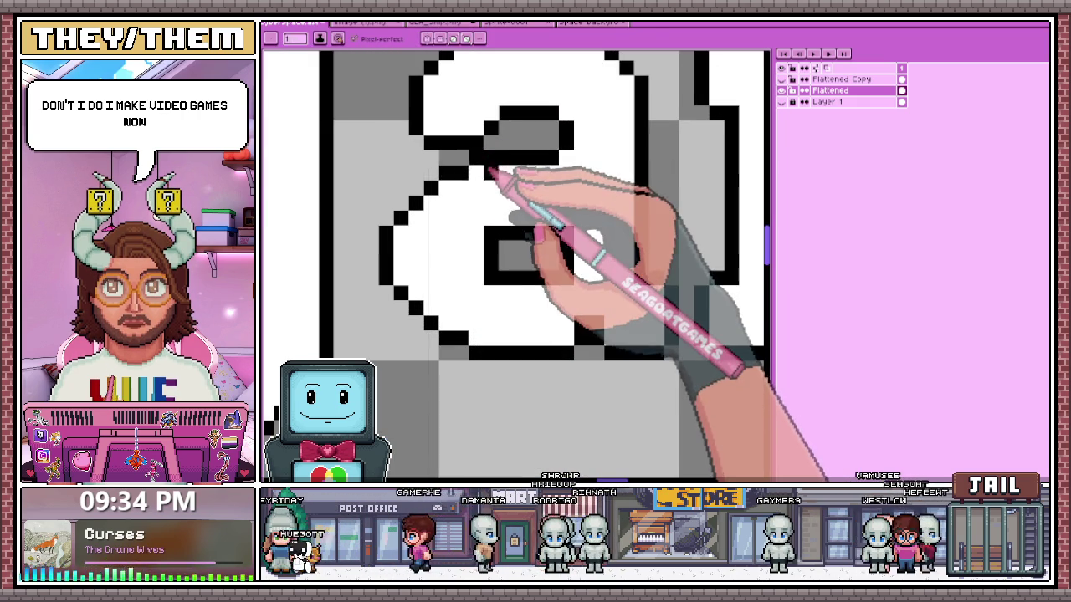
{"action": "left_click_drag", "start_coordinate": [484, 172], "coordinate": [561, 177]}
- Switch between the Pencil and Eraser while inspecting the a's black outline
{"action": "key", "text": "b"}
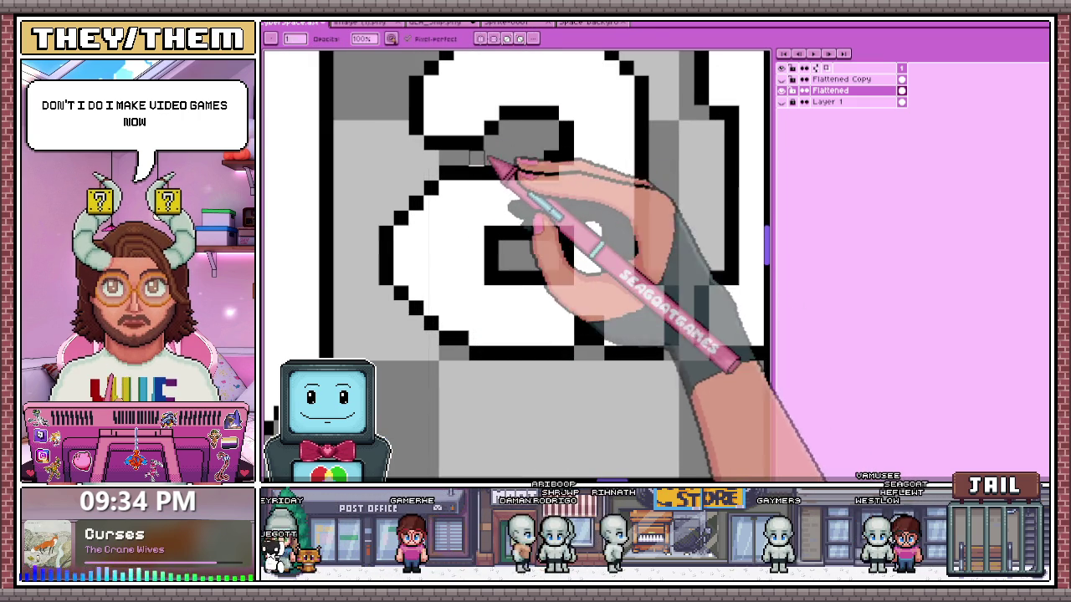
{"action": "scroll", "coordinate": [519, 268], "scroll_direction": "down", "scroll_amount": 2}
{"action": "scroll", "coordinate": [513, 227], "scroll_direction": "down", "scroll_amount": 1}
{"action": "scroll", "coordinate": [526, 282], "scroll_direction": "up", "scroll_amount": 1}
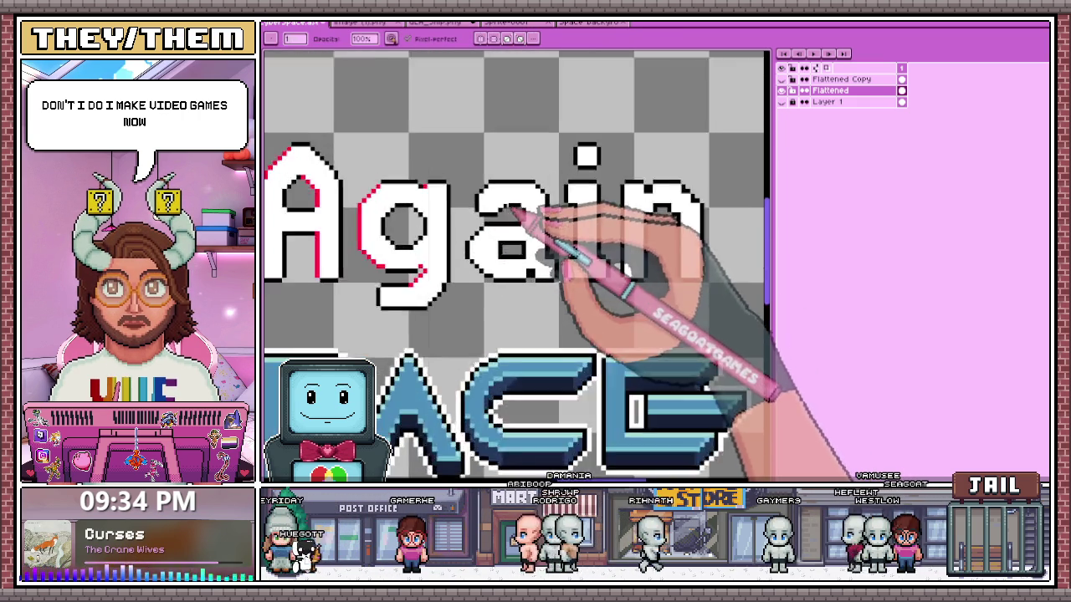
{"action": "scroll", "coordinate": [479, 209], "scroll_direction": "up", "scroll_amount": 3}
{"action": "key", "text": "e"}
{"action": "scroll", "coordinate": [485, 213], "scroll_direction": "down", "scroll_amount": 2}
{"action": "scroll", "coordinate": [501, 236], "scroll_direction": "up", "scroll_amount": 2}
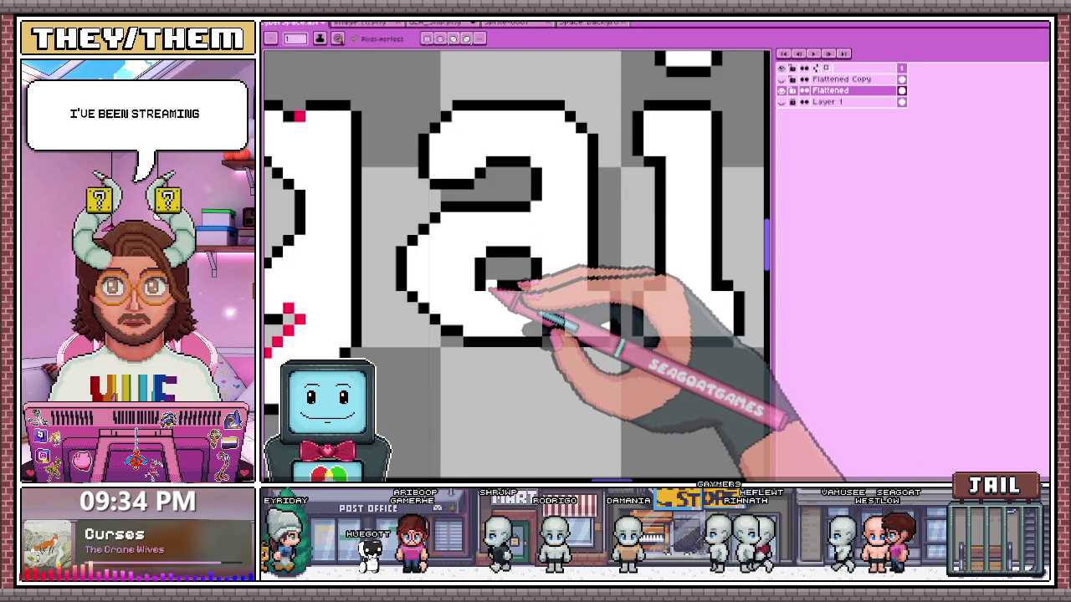
{"action": "scroll", "coordinate": [480, 259], "scroll_direction": "down", "scroll_amount": 3}
{"action": "scroll", "coordinate": [452, 251], "scroll_direction": "up", "scroll_amount": 3}
{"action": "scroll", "coordinate": [444, 226], "scroll_direction": "down", "scroll_amount": 2}
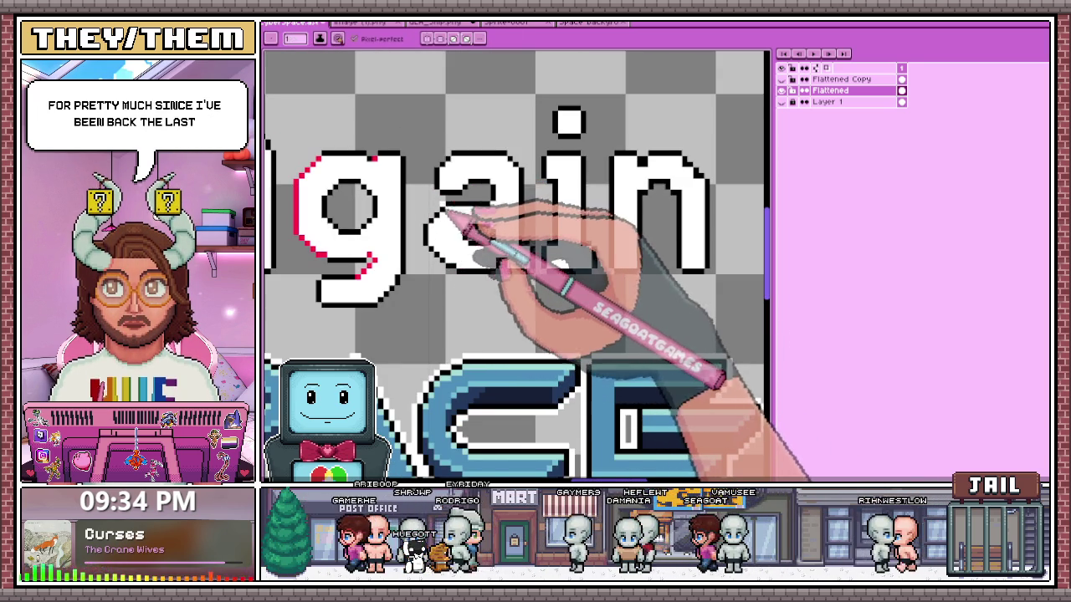
{"action": "scroll", "coordinate": [444, 214], "scroll_direction": "up", "scroll_amount": 1}
{"action": "scroll", "coordinate": [422, 230], "scroll_direction": "up", "scroll_amount": 1}
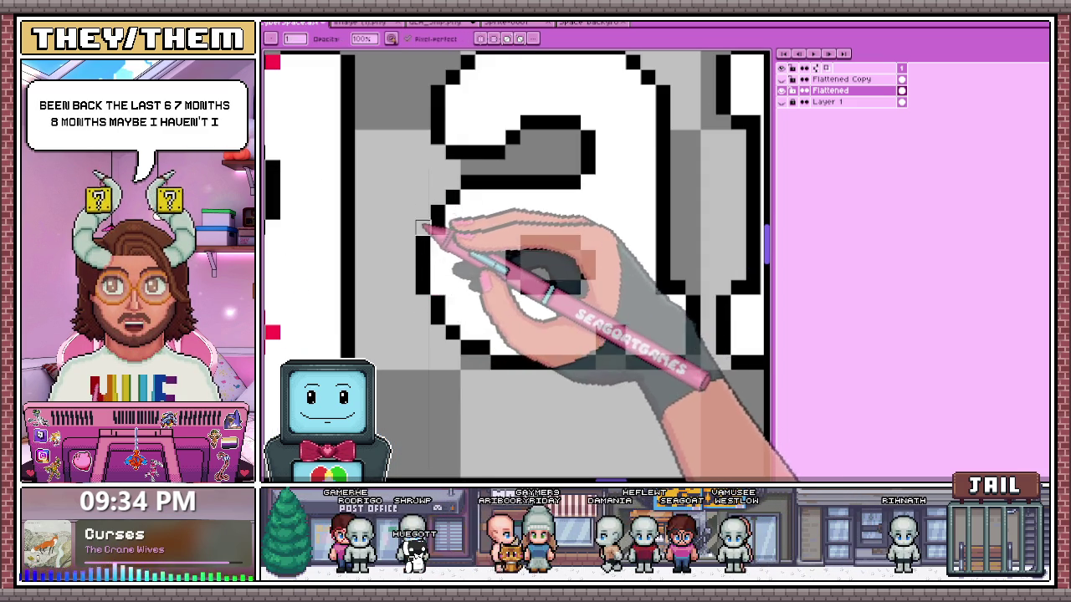
- Zoom into 'Again', sample the red, and draw red offset pixels along the a's upper-left edge
{"action": "scroll", "coordinate": [449, 329], "scroll_direction": "down", "scroll_amount": 2}
{"action": "scroll", "coordinate": [449, 329], "scroll_direction": "down", "scroll_amount": 1}
{"action": "scroll", "coordinate": [470, 271], "scroll_direction": "up", "scroll_amount": 2}
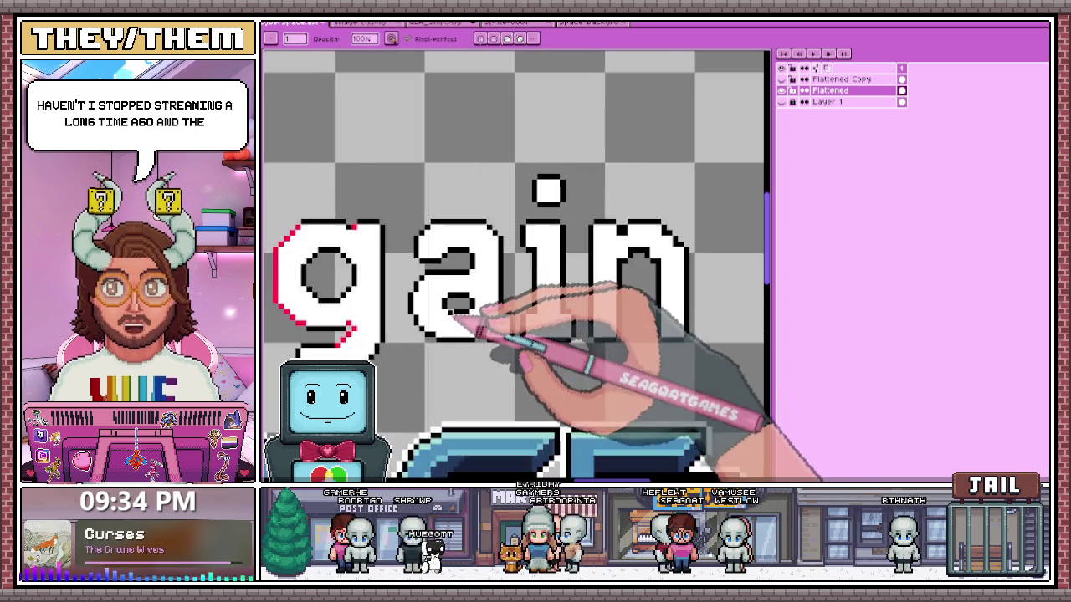
{"action": "scroll", "coordinate": [465, 310], "scroll_direction": "up", "scroll_amount": 2}
{"action": "scroll", "coordinate": [437, 287], "scroll_direction": "up", "scroll_amount": 1}
{"action": "scroll", "coordinate": [427, 283], "scroll_direction": "down", "scroll_amount": 2}
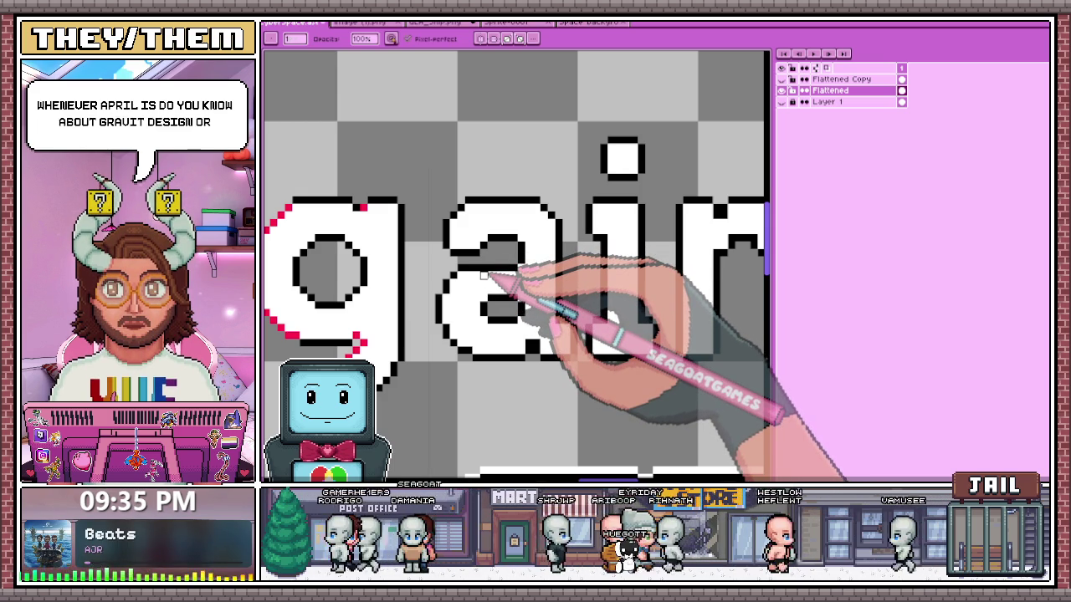
{"action": "scroll", "coordinate": [483, 274], "scroll_direction": "down", "scroll_amount": 3}
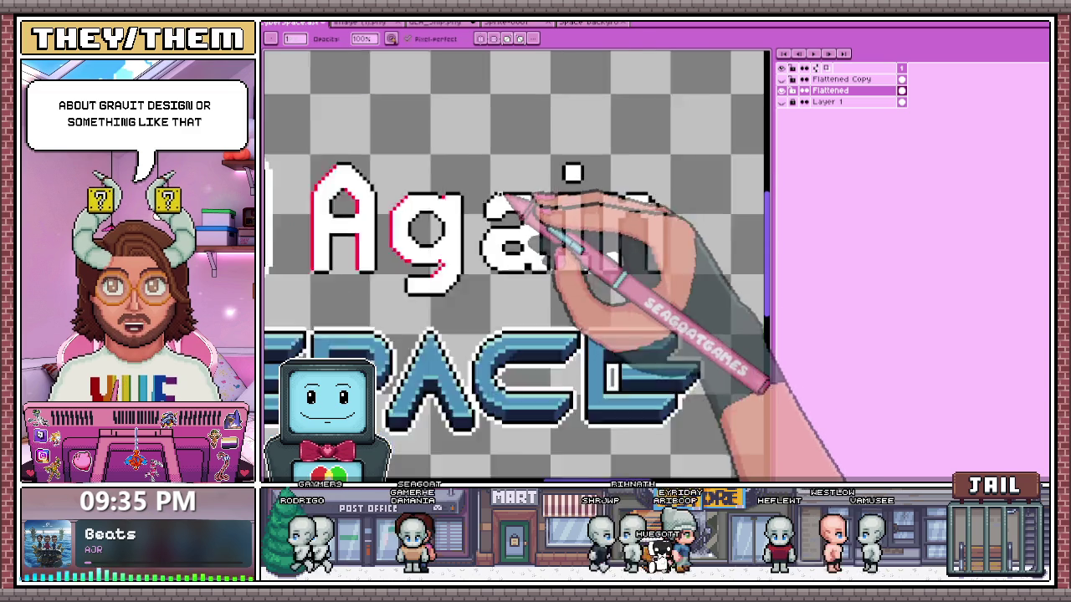
{"action": "scroll", "coordinate": [535, 251], "scroll_direction": "down", "scroll_amount": 2}
{"action": "scroll", "coordinate": [575, 242], "scroll_direction": "up", "scroll_amount": 2}
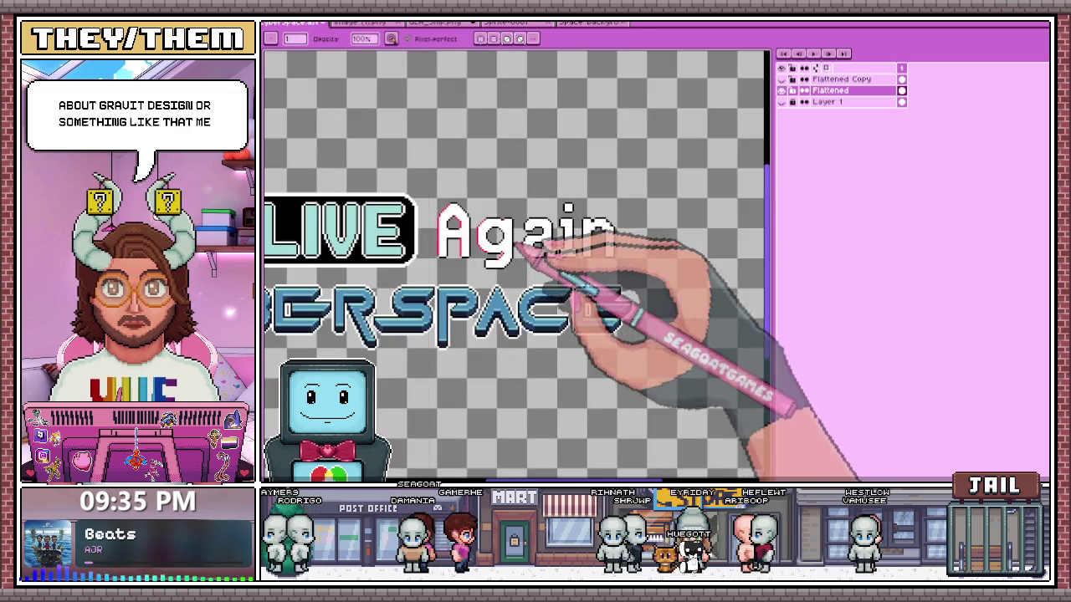
{"action": "scroll", "coordinate": [552, 241], "scroll_direction": "up", "scroll_amount": 2}
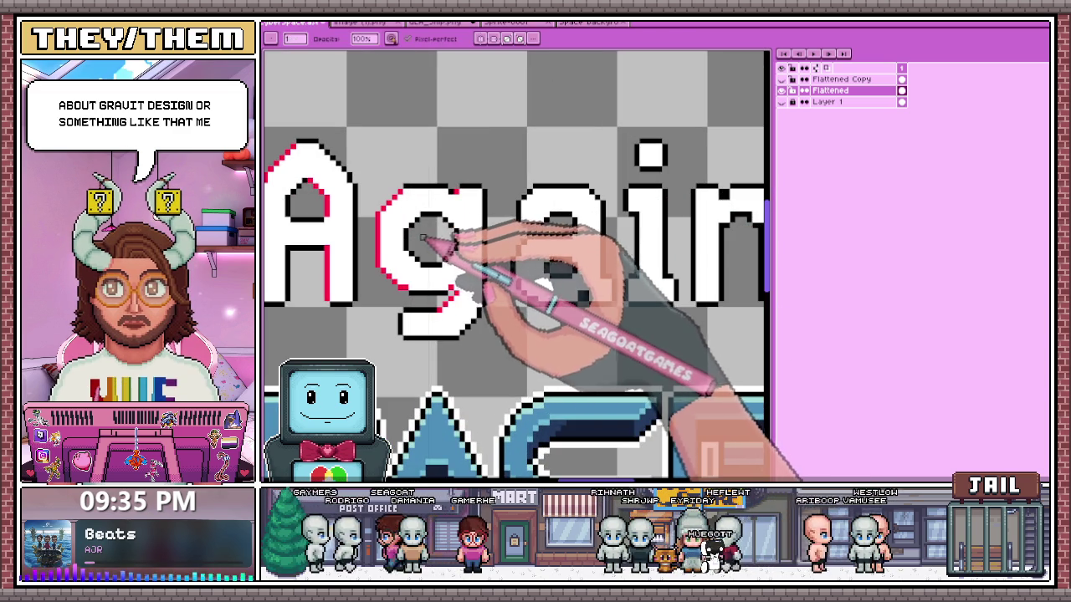
{"action": "scroll", "coordinate": [399, 233], "scroll_direction": "up", "scroll_amount": 2}
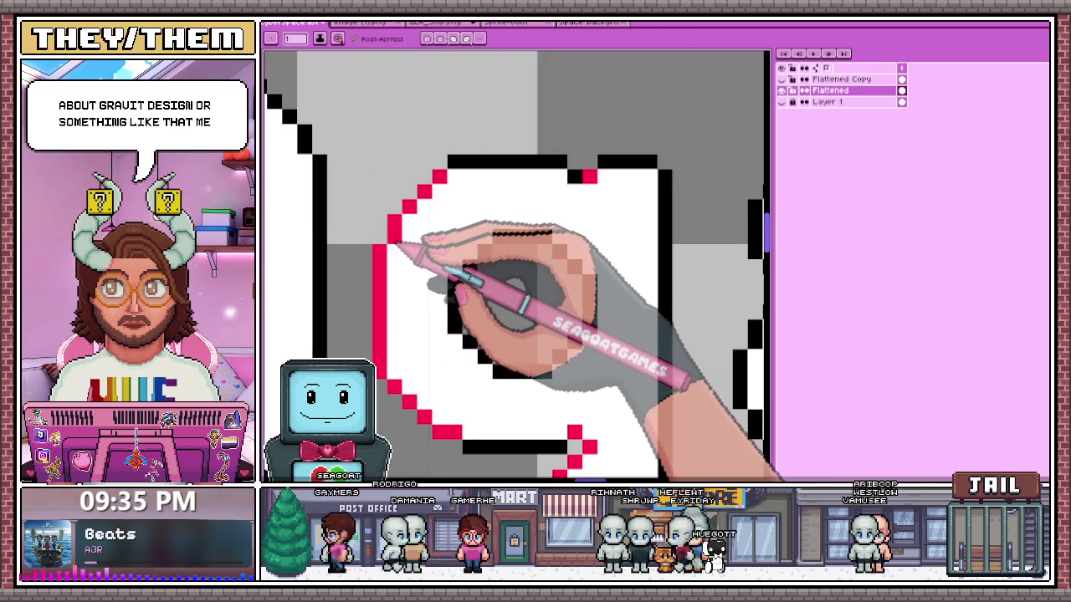
{"action": "scroll", "coordinate": [423, 360], "scroll_direction": "down", "scroll_amount": 2}
{"action": "scroll", "coordinate": [469, 334], "scroll_direction": "down", "scroll_amount": 2}
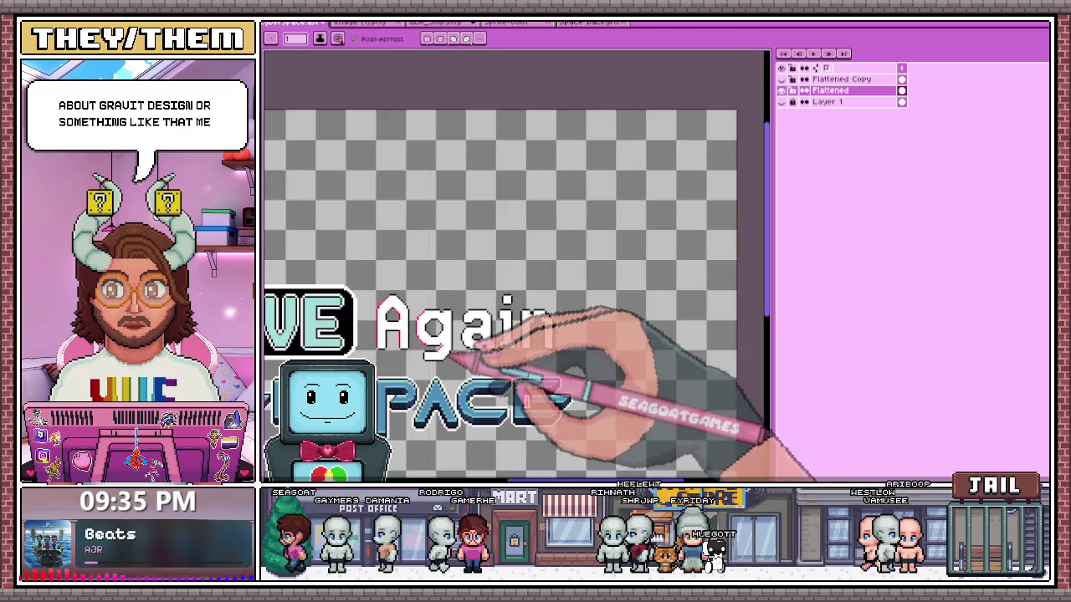
{"action": "scroll", "coordinate": [509, 306], "scroll_direction": "down", "scroll_amount": 2}
{"action": "scroll", "coordinate": [510, 310], "scroll_direction": "down", "scroll_amount": 1}
{"action": "scroll", "coordinate": [338, 318], "scroll_direction": "up", "scroll_amount": 1}
{"action": "scroll", "coordinate": [326, 321], "scroll_direction": "up", "scroll_amount": 2}
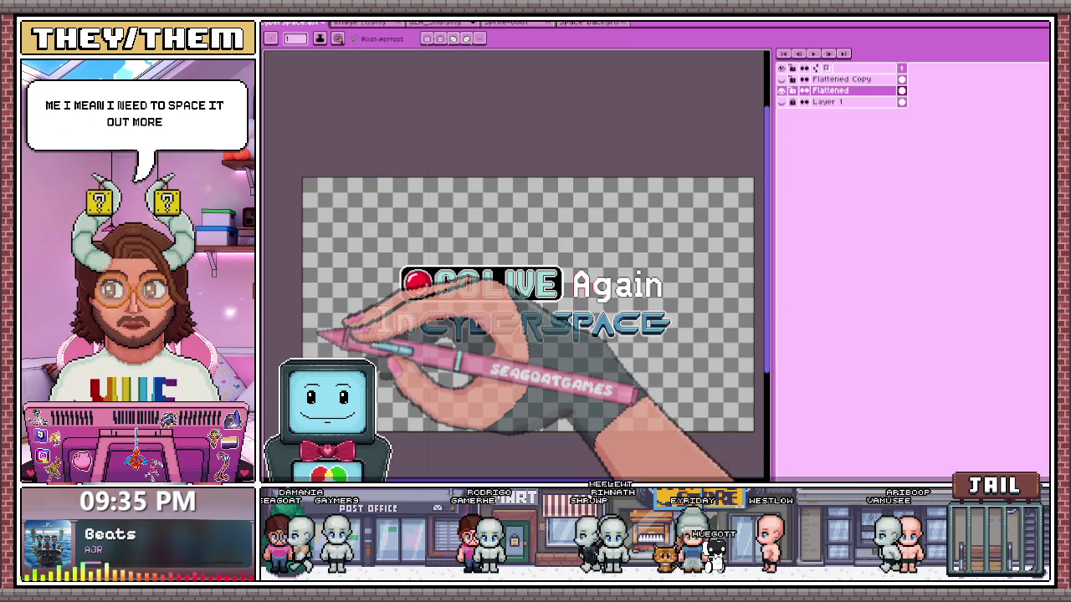
{"action": "scroll", "coordinate": [660, 293], "scroll_direction": "up", "scroll_amount": 2}
{"action": "scroll", "coordinate": [552, 335], "scroll_direction": "up", "scroll_amount": 1}
{"action": "scroll", "coordinate": [519, 318], "scroll_direction": "up", "scroll_amount": 1}
{"action": "scroll", "coordinate": [517, 313], "scroll_direction": "up", "scroll_amount": 1}
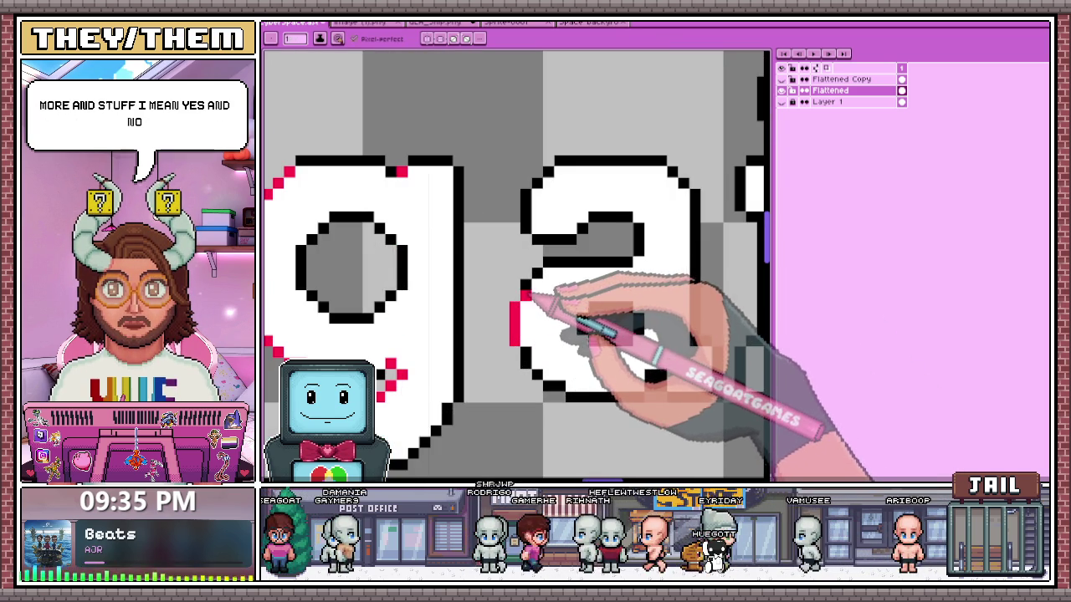
{"action": "scroll", "coordinate": [536, 272], "scroll_direction": "down", "scroll_amount": 1}
{"action": "scroll", "coordinate": [552, 282], "scroll_direction": "up", "scroll_amount": 1}
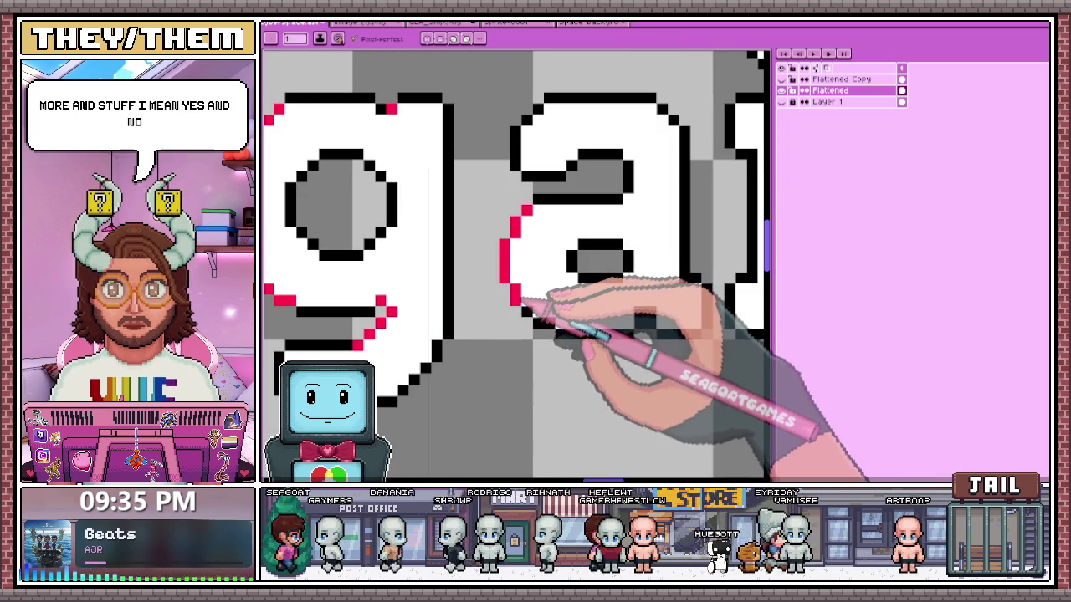
{"action": "scroll", "coordinate": [571, 333], "scroll_direction": "down", "scroll_amount": 1}
{"action": "scroll", "coordinate": [577, 323], "scroll_direction": "up", "scroll_amount": 1}
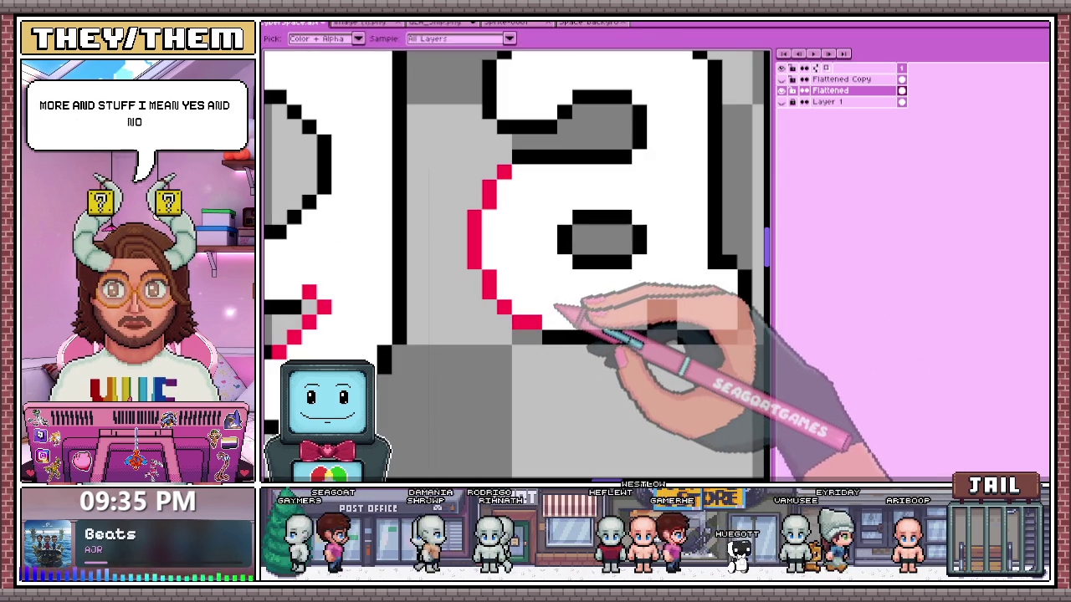
{"action": "key", "text": "alt"}
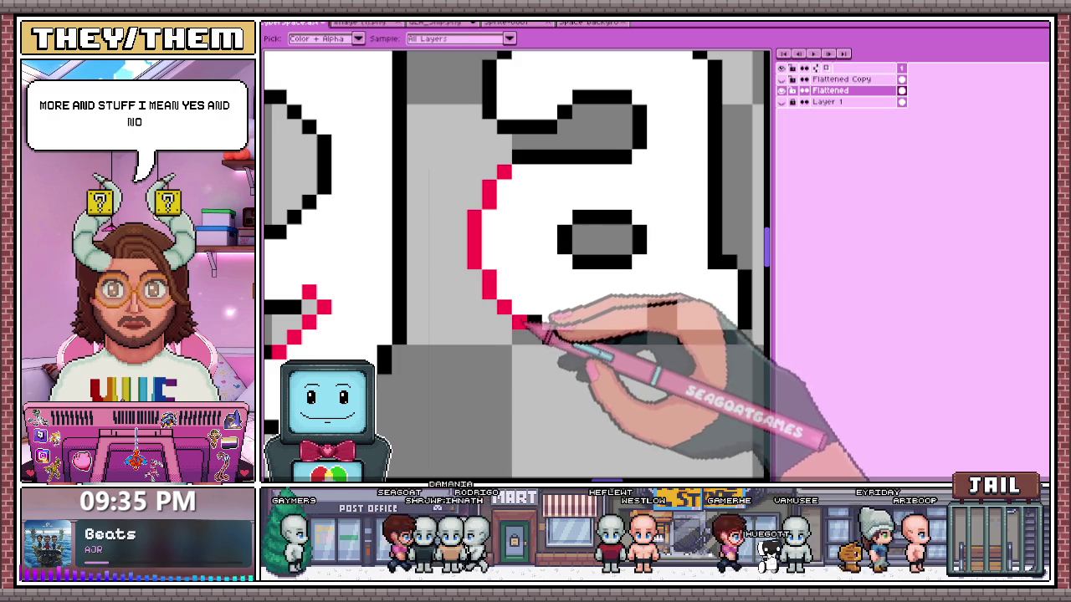
{"action": "scroll", "coordinate": [520, 246], "scroll_direction": "down", "scroll_amount": 1}
{"action": "scroll", "coordinate": [586, 297], "scroll_direction": "up", "scroll_amount": 1}
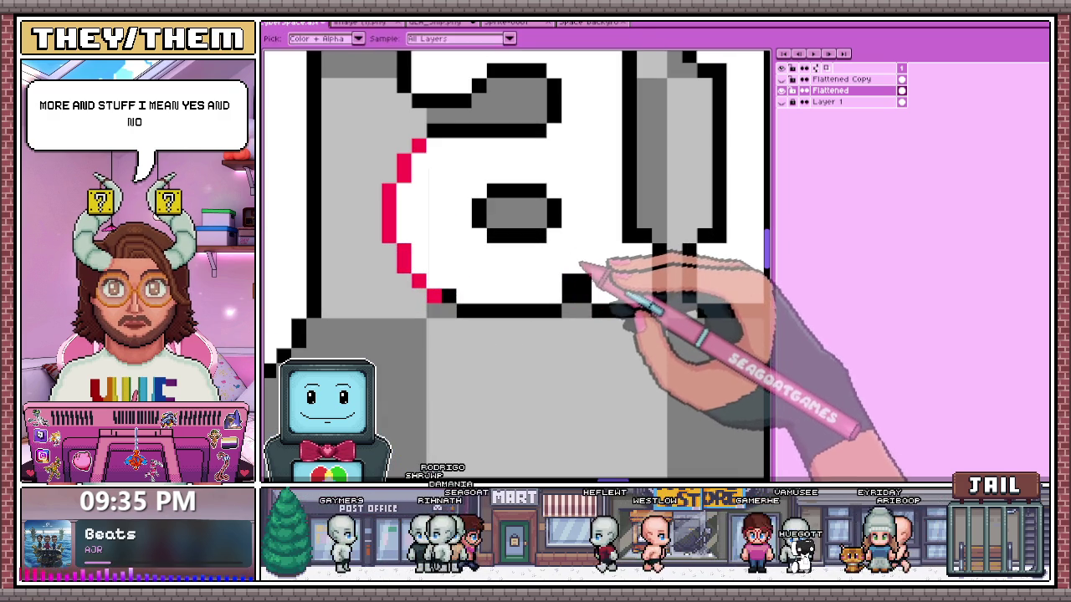
{"action": "key", "text": "alt"}
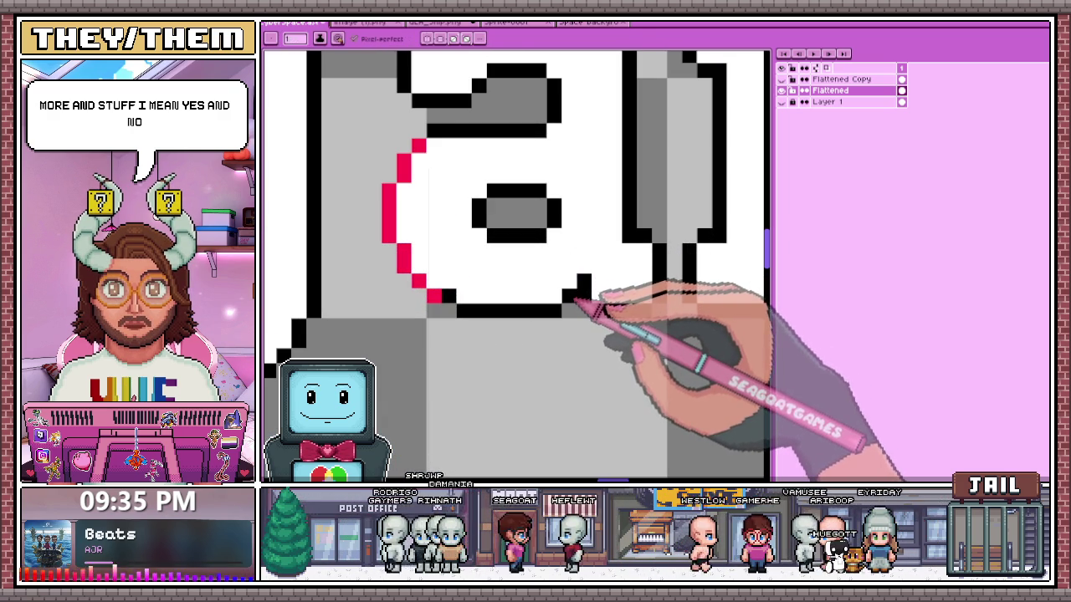
{"action": "scroll", "coordinate": [585, 288], "scroll_direction": "down", "scroll_amount": 1}
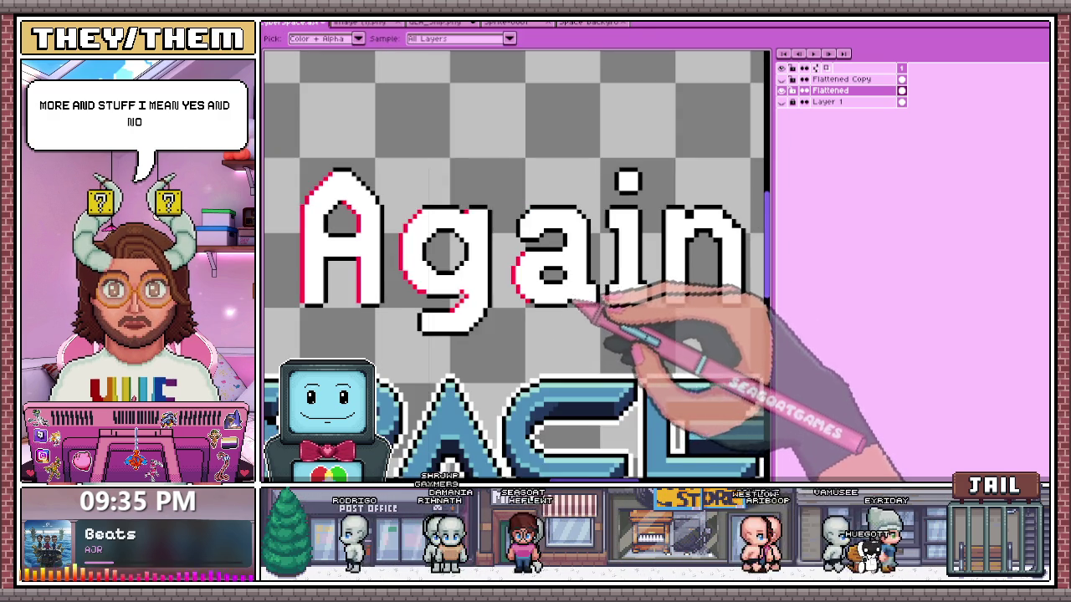
{"action": "scroll", "coordinate": [576, 306], "scroll_direction": "up", "scroll_amount": 1}
{"action": "scroll", "coordinate": [586, 326], "scroll_direction": "down", "scroll_amount": 1}
{"action": "scroll", "coordinate": [589, 347], "scroll_direction": "up", "scroll_amount": 1}
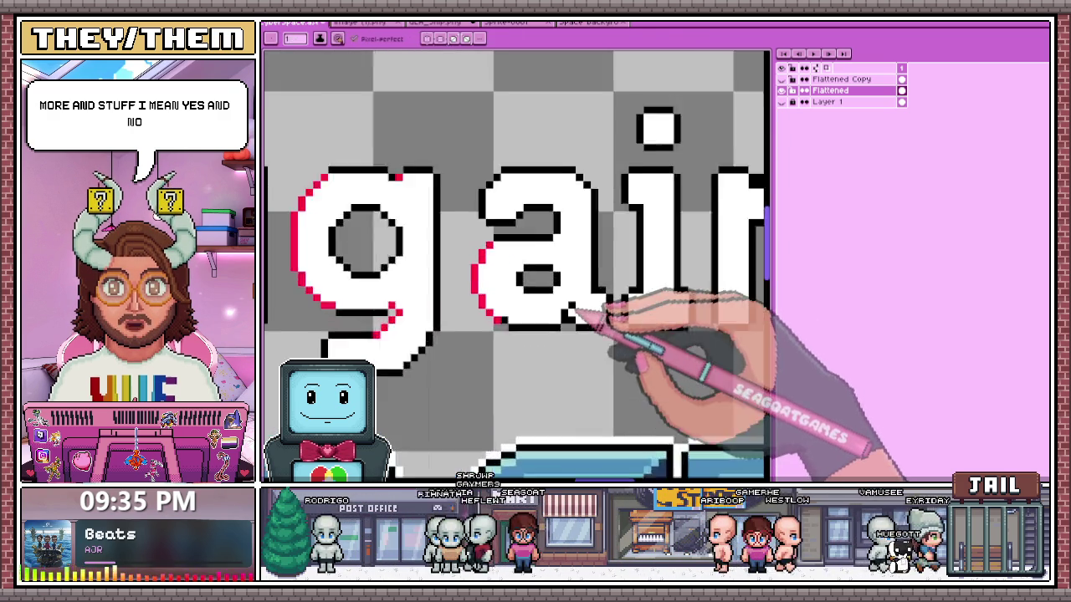
{"action": "scroll", "coordinate": [611, 318], "scroll_direction": "down", "scroll_amount": 1}
{"action": "scroll", "coordinate": [610, 259], "scroll_direction": "down", "scroll_amount": 2}
{"action": "scroll", "coordinate": [585, 236], "scroll_direction": "down", "scroll_amount": 1}
{"action": "scroll", "coordinate": [577, 243], "scroll_direction": "up", "scroll_amount": 2}
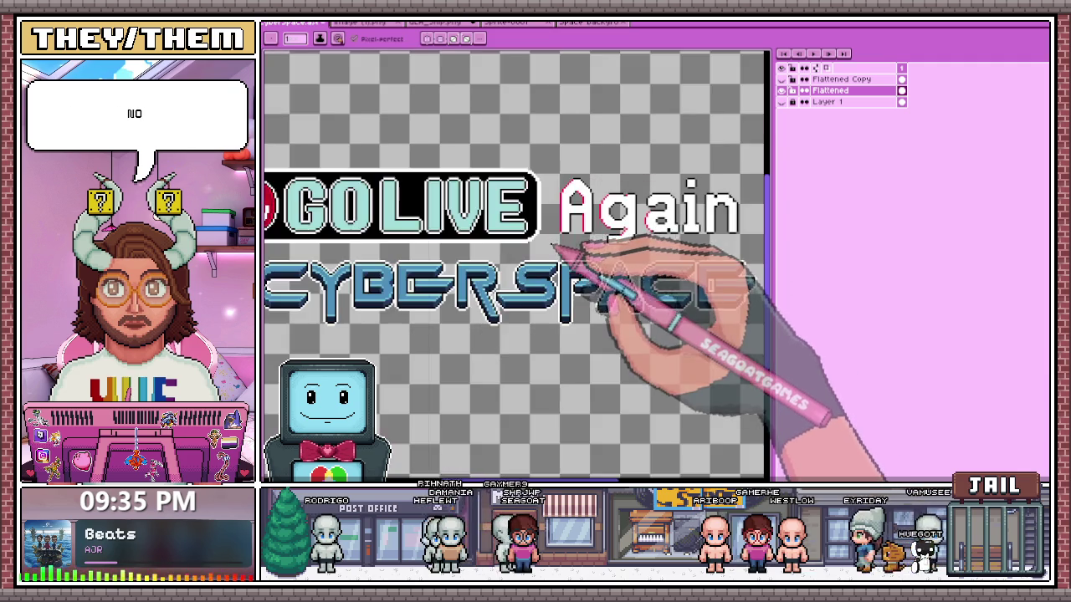
{"action": "scroll", "coordinate": [598, 238], "scroll_direction": "down", "scroll_amount": 1}
{"action": "scroll", "coordinate": [636, 221], "scroll_direction": "up", "scroll_amount": 2}
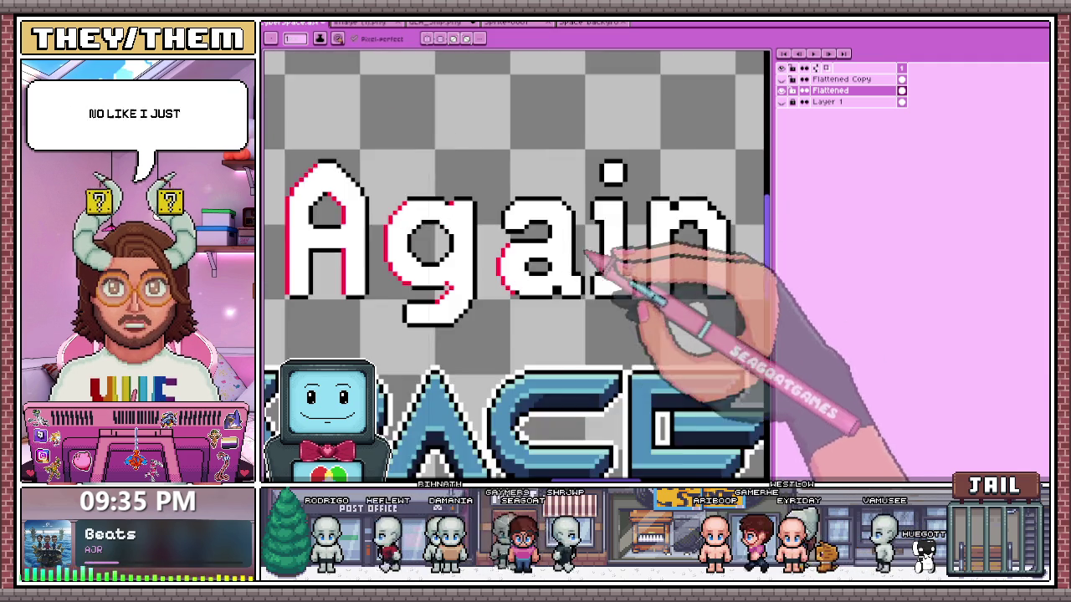
{"action": "scroll", "coordinate": [569, 251], "scroll_direction": "up", "scroll_amount": 1}
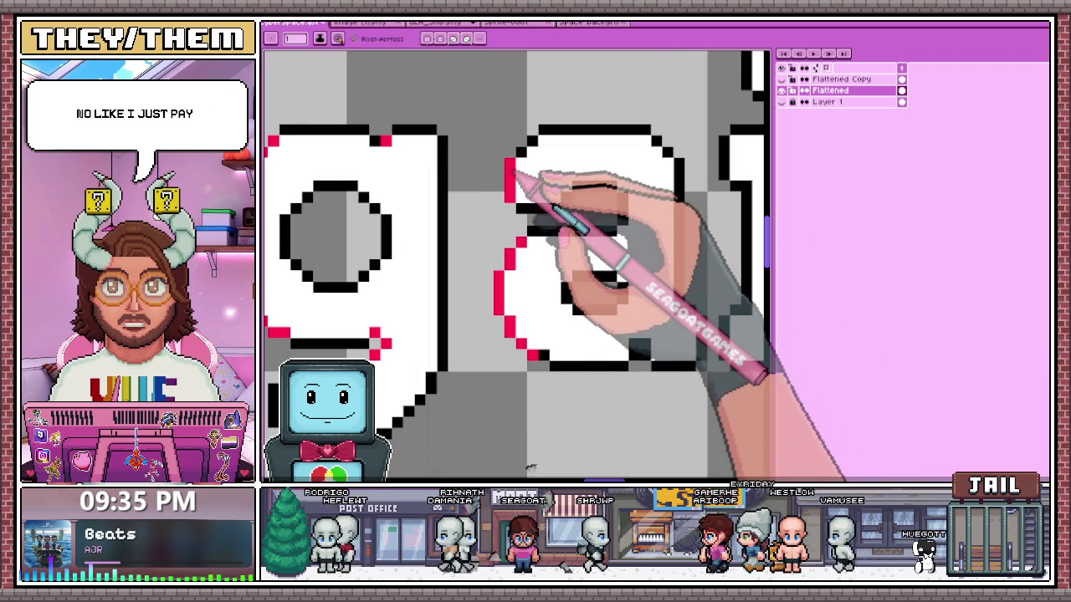
{"action": "left_click_drag", "start_coordinate": [512, 201], "coordinate": [532, 146]}
- Draw a red vertical edge line down the left side of the i's stem
{"action": "scroll", "coordinate": [544, 226], "scroll_direction": "down", "scroll_amount": 2}
{"action": "scroll", "coordinate": [554, 276], "scroll_direction": "up", "scroll_amount": 2}
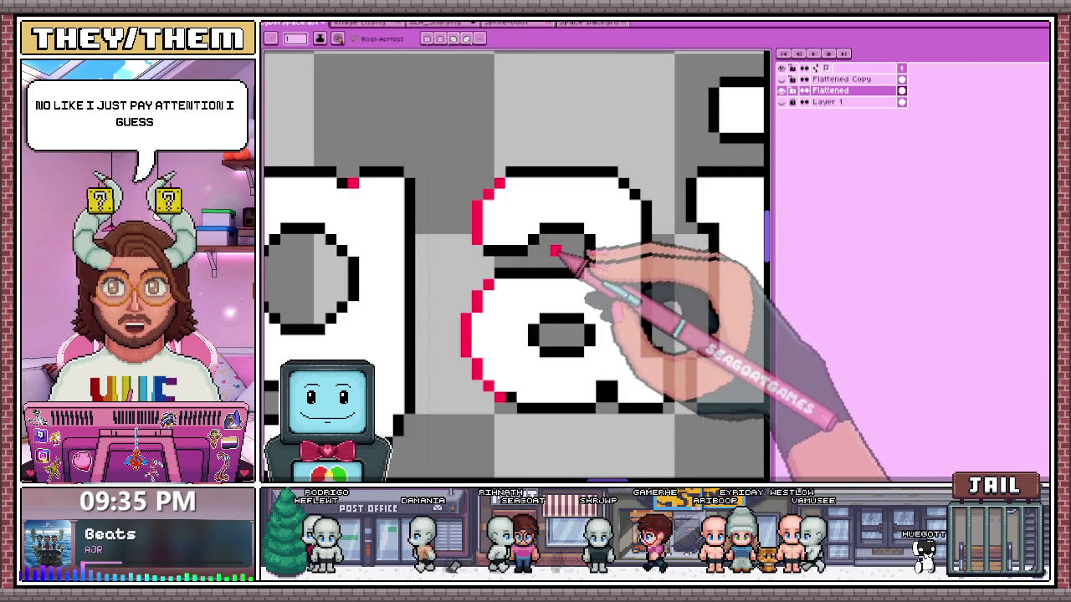
{"action": "scroll", "coordinate": [586, 271], "scroll_direction": "down", "scroll_amount": 2}
{"action": "scroll", "coordinate": [594, 267], "scroll_direction": "up", "scroll_amount": 2}
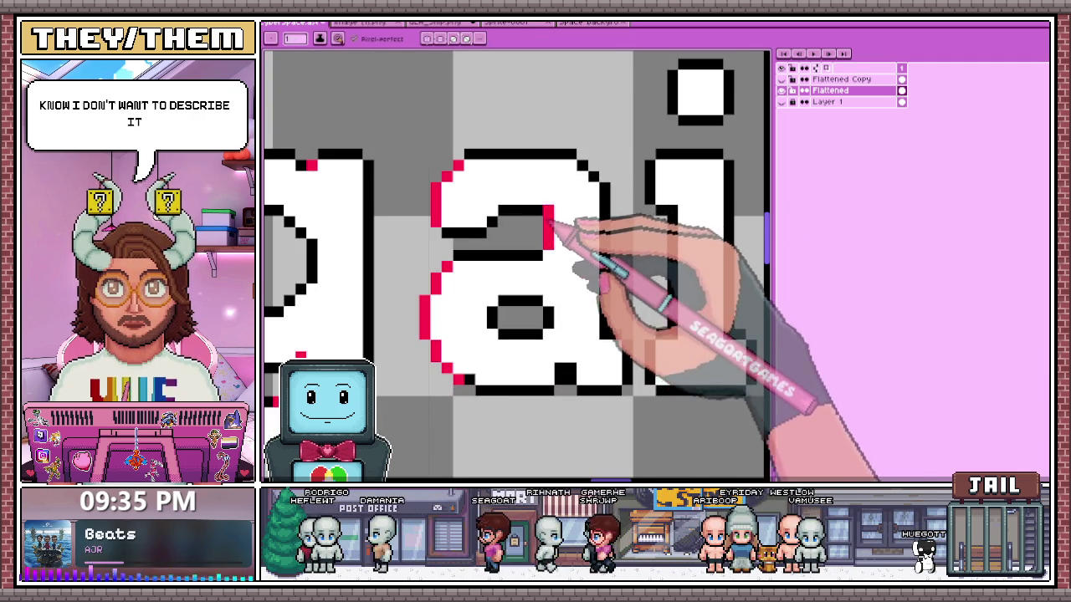
{"action": "scroll", "coordinate": [577, 217], "scroll_direction": "down", "scroll_amount": 2}
{"action": "scroll", "coordinate": [568, 240], "scroll_direction": "up", "scroll_amount": 2}
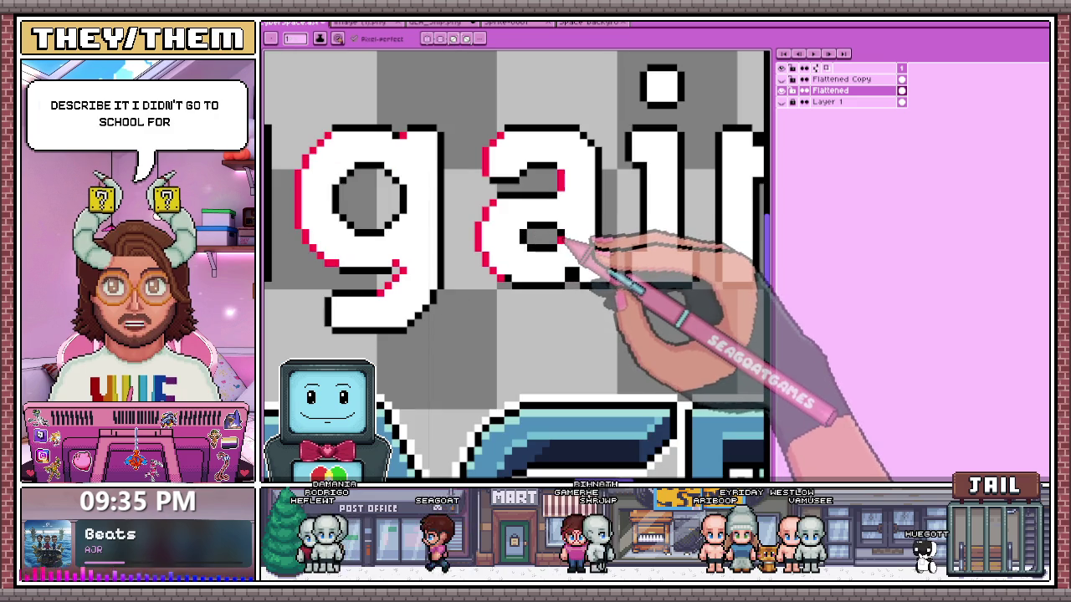
{"action": "scroll", "coordinate": [565, 238], "scroll_direction": "down", "scroll_amount": 1}
{"action": "scroll", "coordinate": [570, 308], "scroll_direction": "down", "scroll_amount": 1}
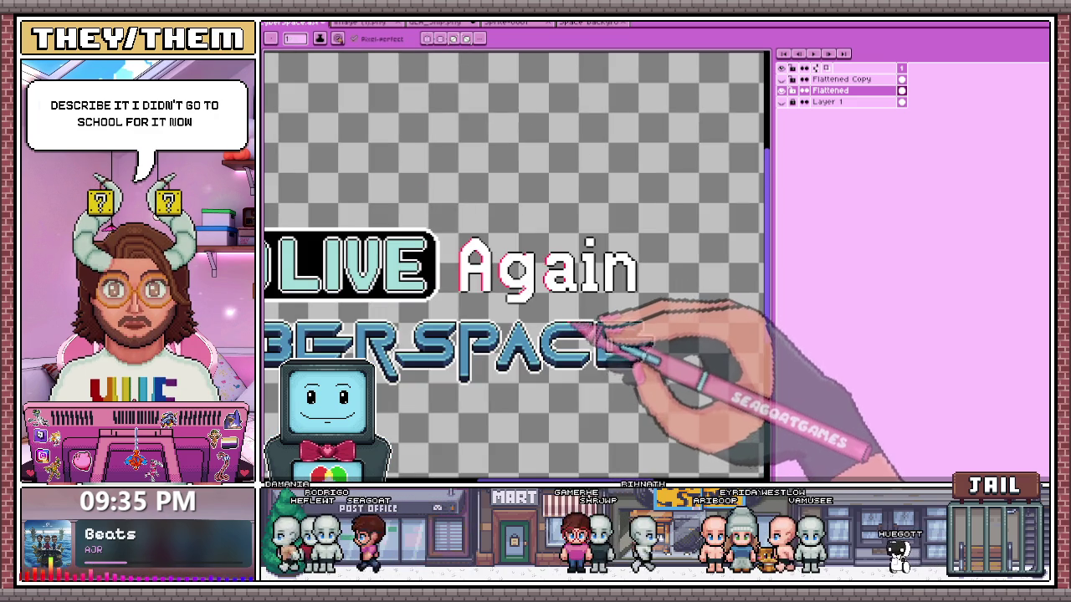
{"action": "scroll", "coordinate": [590, 322], "scroll_direction": "up", "scroll_amount": 1}
{"action": "scroll", "coordinate": [590, 293], "scroll_direction": "up", "scroll_amount": 1}
{"action": "scroll", "coordinate": [569, 251], "scroll_direction": "up", "scroll_amount": 1}
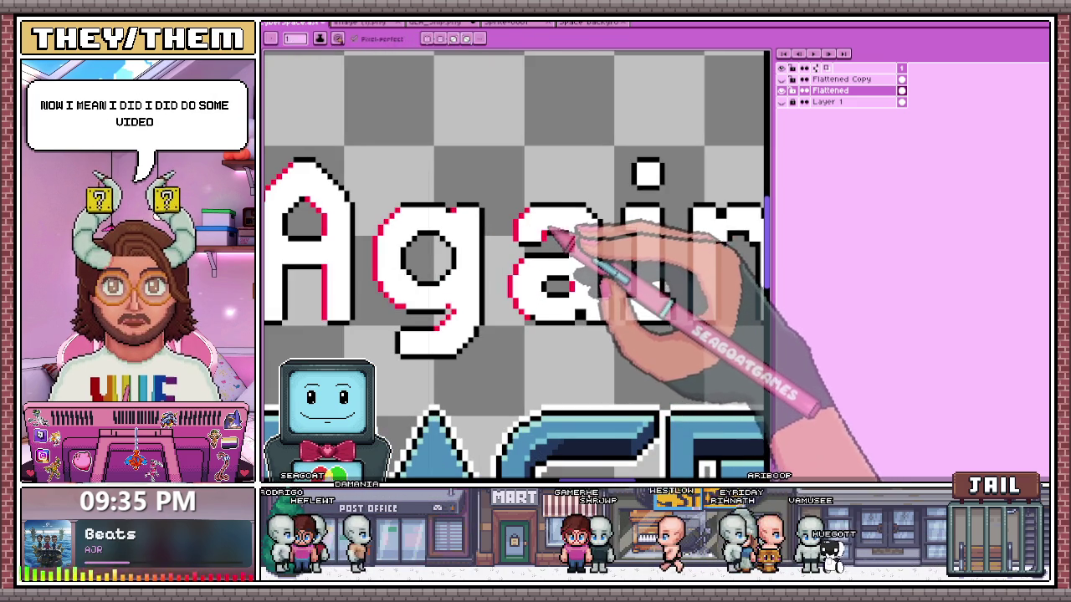
{"action": "scroll", "coordinate": [563, 252], "scroll_direction": "down", "scroll_amount": 3}
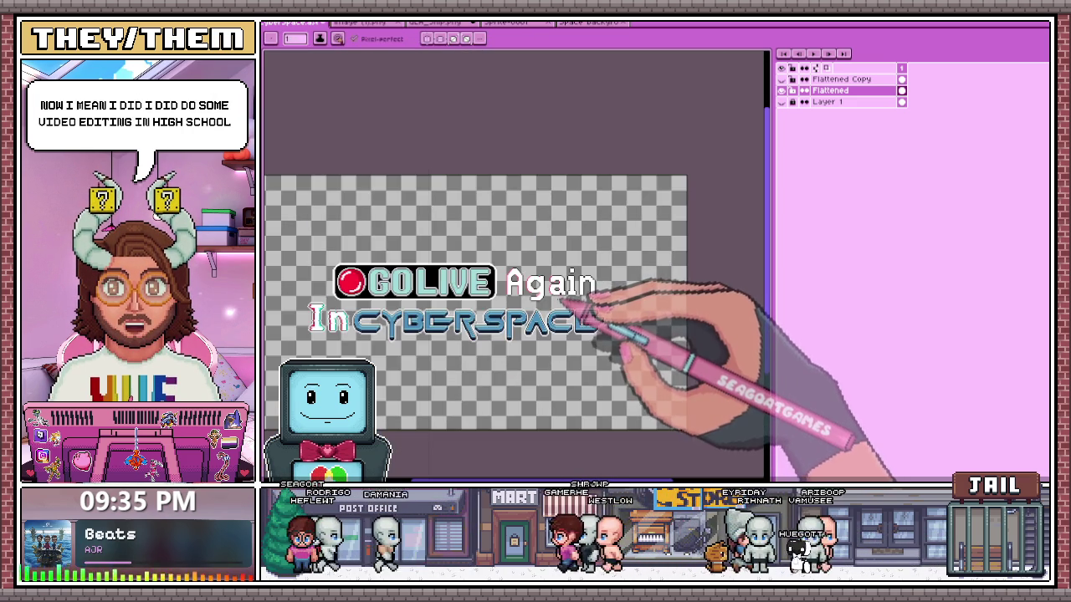
{"action": "scroll", "coordinate": [567, 303], "scroll_direction": "up", "scroll_amount": 1}
{"action": "scroll", "coordinate": [554, 282], "scroll_direction": "up", "scroll_amount": 1}
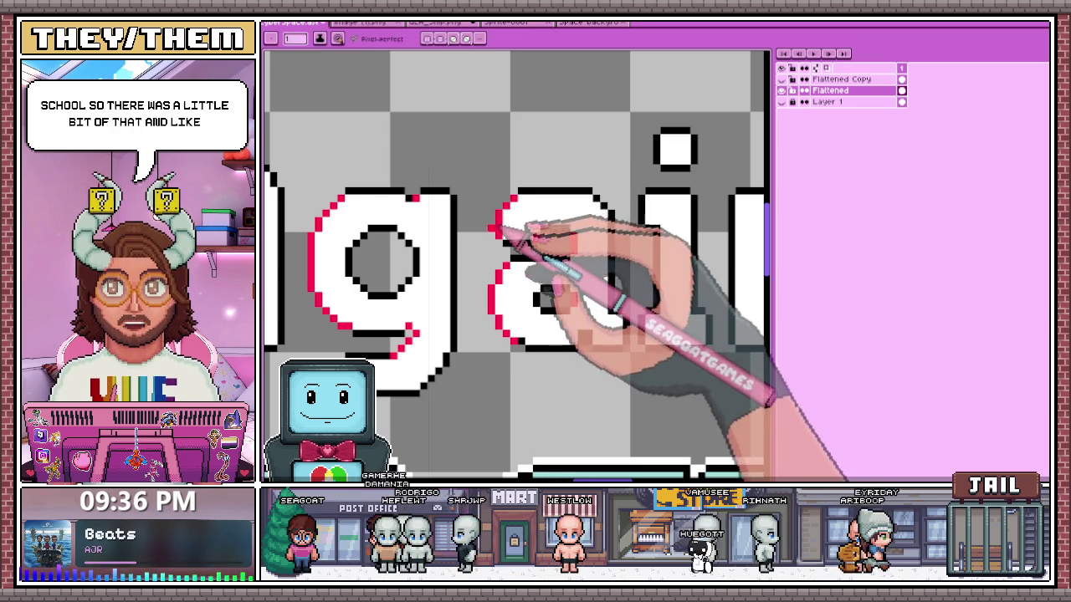
{"action": "scroll", "coordinate": [526, 226], "scroll_direction": "down", "scroll_amount": 1}
{"action": "scroll", "coordinate": [597, 220], "scroll_direction": "up", "scroll_amount": 1}
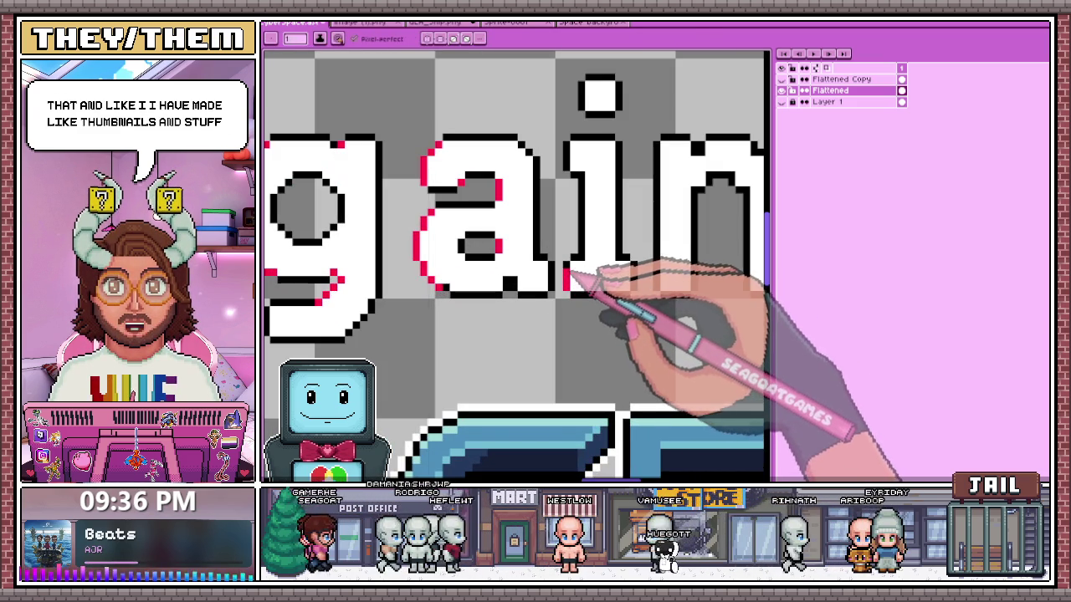
{"action": "scroll", "coordinate": [585, 310], "scroll_direction": "down", "scroll_amount": 1}
{"action": "scroll", "coordinate": [597, 268], "scroll_direction": "up", "scroll_amount": 1}
{"action": "scroll", "coordinate": [577, 316], "scroll_direction": "up", "scroll_amount": 1}
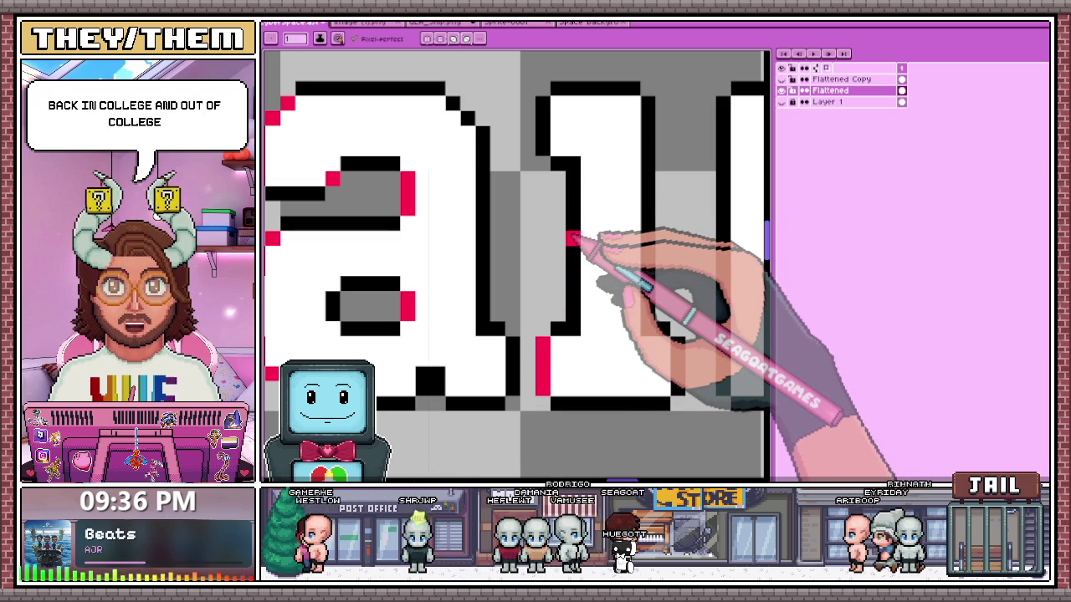
{"action": "left_click_drag", "start_coordinate": [573, 175], "coordinate": [573, 241]}
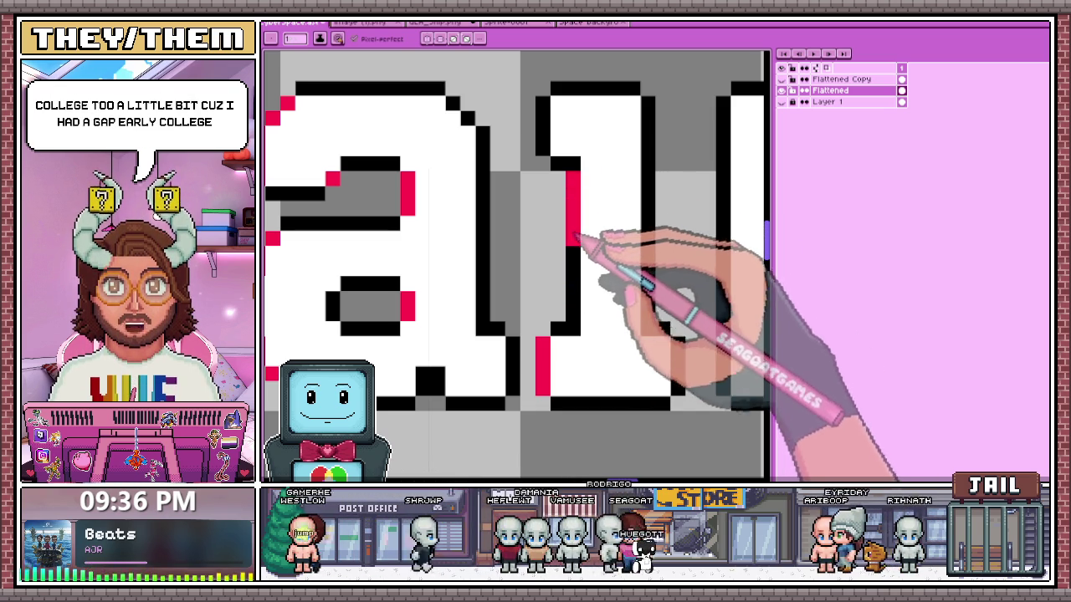
{"action": "scroll", "coordinate": [609, 203], "scroll_direction": "down", "scroll_amount": 2}
{"action": "scroll", "coordinate": [598, 227], "scroll_direction": "down", "scroll_amount": 1}
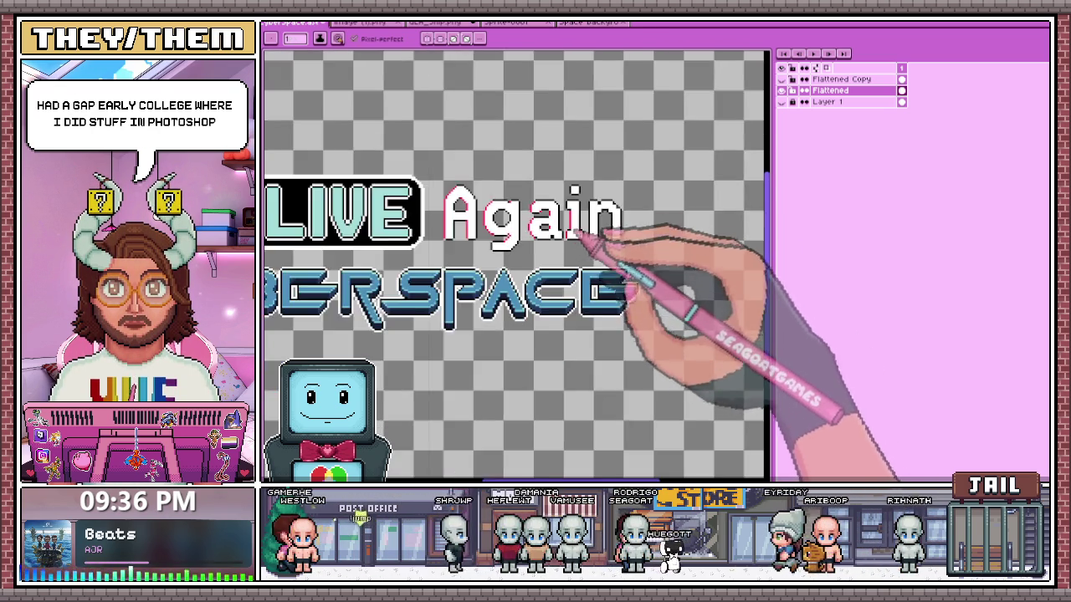
- Pick up the red from the existing letters with the Alt eyedropper
{"action": "scroll", "coordinate": [597, 227], "scroll_direction": "up", "scroll_amount": 2}
{"action": "scroll", "coordinate": [559, 236], "scroll_direction": "up", "scroll_amount": 1}
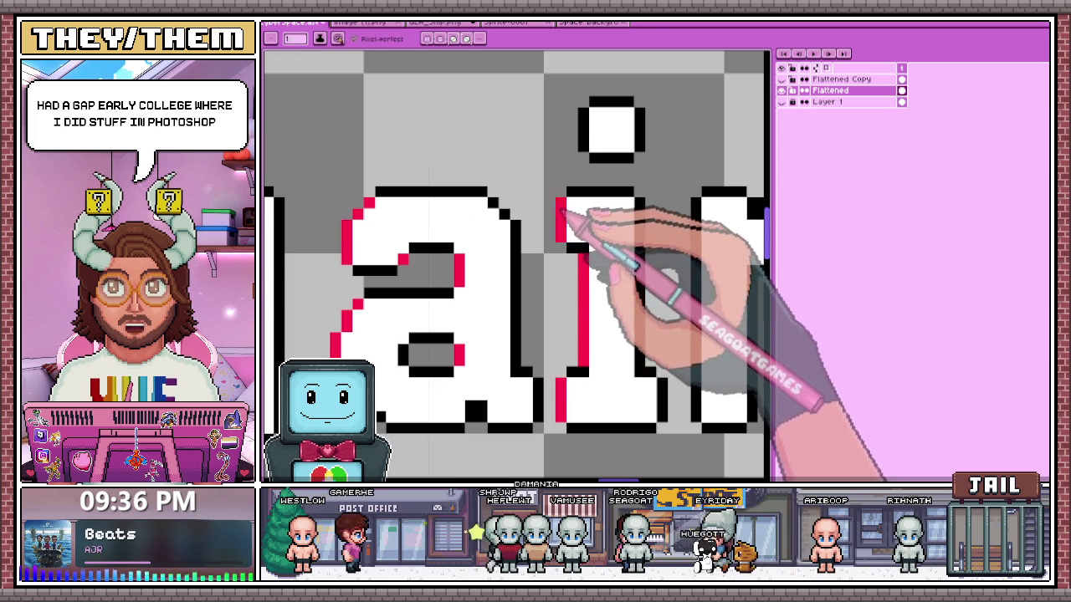
{"action": "scroll", "coordinate": [565, 227], "scroll_direction": "down", "scroll_amount": 1}
{"action": "scroll", "coordinate": [565, 230], "scroll_direction": "down", "scroll_amount": 1}
{"action": "scroll", "coordinate": [566, 236], "scroll_direction": "up", "scroll_amount": 2}
{"action": "scroll", "coordinate": [565, 241], "scroll_direction": "up", "scroll_amount": 1}
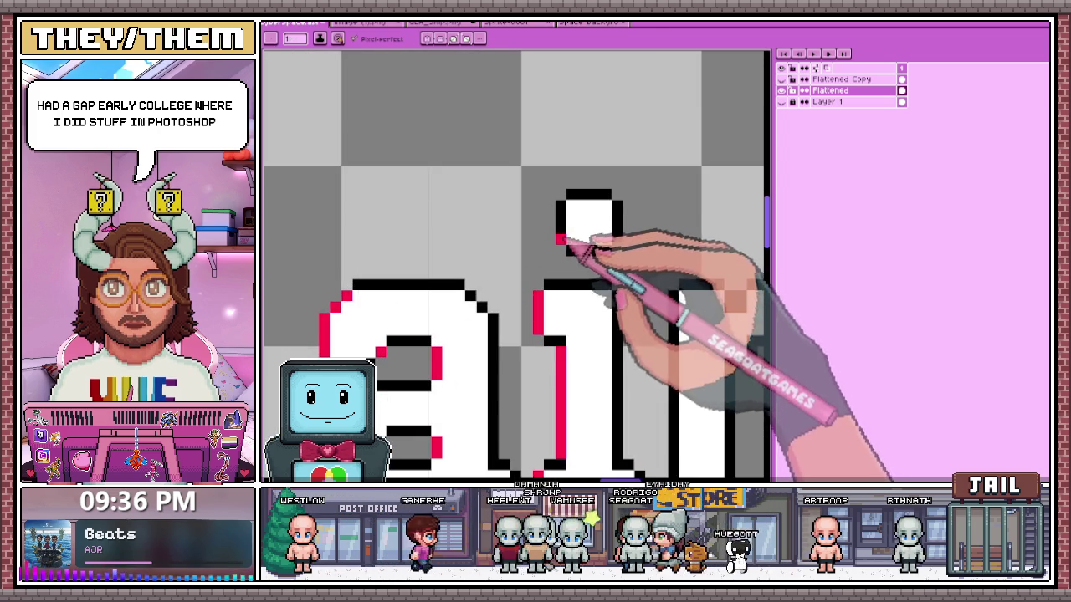
{"action": "scroll", "coordinate": [585, 235], "scroll_direction": "down", "scroll_amount": 2}
{"action": "scroll", "coordinate": [627, 293], "scroll_direction": "down", "scroll_amount": 1}
{"action": "scroll", "coordinate": [602, 276], "scroll_direction": "up", "scroll_amount": 2}
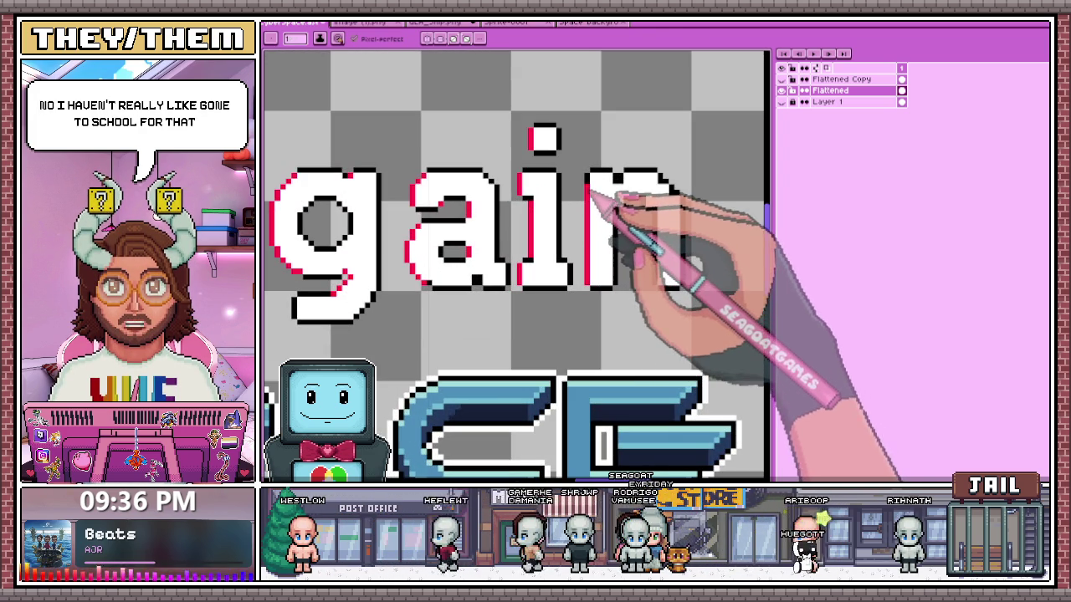
{"action": "scroll", "coordinate": [604, 195], "scroll_direction": "up", "scroll_amount": 2}
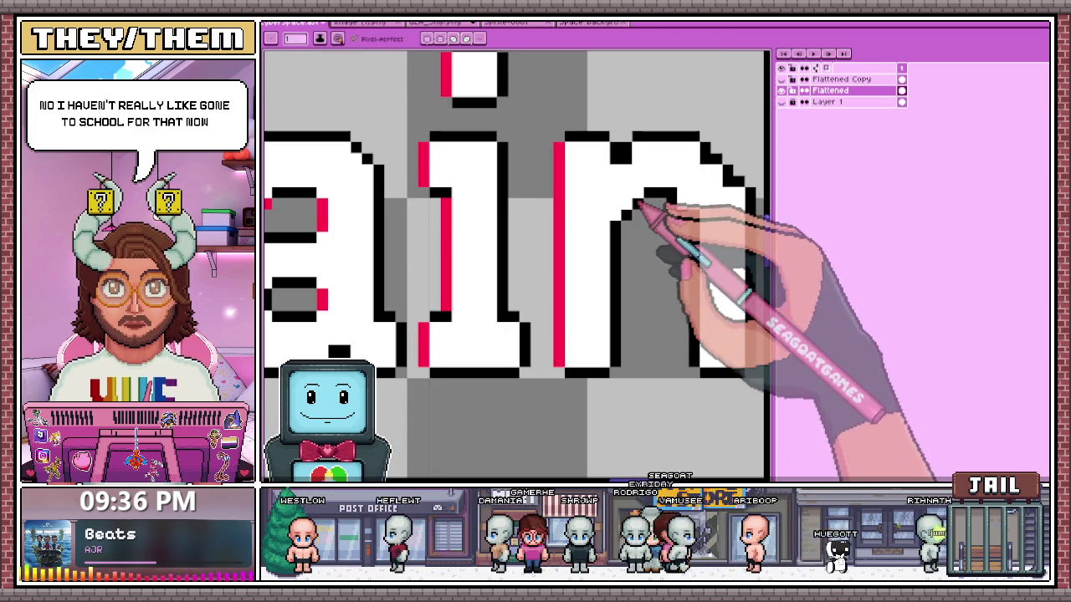
{"action": "key", "text": "alt"}
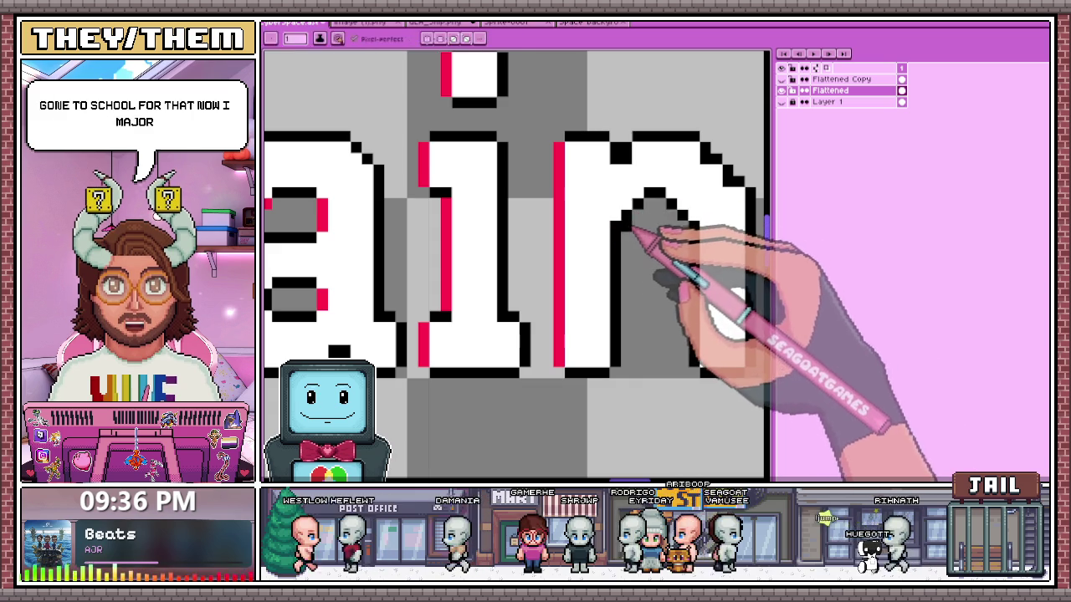
{"action": "left_click", "coordinate": [701, 228], "text": "alt"}
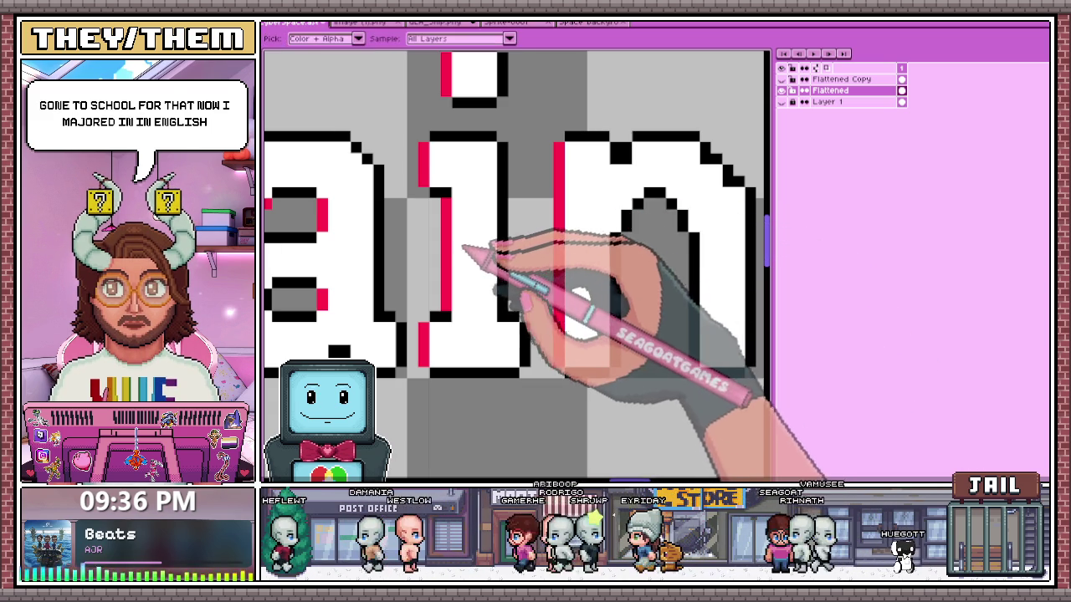
- Add red offset pixels inside the arch of the 'n' in 'Again'
{"action": "scroll", "coordinate": [552, 280], "scroll_direction": "down", "scroll_amount": 3}
{"action": "scroll", "coordinate": [552, 280], "scroll_direction": "down", "scroll_amount": 2}
{"action": "scroll", "coordinate": [545, 210], "scroll_direction": "up", "scroll_amount": 1}
{"action": "scroll", "coordinate": [555, 239], "scroll_direction": "up", "scroll_amount": 3}
{"action": "scroll", "coordinate": [521, 239], "scroll_direction": "down", "scroll_amount": 5}
{"action": "scroll", "coordinate": [544, 259], "scroll_direction": "up", "scroll_amount": 4}
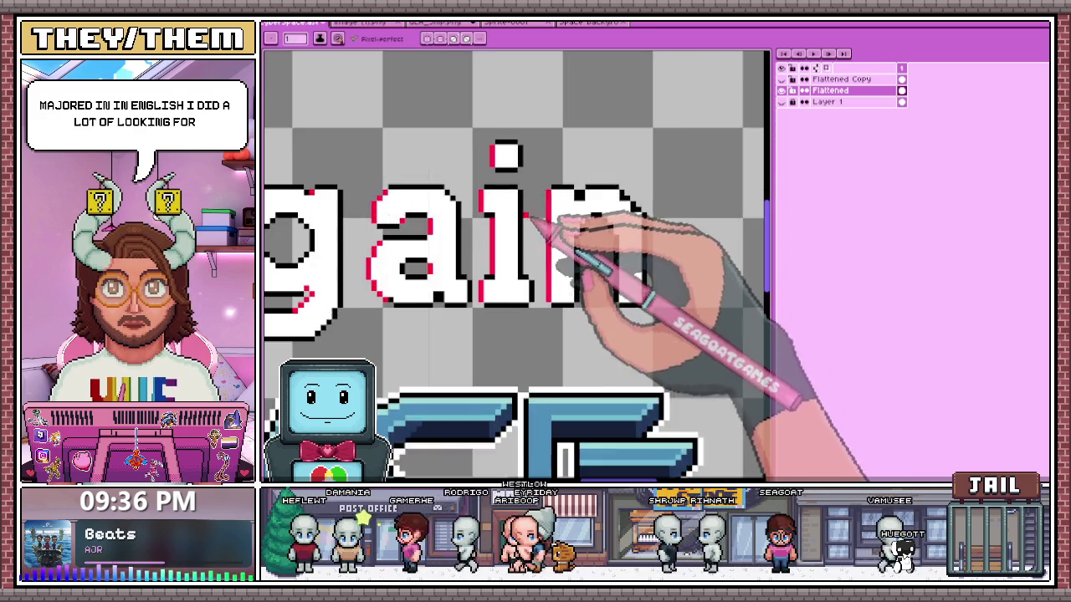
{"action": "scroll", "coordinate": [561, 226], "scroll_direction": "up", "scroll_amount": 1}
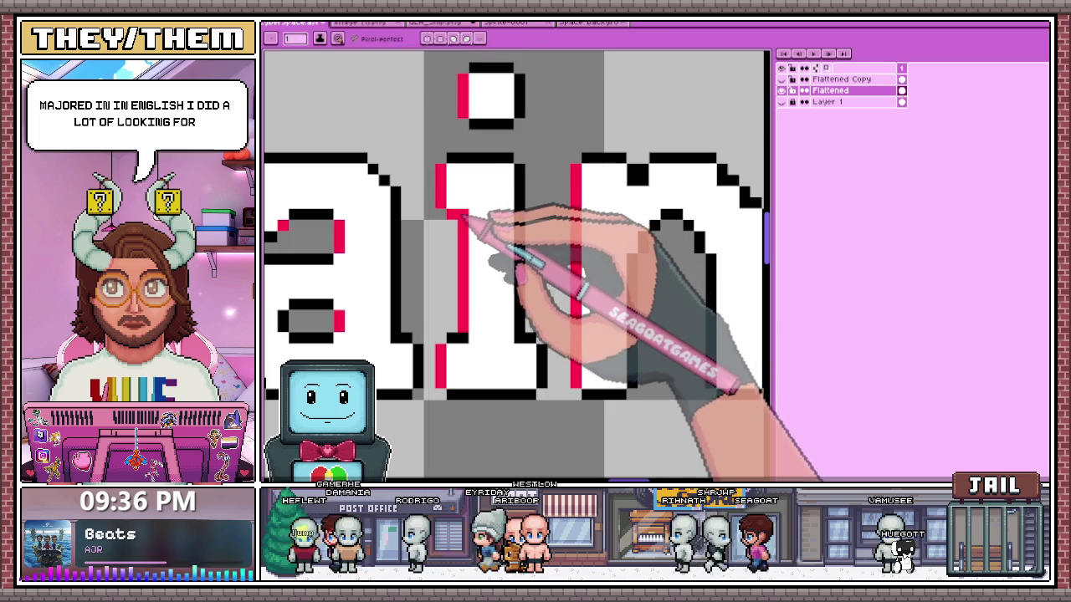
{"action": "scroll", "coordinate": [552, 190], "scroll_direction": "down", "scroll_amount": 2}
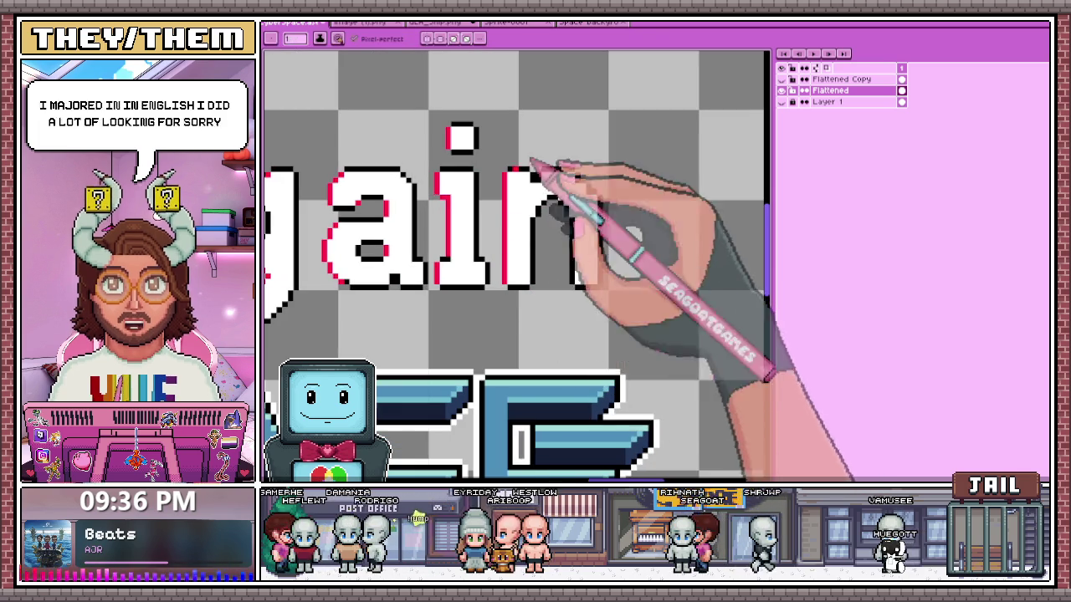
{"action": "scroll", "coordinate": [544, 192], "scroll_direction": "up", "scroll_amount": 2}
{"action": "scroll", "coordinate": [553, 209], "scroll_direction": "up", "scroll_amount": 1}
{"action": "scroll", "coordinate": [535, 209], "scroll_direction": "down", "scroll_amount": 1}
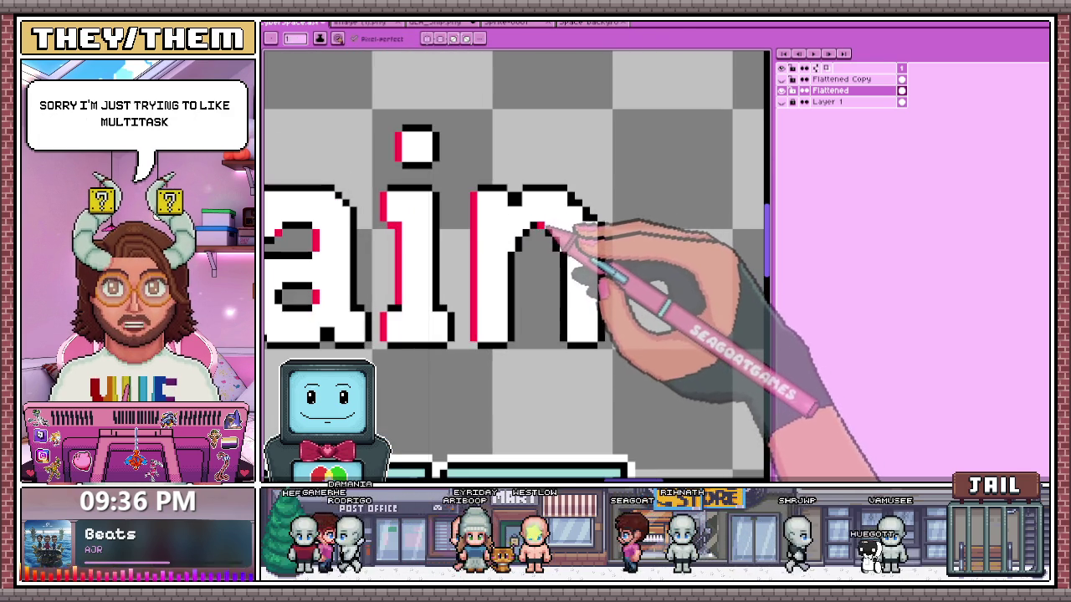
{"action": "left_click", "coordinate": [566, 256]}
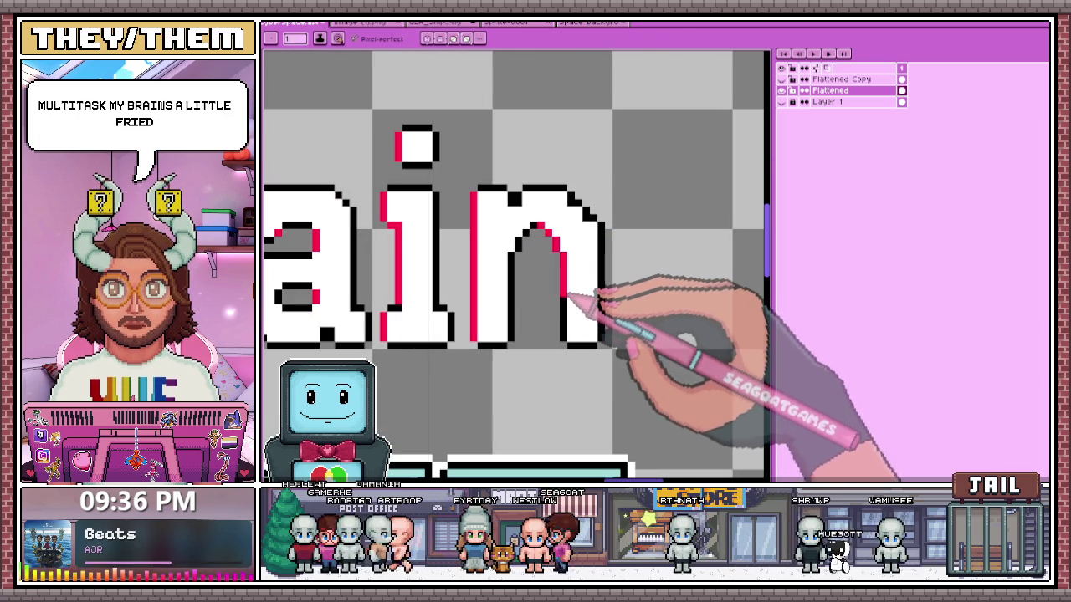
{"action": "scroll", "coordinate": [557, 307], "scroll_direction": "up", "scroll_amount": 1}
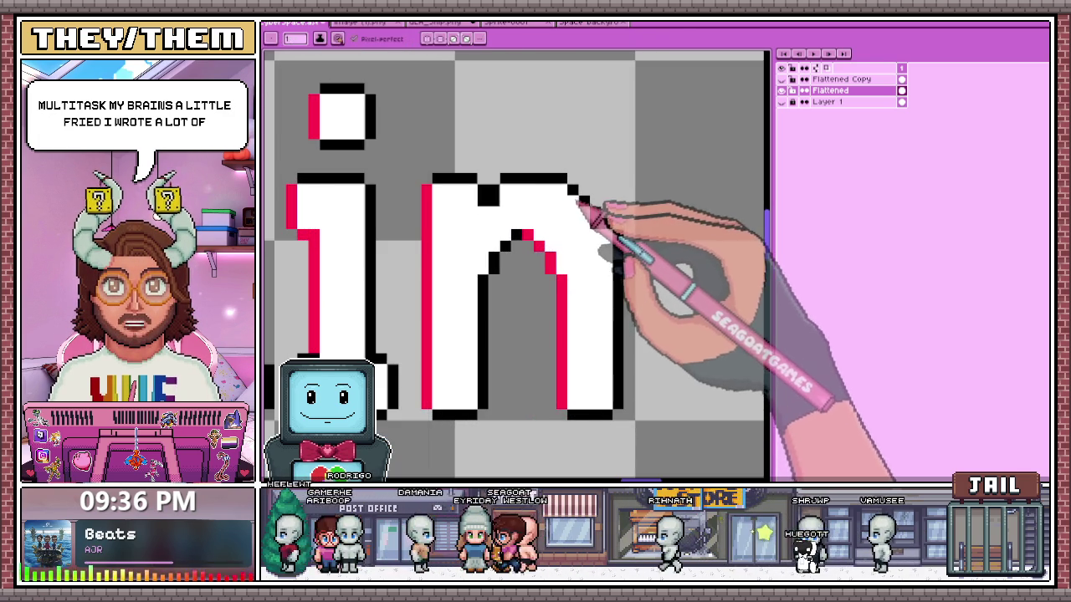
{"action": "key", "text": "alt"}
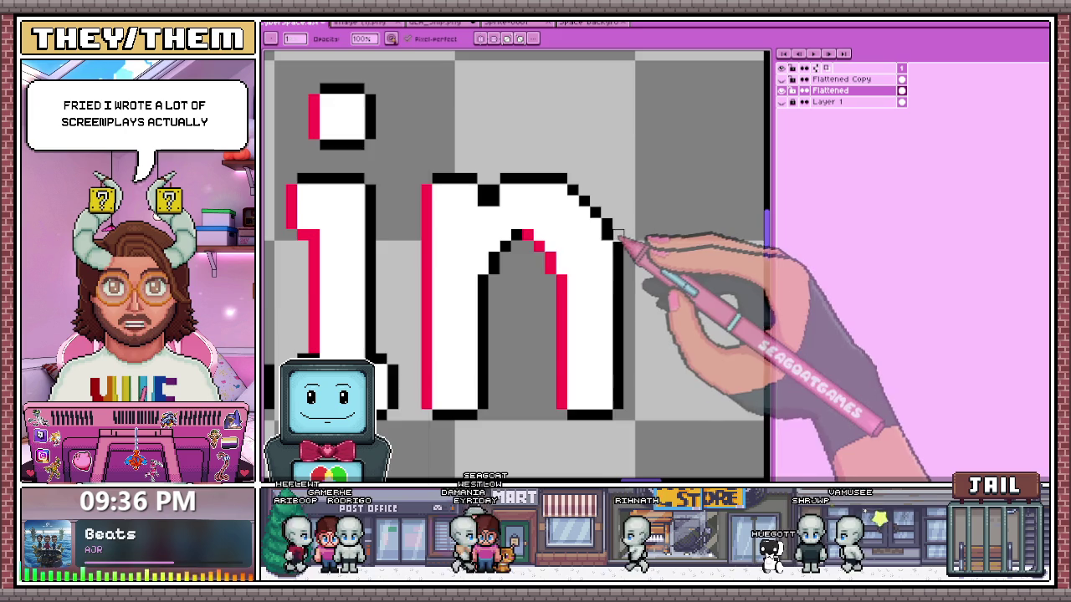
{"action": "scroll", "coordinate": [623, 241], "scroll_direction": "down", "scroll_amount": 1}
{"action": "scroll", "coordinate": [493, 234], "scroll_direction": "down", "scroll_amount": 1}
{"action": "scroll", "coordinate": [510, 256], "scroll_direction": "down", "scroll_amount": 1}
{"action": "scroll", "coordinate": [514, 239], "scroll_direction": "up", "scroll_amount": 2}
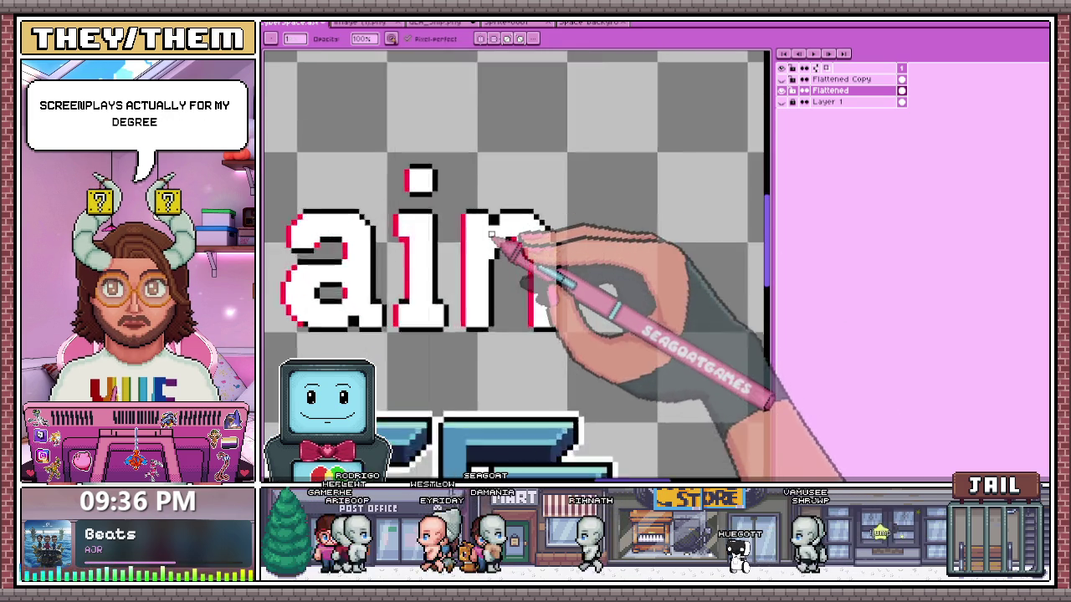
{"action": "scroll", "coordinate": [526, 240], "scroll_direction": "up", "scroll_amount": 1}
{"action": "scroll", "coordinate": [566, 215], "scroll_direction": "up", "scroll_amount": 1}
{"action": "scroll", "coordinate": [544, 224], "scroll_direction": "down", "scroll_amount": 1}
{"action": "scroll", "coordinate": [526, 228], "scroll_direction": "down", "scroll_amount": 1}
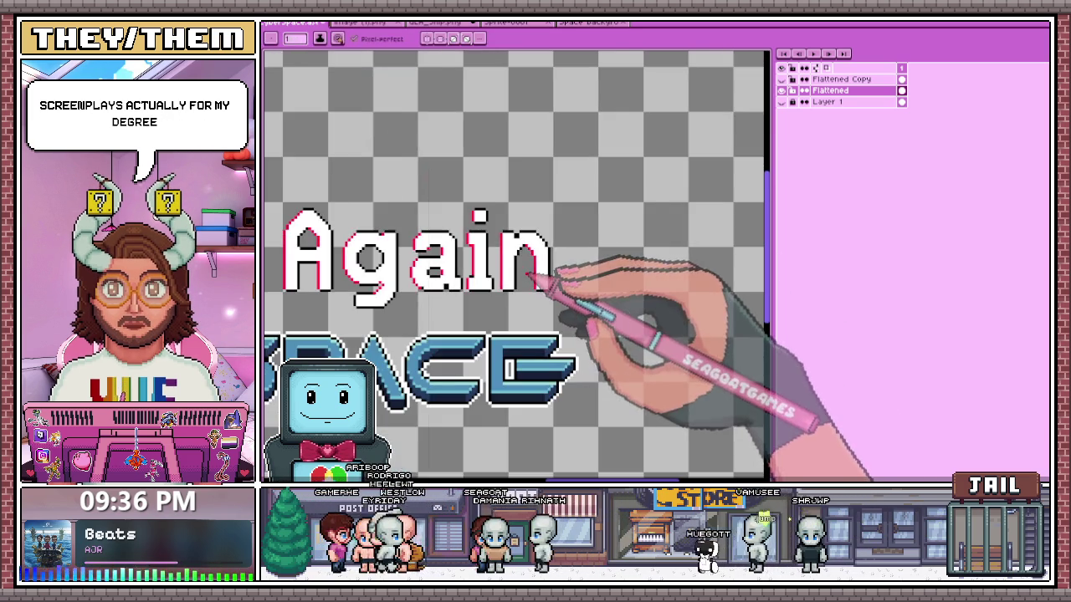
{"action": "scroll", "coordinate": [545, 230], "scroll_direction": "up", "scroll_amount": 1}
{"action": "scroll", "coordinate": [535, 237], "scroll_direction": "up", "scroll_amount": 1}
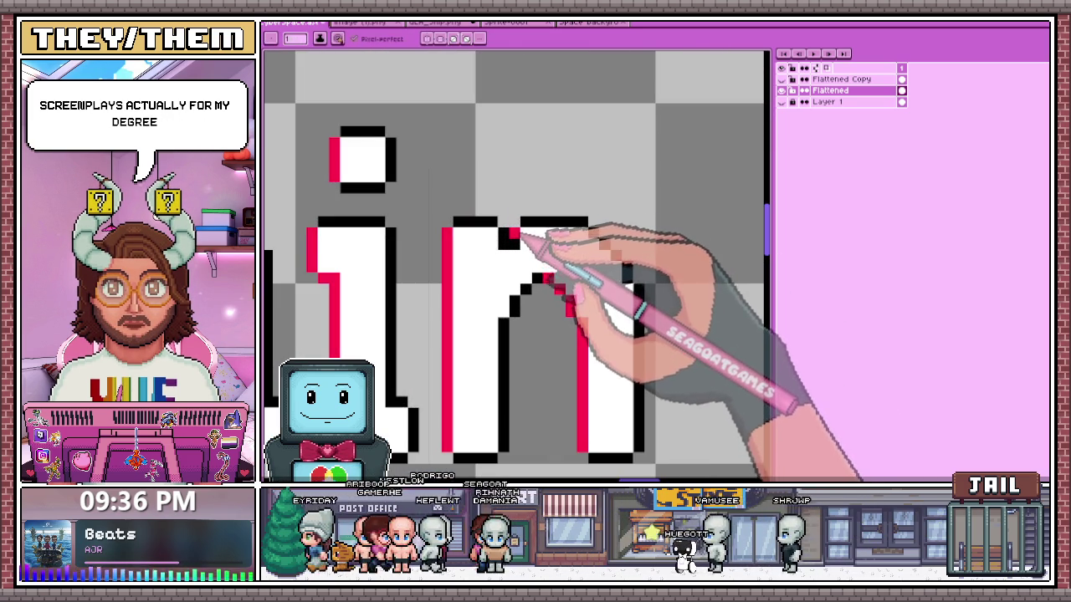
{"action": "scroll", "coordinate": [535, 237], "scroll_direction": "down", "scroll_amount": 1}
{"action": "scroll", "coordinate": [548, 239], "scroll_direction": "down", "scroll_amount": 1}
{"action": "scroll", "coordinate": [531, 259], "scroll_direction": "down", "scroll_amount": 1}
{"action": "scroll", "coordinate": [543, 293], "scroll_direction": "down", "scroll_amount": 2}
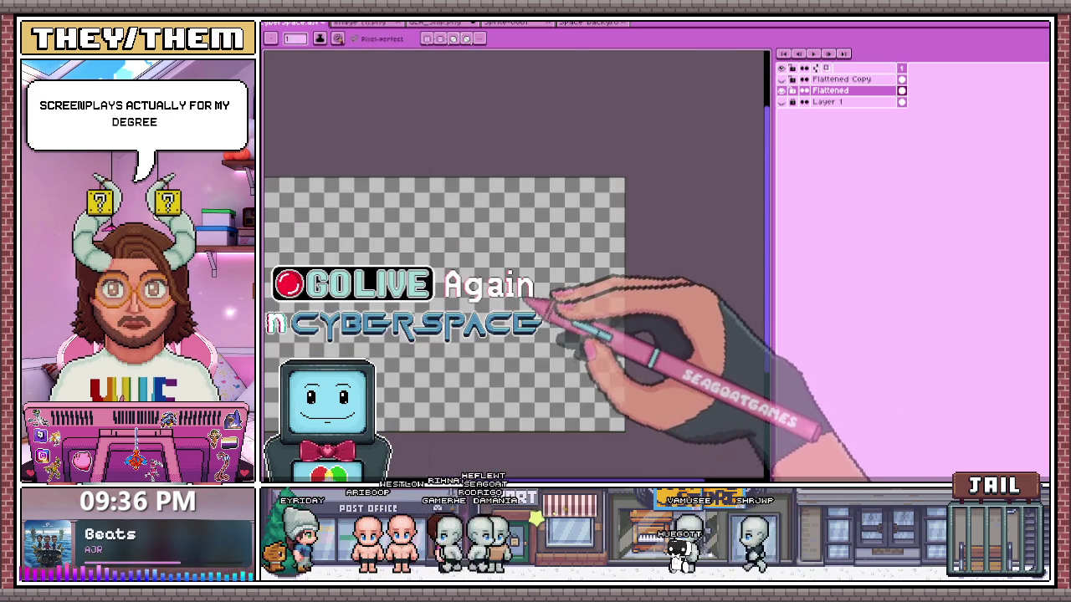
{"action": "scroll", "coordinate": [455, 293], "scroll_direction": "up", "scroll_amount": 2}
{"action": "scroll", "coordinate": [455, 278], "scroll_direction": "down", "scroll_amount": 2}
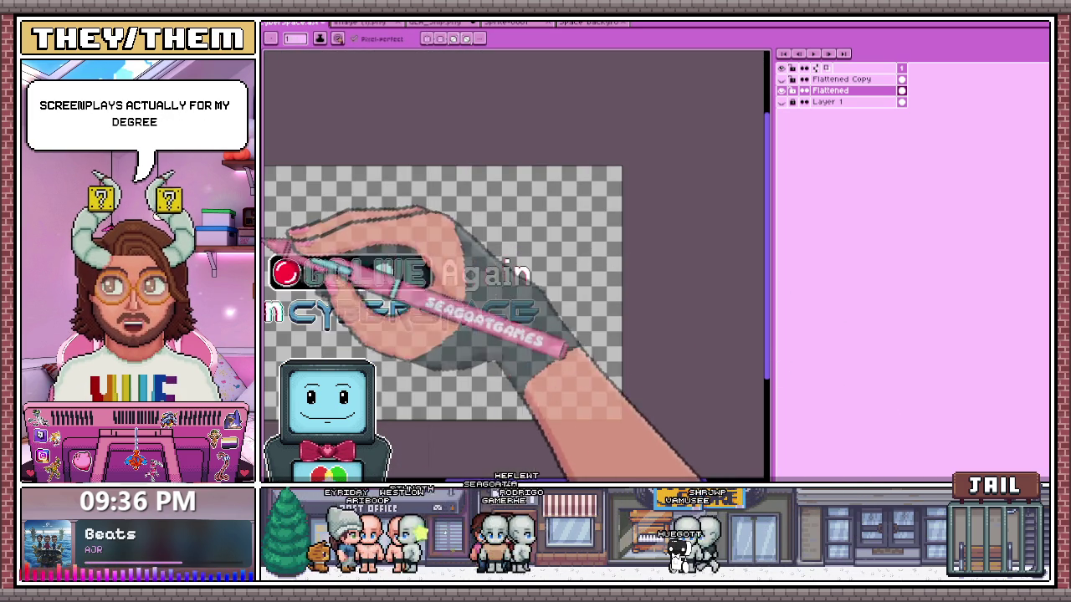
- Draw a cyan pixel edge down the right side of the A in 'Again'
{"action": "scroll", "coordinate": [501, 284], "scroll_direction": "up", "scroll_amount": 1}
{"action": "scroll", "coordinate": [502, 276], "scroll_direction": "up", "scroll_amount": 1}
{"action": "scroll", "coordinate": [477, 251], "scroll_direction": "up", "scroll_amount": 1}
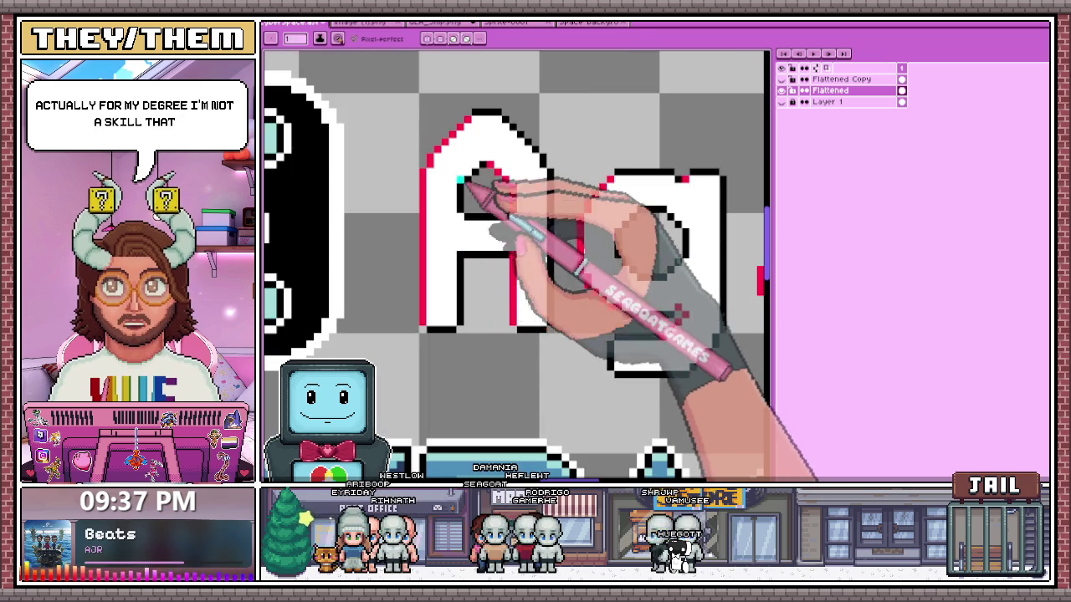
{"action": "scroll", "coordinate": [477, 217], "scroll_direction": "up", "scroll_amount": 1}
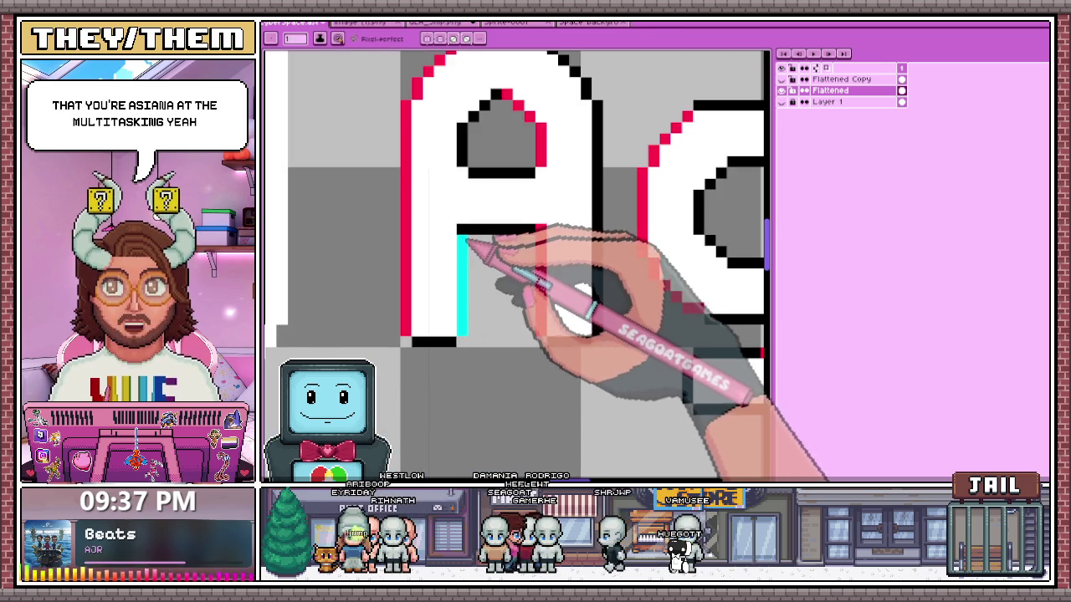
{"action": "scroll", "coordinate": [465, 234], "scroll_direction": "down", "scroll_amount": 3}
{"action": "scroll", "coordinate": [467, 234], "scroll_direction": "up", "scroll_amount": 1}
{"action": "scroll", "coordinate": [466, 260], "scroll_direction": "up", "scroll_amount": 2}
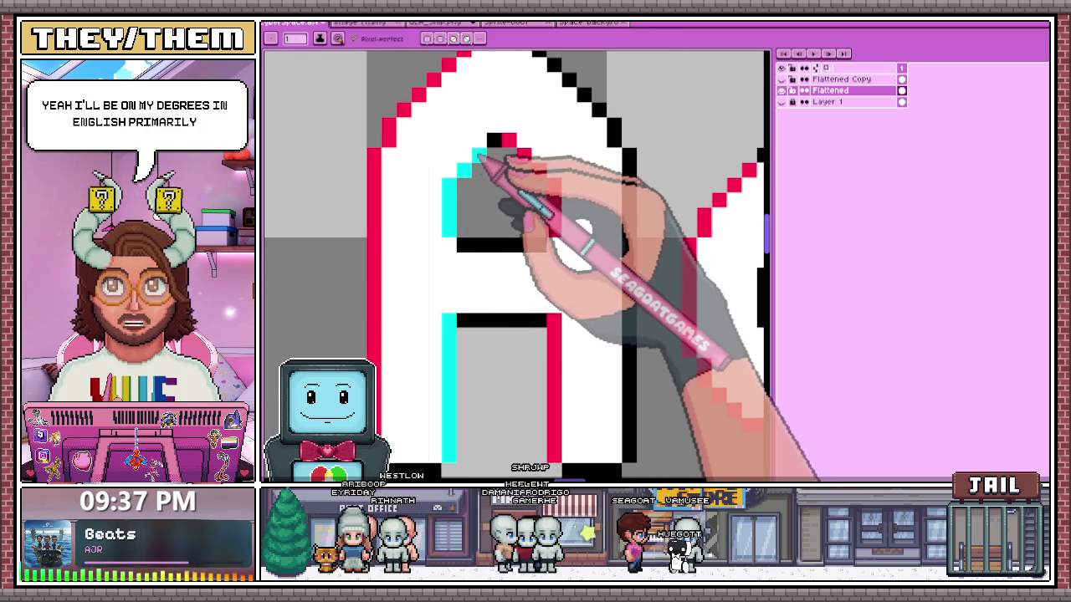
{"action": "scroll", "coordinate": [502, 146], "scroll_direction": "down", "scroll_amount": 3}
{"action": "scroll", "coordinate": [485, 209], "scroll_direction": "up", "scroll_amount": 3}
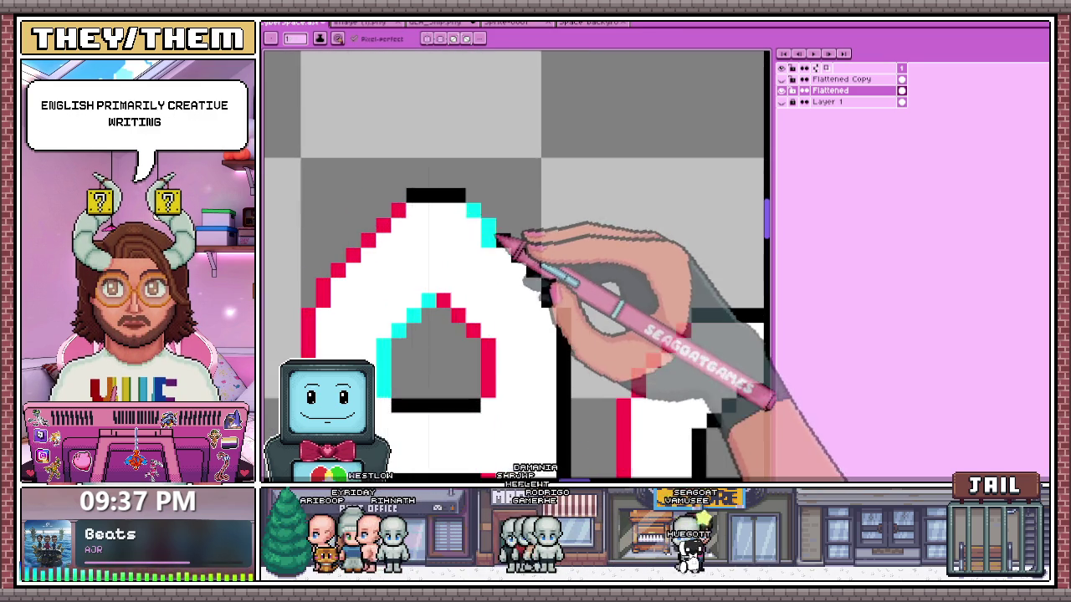
{"action": "scroll", "coordinate": [497, 237], "scroll_direction": "down", "scroll_amount": 2}
{"action": "scroll", "coordinate": [496, 193], "scroll_direction": "up", "scroll_amount": 2}
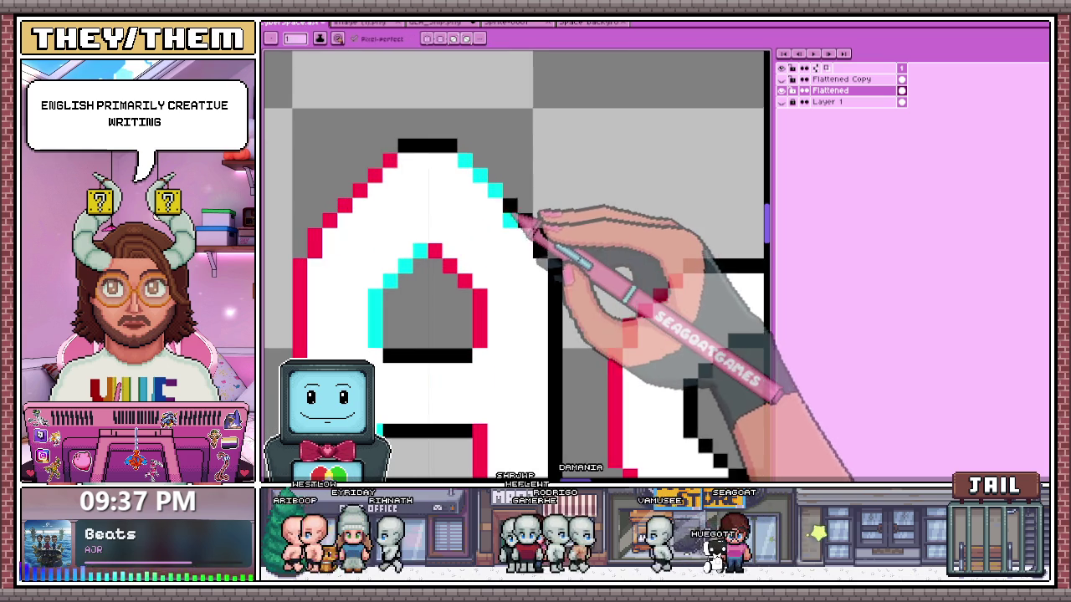
{"action": "scroll", "coordinate": [535, 230], "scroll_direction": "down", "scroll_amount": 2}
{"action": "scroll", "coordinate": [537, 232], "scroll_direction": "up", "scroll_amount": 2}
{"action": "scroll", "coordinate": [531, 201], "scroll_direction": "down", "scroll_amount": 2}
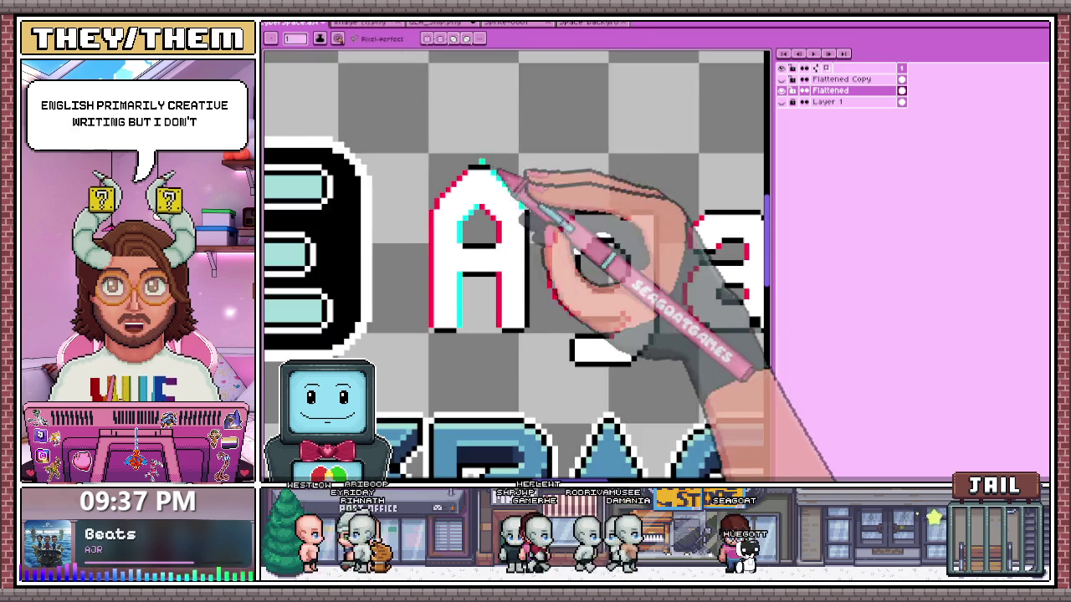
{"action": "scroll", "coordinate": [528, 325], "scroll_direction": "up", "scroll_amount": 1}
{"action": "left_click_drag", "start_coordinate": [527, 325], "coordinate": [527, 180]}
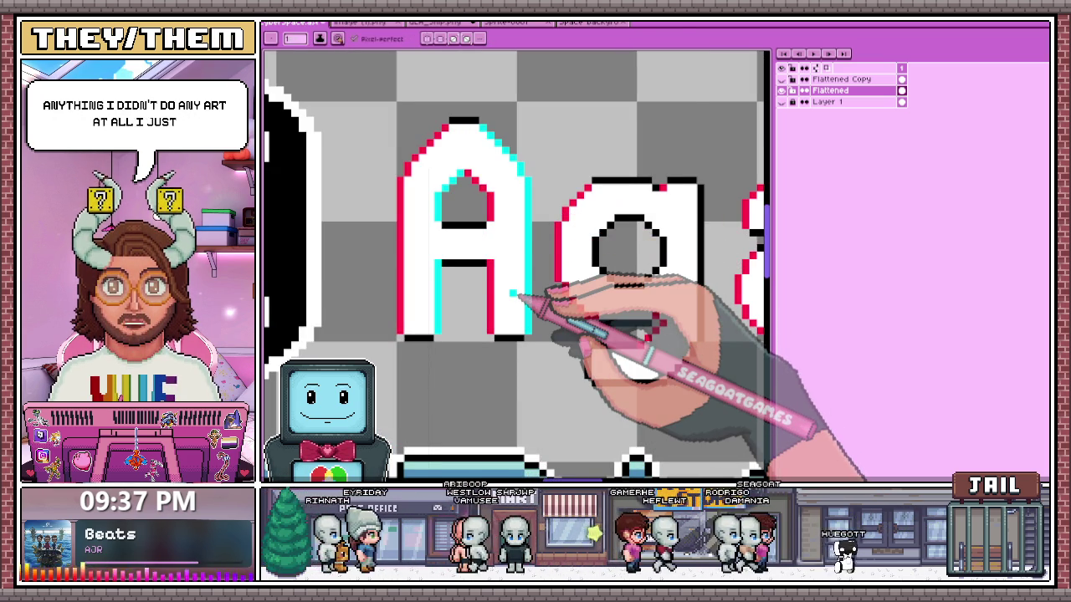
- Add cyan pixels inside the g's loop and down its right side from the top-right corner
{"action": "scroll", "coordinate": [514, 293], "scroll_direction": "down", "scroll_amount": 1}
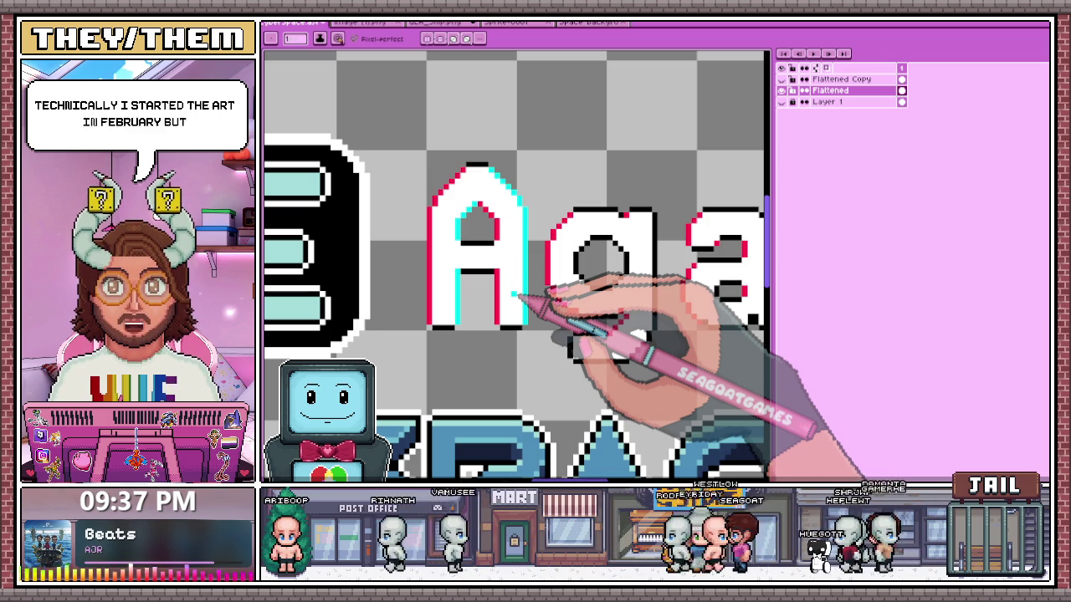
{"action": "scroll", "coordinate": [518, 251], "scroll_direction": "down", "scroll_amount": 2}
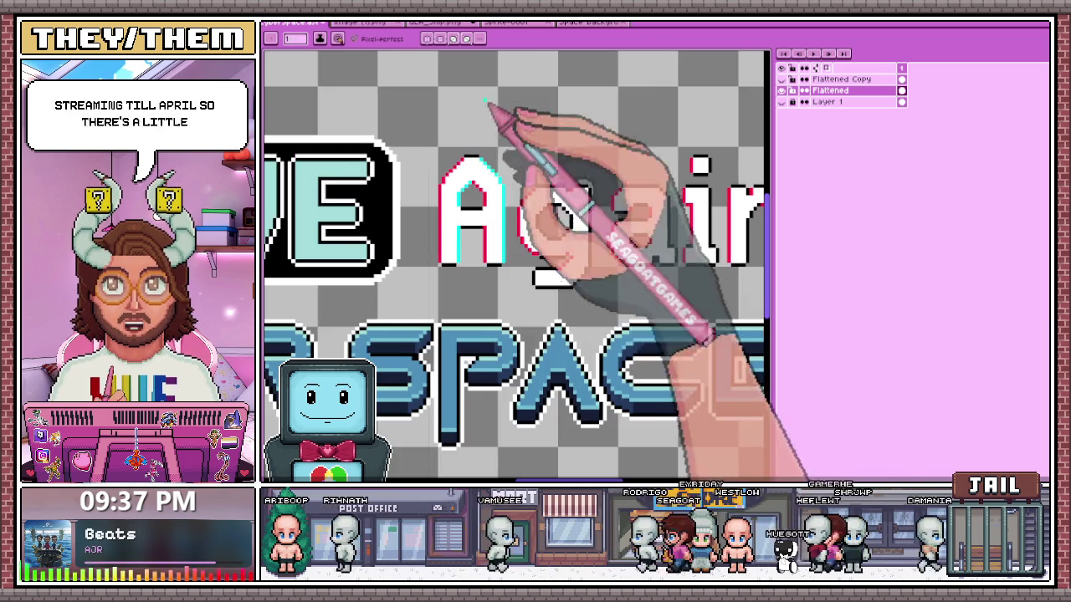
{"action": "scroll", "coordinate": [568, 260], "scroll_direction": "up", "scroll_amount": 1}
{"action": "scroll", "coordinate": [569, 261], "scroll_direction": "up", "scroll_amount": 1}
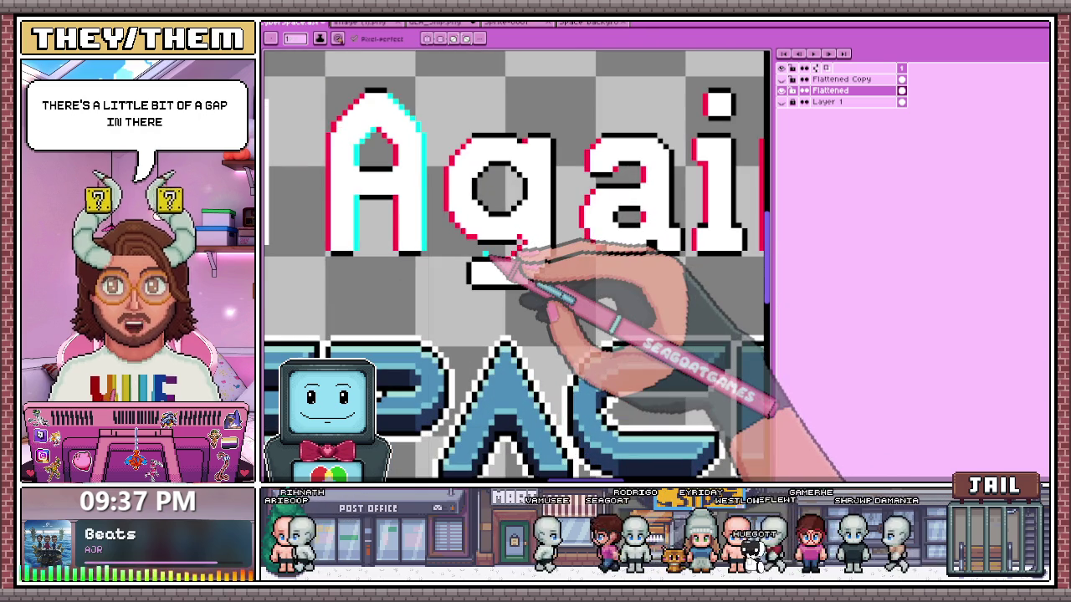
{"action": "scroll", "coordinate": [478, 215], "scroll_direction": "up", "scroll_amount": 1}
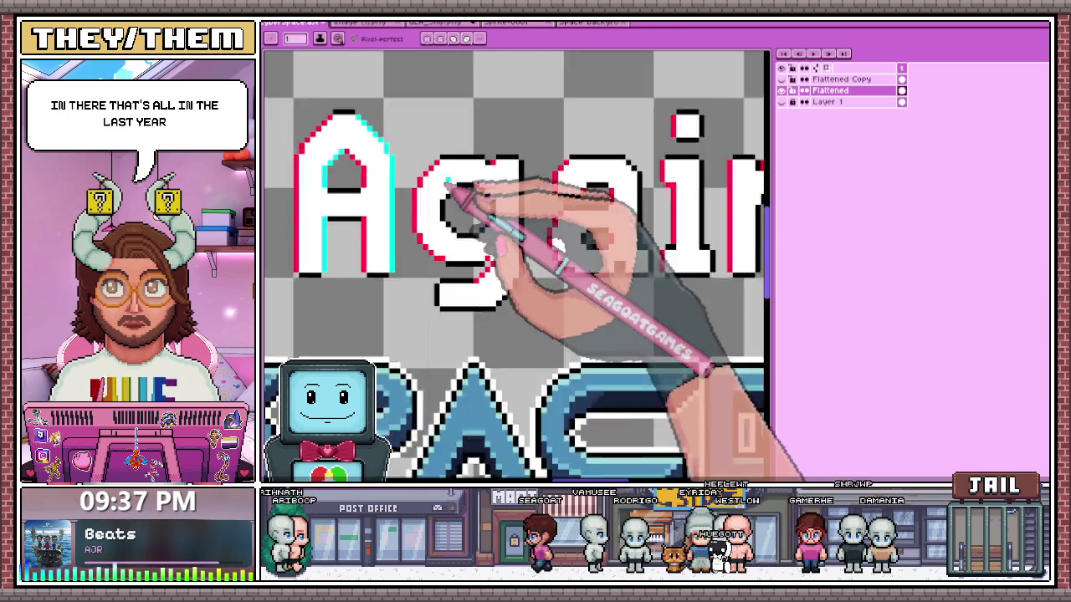
{"action": "scroll", "coordinate": [491, 195], "scroll_direction": "up", "scroll_amount": 2}
{"action": "mouse_move", "coordinate": [506, 211]}
{"action": "left_mouse_down"}
{"action": "mouse_move", "coordinate": [527, 266]}
{"action": "mouse_move", "coordinate": [498, 314]}
{"action": "left_mouse_up"}
{"action": "scroll", "coordinate": [498, 319], "scroll_direction": "down", "scroll_amount": 3}
{"action": "scroll", "coordinate": [597, 239], "scroll_direction": "up", "scroll_amount": 2}
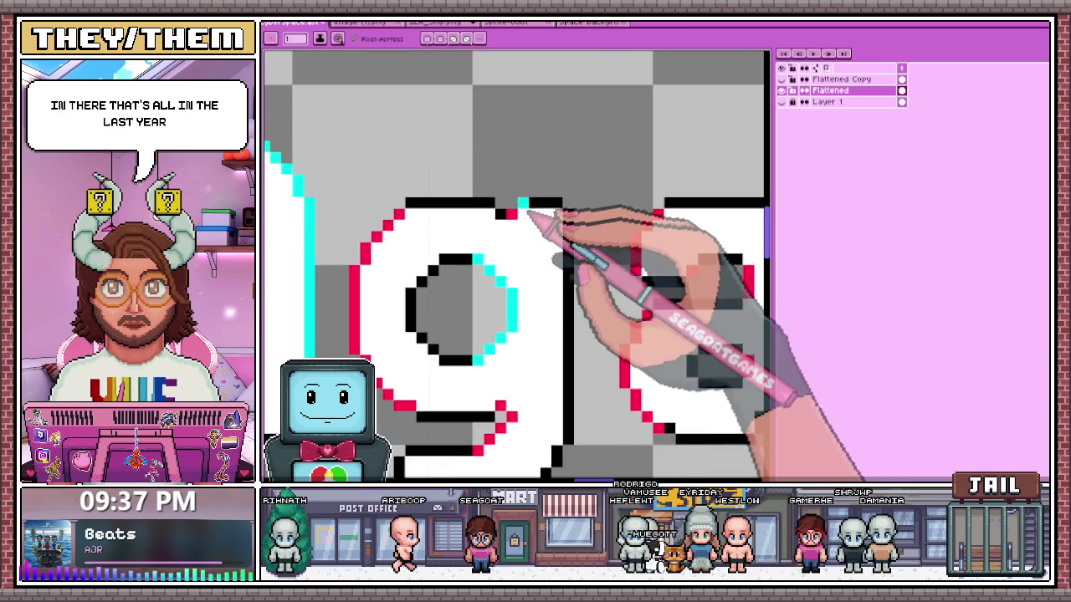
{"action": "scroll", "coordinate": [538, 226], "scroll_direction": "up", "scroll_amount": 1}
{"action": "left_click", "coordinate": [583, 217]}
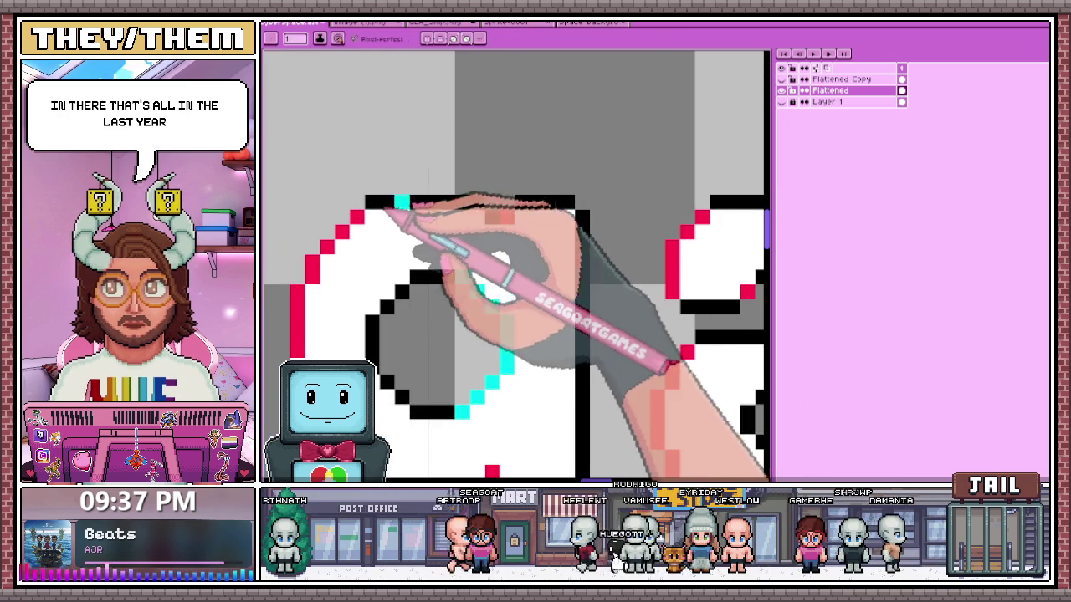
{"action": "left_click_drag", "start_coordinate": [583, 218], "coordinate": [584, 276]}
- Draw a cyan pixel edge down the right side of the a
{"action": "scroll", "coordinate": [585, 266], "scroll_direction": "down", "scroll_amount": 3}
{"action": "scroll", "coordinate": [616, 310], "scroll_direction": "up", "scroll_amount": 1}
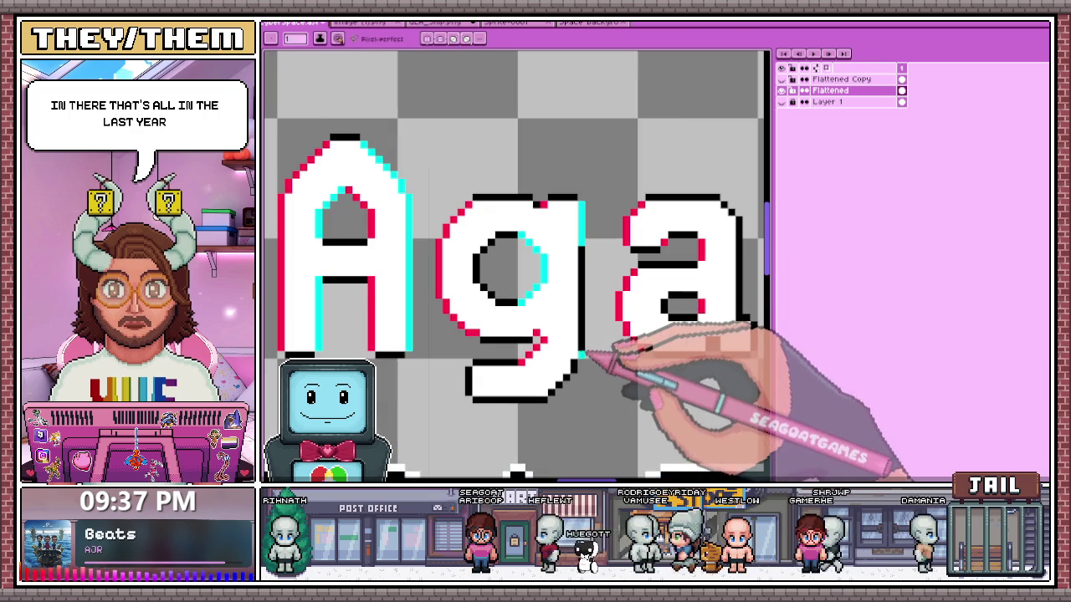
{"action": "scroll", "coordinate": [585, 297], "scroll_direction": "down", "scroll_amount": 1}
{"action": "scroll", "coordinate": [586, 297], "scroll_direction": "up", "scroll_amount": 1}
{"action": "scroll", "coordinate": [586, 292], "scroll_direction": "up", "scroll_amount": 1}
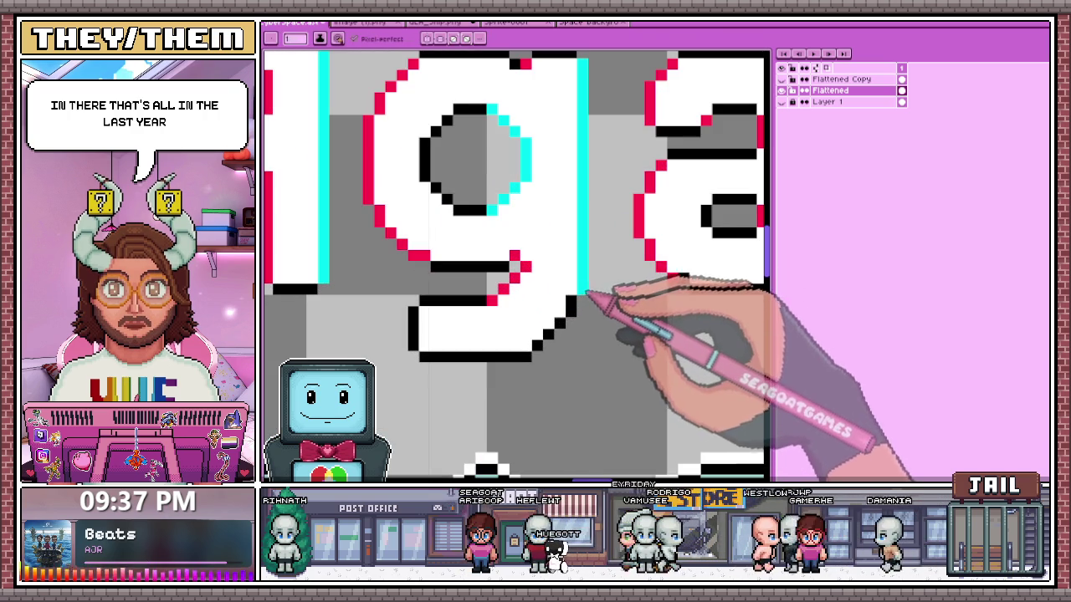
{"action": "scroll", "coordinate": [538, 354], "scroll_direction": "down", "scroll_amount": 2}
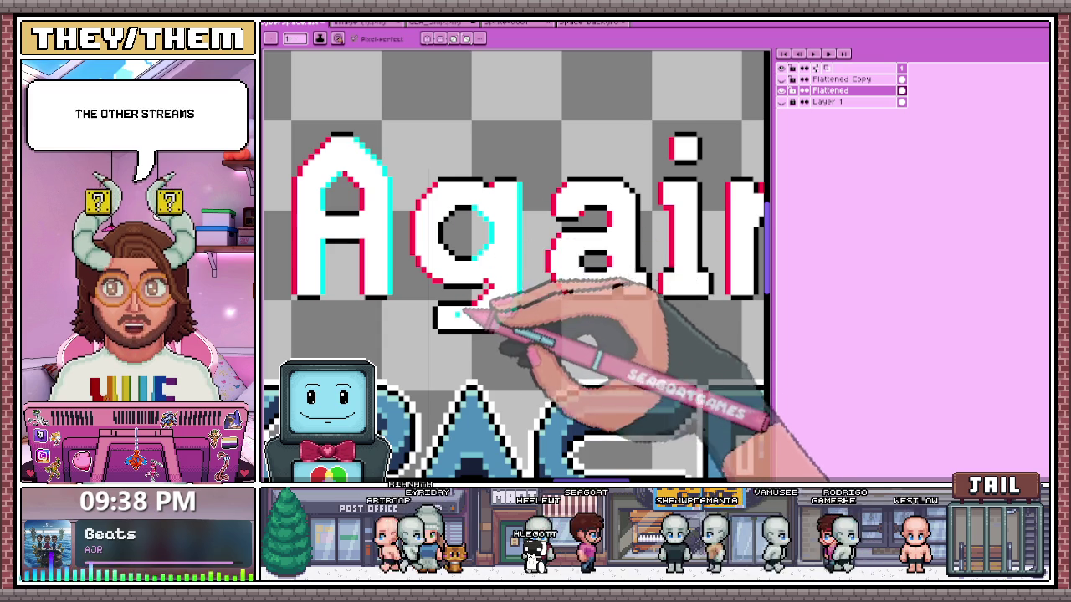
{"action": "scroll", "coordinate": [481, 305], "scroll_direction": "up", "scroll_amount": 2}
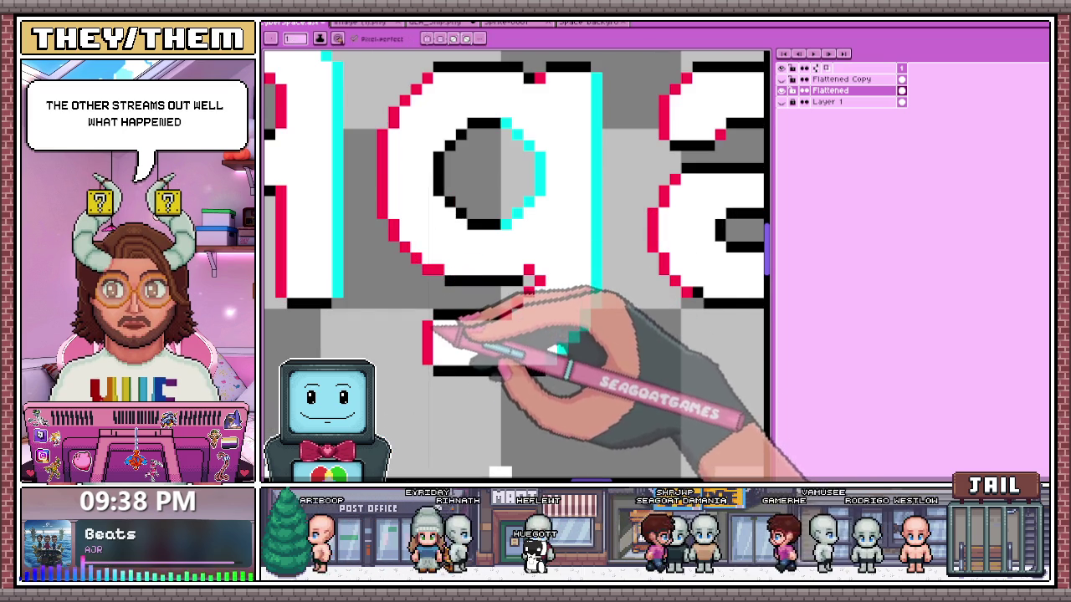
{"action": "scroll", "coordinate": [473, 298], "scroll_direction": "down", "scroll_amount": 2}
{"action": "scroll", "coordinate": [586, 306], "scroll_direction": "down", "scroll_amount": 1}
{"action": "scroll", "coordinate": [535, 318], "scroll_direction": "up", "scroll_amount": 1}
{"action": "scroll", "coordinate": [524, 330], "scroll_direction": "up", "scroll_amount": 1}
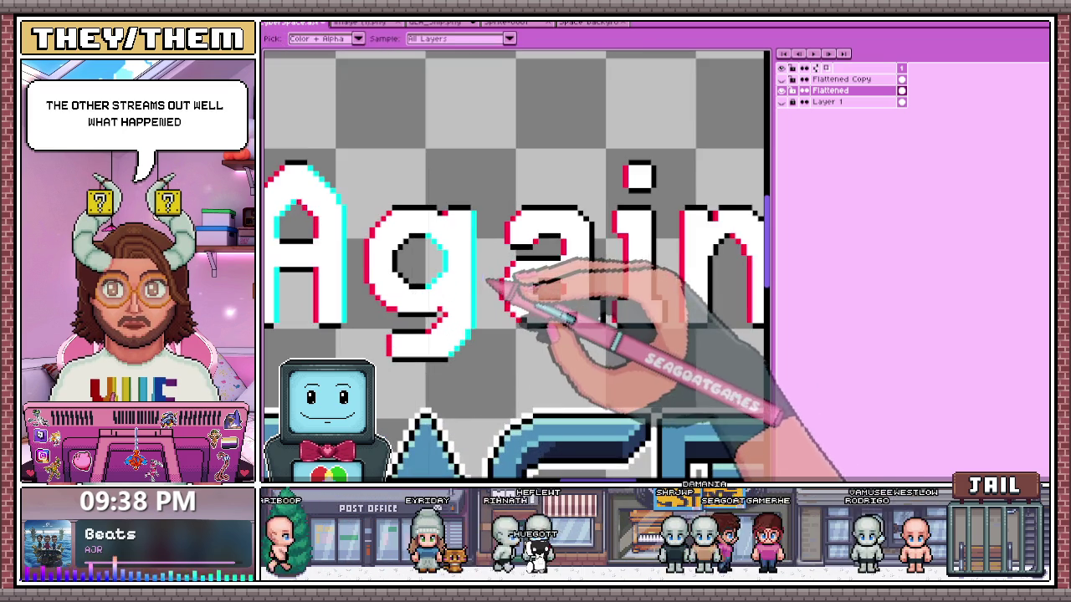
{"action": "scroll", "coordinate": [535, 250], "scroll_direction": "up", "scroll_amount": 1}
{"action": "scroll", "coordinate": [577, 207], "scroll_direction": "down", "scroll_amount": 1}
{"action": "scroll", "coordinate": [586, 226], "scroll_direction": "down", "scroll_amount": 1}
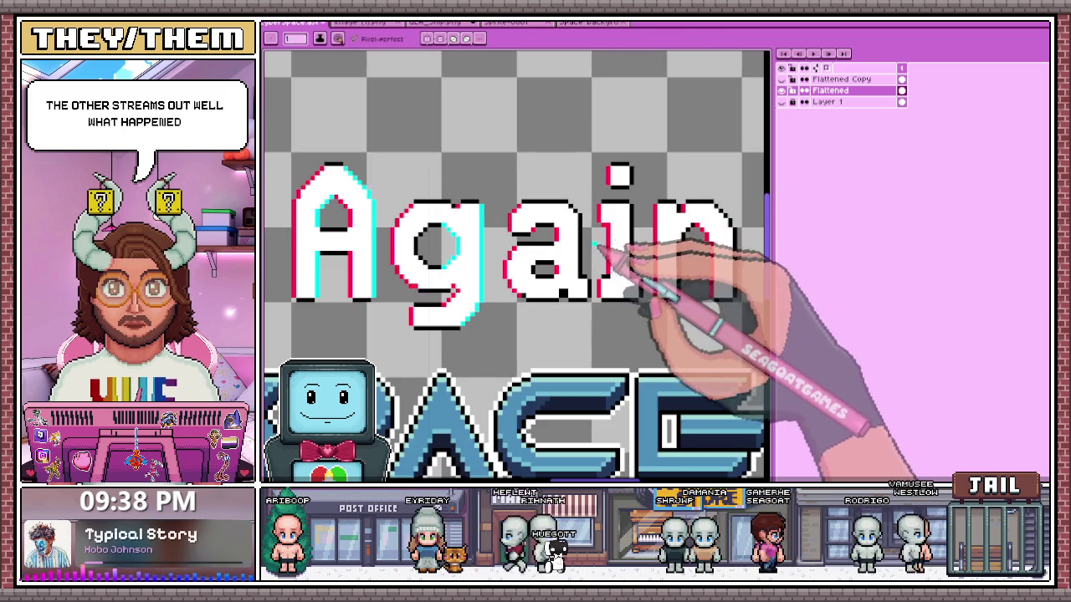
{"action": "scroll", "coordinate": [585, 221], "scroll_direction": "up", "scroll_amount": 2}
{"action": "scroll", "coordinate": [576, 209], "scroll_direction": "up", "scroll_amount": 1}
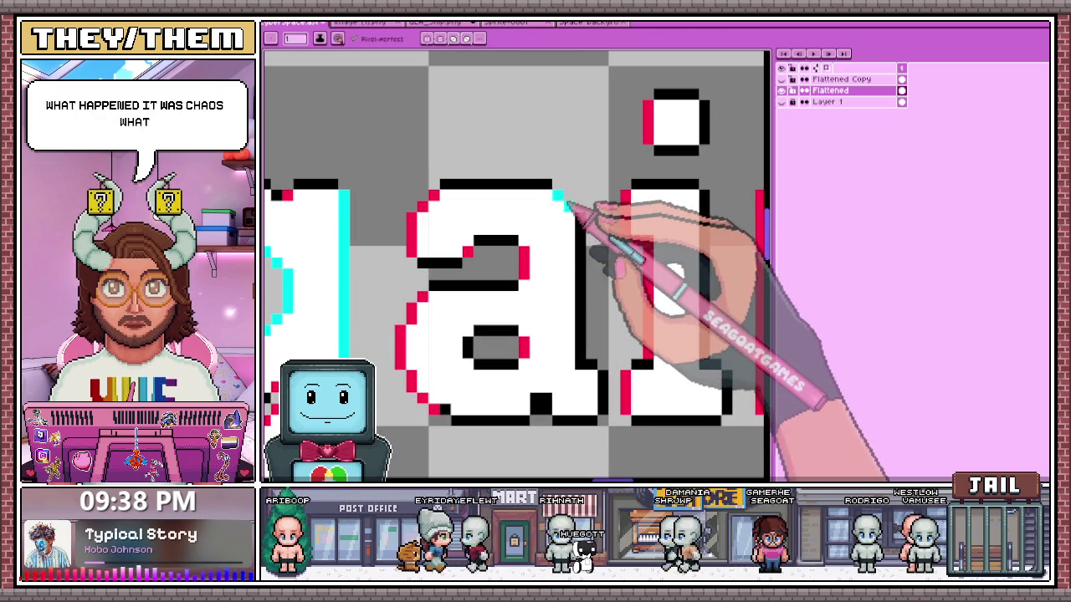
{"action": "left_click_drag", "start_coordinate": [583, 219], "coordinate": [582, 355]}
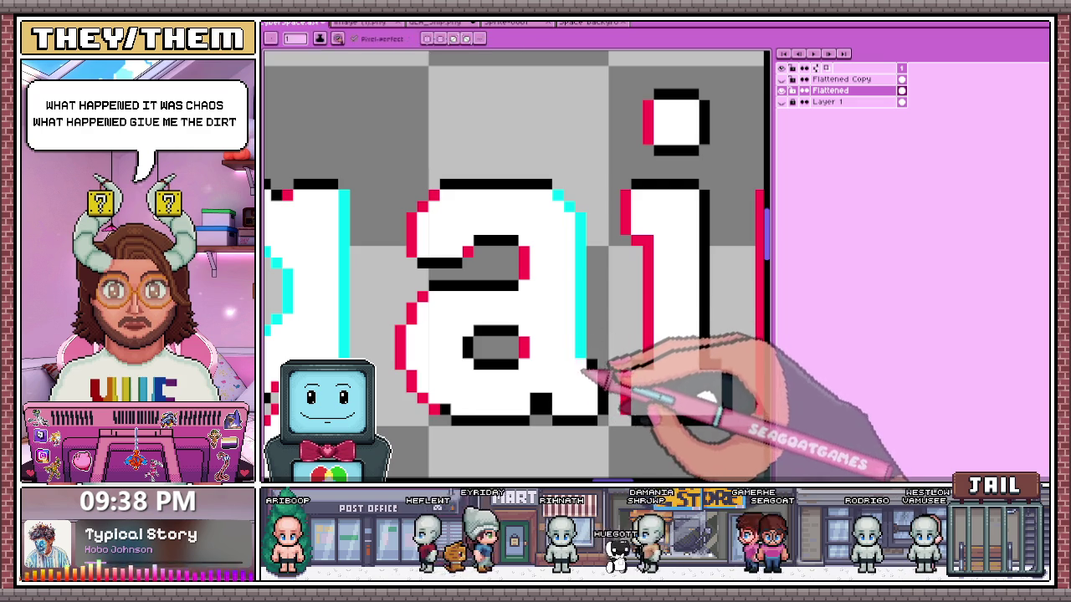
{"action": "scroll", "coordinate": [608, 406], "scroll_direction": "down", "scroll_amount": 2}
{"action": "scroll", "coordinate": [641, 371], "scroll_direction": "down", "scroll_amount": 2}
{"action": "scroll", "coordinate": [598, 354], "scroll_direction": "up", "scroll_amount": 1}
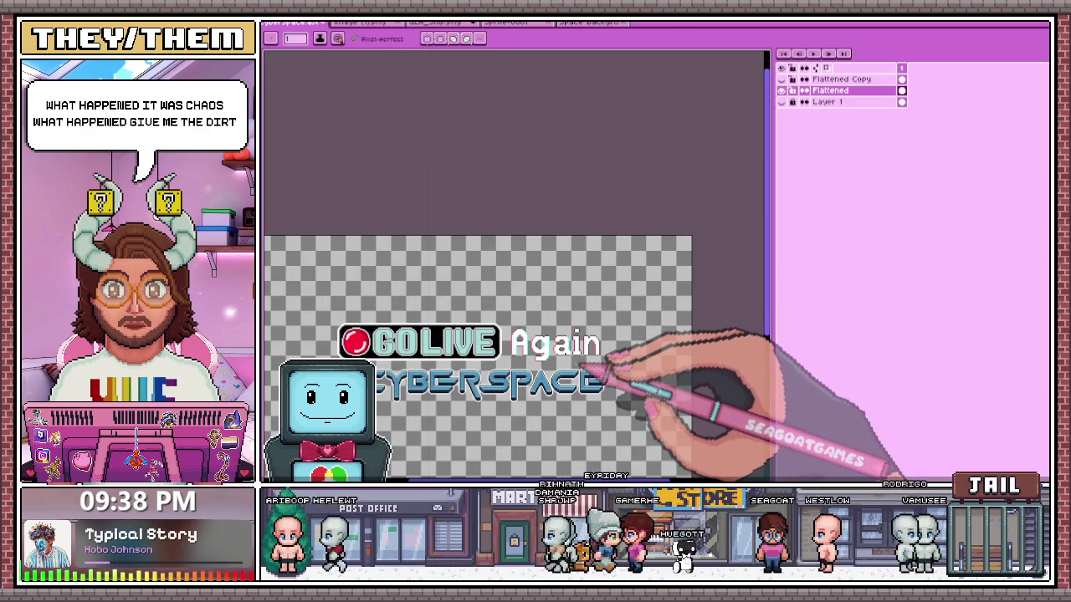
{"action": "scroll", "coordinate": [592, 369], "scroll_direction": "up", "scroll_amount": 2}
{"action": "scroll", "coordinate": [567, 354], "scroll_direction": "up", "scroll_amount": 1}
{"action": "scroll", "coordinate": [438, 349], "scroll_direction": "up", "scroll_amount": 1}
{"action": "scroll", "coordinate": [444, 354], "scroll_direction": "down", "scroll_amount": 2}
{"action": "scroll", "coordinate": [467, 368], "scroll_direction": "down", "scroll_amount": 2}
{"action": "scroll", "coordinate": [490, 359], "scroll_direction": "up", "scroll_amount": 1}
{"action": "scroll", "coordinate": [466, 359], "scroll_direction": "up", "scroll_amount": 2}
{"action": "scroll", "coordinate": [494, 359], "scroll_direction": "down", "scroll_amount": 1}
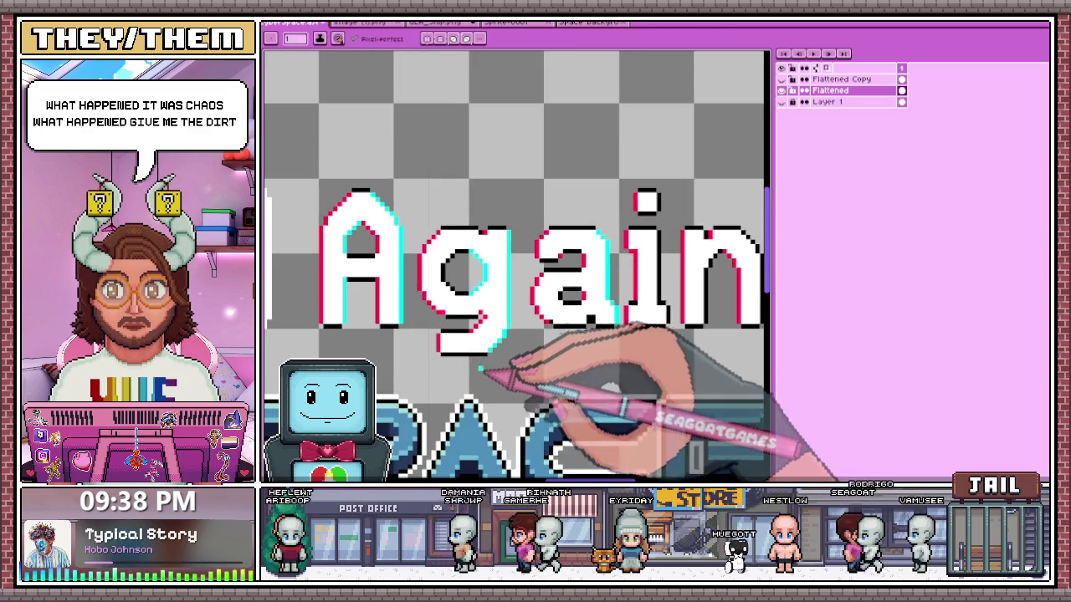
{"action": "scroll", "coordinate": [485, 359], "scroll_direction": "down", "scroll_amount": 1}
{"action": "scroll", "coordinate": [567, 325], "scroll_direction": "up", "scroll_amount": 1}
{"action": "scroll", "coordinate": [572, 325], "scroll_direction": "up", "scroll_amount": 2}
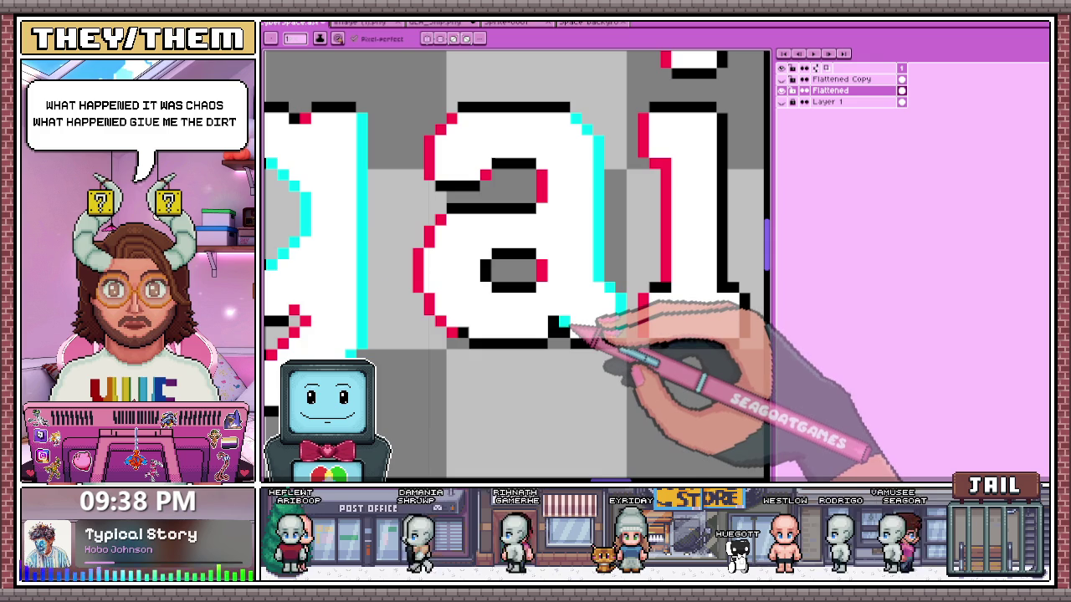
{"action": "scroll", "coordinate": [595, 343], "scroll_direction": "down", "scroll_amount": 2}
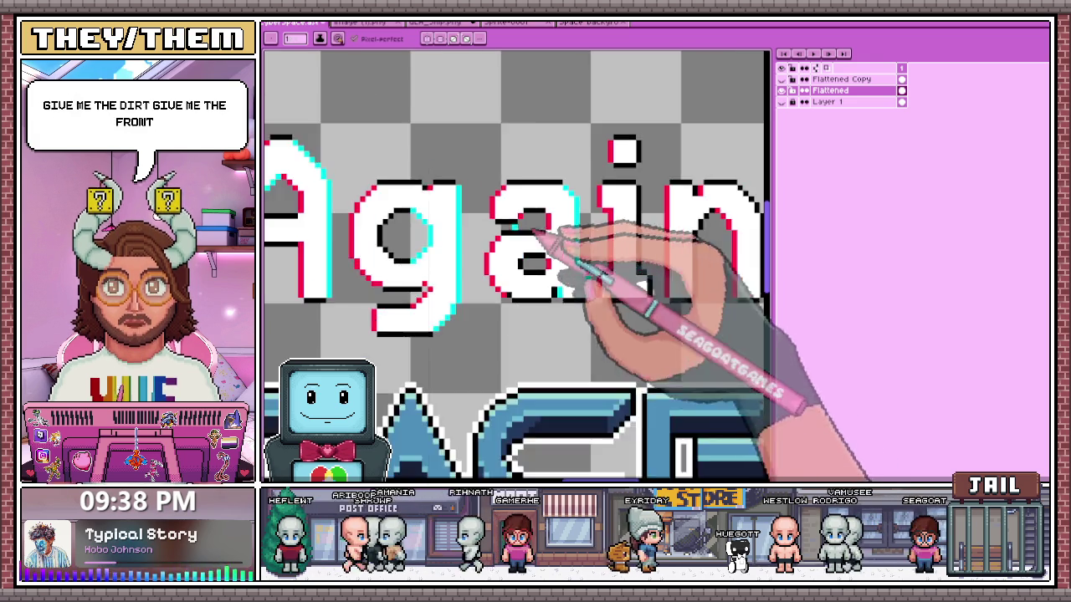
{"action": "scroll", "coordinate": [558, 269], "scroll_direction": "up", "scroll_amount": 2}
{"action": "key", "text": "i"}
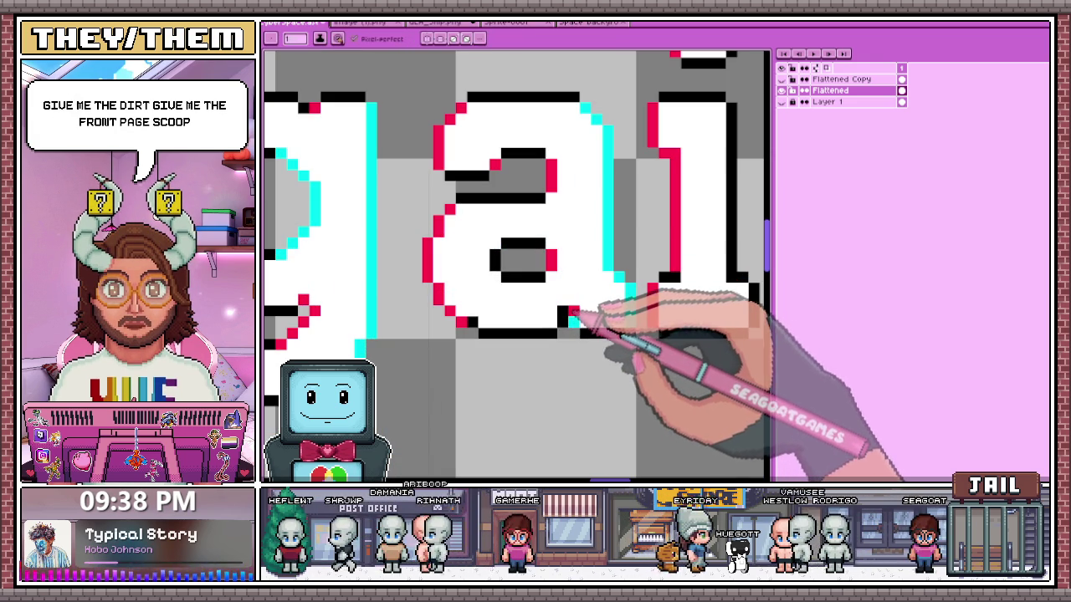
{"action": "scroll", "coordinate": [577, 318], "scroll_direction": "down", "scroll_amount": 1}
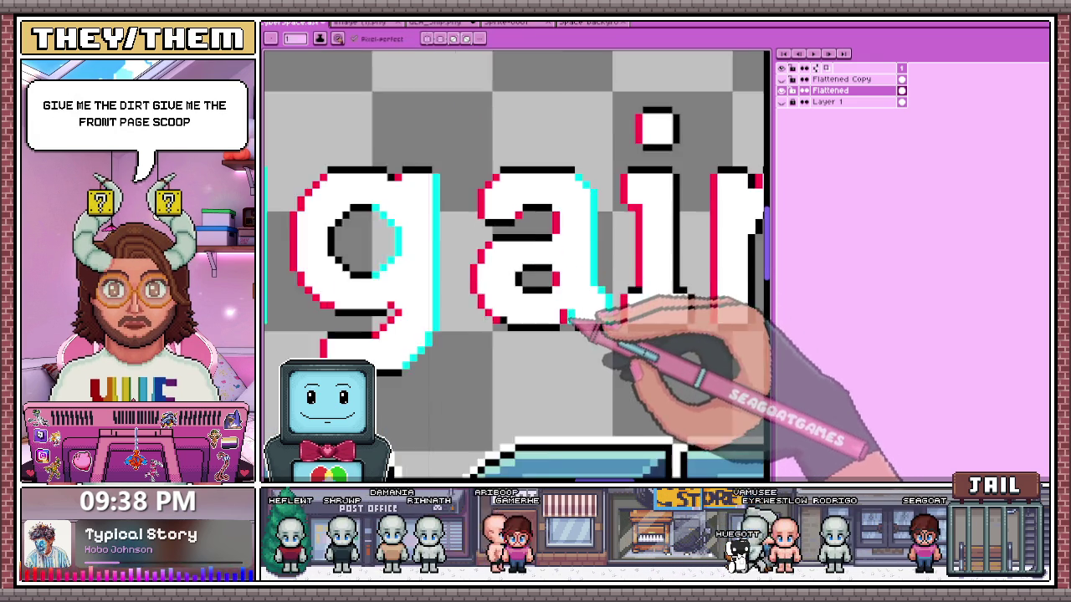
{"action": "scroll", "coordinate": [610, 340], "scroll_direction": "down", "scroll_amount": 1}
{"action": "scroll", "coordinate": [597, 363], "scroll_direction": "down", "scroll_amount": 1}
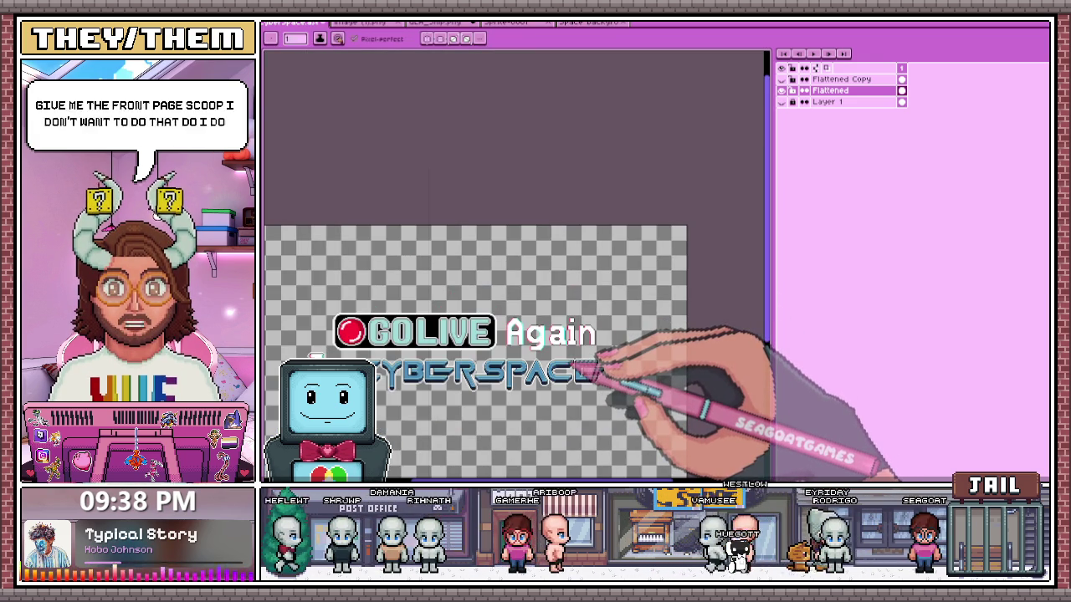
{"action": "scroll", "coordinate": [597, 369], "scroll_direction": "up", "scroll_amount": 1}
{"action": "scroll", "coordinate": [593, 384], "scroll_direction": "up", "scroll_amount": 1}
{"action": "scroll", "coordinate": [619, 338], "scroll_direction": "up", "scroll_amount": 1}
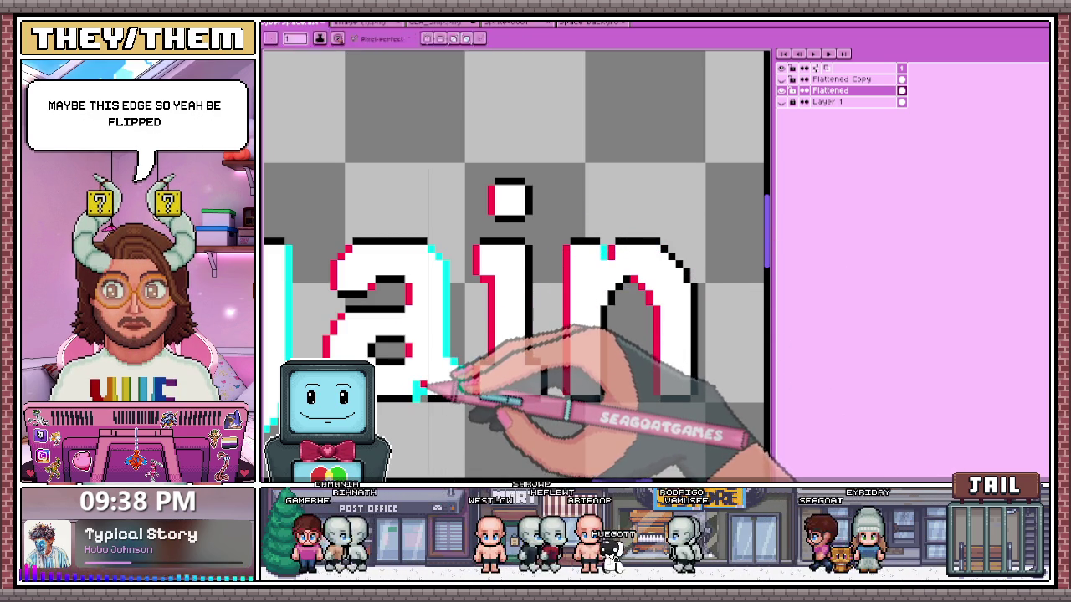
- With the Pencil (B), trace cyan pixels along the n's outer arch and right side
{"action": "key", "text": "b"}
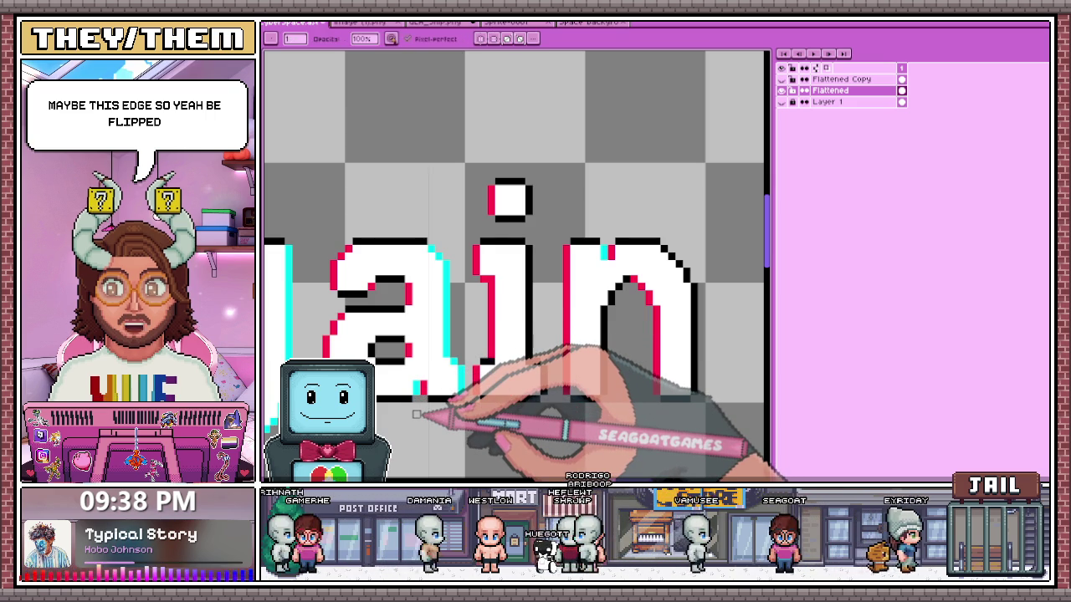
{"action": "scroll", "coordinate": [468, 335], "scroll_direction": "down", "scroll_amount": 1}
{"action": "scroll", "coordinate": [519, 276], "scroll_direction": "up", "scroll_amount": 1}
{"action": "scroll", "coordinate": [524, 218], "scroll_direction": "up", "scroll_amount": 1}
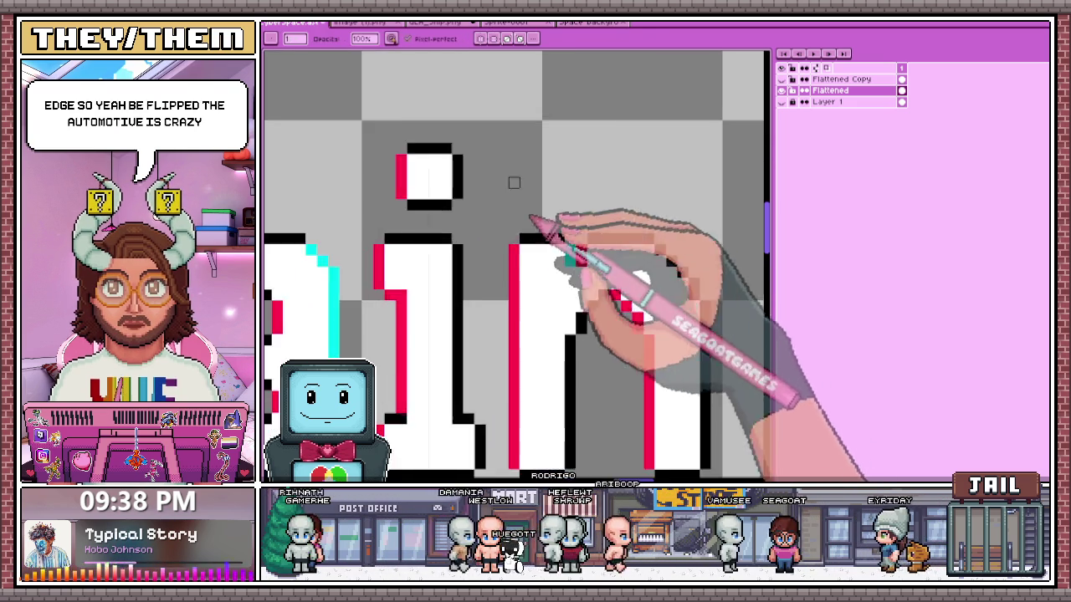
{"action": "scroll", "coordinate": [472, 199], "scroll_direction": "down", "scroll_amount": 2}
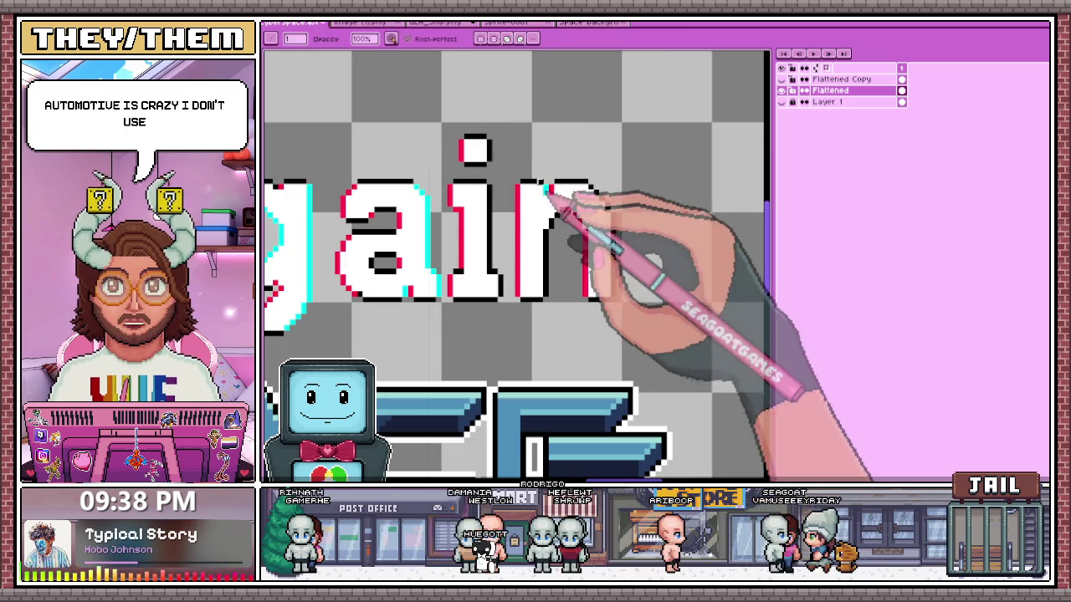
{"action": "scroll", "coordinate": [368, 209], "scroll_direction": "up", "scroll_amount": 2}
{"action": "scroll", "coordinate": [406, 227], "scroll_direction": "down", "scroll_amount": 1}
{"action": "scroll", "coordinate": [393, 241], "scroll_direction": "down", "scroll_amount": 1}
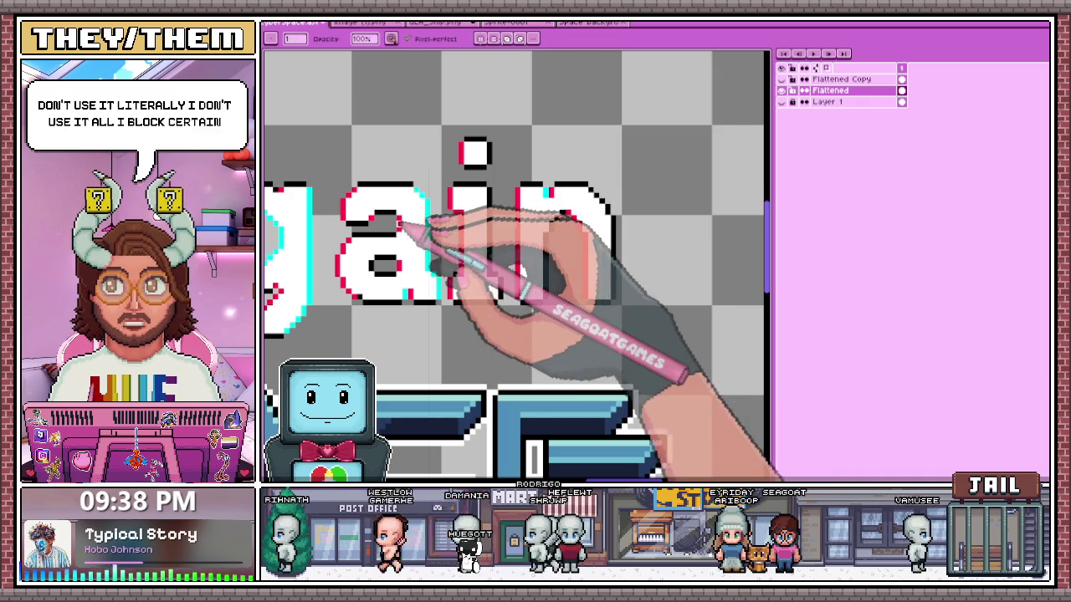
{"action": "scroll", "coordinate": [454, 227], "scroll_direction": "up", "scroll_amount": 1}
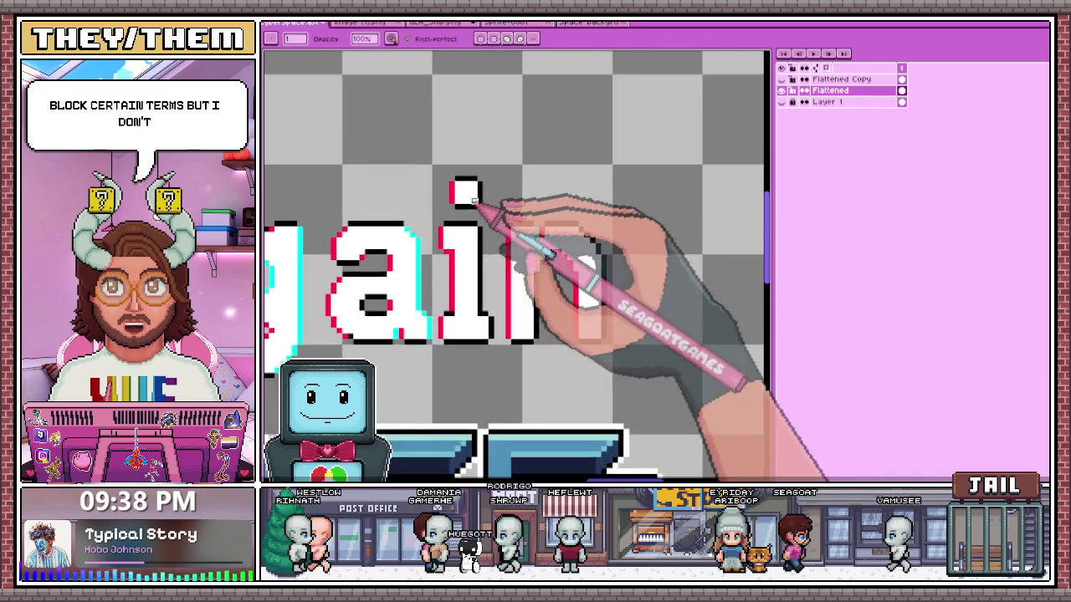
{"action": "scroll", "coordinate": [477, 210], "scroll_direction": "up", "scroll_amount": 2}
{"action": "scroll", "coordinate": [493, 188], "scroll_direction": "down", "scroll_amount": 1}
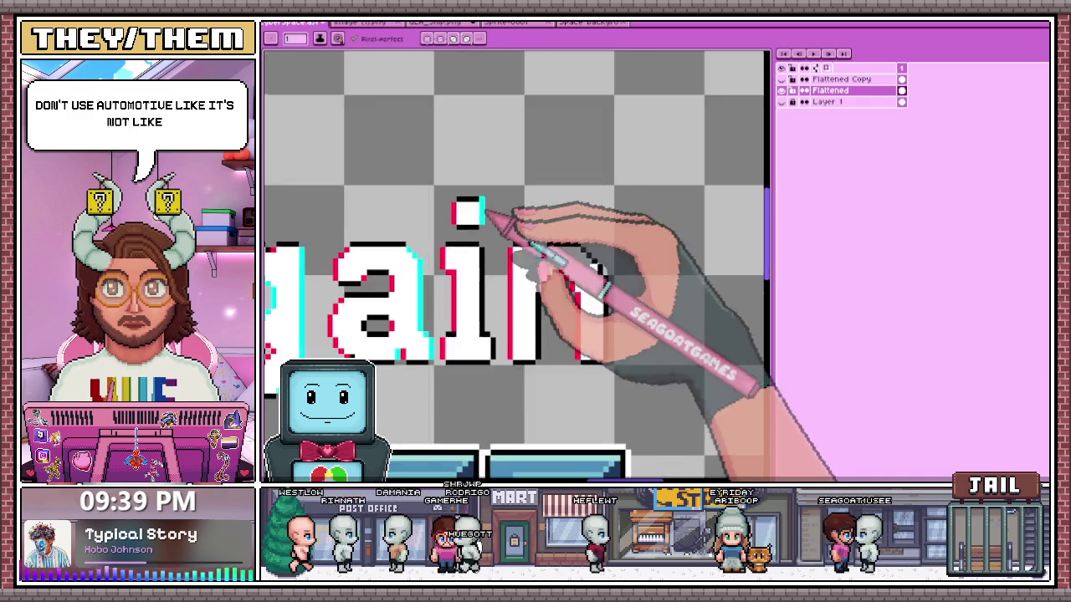
{"action": "scroll", "coordinate": [506, 238], "scroll_direction": "down", "scroll_amount": 1}
{"action": "scroll", "coordinate": [489, 284], "scroll_direction": "up", "scroll_amount": 2}
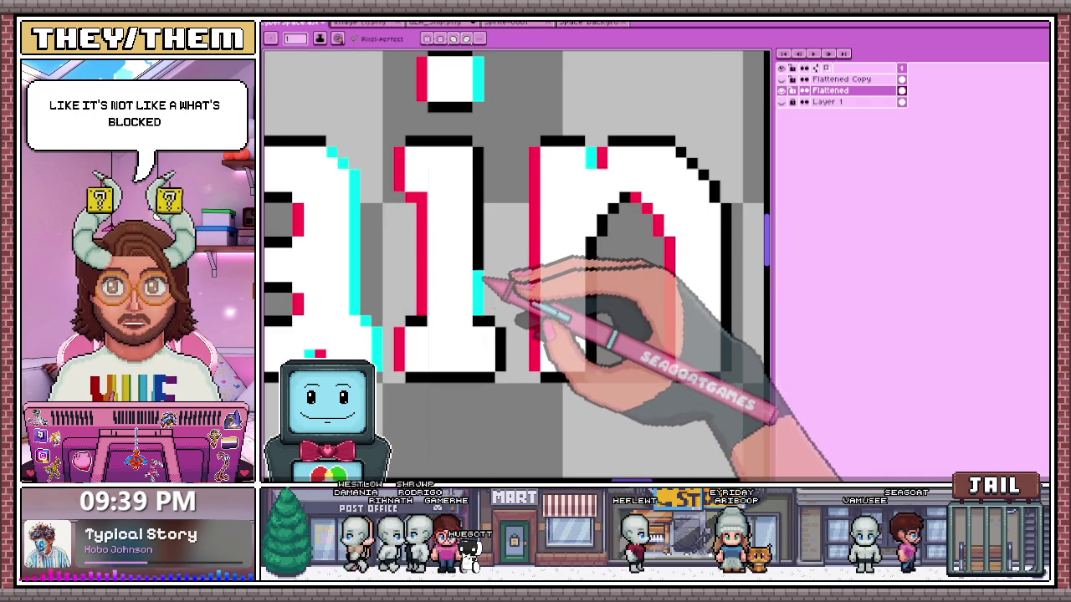
{"action": "scroll", "coordinate": [485, 209], "scroll_direction": "down", "scroll_amount": 1}
{"action": "scroll", "coordinate": [497, 158], "scroll_direction": "down", "scroll_amount": 1}
{"action": "scroll", "coordinate": [513, 246], "scroll_direction": "up", "scroll_amount": 3}
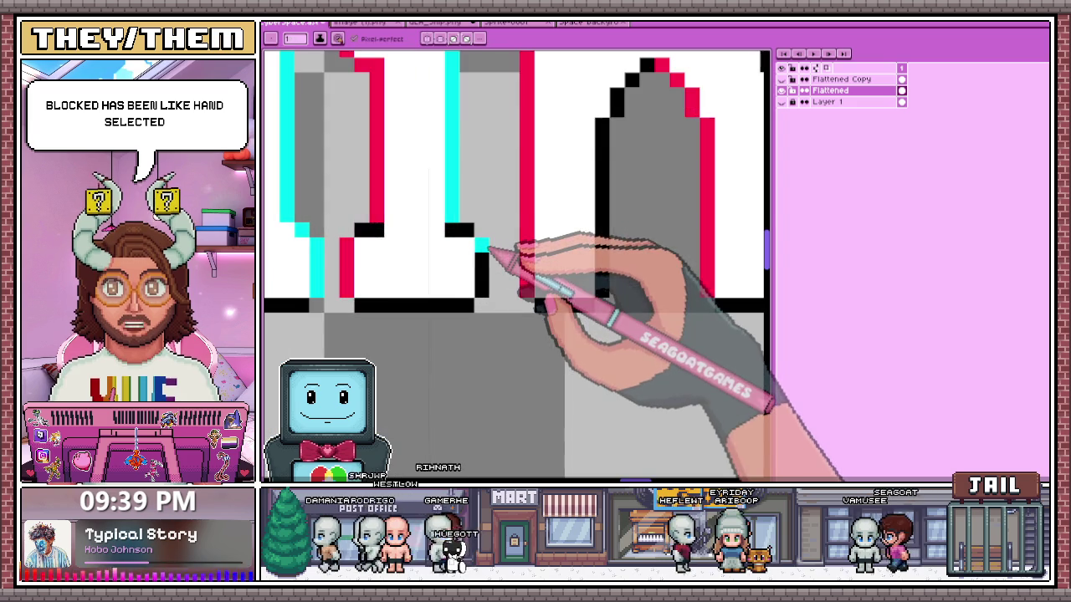
{"action": "scroll", "coordinate": [502, 293], "scroll_direction": "down", "scroll_amount": 1}
{"action": "scroll", "coordinate": [560, 288], "scroll_direction": "up", "scroll_amount": 1}
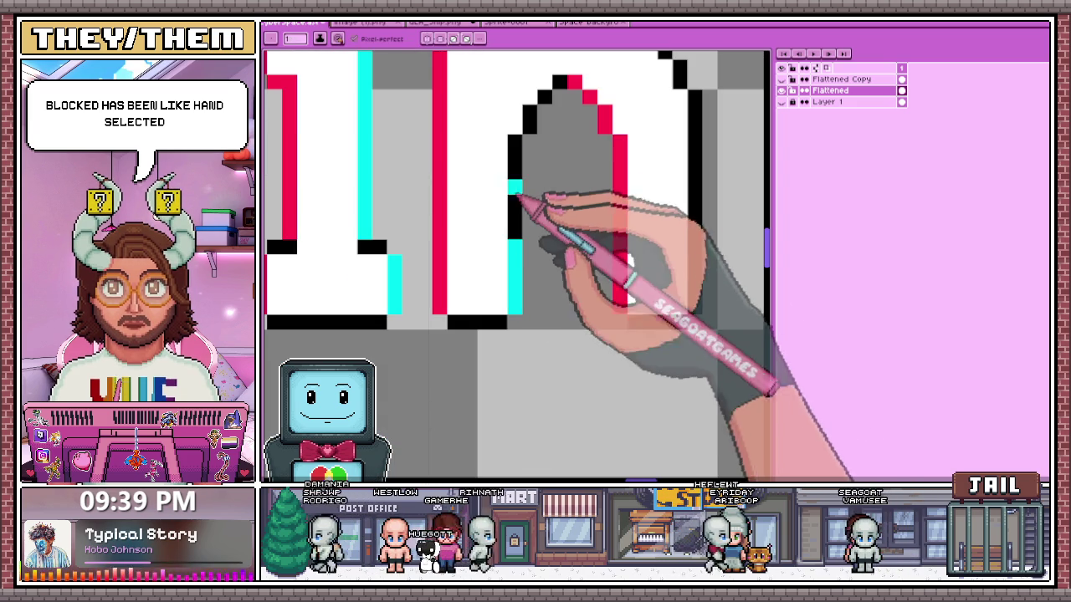
{"action": "scroll", "coordinate": [535, 177], "scroll_direction": "down", "scroll_amount": 1}
{"action": "scroll", "coordinate": [546, 180], "scroll_direction": "up", "scroll_amount": 1}
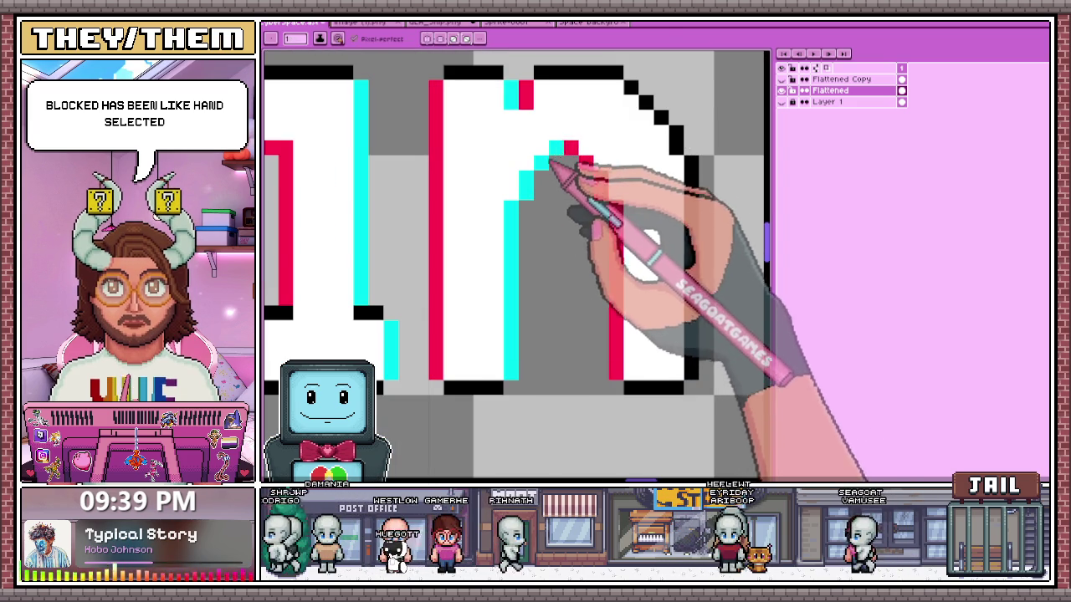
{"action": "scroll", "coordinate": [553, 163], "scroll_direction": "down", "scroll_amount": 1}
{"action": "scroll", "coordinate": [586, 163], "scroll_direction": "up", "scroll_amount": 1}
{"action": "mouse_move", "coordinate": [563, 173]}
{"action": "left_mouse_down"}
{"action": "mouse_move", "coordinate": [599, 224]}
{"action": "mouse_move", "coordinate": [604, 355]}
{"action": "left_mouse_up"}
{"action": "scroll", "coordinate": [607, 384], "scroll_direction": "down", "scroll_amount": 2}
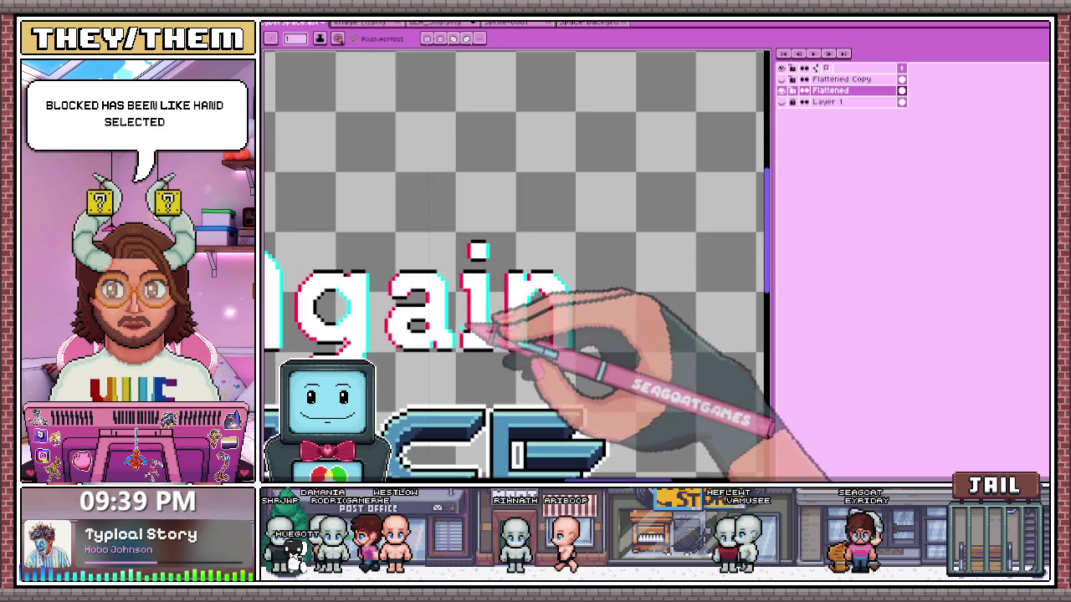
{"action": "scroll", "coordinate": [490, 344], "scroll_direction": "down", "scroll_amount": 2}
{"action": "scroll", "coordinate": [493, 362], "scroll_direction": "up", "scroll_amount": 1}
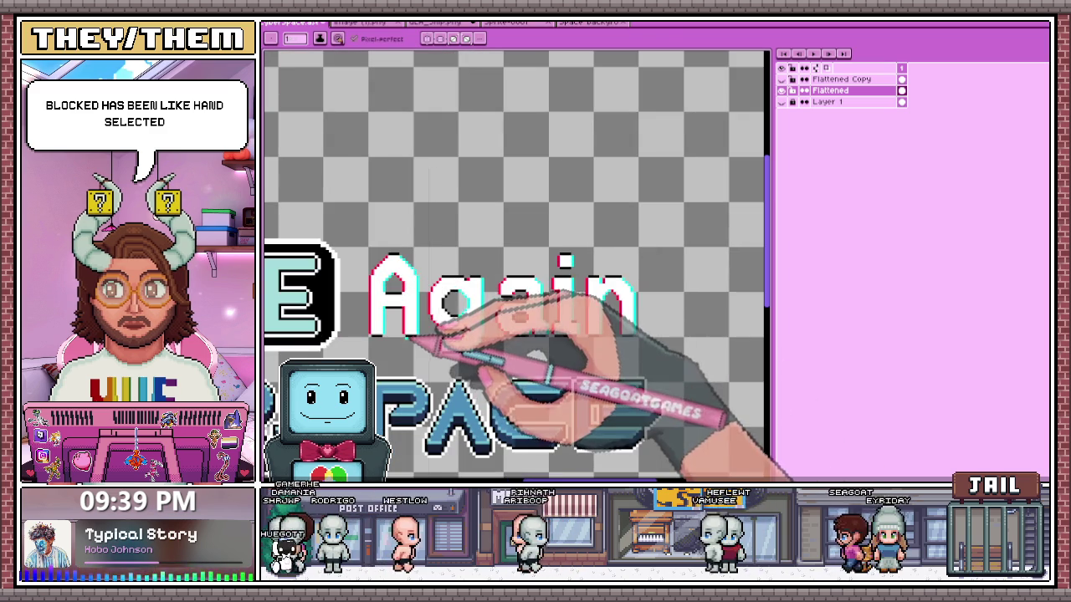
{"action": "scroll", "coordinate": [419, 322], "scroll_direction": "down", "scroll_amount": 2}
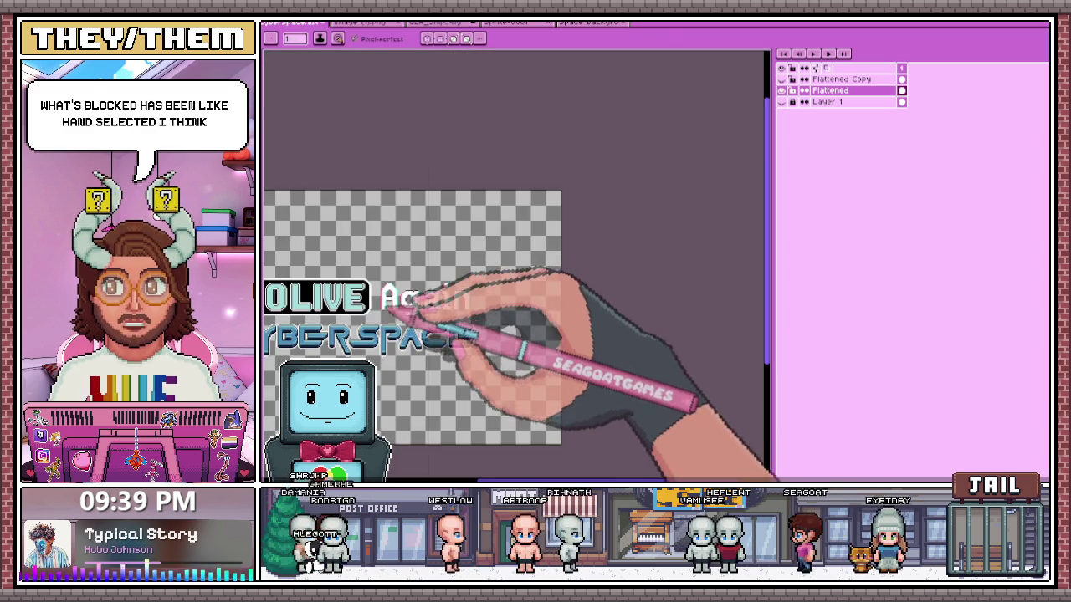
{"action": "scroll", "coordinate": [385, 308], "scroll_direction": "down", "scroll_amount": 1}
{"action": "scroll", "coordinate": [393, 351], "scroll_direction": "up", "scroll_amount": 2}
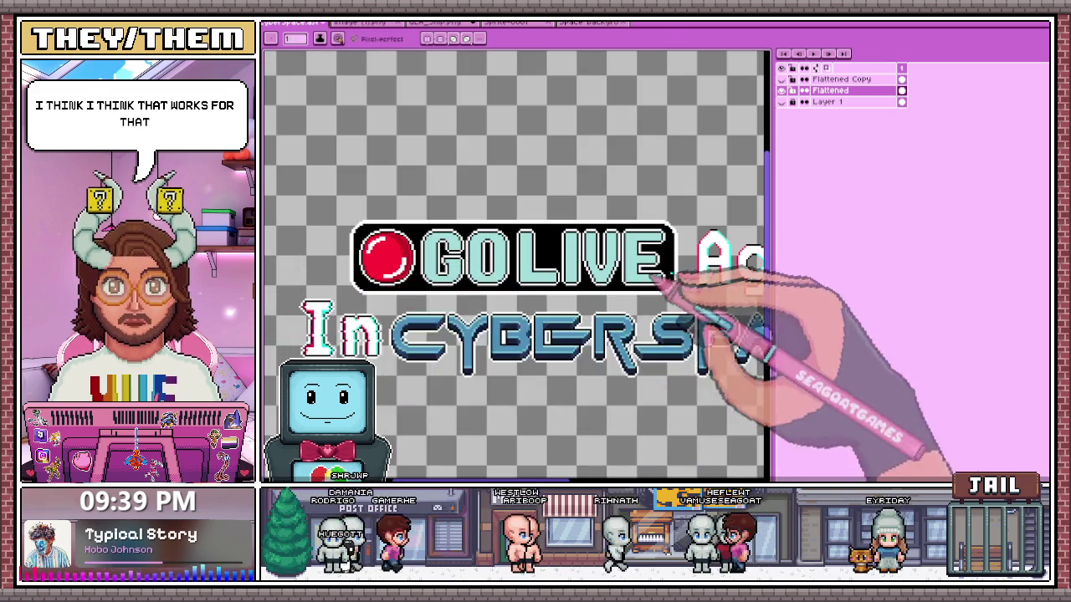
{"action": "scroll", "coordinate": [494, 238], "scroll_direction": "up", "scroll_amount": 1}
{"action": "scroll", "coordinate": [552, 297], "scroll_direction": "down", "scroll_amount": 3}
{"action": "scroll", "coordinate": [552, 297], "scroll_direction": "up", "scroll_amount": 2}
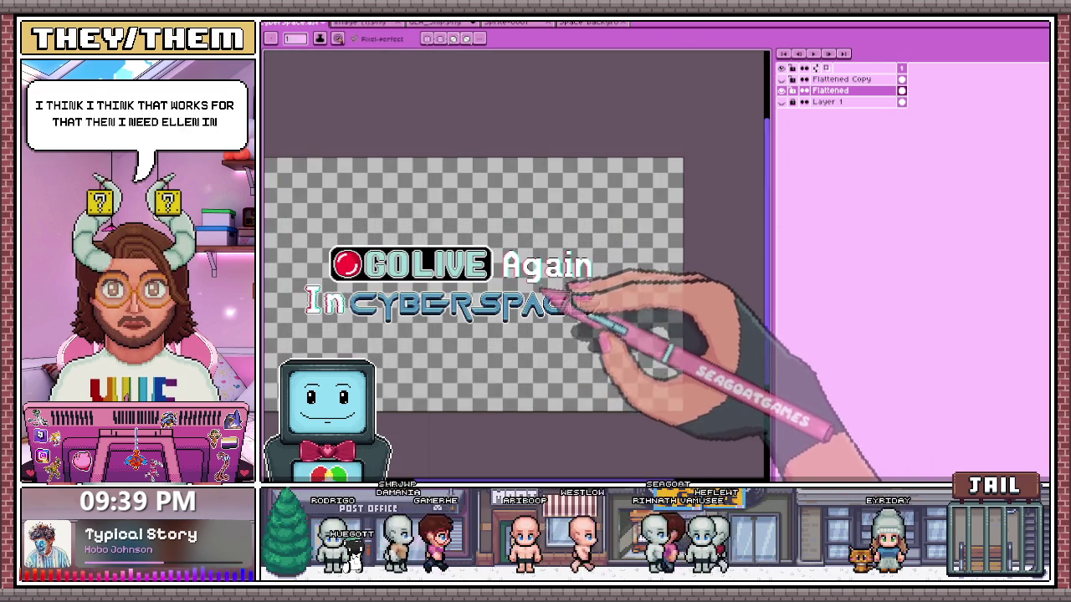
{"action": "left_click", "coordinate": [804, 101]}
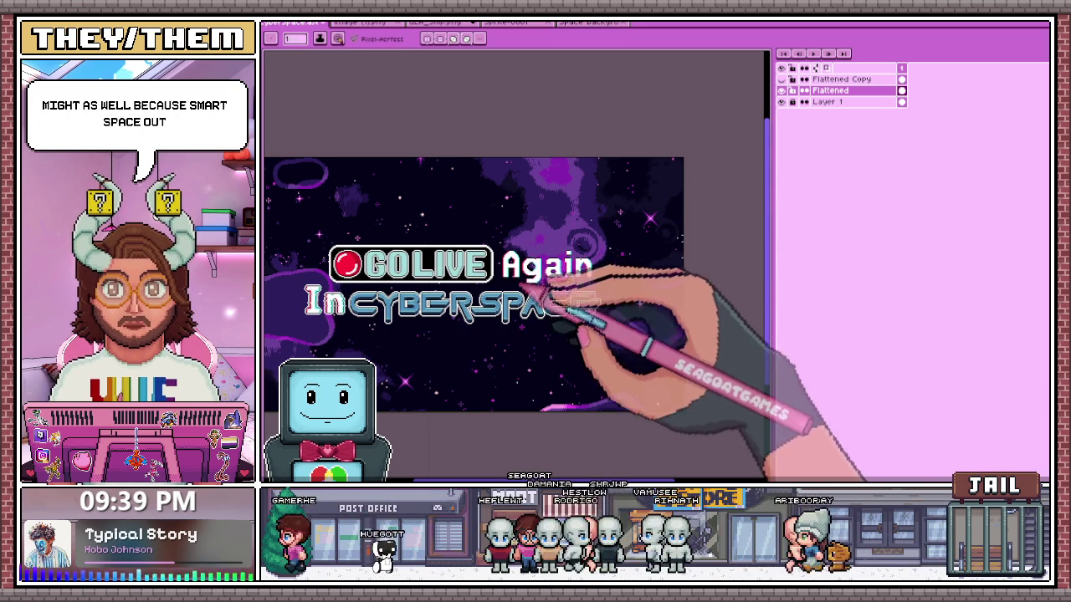
{"action": "scroll", "coordinate": [536, 281], "scroll_direction": "up", "scroll_amount": 1}
{"action": "scroll", "coordinate": [527, 281], "scroll_direction": "up", "scroll_amount": 2}
{"action": "key", "text": "i"}
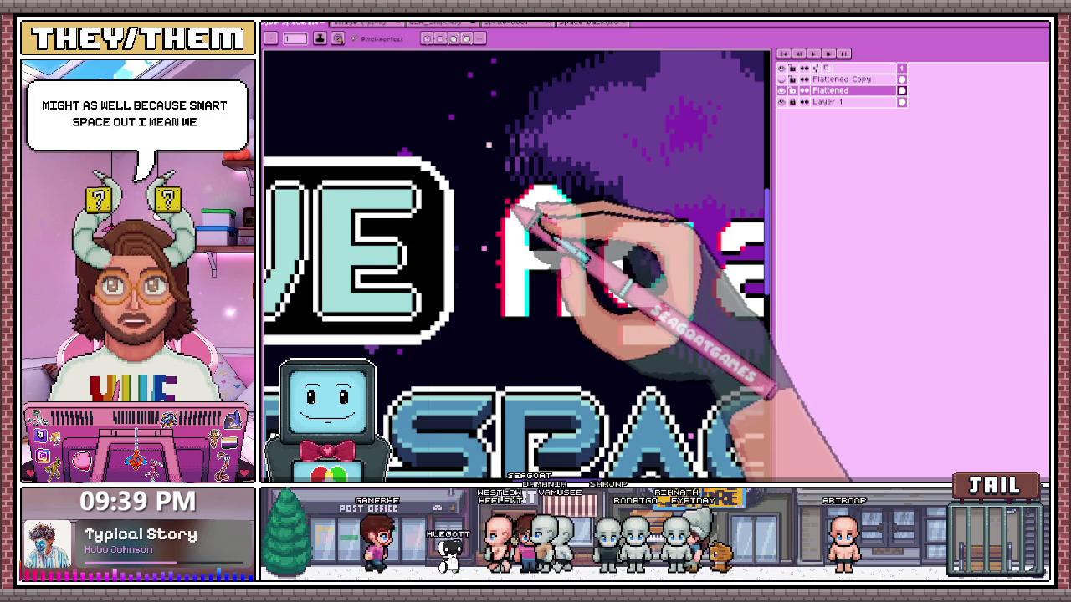
{"action": "scroll", "coordinate": [506, 216], "scroll_direction": "down", "scroll_amount": 1}
{"action": "scroll", "coordinate": [527, 276], "scroll_direction": "down", "scroll_amount": 2}
{"action": "scroll", "coordinate": [547, 304], "scroll_direction": "up", "scroll_amount": 1}
{"action": "scroll", "coordinate": [548, 301], "scroll_direction": "up", "scroll_amount": 1}
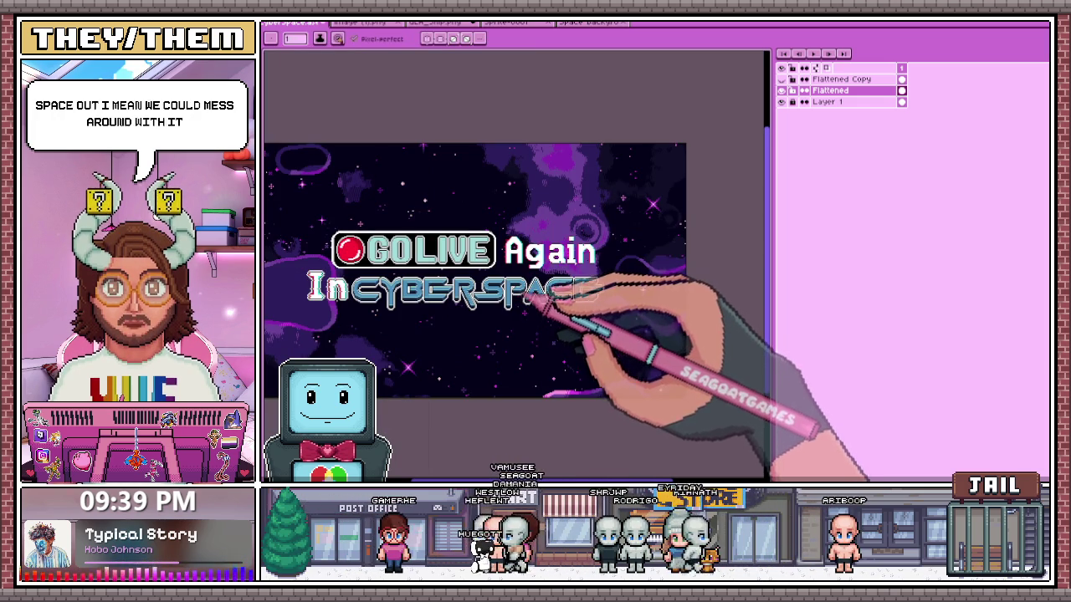
{"action": "left_click", "coordinate": [781, 101]}
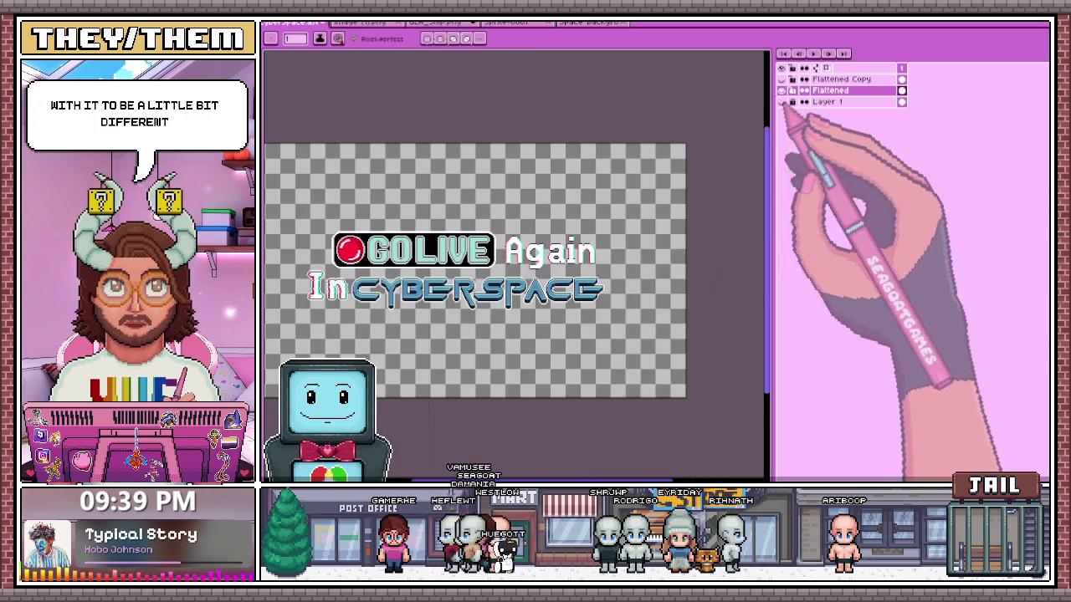
- Paint black outline pixels inside the A's right leg and around its upper counter corners
{"action": "scroll", "coordinate": [501, 243], "scroll_direction": "up", "scroll_amount": 2}
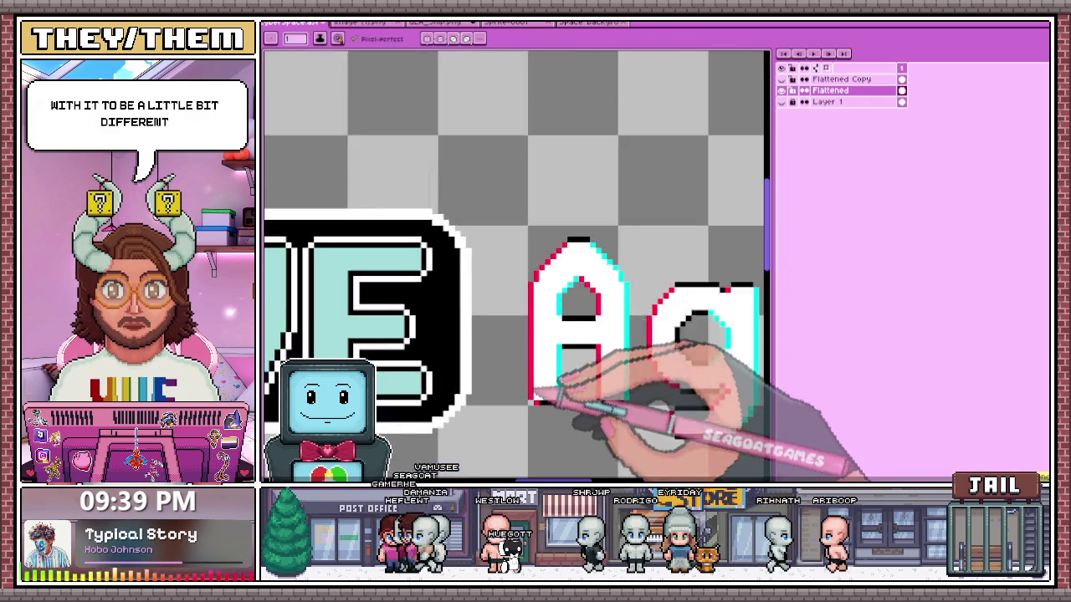
{"action": "scroll", "coordinate": [530, 385], "scroll_direction": "up", "scroll_amount": 2}
{"action": "scroll", "coordinate": [514, 318], "scroll_direction": "down", "scroll_amount": 2}
{"action": "scroll", "coordinate": [506, 224], "scroll_direction": "up", "scroll_amount": 1}
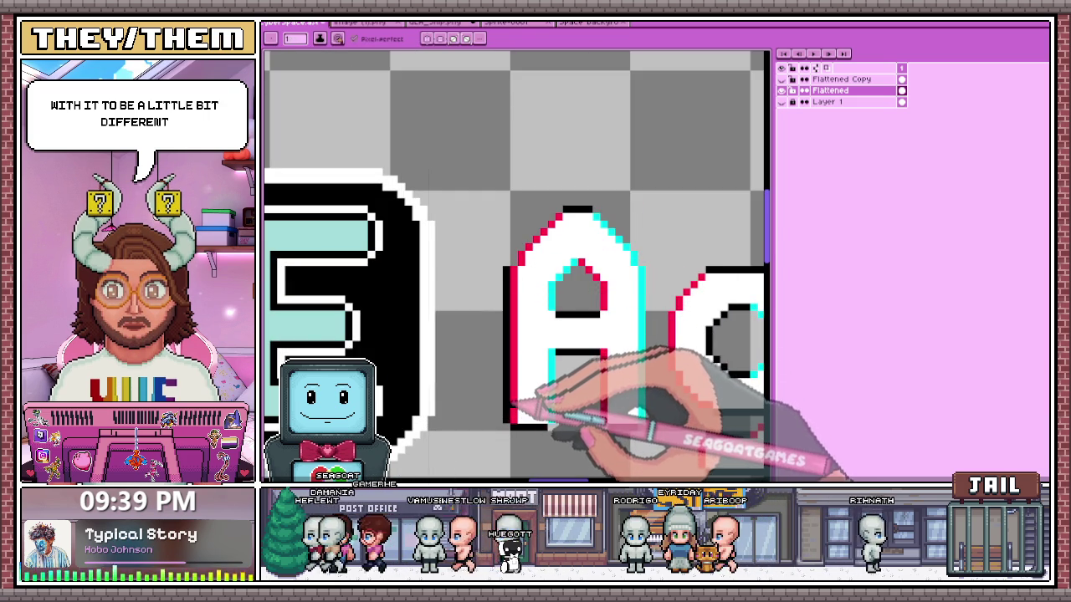
{"action": "scroll", "coordinate": [516, 410], "scroll_direction": "down", "scroll_amount": 1}
{"action": "scroll", "coordinate": [514, 240], "scroll_direction": "up", "scroll_amount": 3}
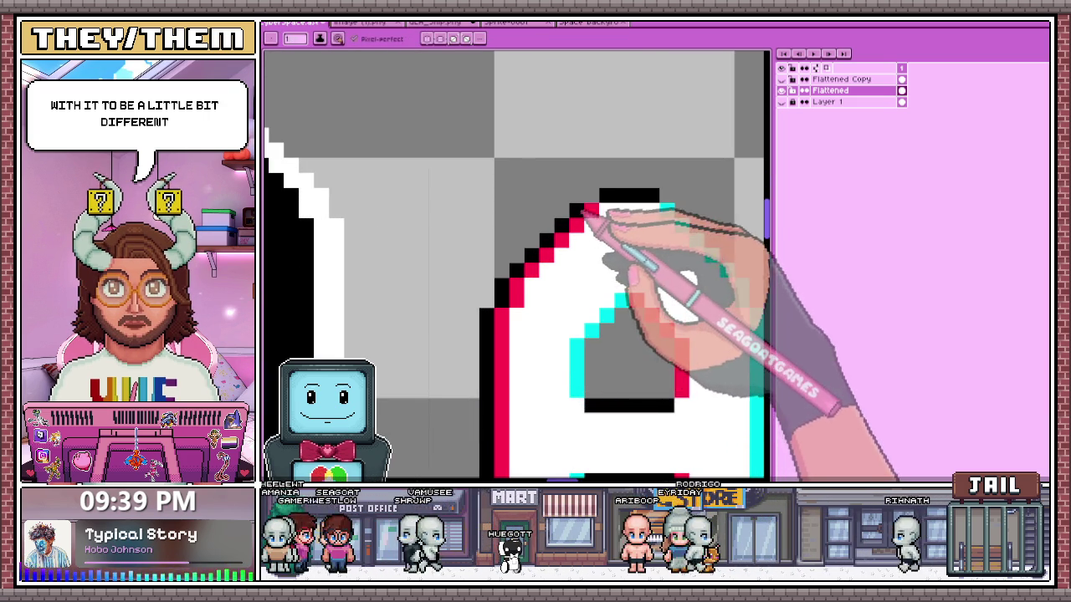
{"action": "scroll", "coordinate": [569, 235], "scroll_direction": "down", "scroll_amount": 2}
{"action": "scroll", "coordinate": [585, 220], "scroll_direction": "up", "scroll_amount": 2}
{"action": "scroll", "coordinate": [502, 201], "scroll_direction": "down", "scroll_amount": 2}
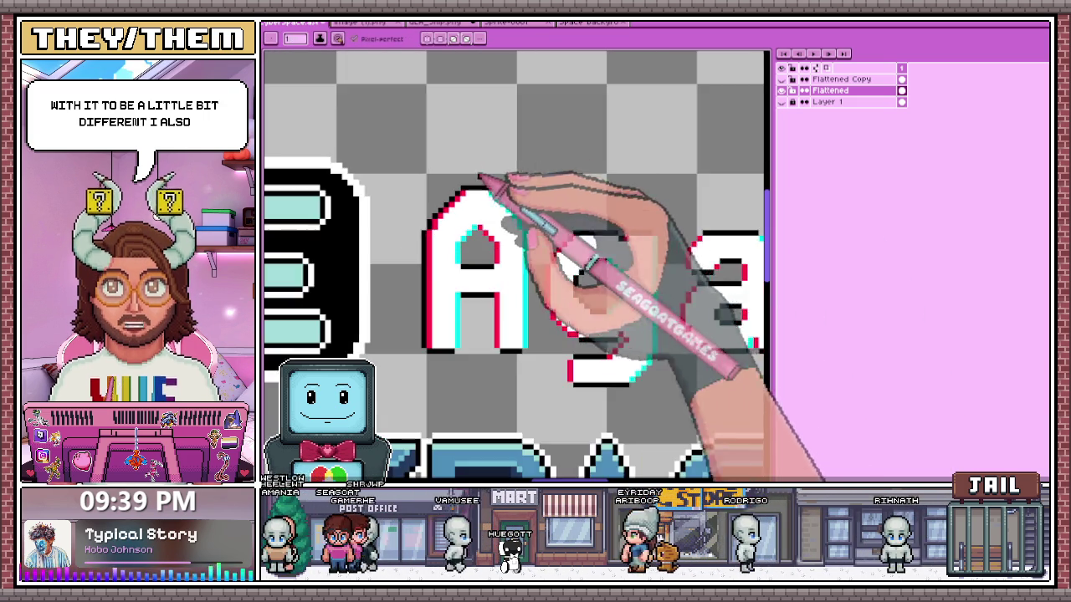
{"action": "scroll", "coordinate": [527, 224], "scroll_direction": "up", "scroll_amount": 1}
{"action": "scroll", "coordinate": [510, 196], "scroll_direction": "up", "scroll_amount": 1}
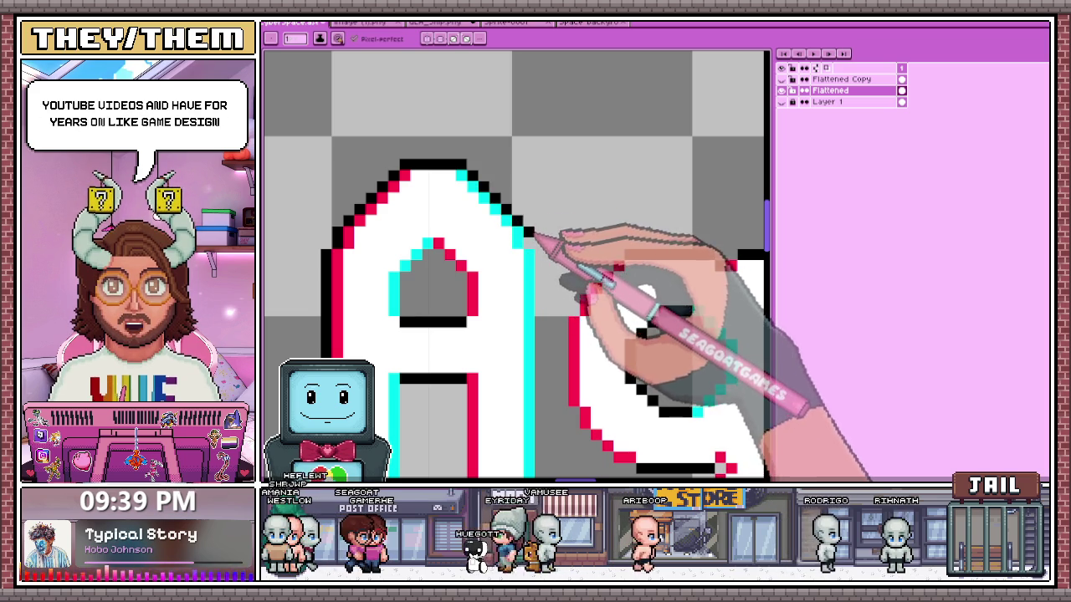
{"action": "scroll", "coordinate": [536, 236], "scroll_direction": "down", "scroll_amount": 2}
{"action": "scroll", "coordinate": [544, 335], "scroll_direction": "up", "scroll_amount": 2}
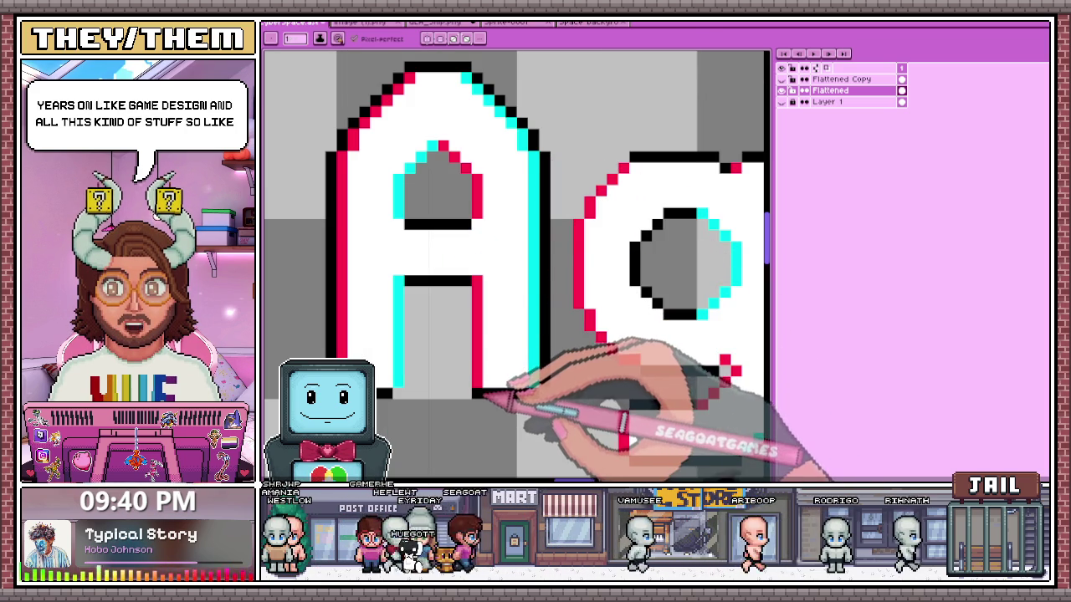
{"action": "mouse_move", "coordinate": [467, 387]}
{"action": "left_mouse_down"}
{"action": "mouse_move", "coordinate": [465, 289]}
{"action": "mouse_move", "coordinate": [410, 385]}
{"action": "left_mouse_up"}
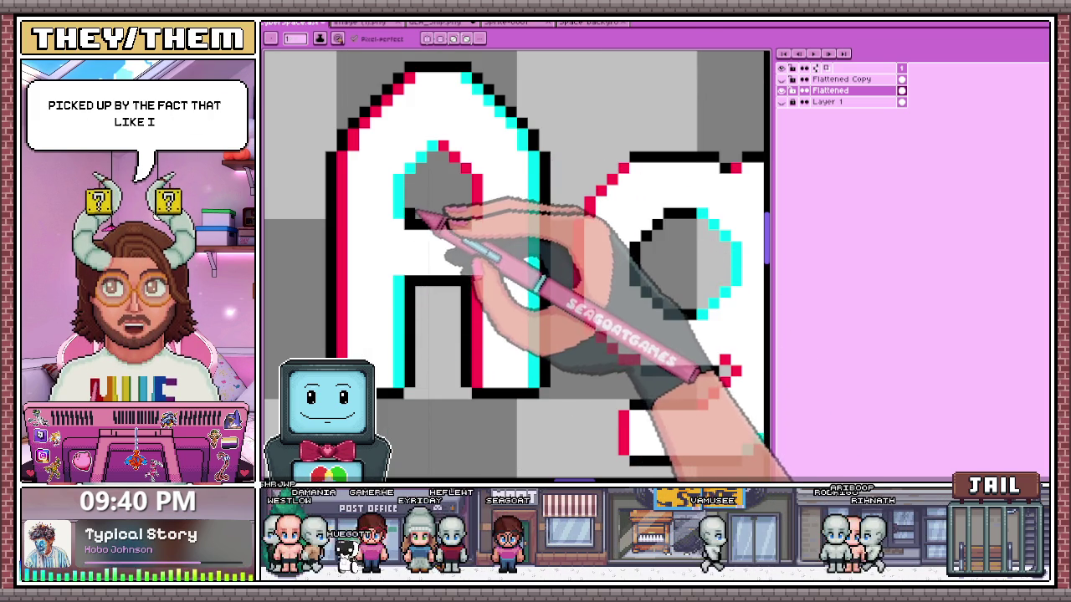
{"action": "left_click_drag", "start_coordinate": [409, 221], "coordinate": [409, 168]}
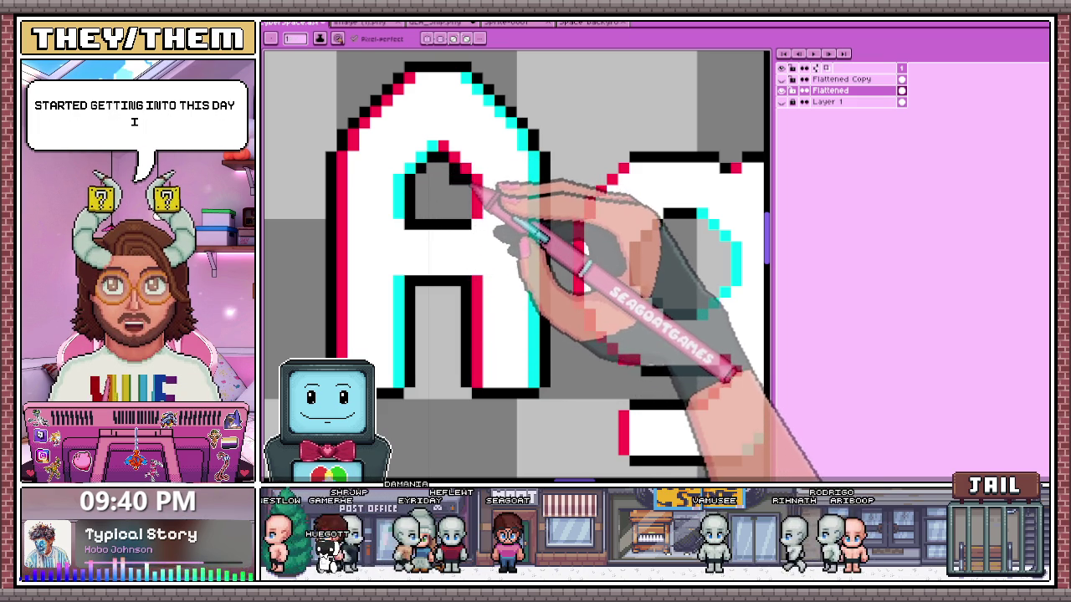
{"action": "key", "text": "e"}
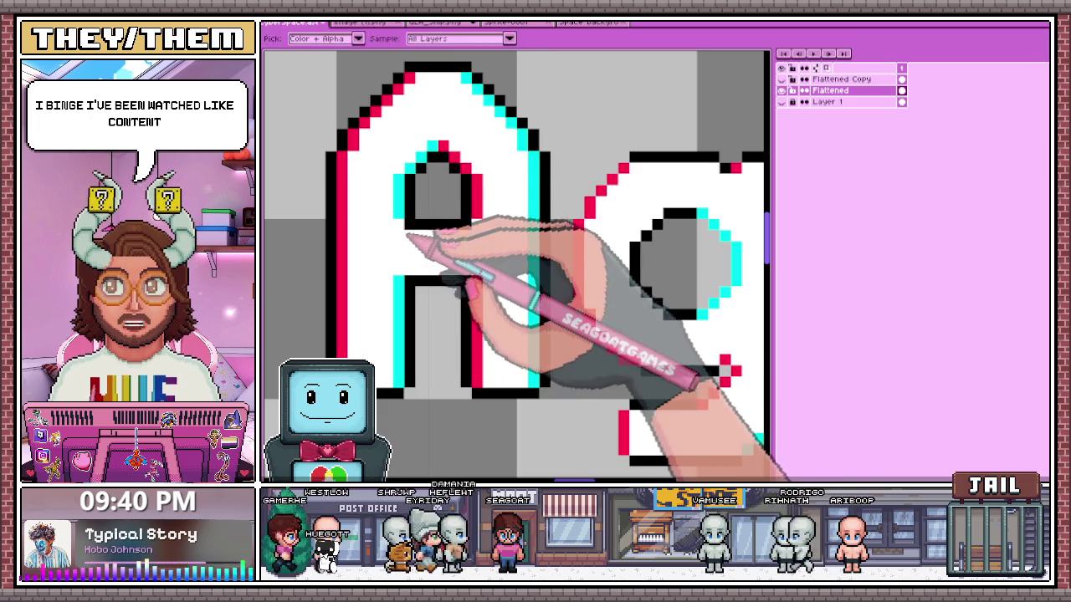
{"action": "left_click", "coordinate": [410, 224]}
{"action": "left_click", "coordinate": [465, 225]}
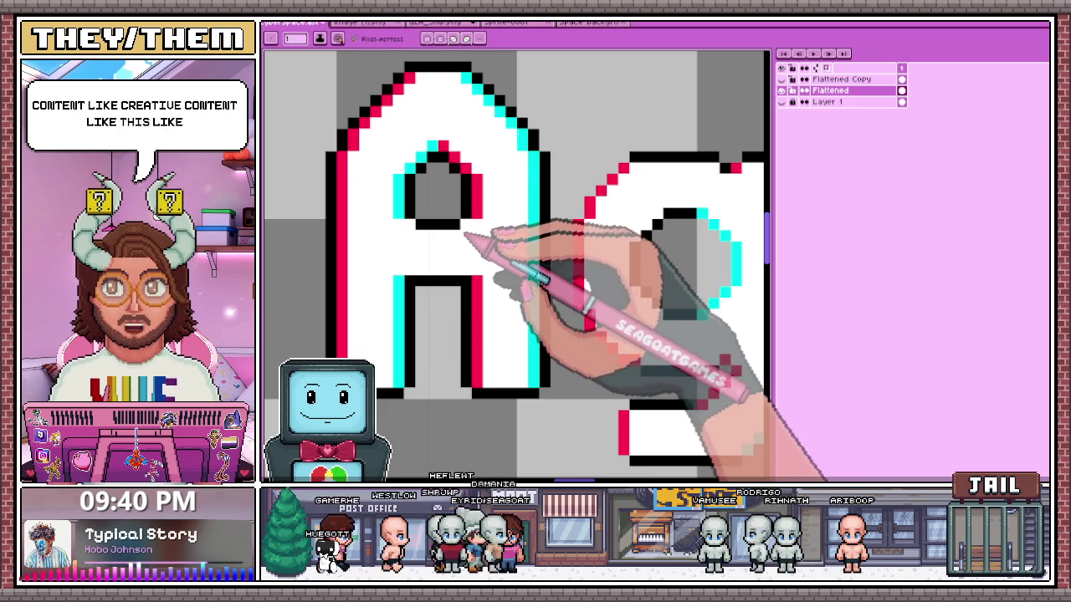
- Add a black outline pixel beside the red offset edge
{"action": "scroll", "coordinate": [473, 213], "scroll_direction": "down", "scroll_amount": 4}
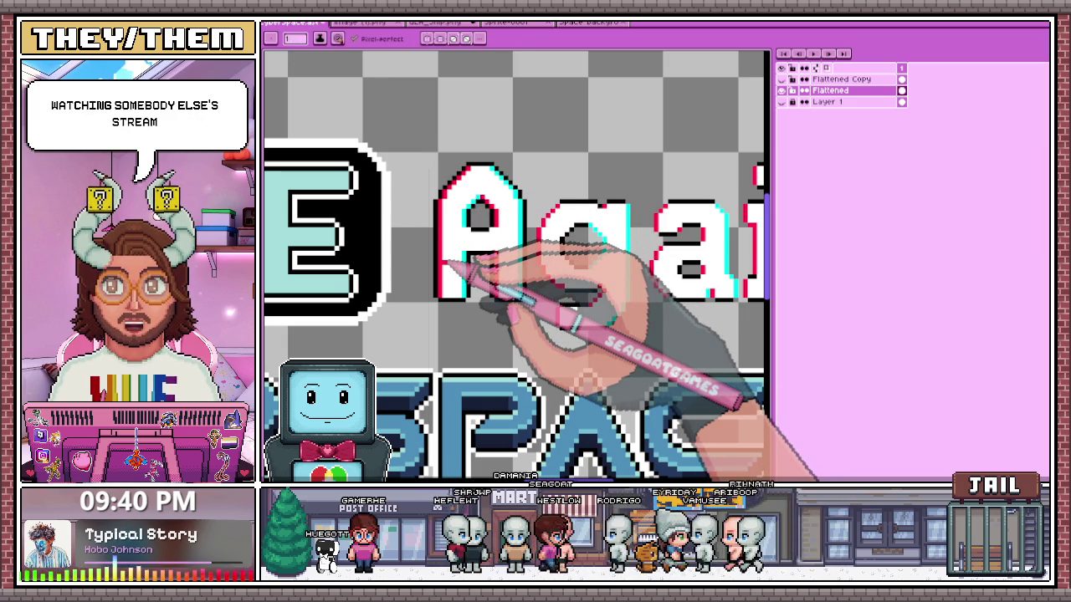
{"action": "scroll", "coordinate": [538, 242], "scroll_direction": "up", "scroll_amount": 1}
{"action": "scroll", "coordinate": [536, 268], "scroll_direction": "up", "scroll_amount": 1}
{"action": "left_click", "coordinate": [530, 262]}
{"action": "scroll", "coordinate": [544, 276], "scroll_direction": "down", "scroll_amount": 2}
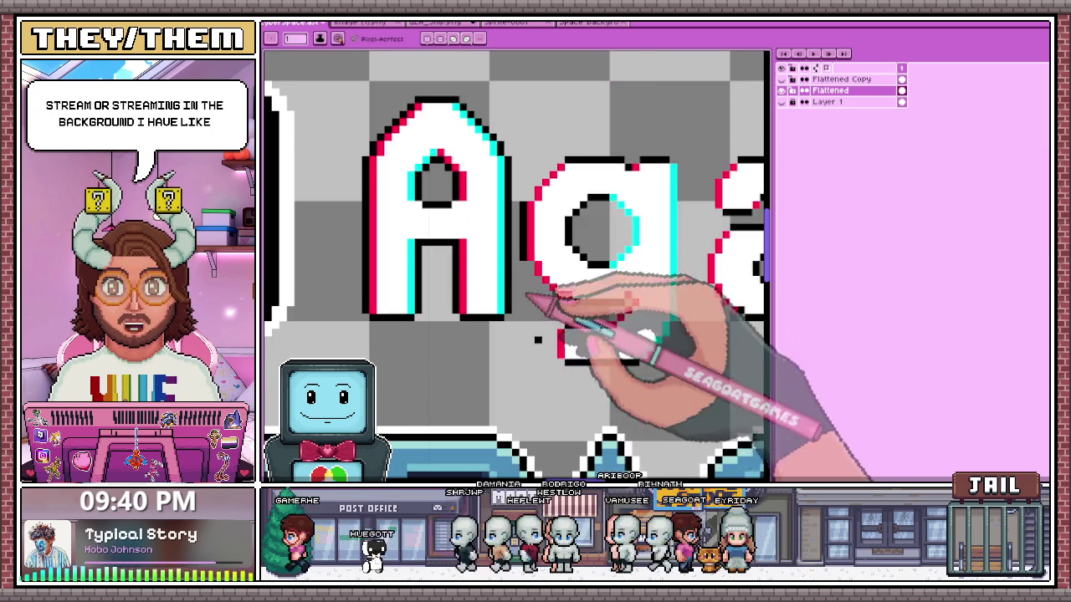
{"action": "scroll", "coordinate": [531, 218], "scroll_direction": "up", "scroll_amount": 1}
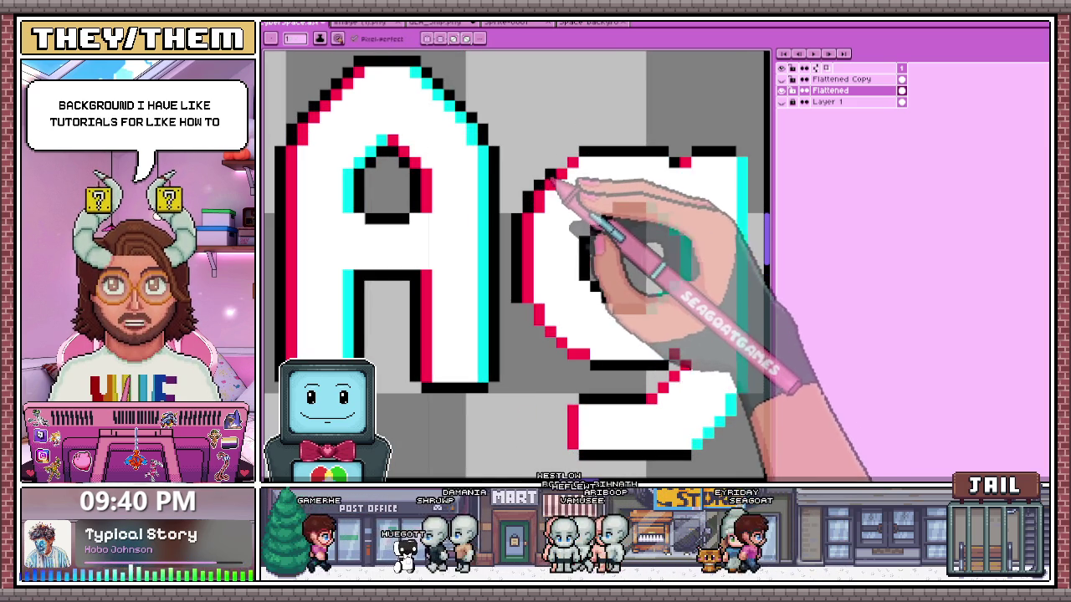
- Add a black edge pixel at the g's top-left corner
{"action": "left_click", "coordinate": [571, 153]}
{"action": "scroll", "coordinate": [571, 158], "scroll_direction": "down", "scroll_amount": 2}
{"action": "scroll", "coordinate": [539, 249], "scroll_direction": "up", "scroll_amount": 2}
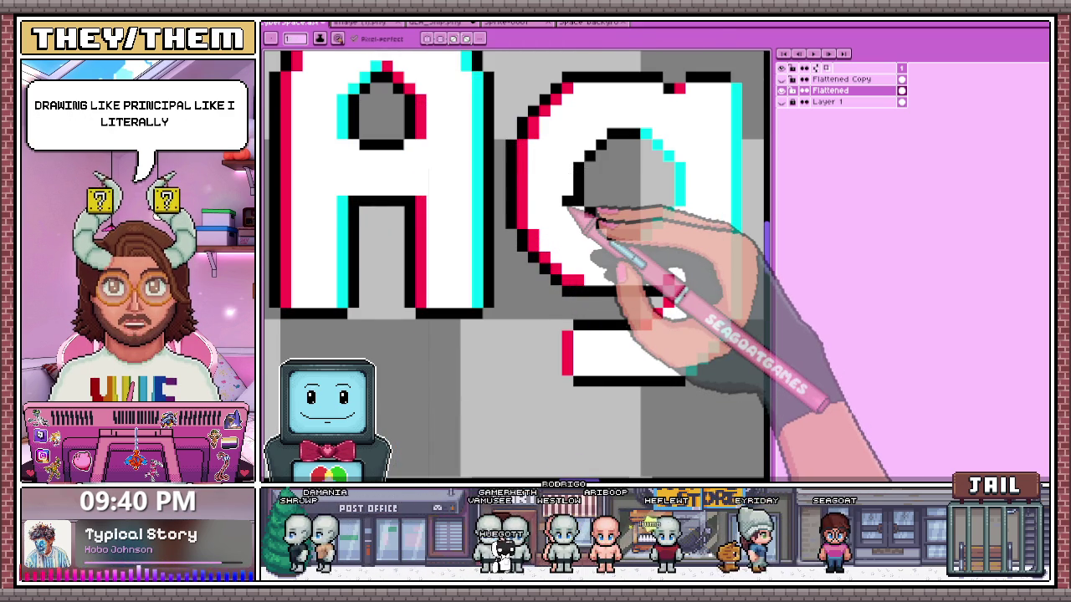
{"action": "scroll", "coordinate": [569, 209], "scroll_direction": "down", "scroll_amount": 2}
{"action": "scroll", "coordinate": [580, 234], "scroll_direction": "up", "scroll_amount": 2}
{"action": "scroll", "coordinate": [628, 323], "scroll_direction": "up", "scroll_amount": 1}
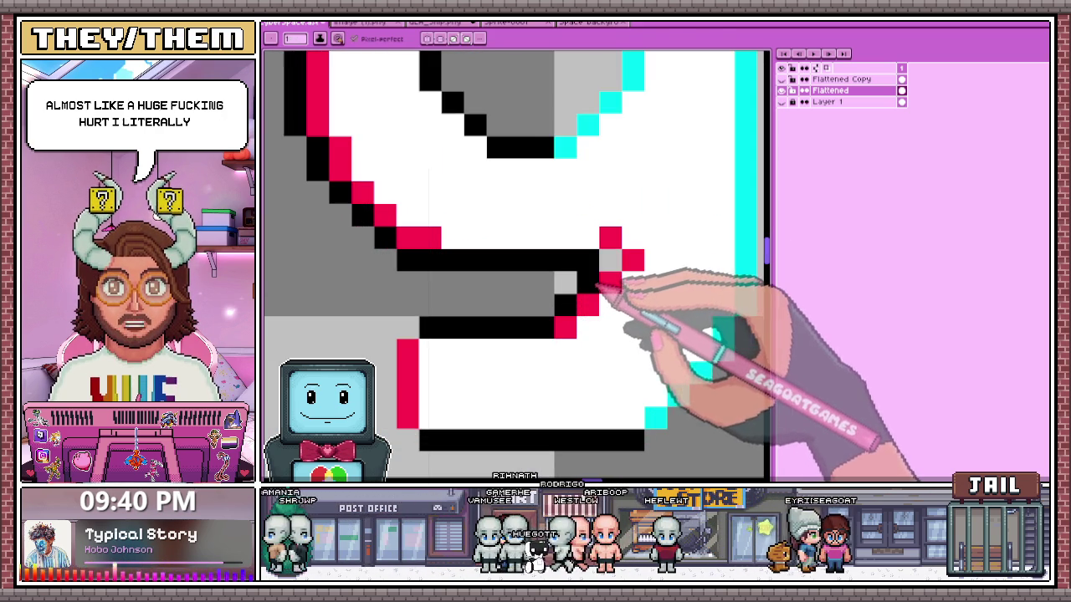
{"action": "scroll", "coordinate": [502, 222], "scroll_direction": "down", "scroll_amount": 1}
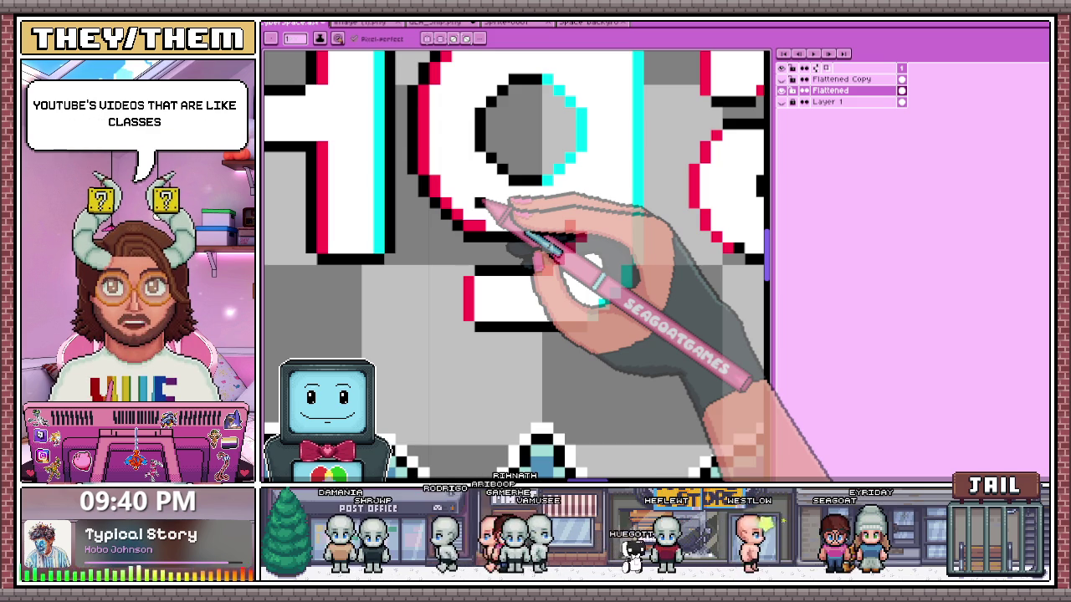
{"action": "scroll", "coordinate": [456, 238], "scroll_direction": "up", "scroll_amount": 2}
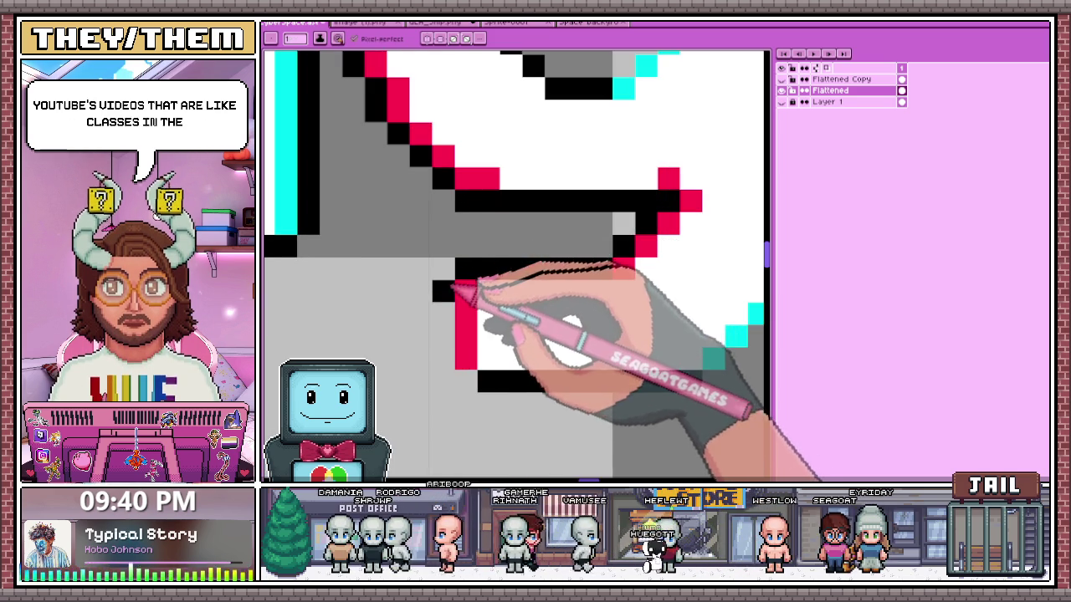
{"action": "scroll", "coordinate": [353, 239], "scroll_direction": "down", "scroll_amount": 2}
{"action": "scroll", "coordinate": [559, 343], "scroll_direction": "up", "scroll_amount": 2}
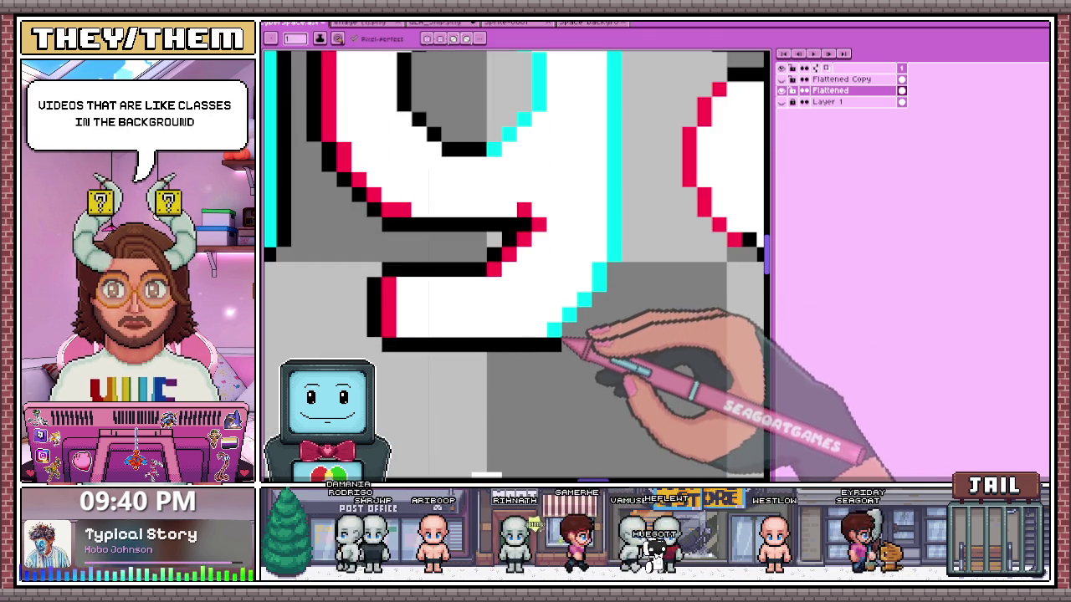
{"action": "scroll", "coordinate": [616, 281], "scroll_direction": "down", "scroll_amount": 2}
{"action": "scroll", "coordinate": [502, 238], "scroll_direction": "up", "scroll_amount": 2}
{"action": "scroll", "coordinate": [502, 238], "scroll_direction": "down", "scroll_amount": 2}
{"action": "scroll", "coordinate": [518, 238], "scroll_direction": "up", "scroll_amount": 2}
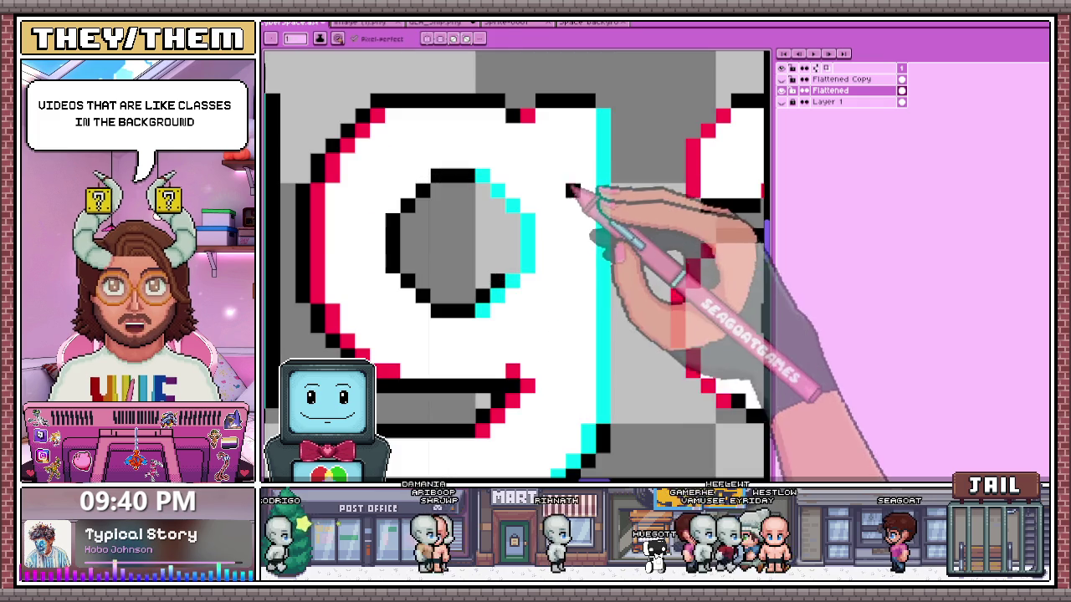
{"action": "scroll", "coordinate": [527, 239], "scroll_direction": "down", "scroll_amount": 1}
{"action": "scroll", "coordinate": [519, 251], "scroll_direction": "down", "scroll_amount": 1}
{"action": "scroll", "coordinate": [510, 268], "scroll_direction": "down", "scroll_amount": 1}
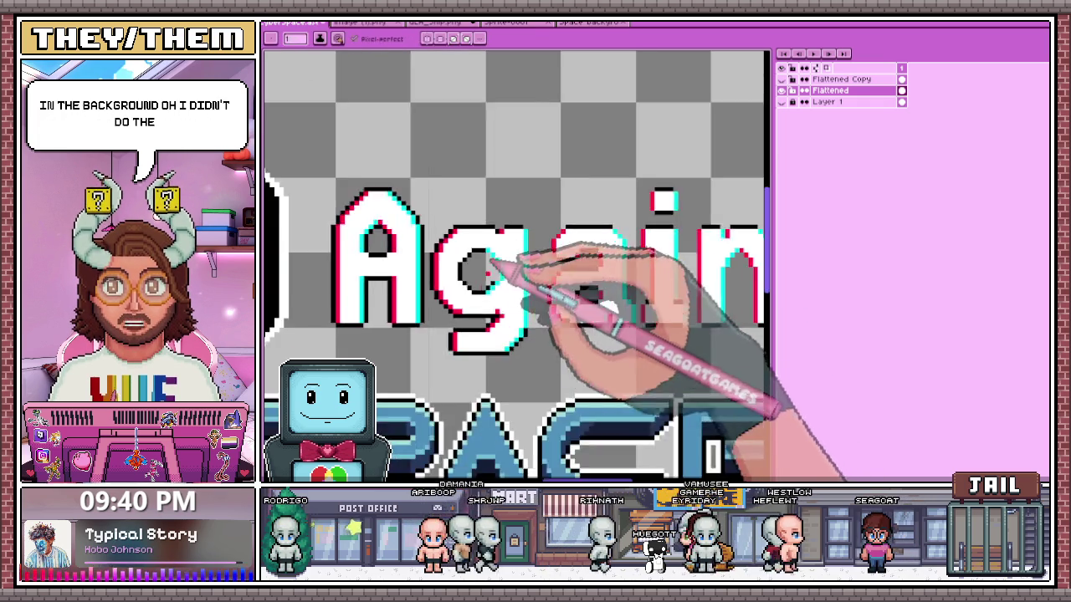
{"action": "scroll", "coordinate": [498, 293], "scroll_direction": "down", "scroll_amount": 1}
{"action": "scroll", "coordinate": [486, 293], "scroll_direction": "up", "scroll_amount": 1}
{"action": "scroll", "coordinate": [484, 291], "scroll_direction": "up", "scroll_amount": 3}
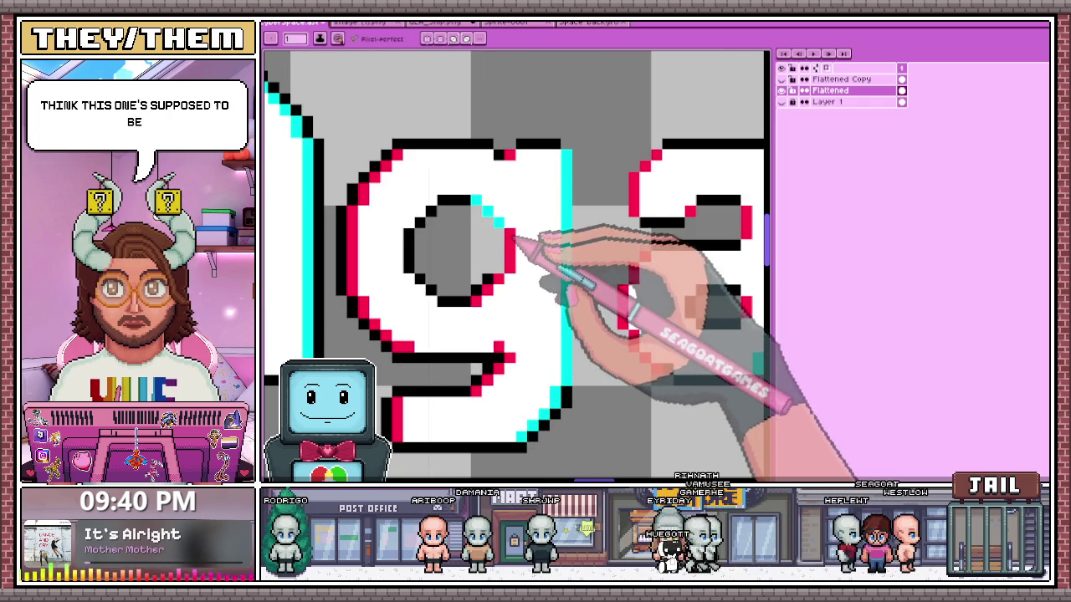
- Repaint the g's inner bowl: two red pixels to cyan, red left side, black outline
{"action": "left_click_drag", "start_coordinate": [475, 201], "coordinate": [487, 210]}
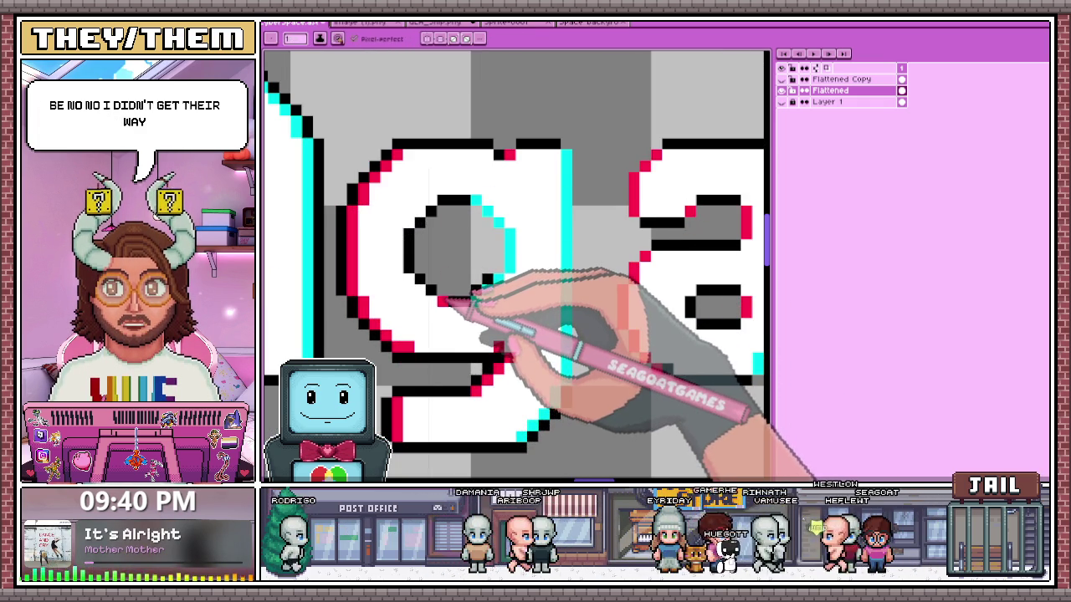
{"action": "mouse_move", "coordinate": [439, 299]}
{"action": "left_mouse_down"}
{"action": "mouse_move", "coordinate": [410, 236]}
{"action": "mouse_move", "coordinate": [426, 226]}
{"action": "left_mouse_up"}
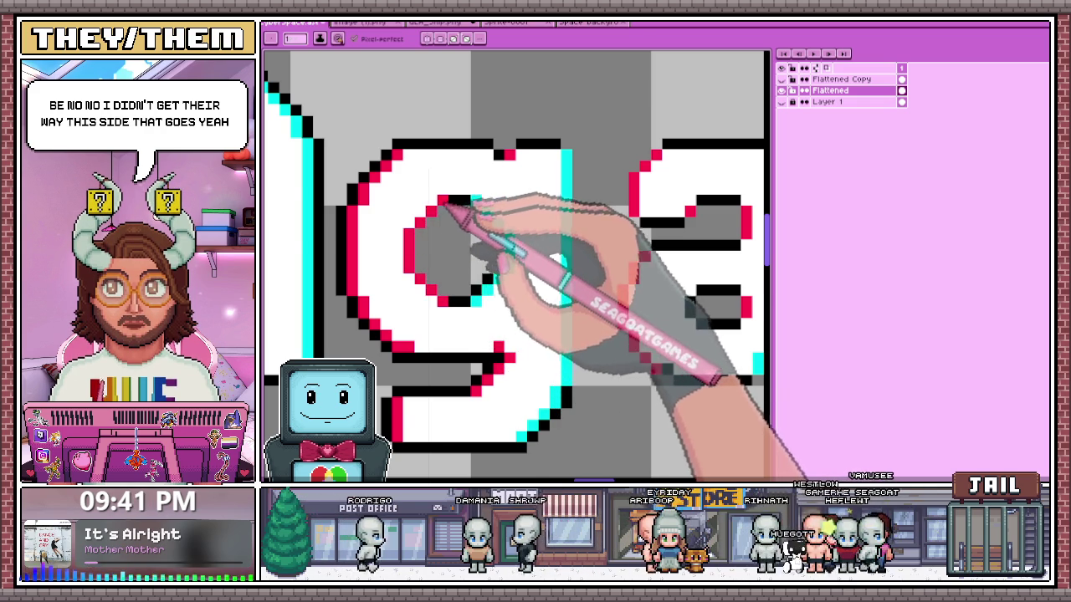
{"action": "scroll", "coordinate": [440, 205], "scroll_direction": "down", "scroll_amount": 2}
{"action": "scroll", "coordinate": [502, 226], "scroll_direction": "up", "scroll_amount": 2}
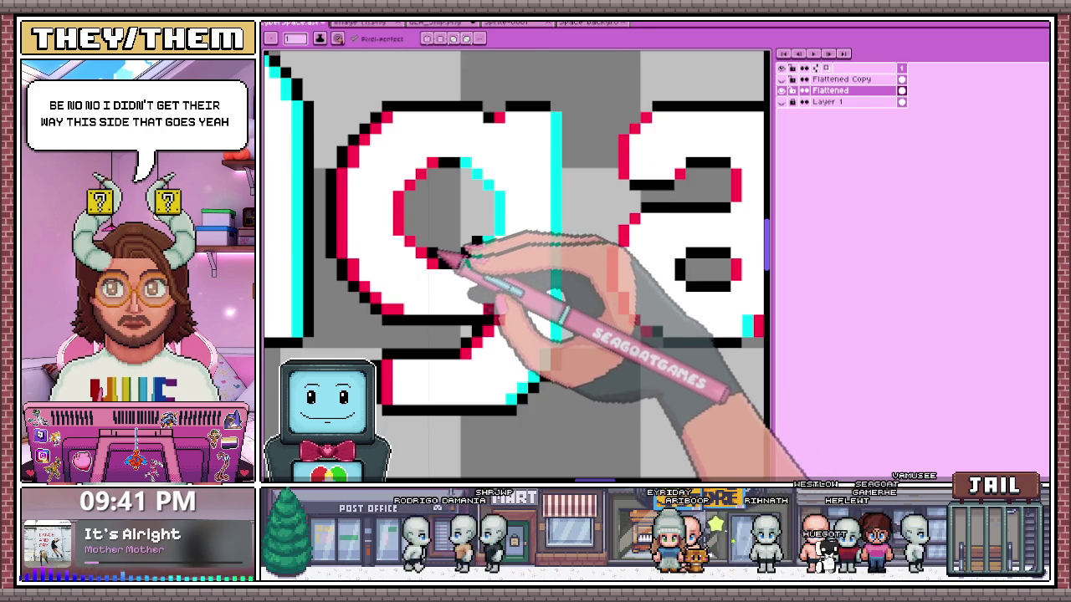
{"action": "left_click_drag", "start_coordinate": [416, 229], "coordinate": [416, 205]}
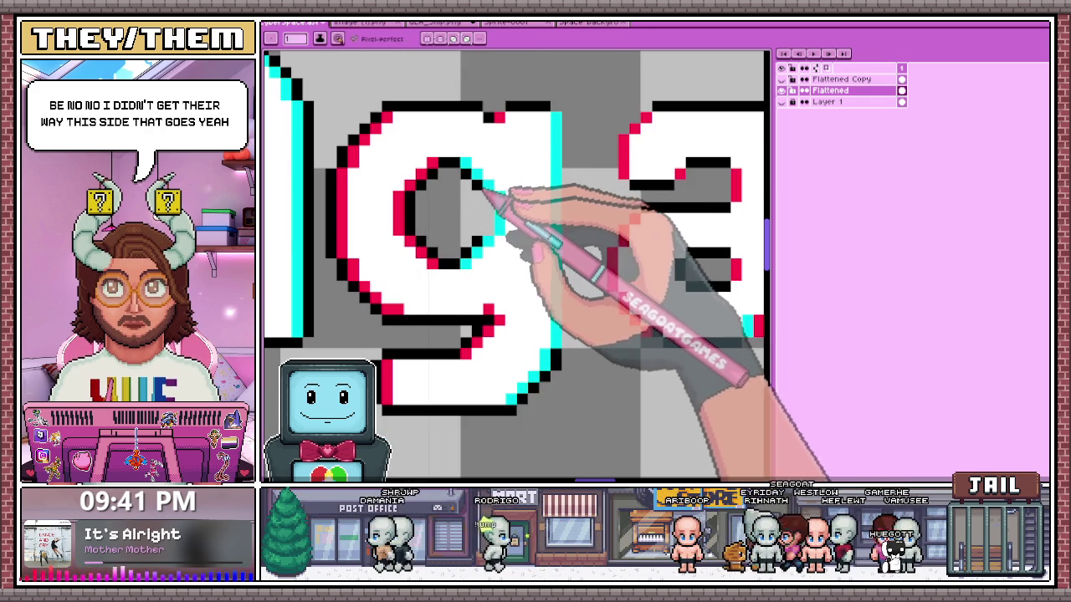
{"action": "scroll", "coordinate": [502, 218], "scroll_direction": "down", "scroll_amount": 2}
{"action": "scroll", "coordinate": [526, 318], "scroll_direction": "up", "scroll_amount": 2}
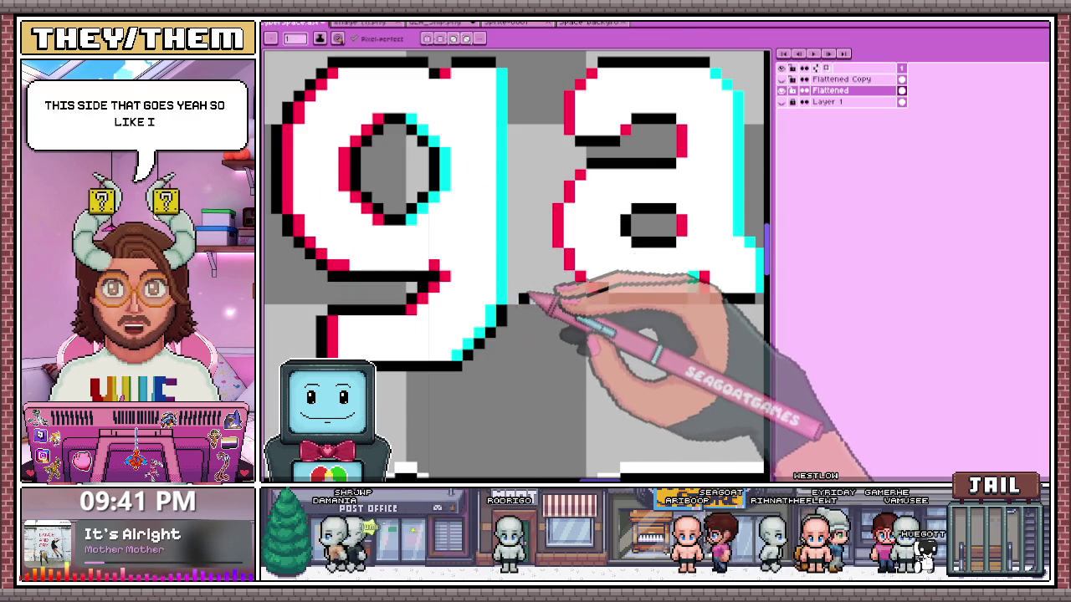
{"action": "scroll", "coordinate": [535, 251], "scroll_direction": "up", "scroll_amount": 2}
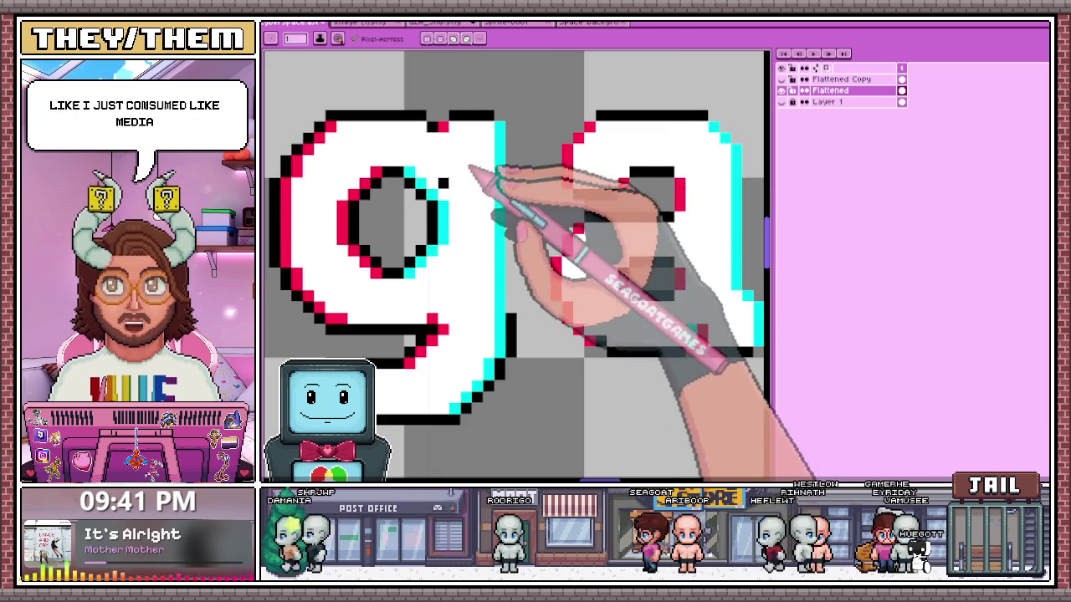
- Zoom out to view the full glitched title logo
{"action": "key", "text": "i"}
{"action": "key", "text": "b"}
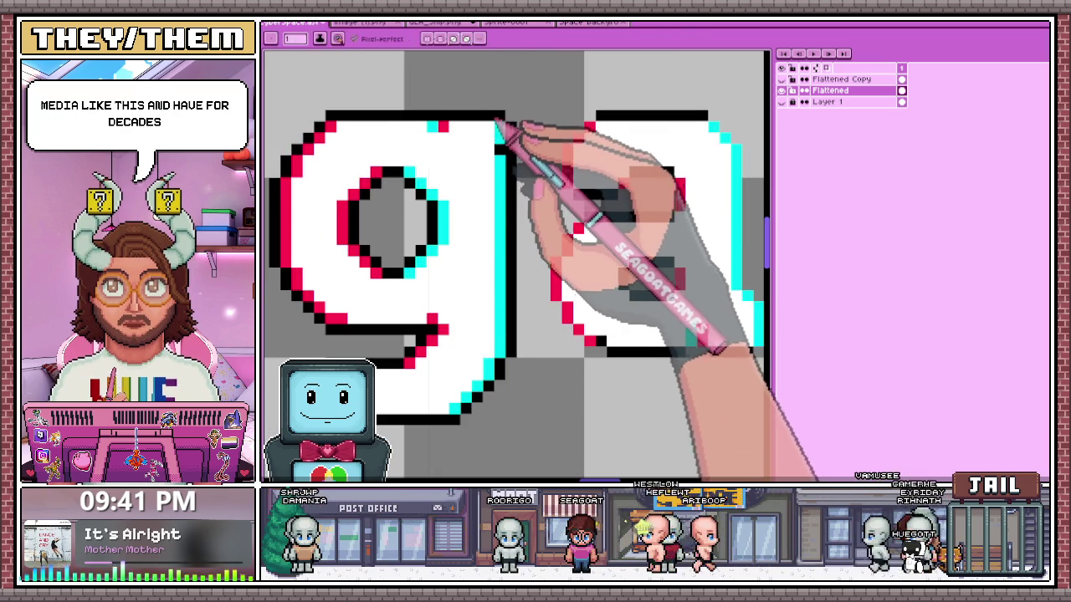
{"action": "scroll", "coordinate": [498, 209], "scroll_direction": "down", "scroll_amount": 3}
{"action": "scroll", "coordinate": [519, 283], "scroll_direction": "down", "scroll_amount": 3}
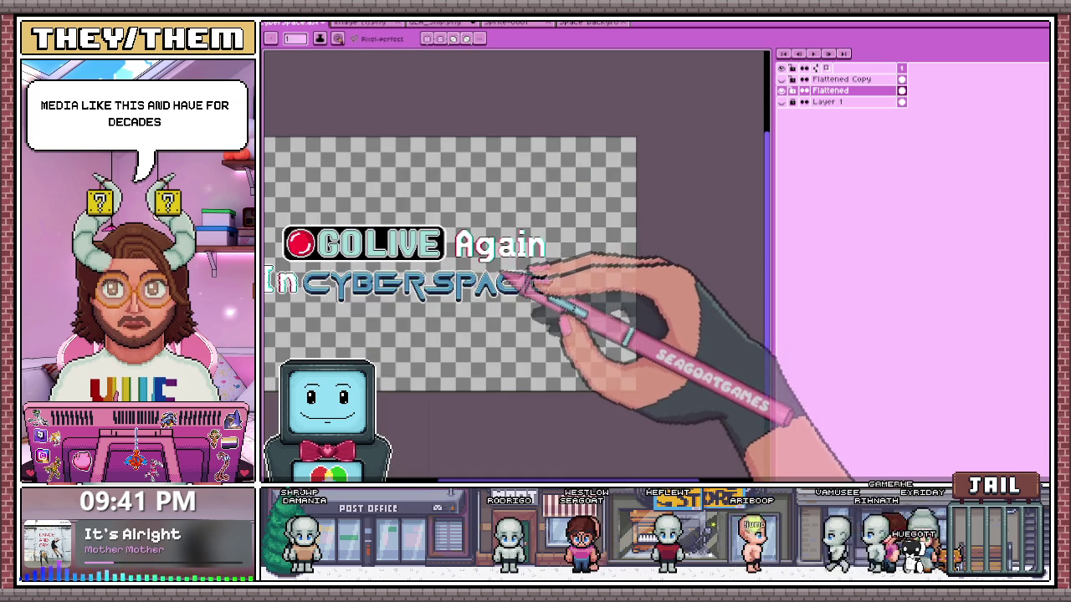
- Nudge the small red and cyan pixel group on the 'a' up one pixel
{"action": "scroll", "coordinate": [518, 246], "scroll_direction": "up", "scroll_amount": 3}
{"action": "key", "text": "m"}
{"action": "scroll", "coordinate": [494, 251], "scroll_direction": "up", "scroll_amount": 2}
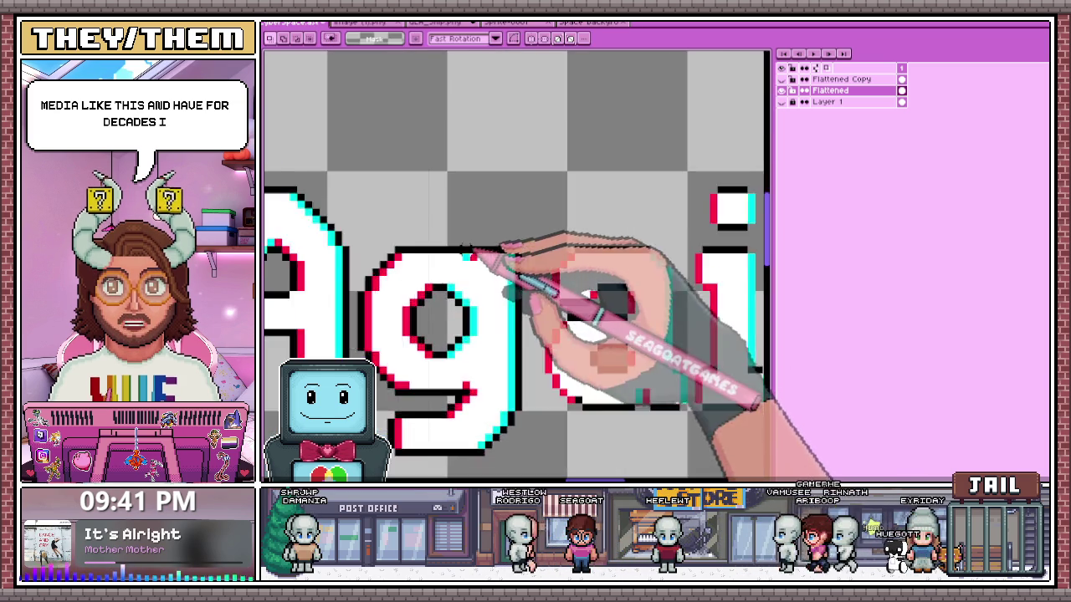
{"action": "scroll", "coordinate": [481, 262], "scroll_direction": "down", "scroll_amount": 2}
{"action": "scroll", "coordinate": [502, 251], "scroll_direction": "down", "scroll_amount": 2}
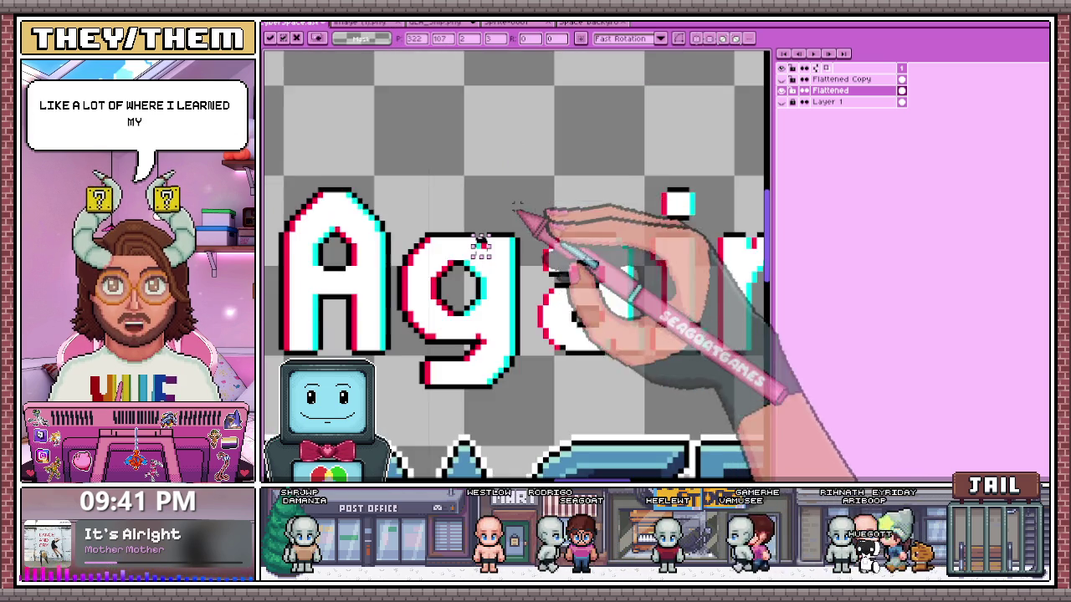
{"action": "scroll", "coordinate": [527, 276], "scroll_direction": "down", "scroll_amount": 2}
{"action": "scroll", "coordinate": [554, 315], "scroll_direction": "down", "scroll_amount": 1}
{"action": "scroll", "coordinate": [552, 309], "scroll_direction": "up", "scroll_amount": 2}
{"action": "scroll", "coordinate": [555, 299], "scroll_direction": "up", "scroll_amount": 2}
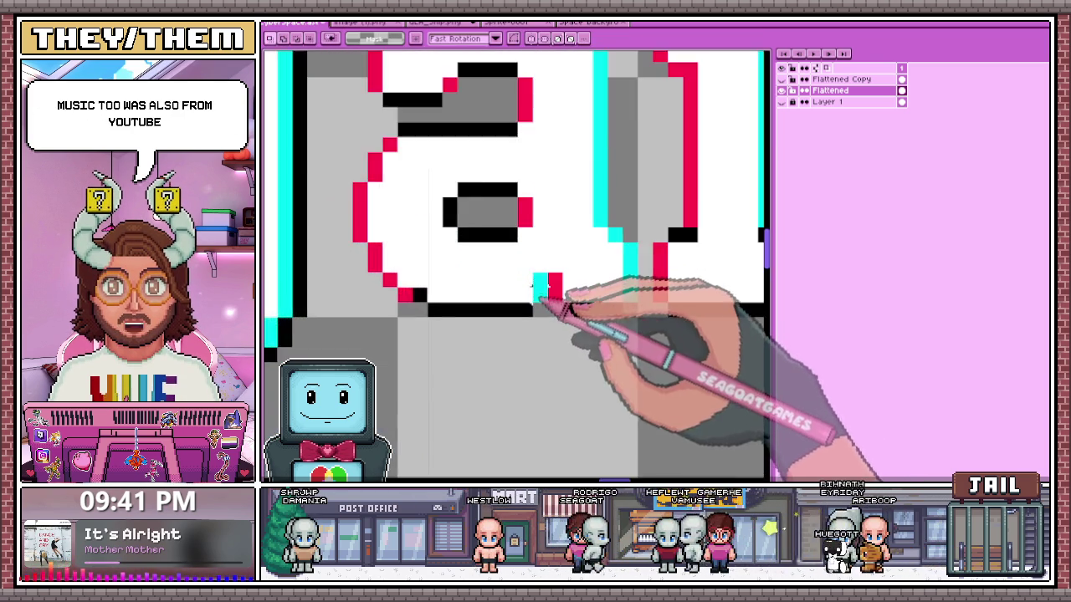
{"action": "scroll", "coordinate": [535, 284], "scroll_direction": "down", "scroll_amount": 2}
{"action": "scroll", "coordinate": [468, 243], "scroll_direction": "up", "scroll_amount": 2}
{"action": "scroll", "coordinate": [421, 206], "scroll_direction": "down", "scroll_amount": 2}
{"action": "scroll", "coordinate": [585, 315], "scroll_direction": "up", "scroll_amount": 3}
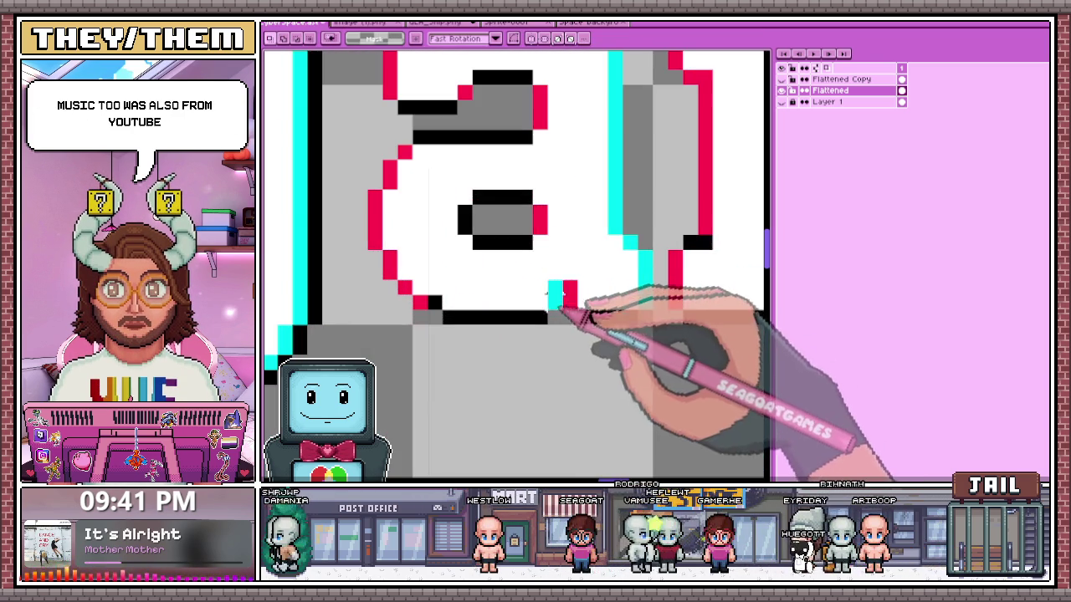
{"action": "key", "text": "Up"}
{"action": "scroll", "coordinate": [562, 294], "scroll_direction": "down", "scroll_amount": 2}
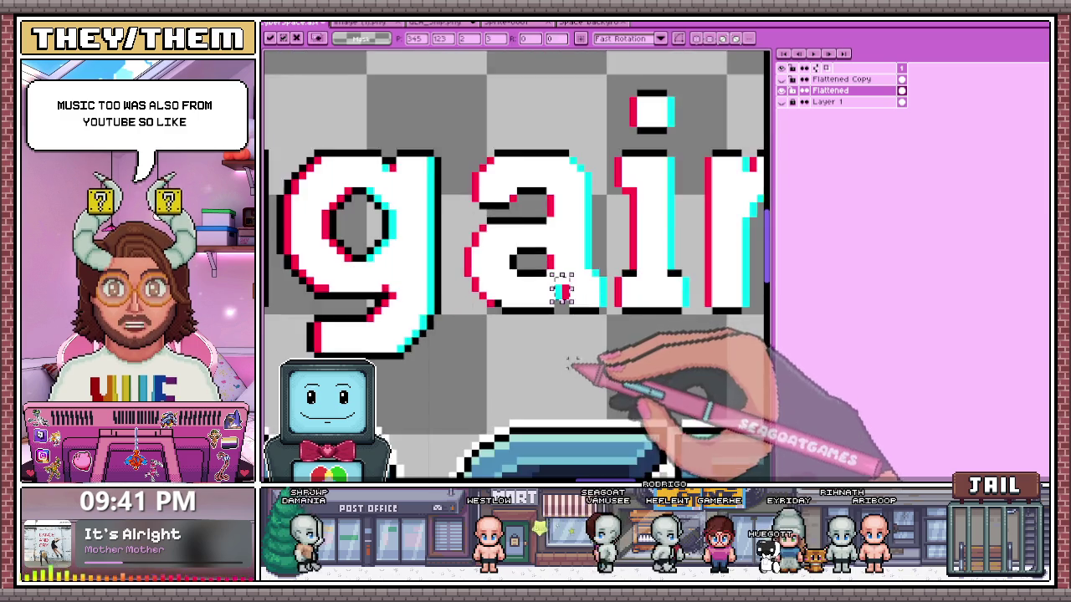
{"action": "scroll", "coordinate": [553, 311], "scroll_direction": "up", "scroll_amount": 2}
- Add black outline pixels and a vertical black line along the left edge of the 'a'
{"action": "key", "text": "b"}
{"action": "left_click", "coordinate": [548, 285]}
{"action": "scroll", "coordinate": [562, 289], "scroll_direction": "up", "scroll_amount": 1}
{"action": "scroll", "coordinate": [501, 303], "scroll_direction": "down", "scroll_amount": 2}
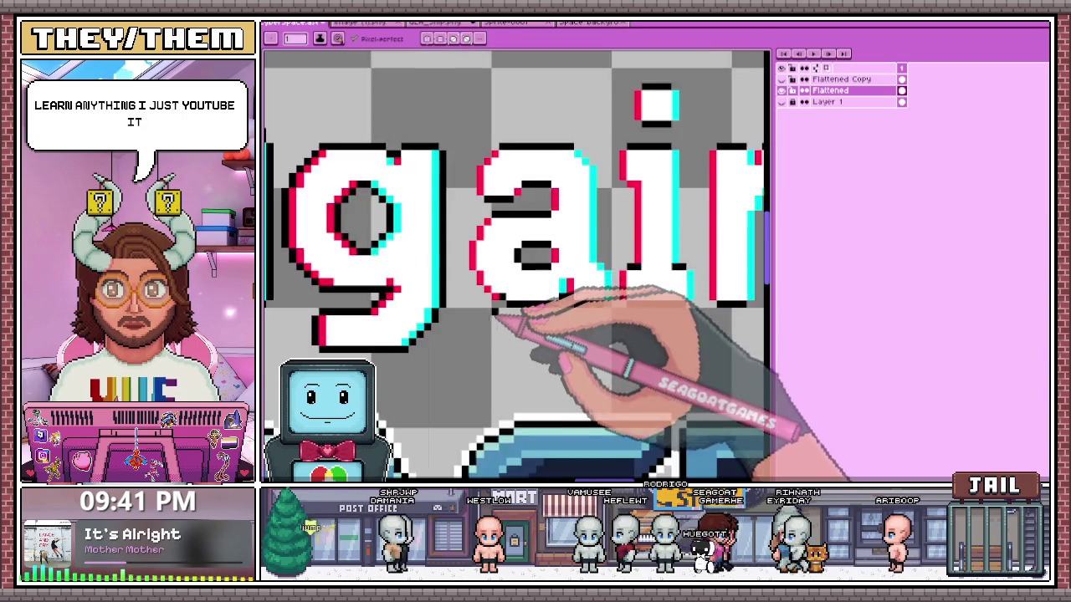
{"action": "scroll", "coordinate": [523, 307], "scroll_direction": "up", "scroll_amount": 1}
{"action": "key", "text": "i"}
{"action": "key", "text": "b"}
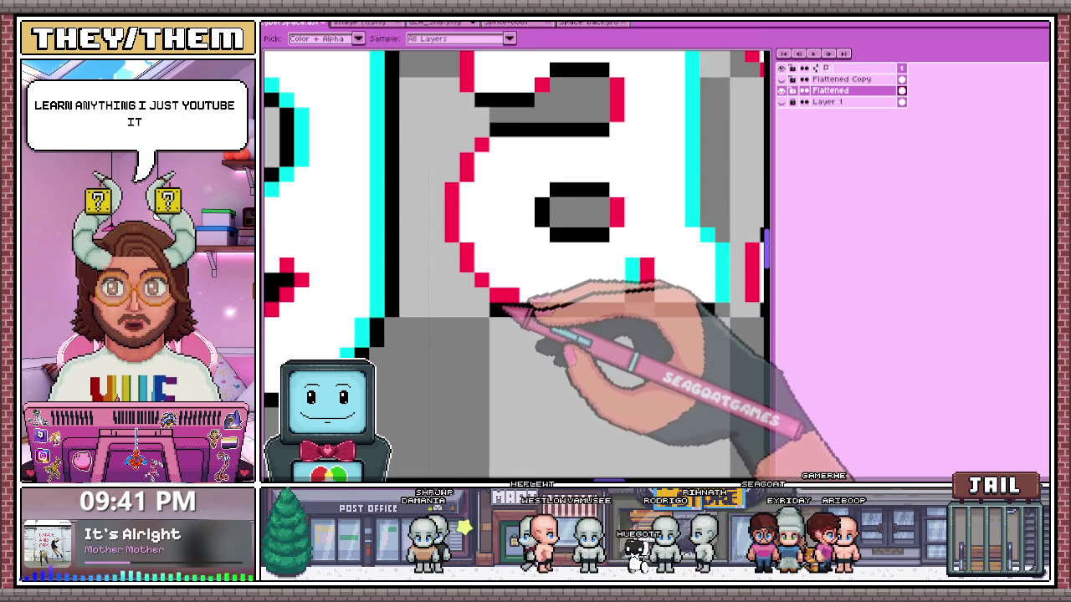
{"action": "scroll", "coordinate": [490, 293], "scroll_direction": "down", "scroll_amount": 2}
{"action": "scroll", "coordinate": [502, 333], "scroll_direction": "up", "scroll_amount": 2}
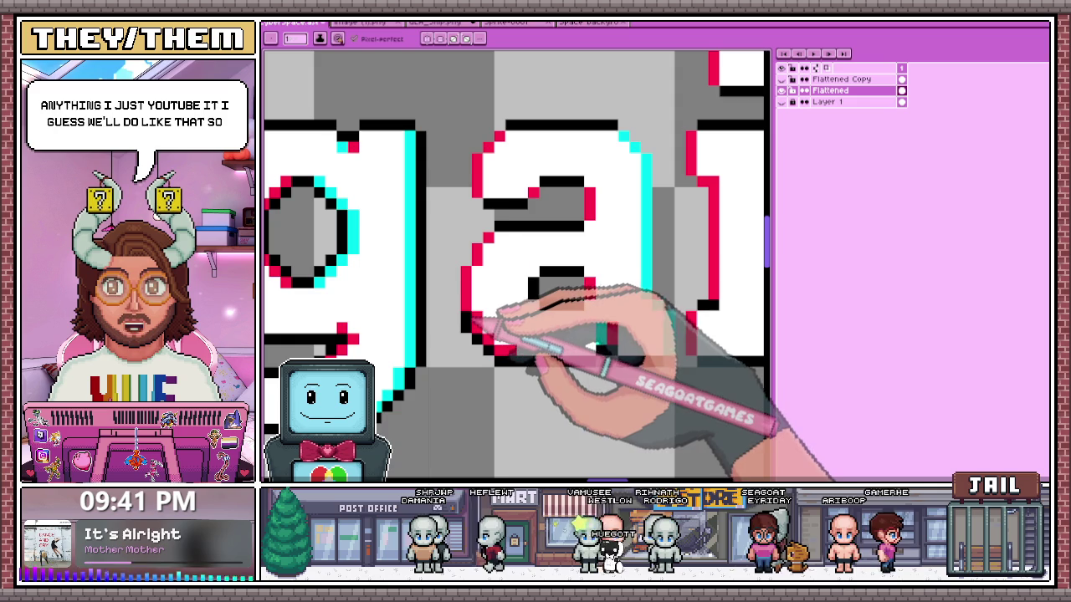
{"action": "left_click_drag", "start_coordinate": [469, 321], "coordinate": [468, 259]}
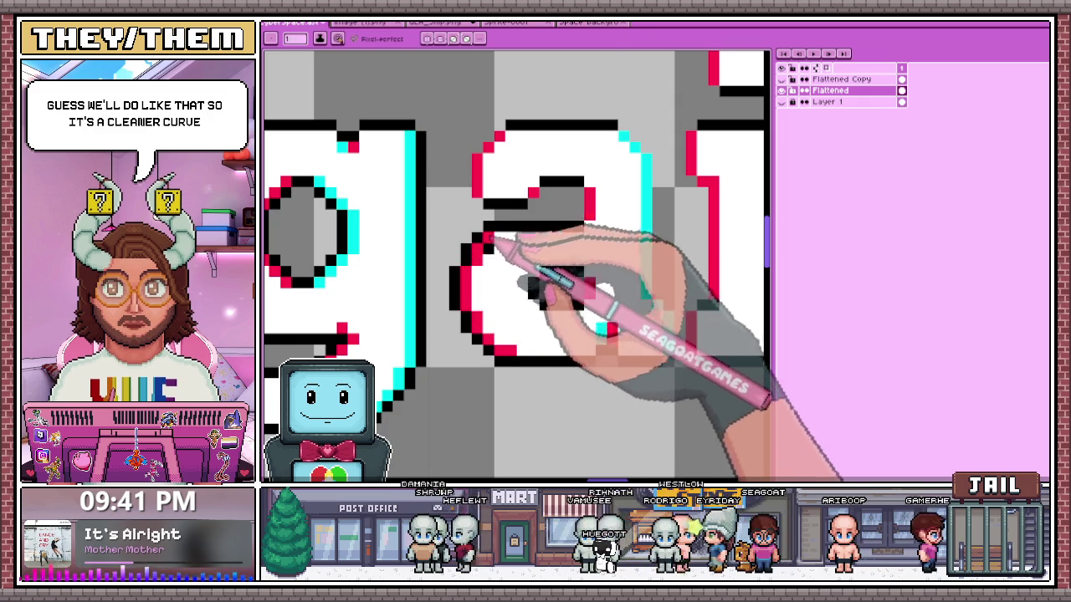
{"action": "scroll", "coordinate": [496, 235], "scroll_direction": "down", "scroll_amount": 2}
{"action": "scroll", "coordinate": [454, 240], "scroll_direction": "up", "scroll_amount": 2}
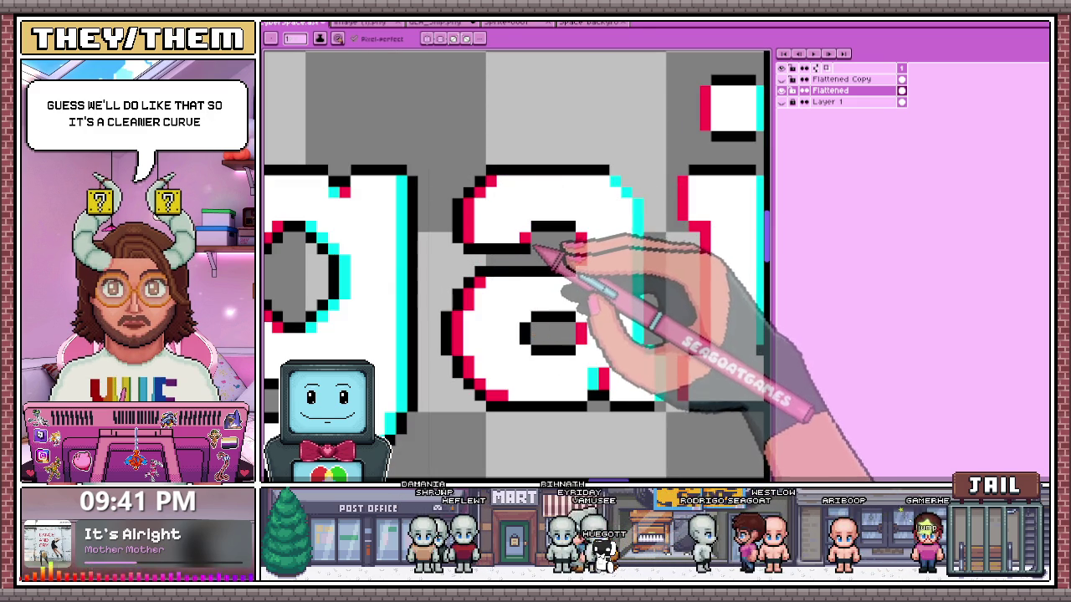
- Draw another vertical black outline line further right along the 'a''s curve
{"action": "scroll", "coordinate": [538, 235], "scroll_direction": "down", "scroll_amount": 2}
{"action": "scroll", "coordinate": [545, 251], "scroll_direction": "up", "scroll_amount": 1}
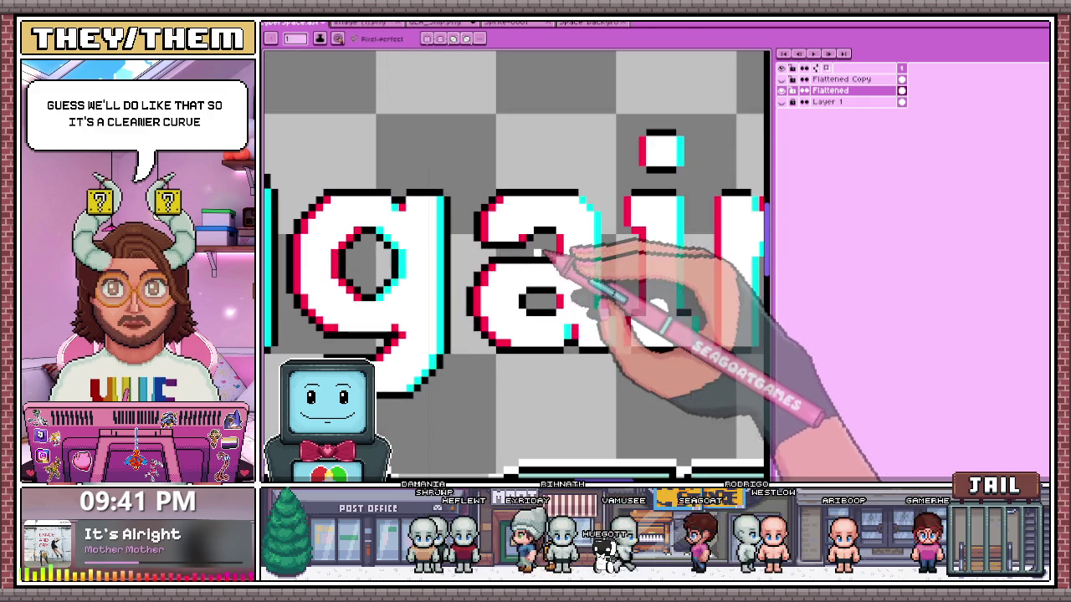
{"action": "scroll", "coordinate": [586, 243], "scroll_direction": "down", "scroll_amount": 2}
{"action": "scroll", "coordinate": [544, 238], "scroll_direction": "up", "scroll_amount": 2}
{"action": "scroll", "coordinate": [544, 242], "scroll_direction": "down", "scroll_amount": 1}
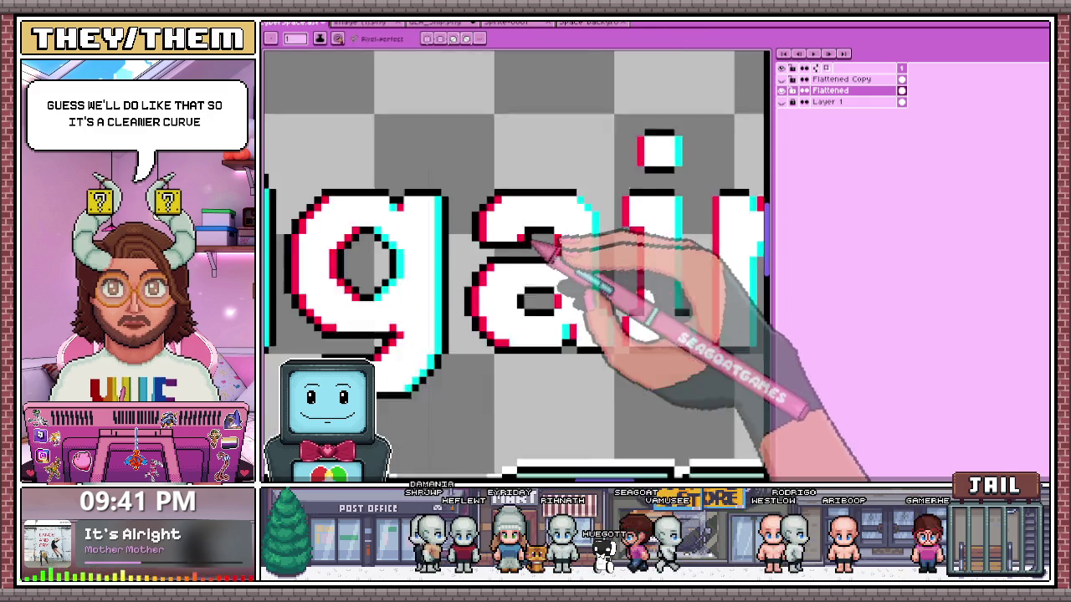
{"action": "scroll", "coordinate": [543, 285], "scroll_direction": "down", "scroll_amount": 2}
{"action": "scroll", "coordinate": [547, 307], "scroll_direction": "up", "scroll_amount": 3}
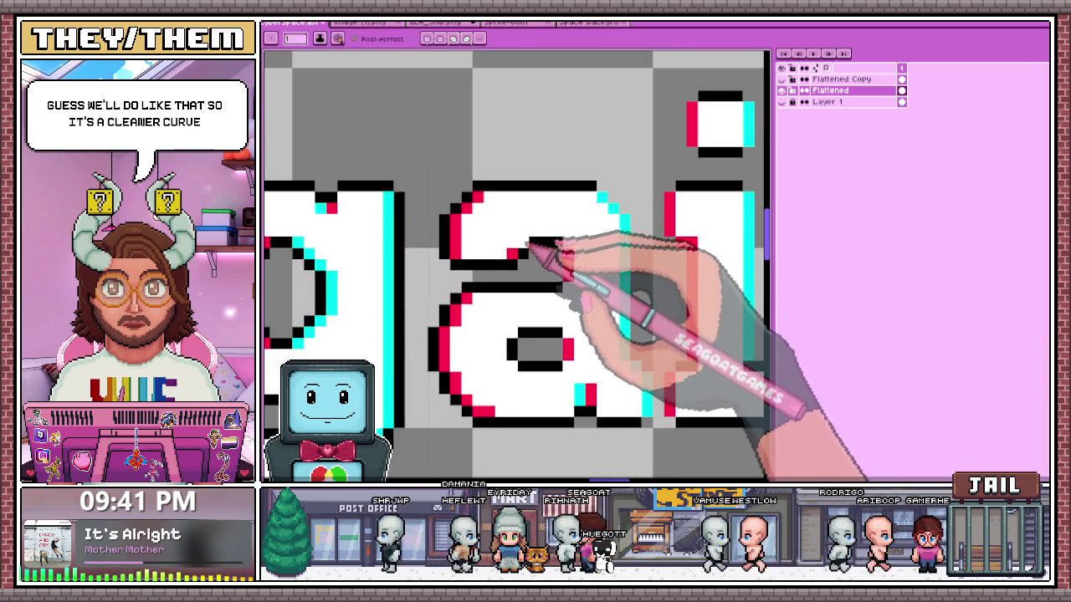
{"action": "scroll", "coordinate": [540, 241], "scroll_direction": "down", "scroll_amount": 2}
{"action": "scroll", "coordinate": [577, 284], "scroll_direction": "down", "scroll_amount": 1}
{"action": "scroll", "coordinate": [554, 343], "scroll_direction": "down", "scroll_amount": 1}
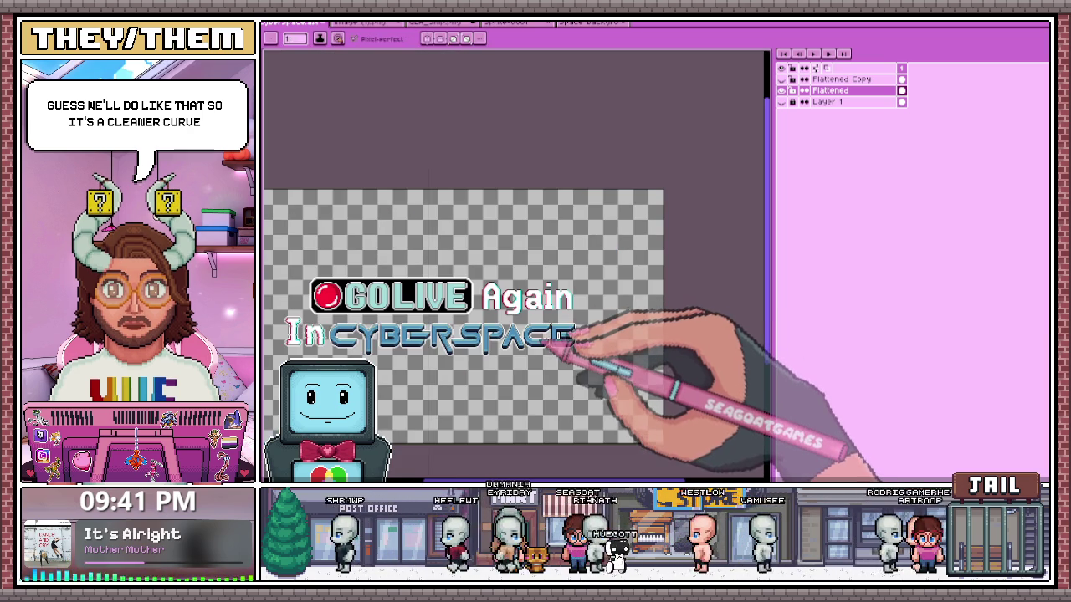
{"action": "scroll", "coordinate": [556, 340], "scroll_direction": "up", "scroll_amount": 1}
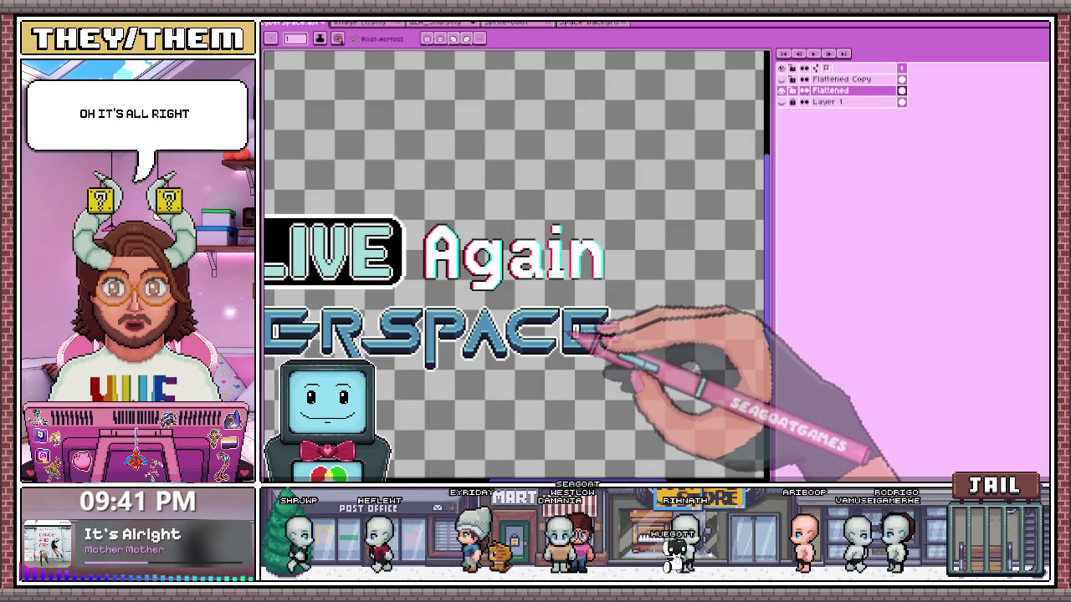
{"action": "scroll", "coordinate": [560, 331], "scroll_direction": "up", "scroll_amount": 1}
{"action": "scroll", "coordinate": [508, 179], "scroll_direction": "up", "scroll_amount": 1}
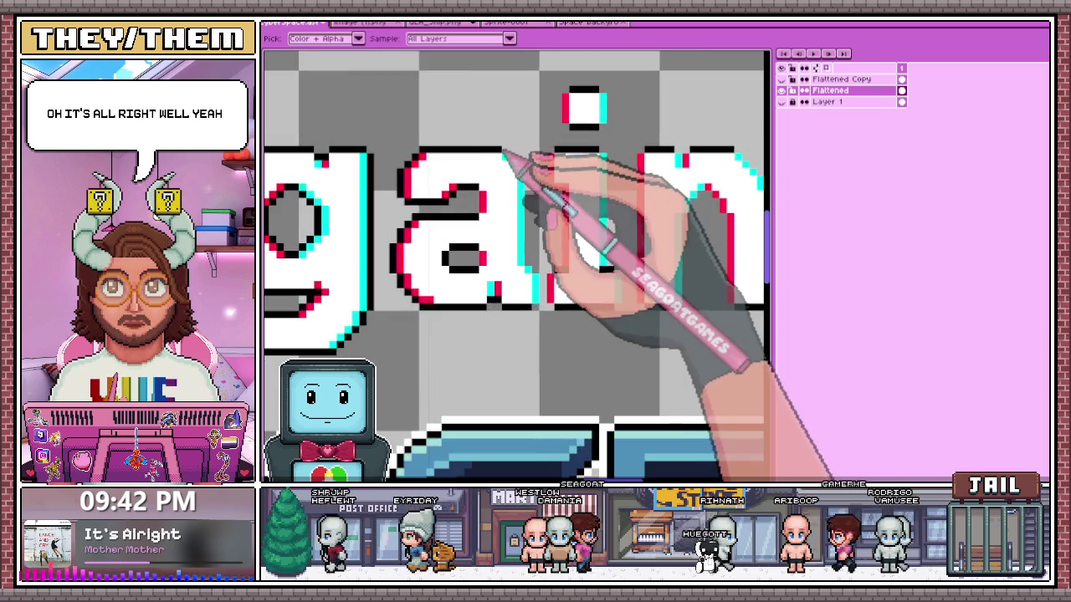
{"action": "scroll", "coordinate": [527, 167], "scroll_direction": "up", "scroll_amount": 1}
{"action": "left_click_drag", "start_coordinate": [558, 191], "coordinate": [555, 300]}
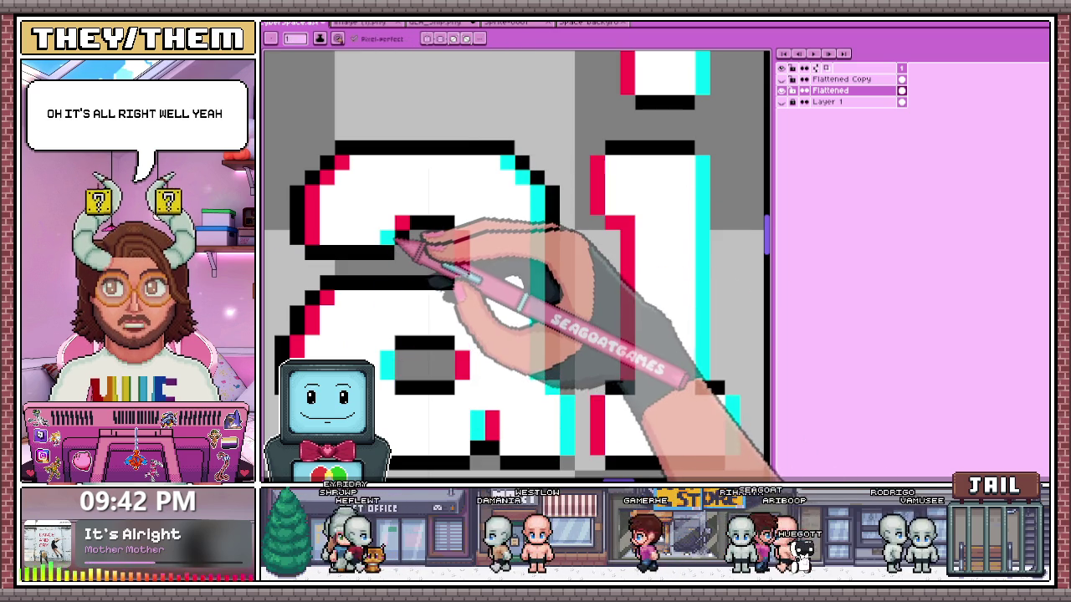
{"action": "scroll", "coordinate": [430, 203], "scroll_direction": "down", "scroll_amount": 2}
{"action": "scroll", "coordinate": [478, 215], "scroll_direction": "up", "scroll_amount": 2}
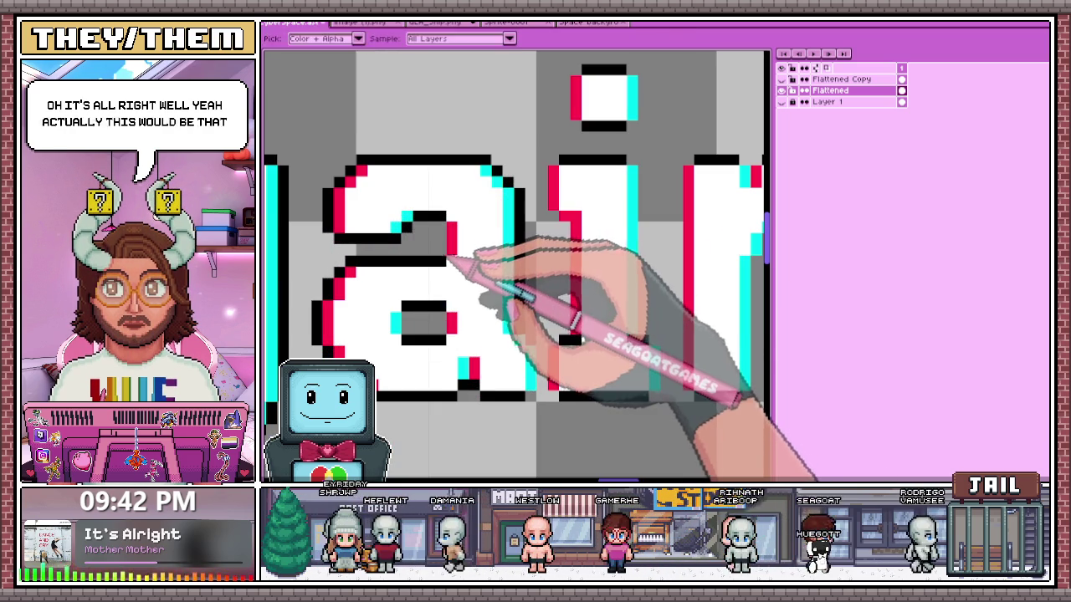
{"action": "scroll", "coordinate": [452, 268], "scroll_direction": "down", "scroll_amount": 2}
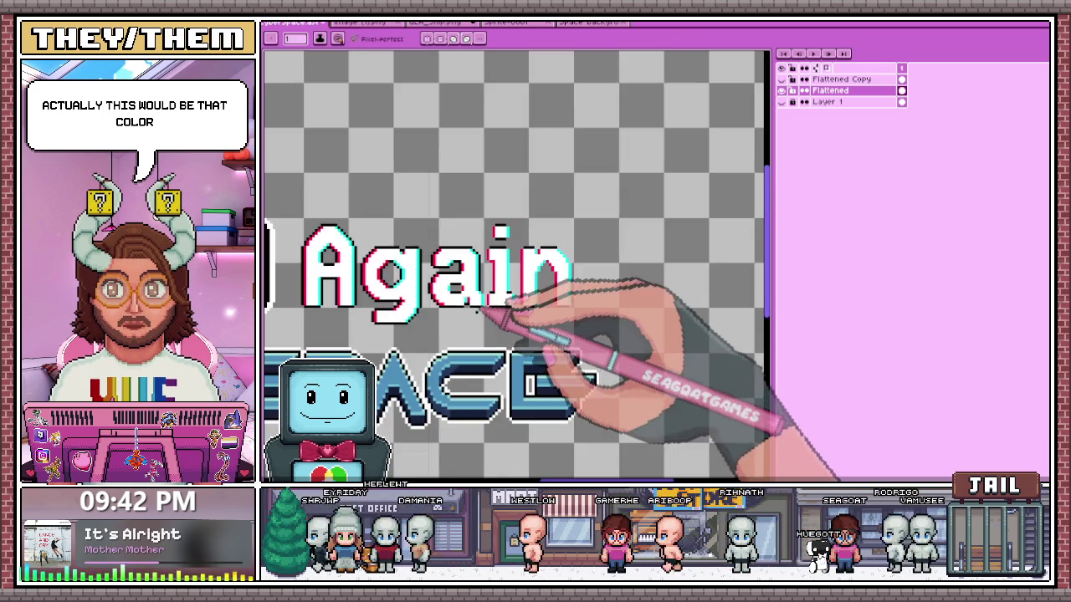
{"action": "scroll", "coordinate": [483, 311], "scroll_direction": "up", "scroll_amount": 1}
{"action": "scroll", "coordinate": [486, 315], "scroll_direction": "up", "scroll_amount": 1}
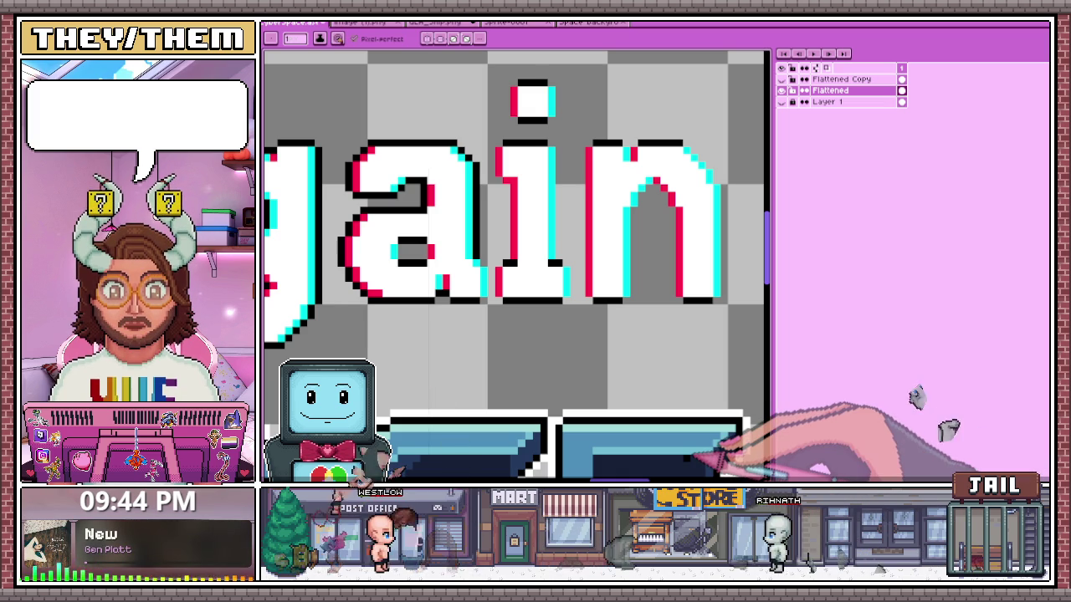
- Select the 'in' letters of 'Again' and shift them one pixel right
{"action": "scroll", "coordinate": [550, 310], "scroll_direction": "down", "scroll_amount": 1}
{"action": "scroll", "coordinate": [393, 255], "scroll_direction": "up", "scroll_amount": 3}
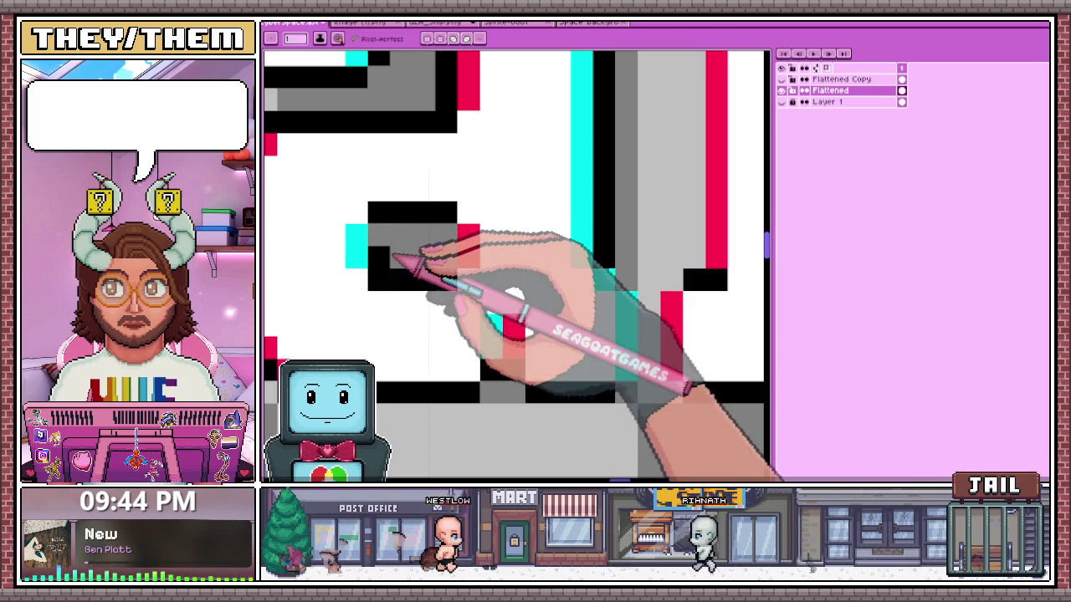
{"action": "scroll", "coordinate": [466, 243], "scroll_direction": "down", "scroll_amount": 2}
{"action": "scroll", "coordinate": [502, 226], "scroll_direction": "down", "scroll_amount": 1}
{"action": "scroll", "coordinate": [481, 313], "scroll_direction": "down", "scroll_amount": 2}
{"action": "scroll", "coordinate": [502, 331], "scroll_direction": "up", "scroll_amount": 4}
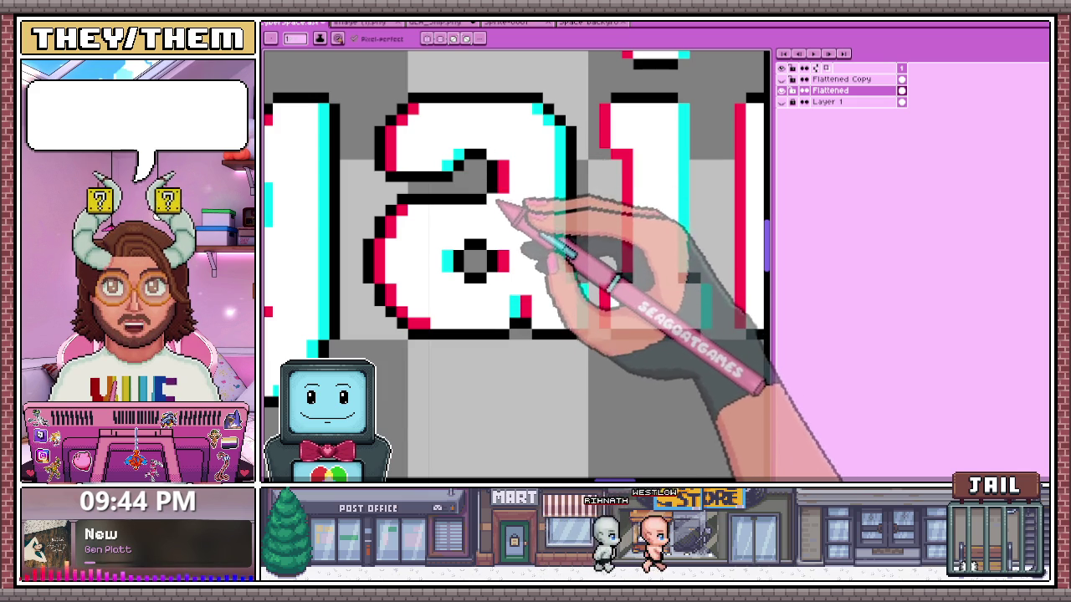
{"action": "scroll", "coordinate": [500, 199], "scroll_direction": "down", "scroll_amount": 1}
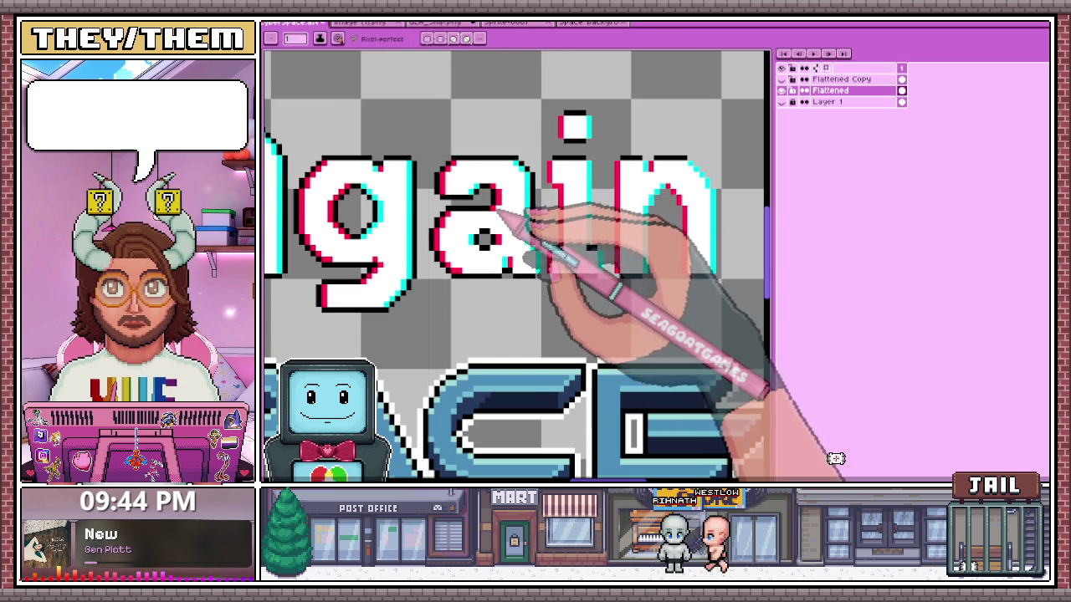
{"action": "scroll", "coordinate": [501, 251], "scroll_direction": "down", "scroll_amount": 1}
{"action": "scroll", "coordinate": [513, 287], "scroll_direction": "down", "scroll_amount": 2}
{"action": "scroll", "coordinate": [527, 289], "scroll_direction": "up", "scroll_amount": 2}
{"action": "scroll", "coordinate": [519, 280], "scroll_direction": "up", "scroll_amount": 1}
{"action": "scroll", "coordinate": [502, 274], "scroll_direction": "up", "scroll_amount": 1}
{"action": "scroll", "coordinate": [490, 289], "scroll_direction": "up", "scroll_amount": 2}
{"action": "key", "text": "i"}
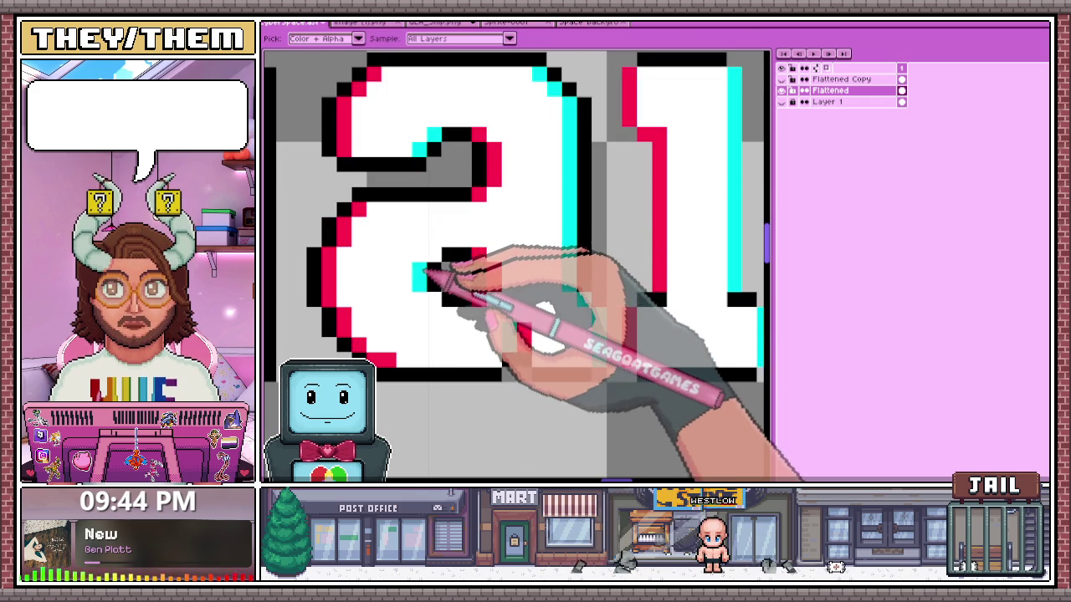
{"action": "scroll", "coordinate": [469, 272], "scroll_direction": "down", "scroll_amount": 2}
{"action": "scroll", "coordinate": [519, 276], "scroll_direction": "up", "scroll_amount": 2}
{"action": "key", "text": "b"}
{"action": "scroll", "coordinate": [535, 322], "scroll_direction": "down", "scroll_amount": 2}
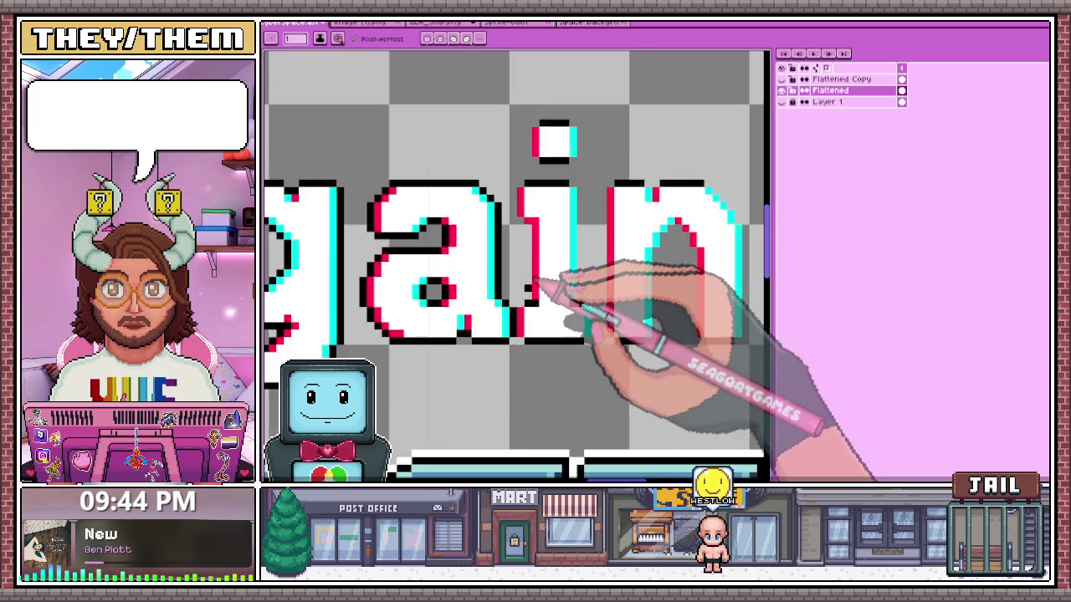
{"action": "scroll", "coordinate": [515, 293], "scroll_direction": "down", "scroll_amount": 1}
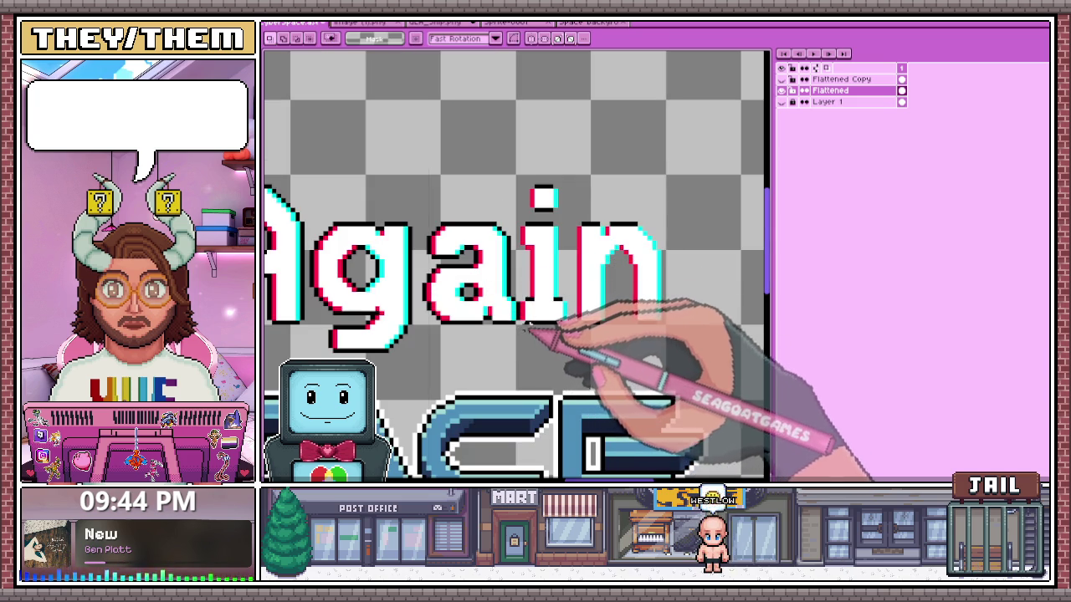
{"action": "left_click_drag", "start_coordinate": [520, 334], "coordinate": [702, 159]}
{"action": "key", "text": "Right"}
{"action": "key", "text": "Right"}
{"action": "key", "text": "Right"}
- Extend the black outline upward between the 'i' and 'n', outlining the i's dot
{"action": "scroll", "coordinate": [698, 172], "scroll_direction": "down", "scroll_amount": 1}
{"action": "scroll", "coordinate": [586, 293], "scroll_direction": "down", "scroll_amount": 2}
{"action": "scroll", "coordinate": [513, 359], "scroll_direction": "up", "scroll_amount": 1}
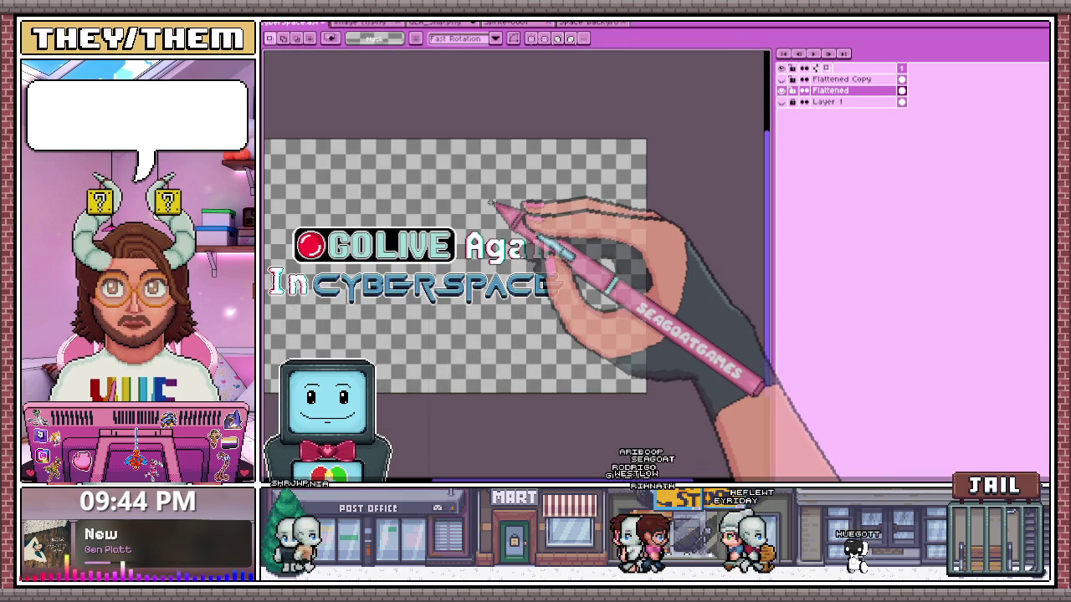
{"action": "scroll", "coordinate": [544, 259], "scroll_direction": "up", "scroll_amount": 2}
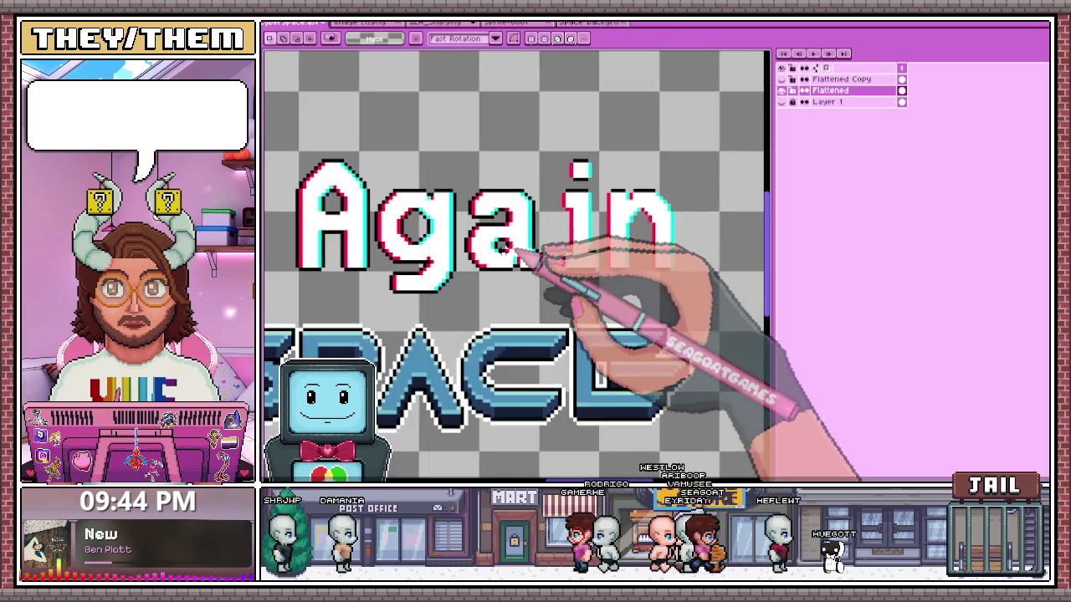
{"action": "scroll", "coordinate": [536, 255], "scroll_direction": "up", "scroll_amount": 1}
{"action": "scroll", "coordinate": [577, 280], "scroll_direction": "up", "scroll_amount": 1}
{"action": "scroll", "coordinate": [586, 280], "scroll_direction": "up", "scroll_amount": 2}
{"action": "key", "text": "b"}
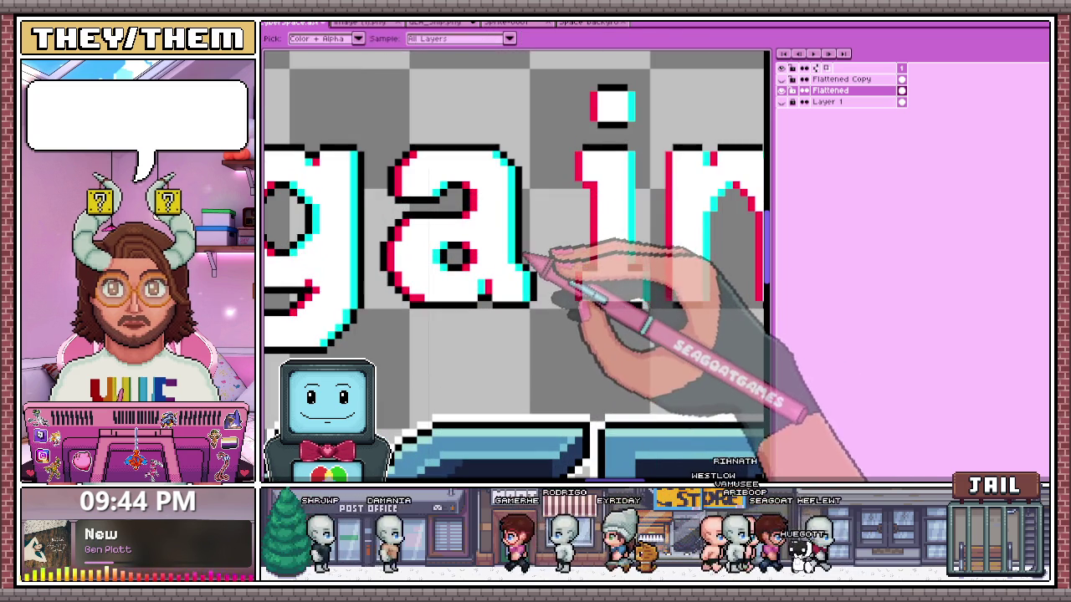
{"action": "scroll", "coordinate": [583, 306], "scroll_direction": "up", "scroll_amount": 2}
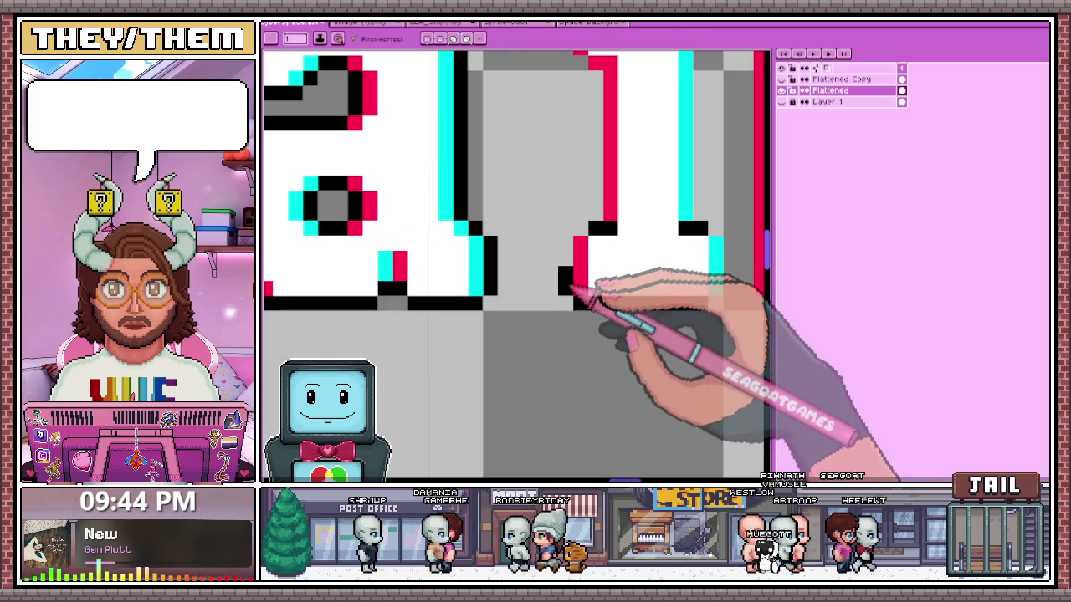
{"action": "scroll", "coordinate": [585, 268], "scroll_direction": "down", "scroll_amount": 2}
{"action": "scroll", "coordinate": [648, 268], "scroll_direction": "up", "scroll_amount": 2}
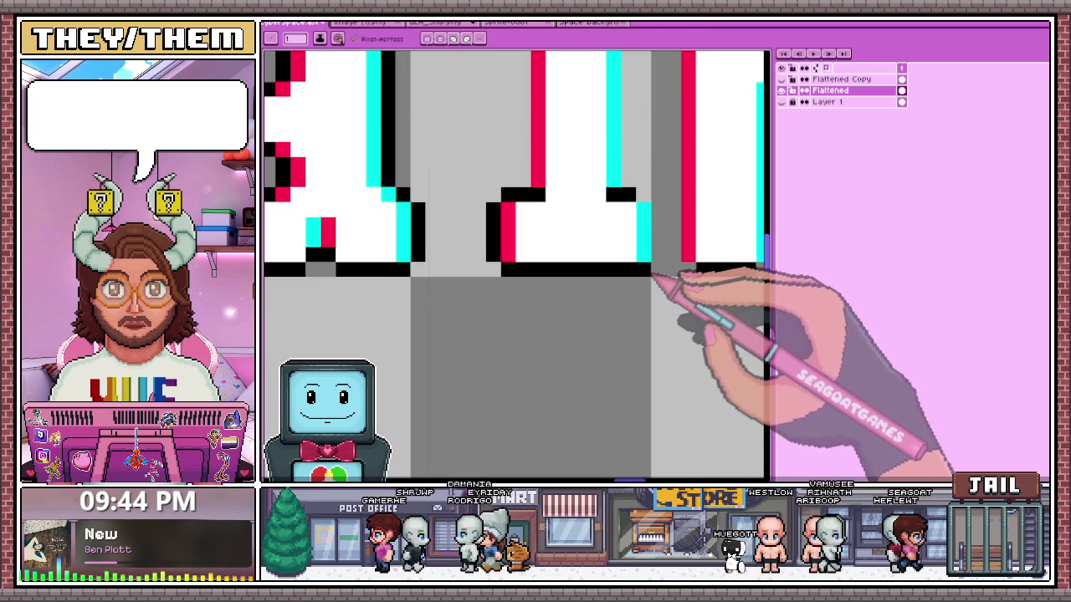
{"action": "scroll", "coordinate": [653, 275], "scroll_direction": "down", "scroll_amount": 2}
{"action": "scroll", "coordinate": [634, 227], "scroll_direction": "up", "scroll_amount": 2}
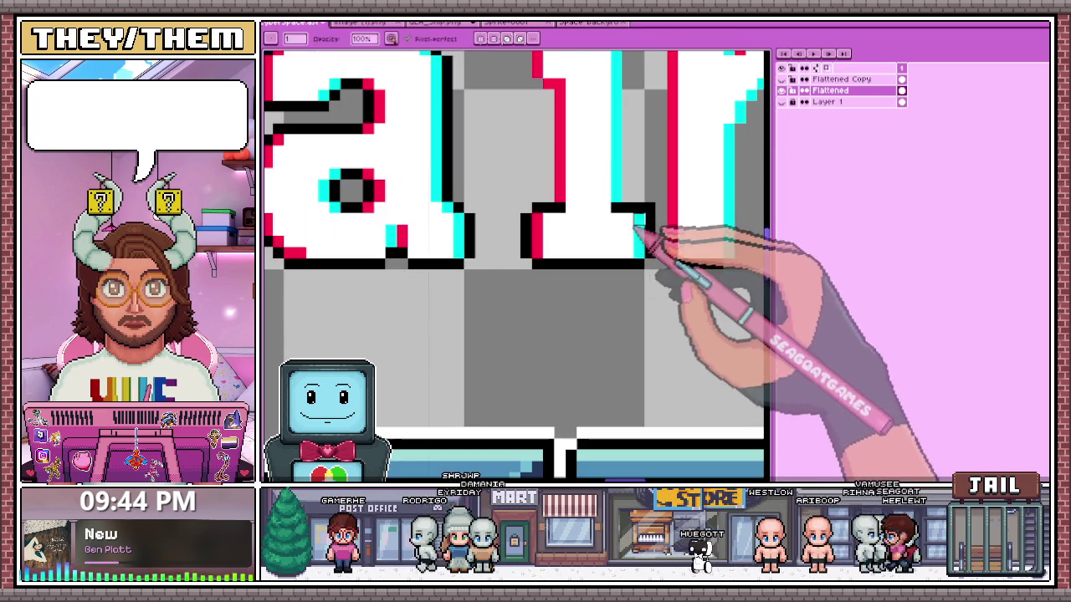
{"action": "scroll", "coordinate": [586, 335], "scroll_direction": "down", "scroll_amount": 3}
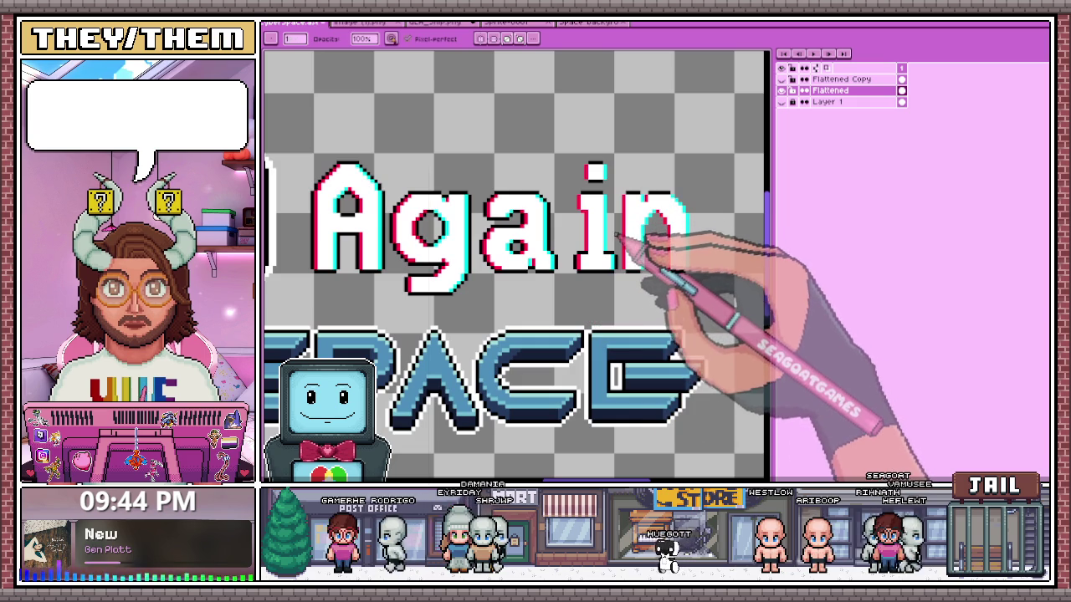
{"action": "scroll", "coordinate": [611, 252], "scroll_direction": "down", "scroll_amount": 2}
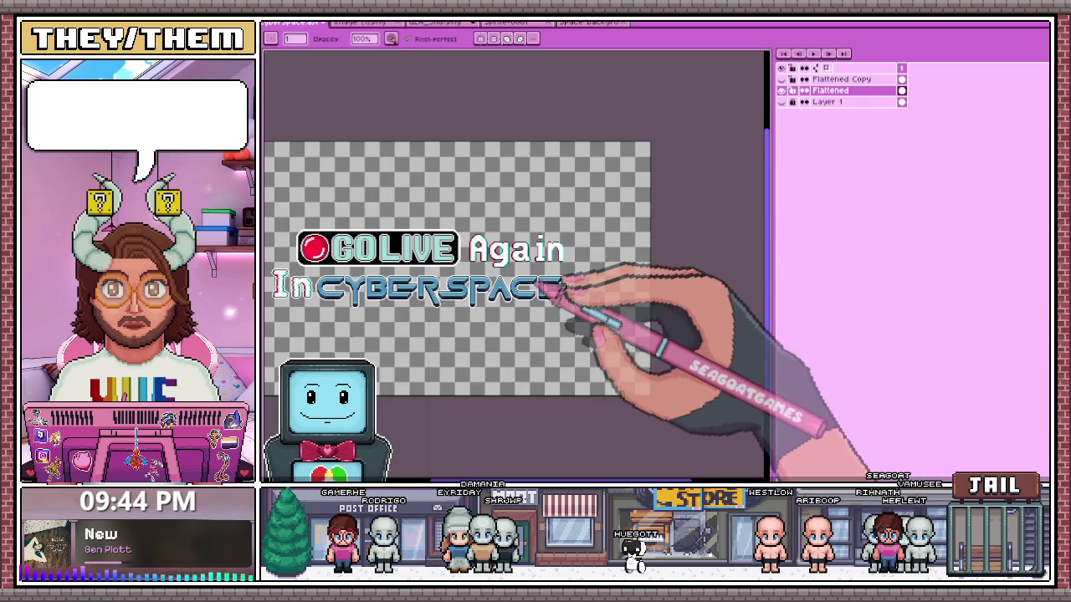
{"action": "scroll", "coordinate": [544, 280], "scroll_direction": "up", "scroll_amount": 3}
{"action": "scroll", "coordinate": [539, 268], "scroll_direction": "up", "scroll_amount": 1}
{"action": "scroll", "coordinate": [532, 262], "scroll_direction": "up", "scroll_amount": 1}
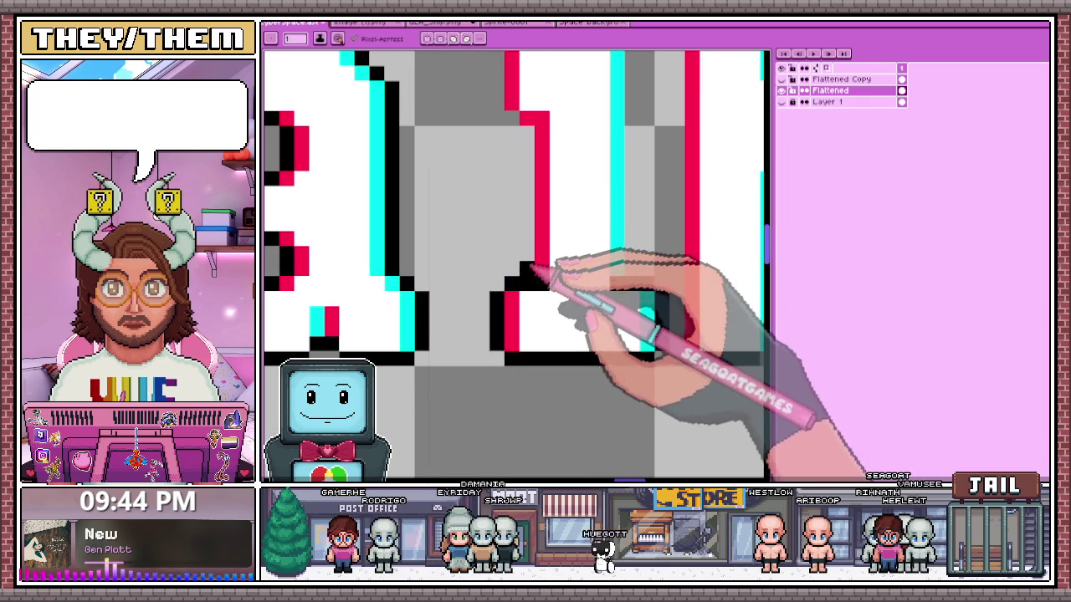
{"action": "left_click_drag", "start_coordinate": [529, 211], "coordinate": [525, 154]}
{"action": "key", "text": "i"}
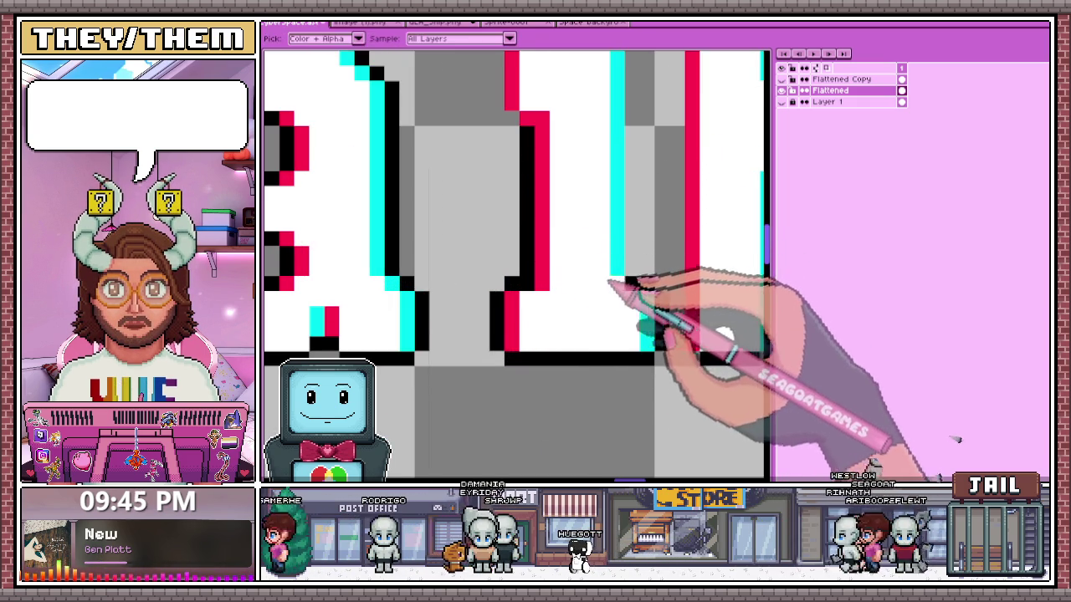
{"action": "scroll", "coordinate": [536, 269], "scroll_direction": "down", "scroll_amount": 2}
{"action": "scroll", "coordinate": [510, 114], "scroll_direction": "up", "scroll_amount": 3}
{"action": "scroll", "coordinate": [549, 251], "scroll_direction": "down", "scroll_amount": 1}
{"action": "key", "text": "b"}
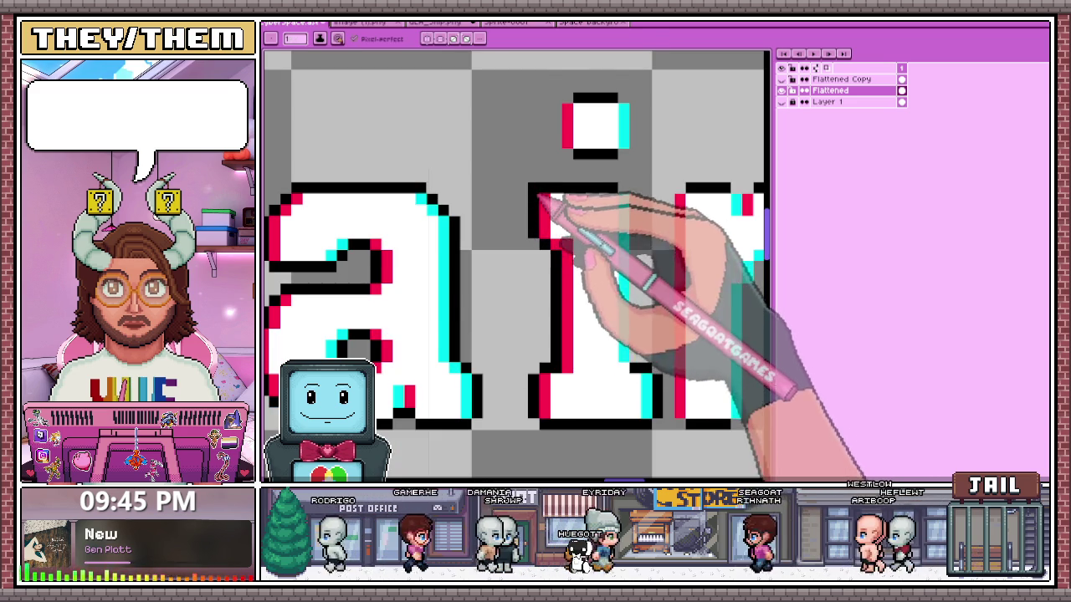
{"action": "scroll", "coordinate": [586, 199], "scroll_direction": "up", "scroll_amount": 1}
{"action": "scroll", "coordinate": [606, 269], "scroll_direction": "down", "scroll_amount": 2}
{"action": "scroll", "coordinate": [623, 351], "scroll_direction": "up", "scroll_amount": 2}
{"action": "scroll", "coordinate": [619, 351], "scroll_direction": "down", "scroll_amount": 2}
{"action": "scroll", "coordinate": [569, 219], "scroll_direction": "up", "scroll_amount": 1}
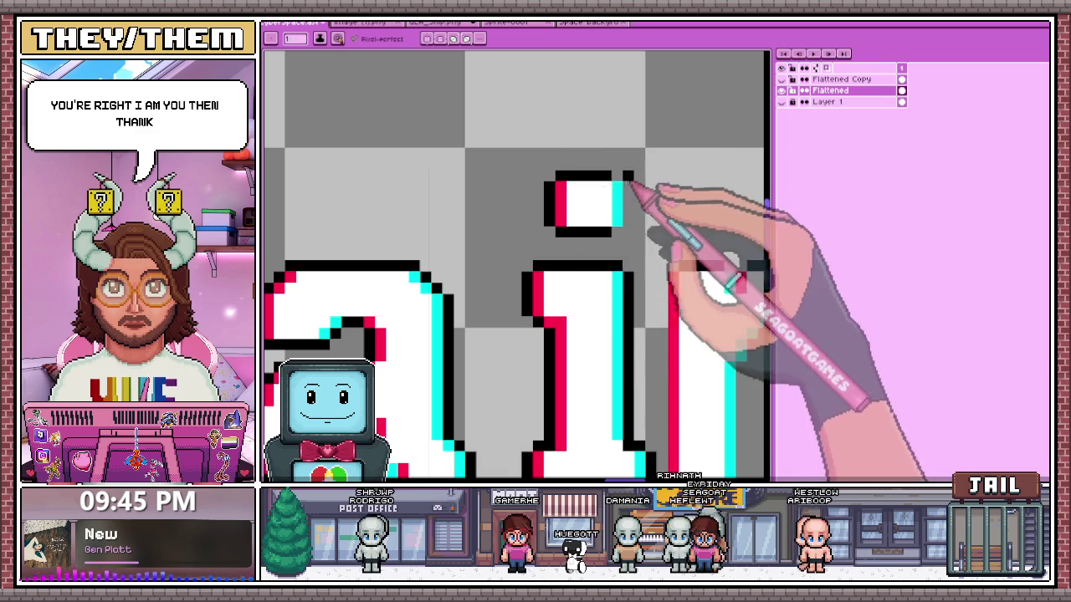
{"action": "scroll", "coordinate": [615, 184], "scroll_direction": "up", "scroll_amount": 1}
{"action": "scroll", "coordinate": [544, 209], "scroll_direction": "down", "scroll_amount": 2}
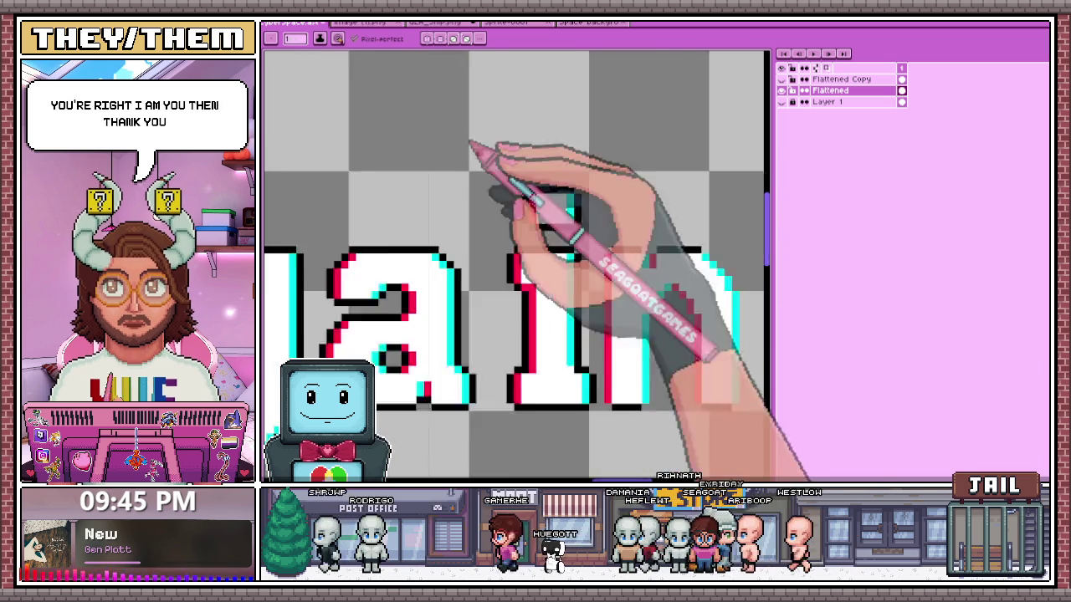
{"action": "scroll", "coordinate": [576, 314], "scroll_direction": "up", "scroll_amount": 3}
{"action": "scroll", "coordinate": [597, 351], "scroll_direction": "down", "scroll_amount": 3}
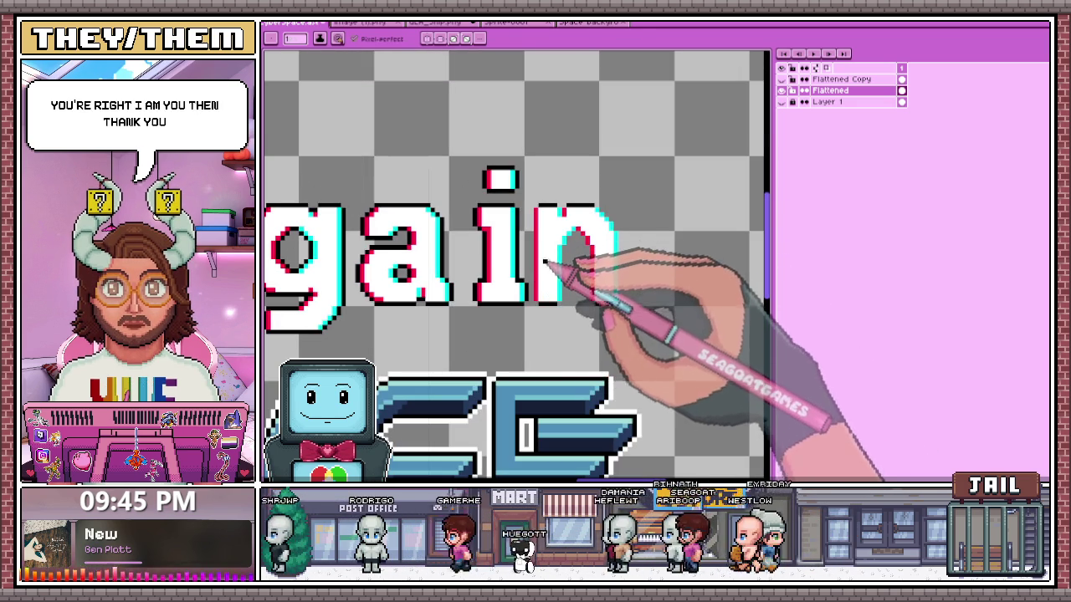
- Marquee-select the 'n' of 'Again'
{"action": "key", "text": "m"}
{"action": "left_click_drag", "start_coordinate": [532, 311], "coordinate": [658, 173]}
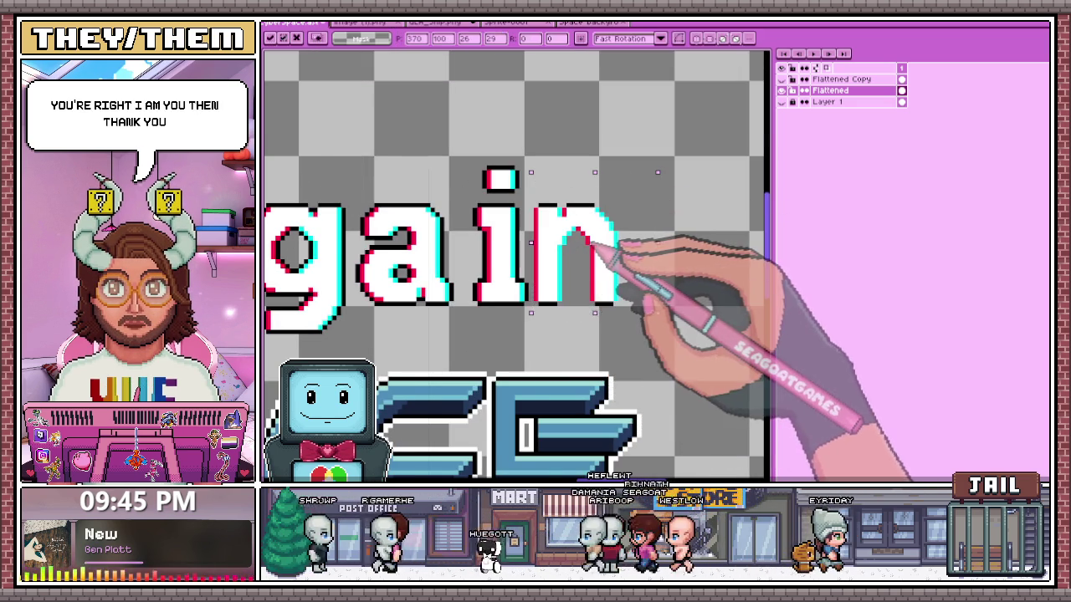
{"action": "scroll", "coordinate": [585, 301], "scroll_direction": "down", "scroll_amount": 1}
{"action": "scroll", "coordinate": [619, 305], "scroll_direction": "up", "scroll_amount": 2}
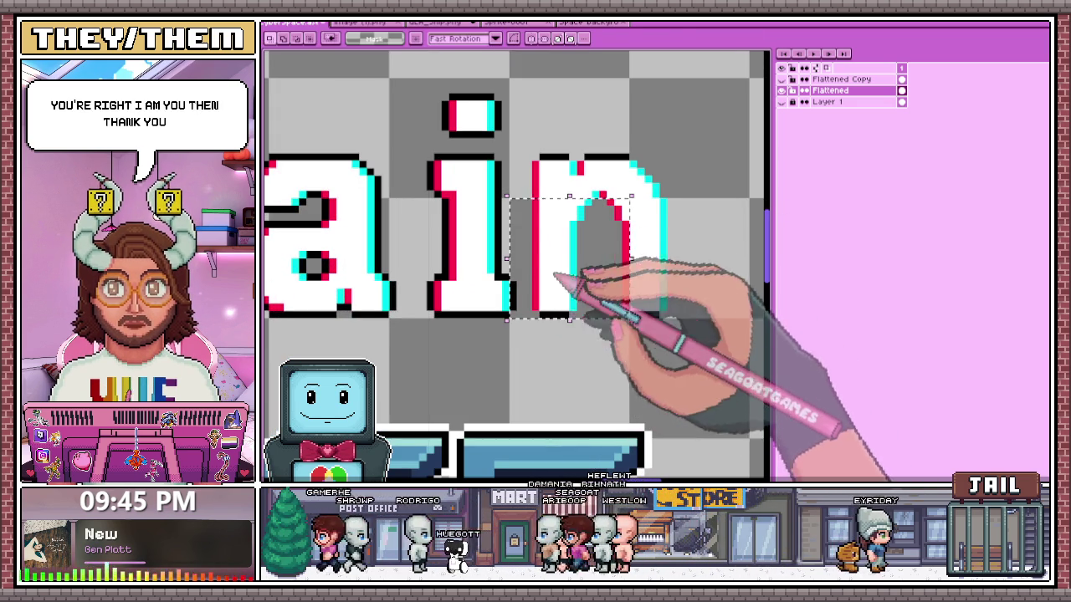
{"action": "key", "text": "b"}
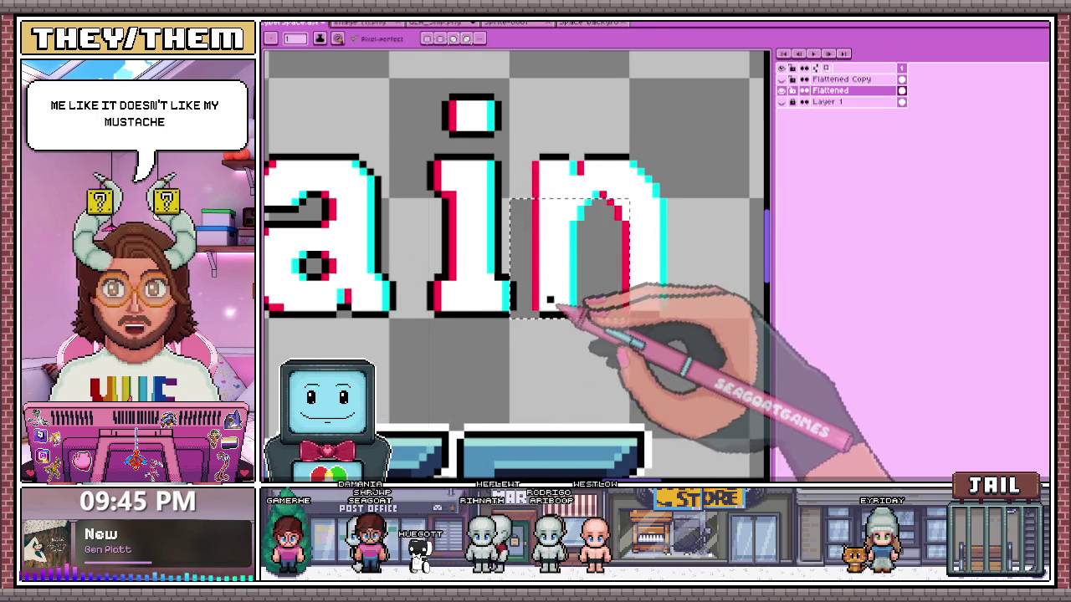
- Draw a black pixel column along the inner left edge of the n's arch
{"action": "scroll", "coordinate": [550, 300], "scroll_direction": "down", "scroll_amount": 3}
{"action": "scroll", "coordinate": [540, 234], "scroll_direction": "down", "scroll_amount": 2}
{"action": "key", "text": "m"}
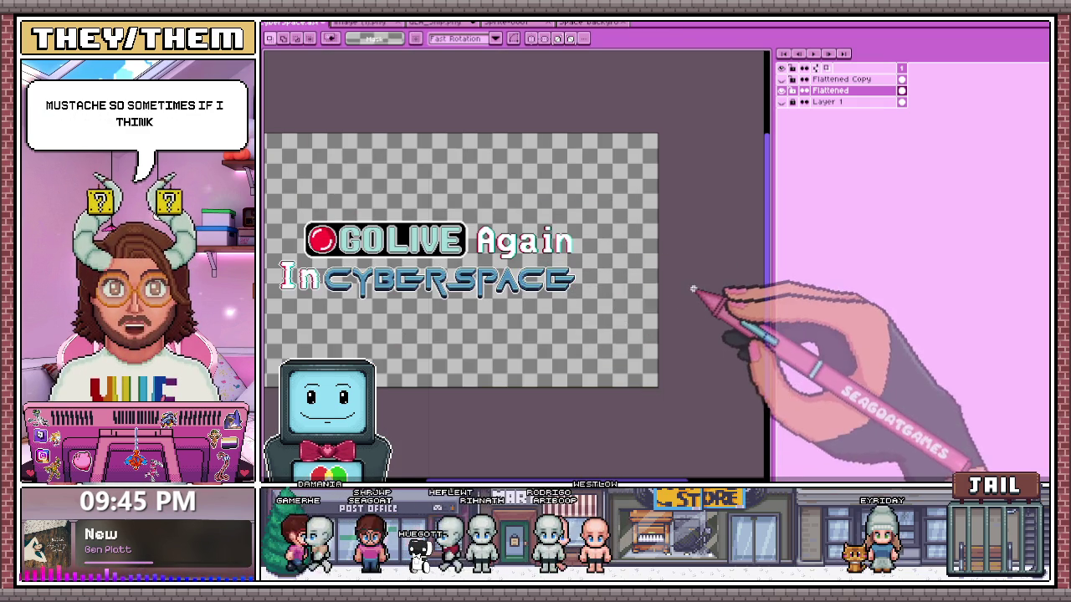
{"action": "scroll", "coordinate": [591, 244], "scroll_direction": "up", "scroll_amount": 2}
{"action": "scroll", "coordinate": [593, 248], "scroll_direction": "up", "scroll_amount": 1}
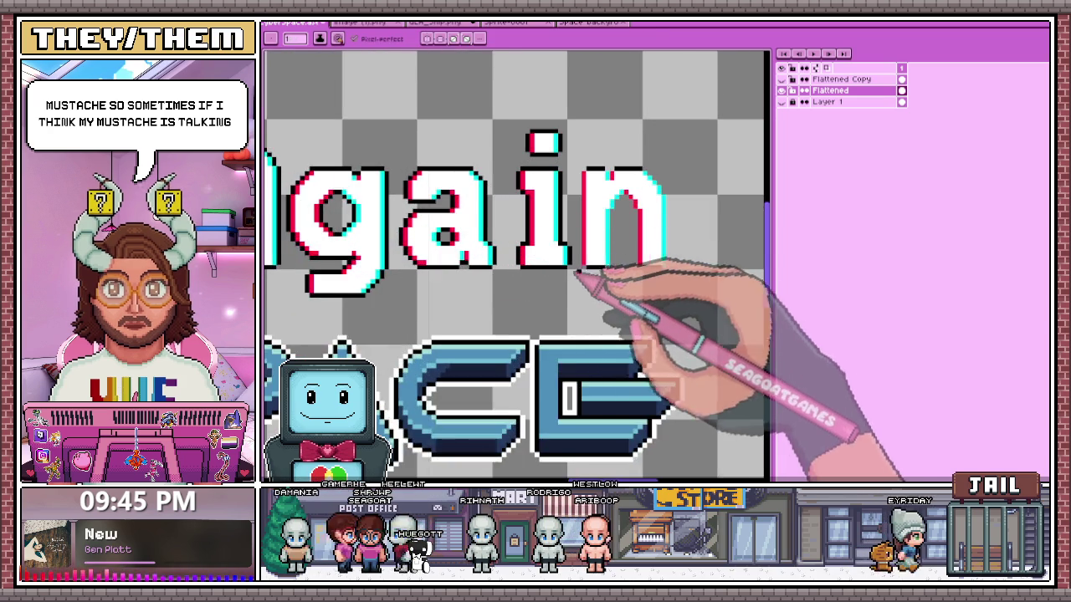
{"action": "scroll", "coordinate": [595, 255], "scroll_direction": "up", "scroll_amount": 1}
{"action": "scroll", "coordinate": [599, 262], "scroll_direction": "up", "scroll_amount": 1}
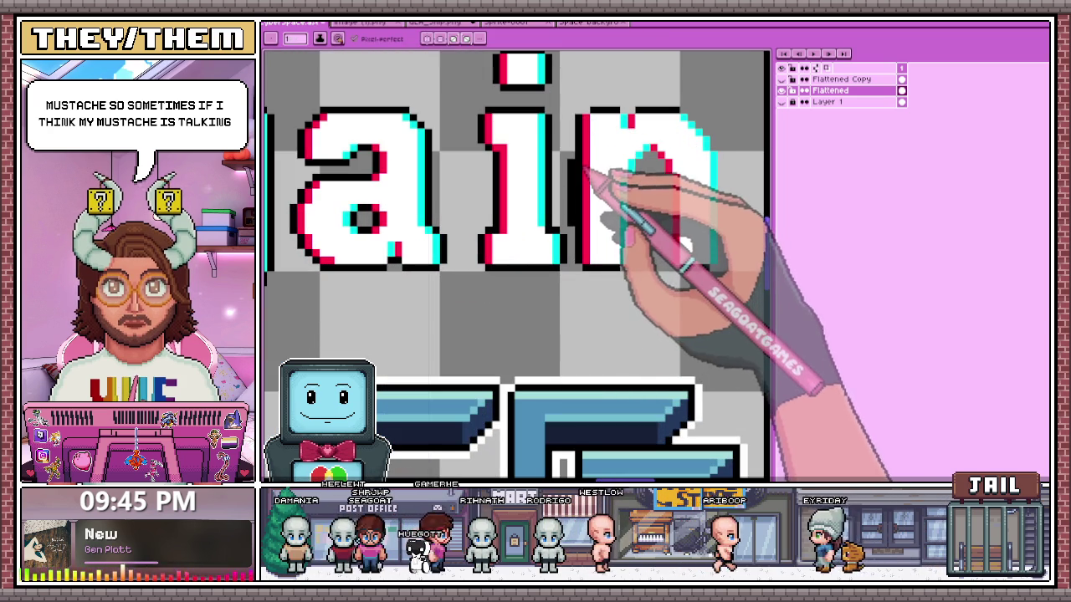
{"action": "scroll", "coordinate": [586, 234], "scroll_direction": "down", "scroll_amount": 1}
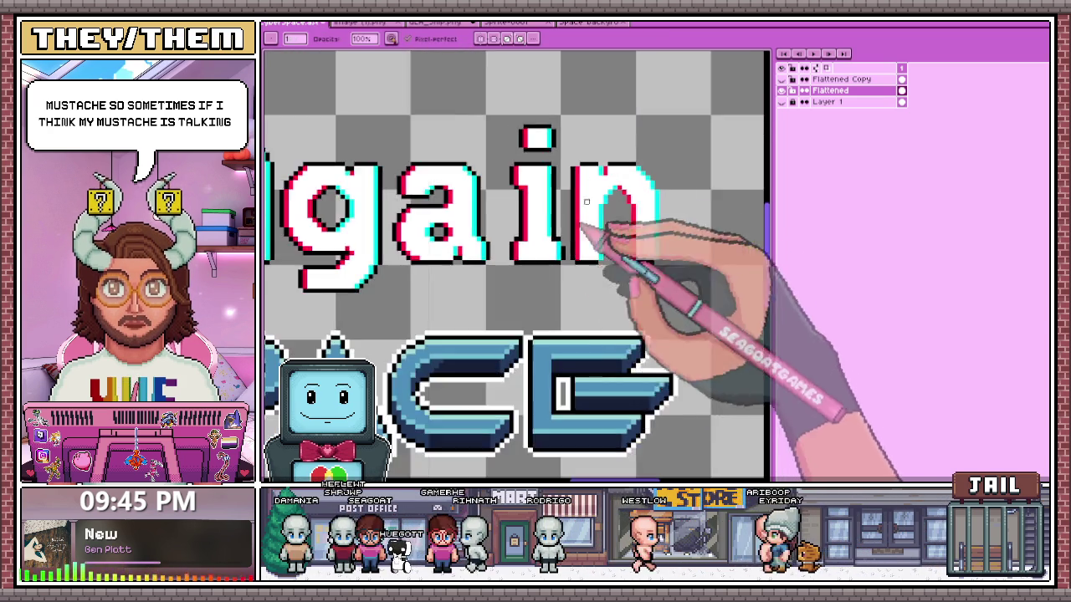
{"action": "scroll", "coordinate": [581, 167], "scroll_direction": "up", "scroll_amount": 1}
{"action": "scroll", "coordinate": [615, 171], "scroll_direction": "up", "scroll_amount": 1}
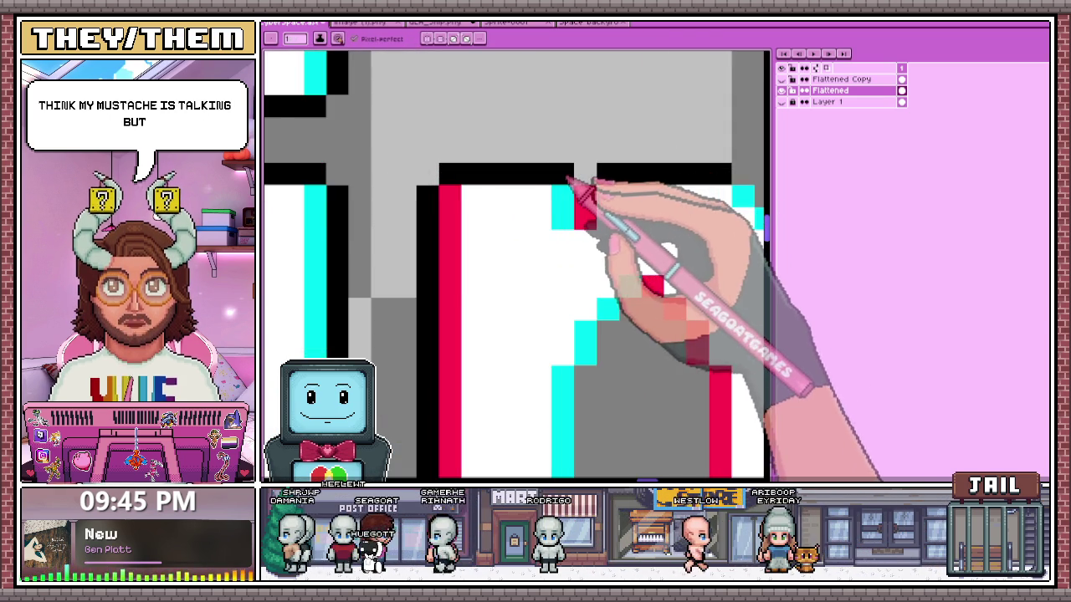
{"action": "scroll", "coordinate": [577, 196], "scroll_direction": "down", "scroll_amount": 1}
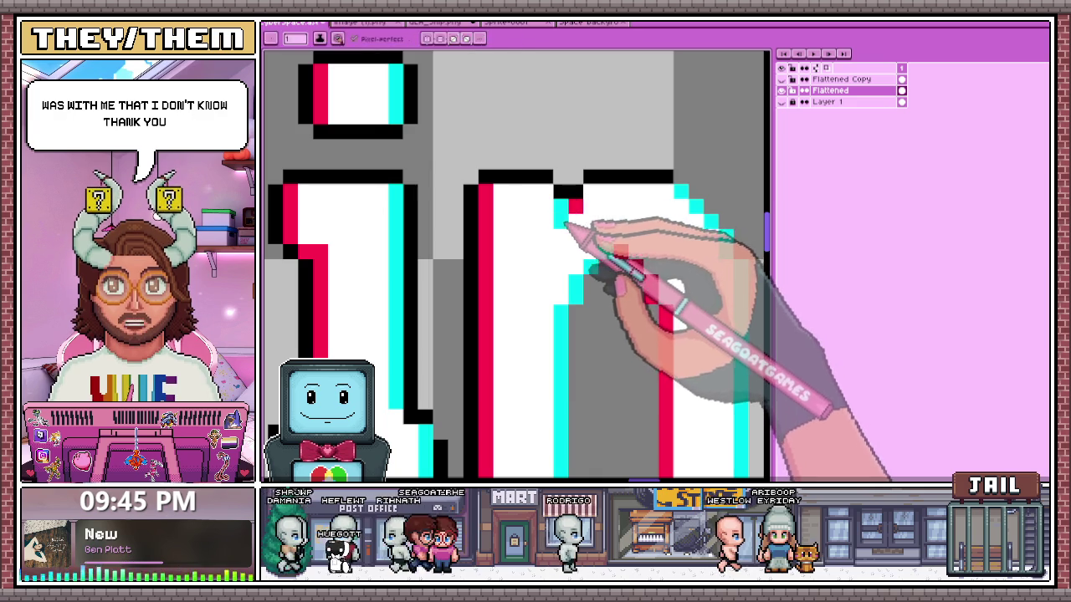
{"action": "scroll", "coordinate": [577, 201], "scroll_direction": "down", "scroll_amount": 2}
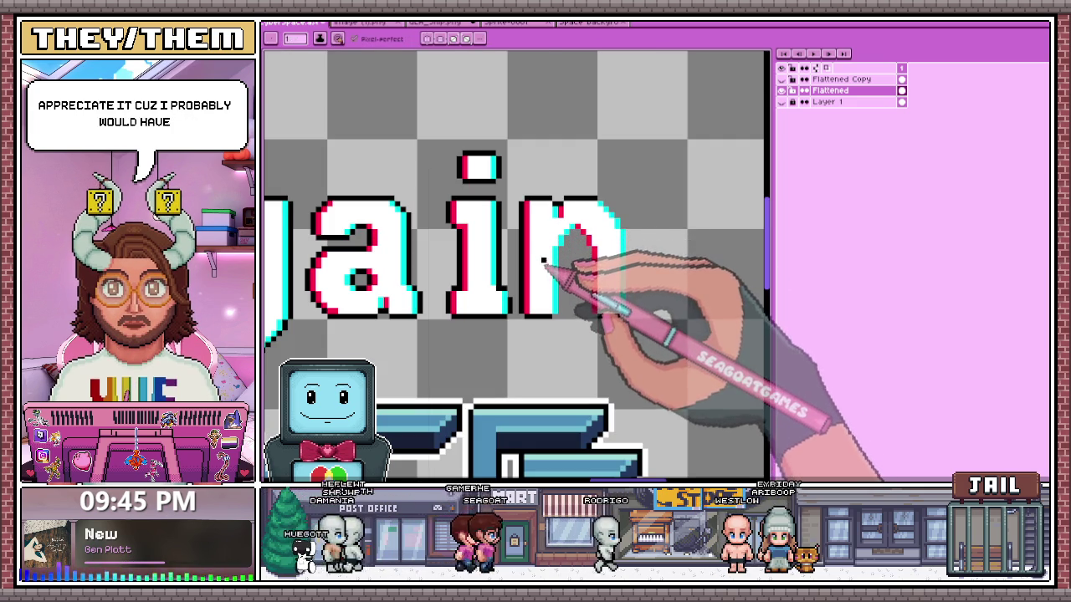
{"action": "scroll", "coordinate": [562, 276], "scroll_direction": "down", "scroll_amount": 1}
{"action": "scroll", "coordinate": [559, 281], "scroll_direction": "down", "scroll_amount": 1}
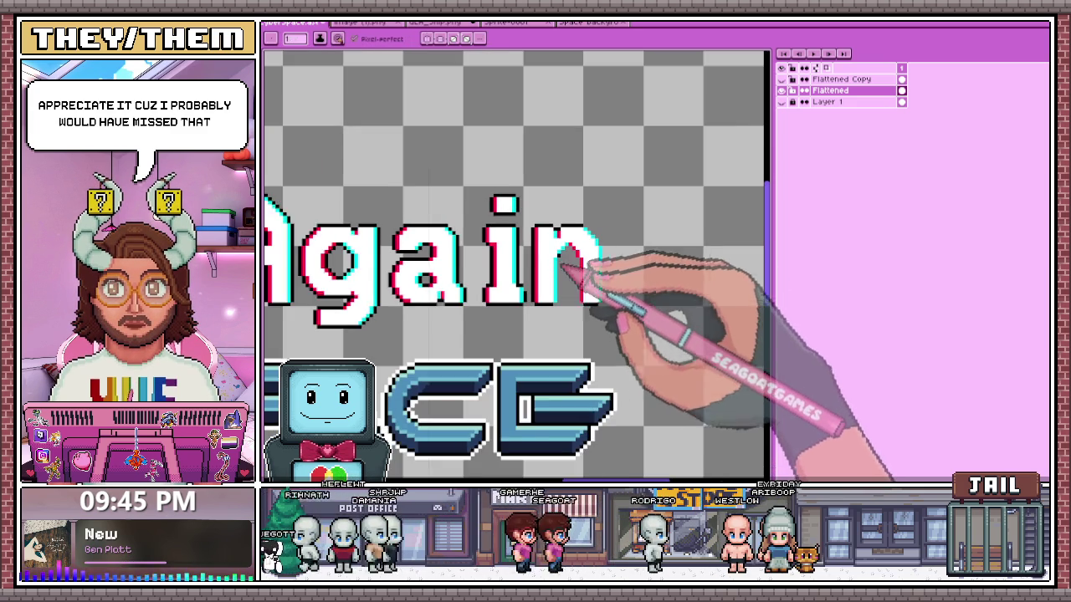
{"action": "scroll", "coordinate": [561, 273], "scroll_direction": "up", "scroll_amount": 1}
{"action": "scroll", "coordinate": [624, 213], "scroll_direction": "up", "scroll_amount": 2}
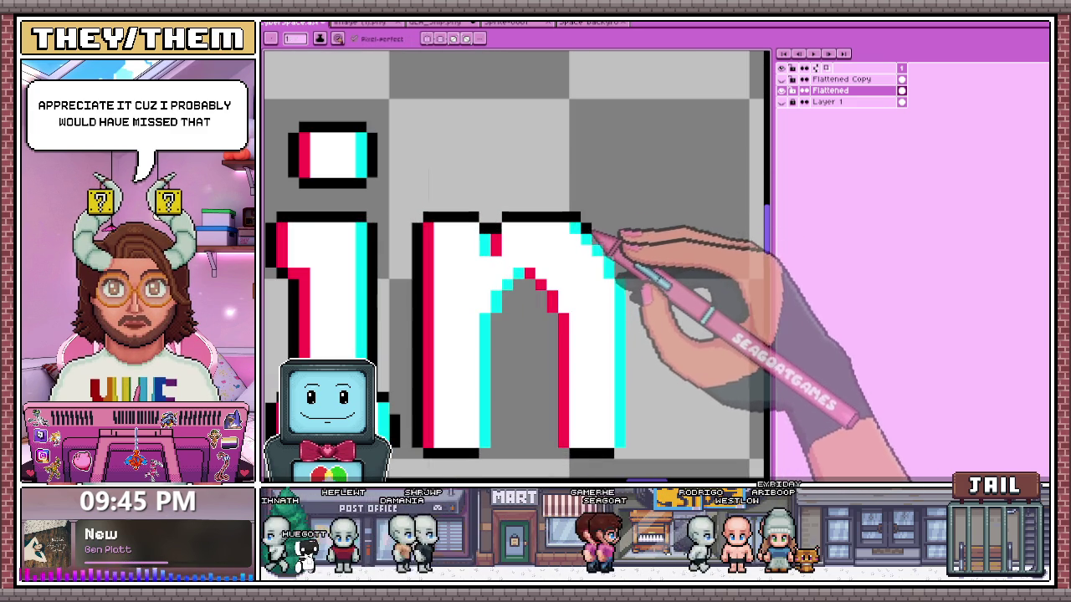
{"action": "scroll", "coordinate": [640, 335], "scroll_direction": "down", "scroll_amount": 1}
{"action": "scroll", "coordinate": [627, 381], "scroll_direction": "up", "scroll_amount": 1}
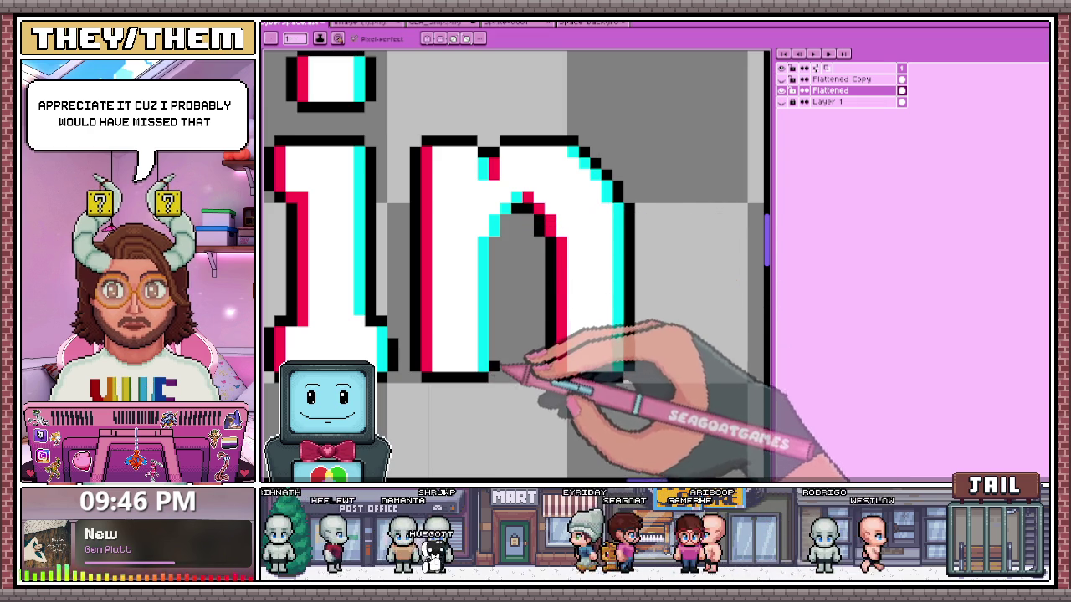
{"action": "left_click_drag", "start_coordinate": [494, 368], "coordinate": [495, 277]}
{"action": "scroll", "coordinate": [519, 250], "scroll_direction": "down", "scroll_amount": 1}
{"action": "scroll", "coordinate": [498, 318], "scroll_direction": "up", "scroll_amount": 1}
{"action": "scroll", "coordinate": [498, 318], "scroll_direction": "down", "scroll_amount": 1}
{"action": "scroll", "coordinate": [530, 288], "scroll_direction": "down", "scroll_amount": 1}
{"action": "scroll", "coordinate": [533, 294], "scroll_direction": "down", "scroll_amount": 1}
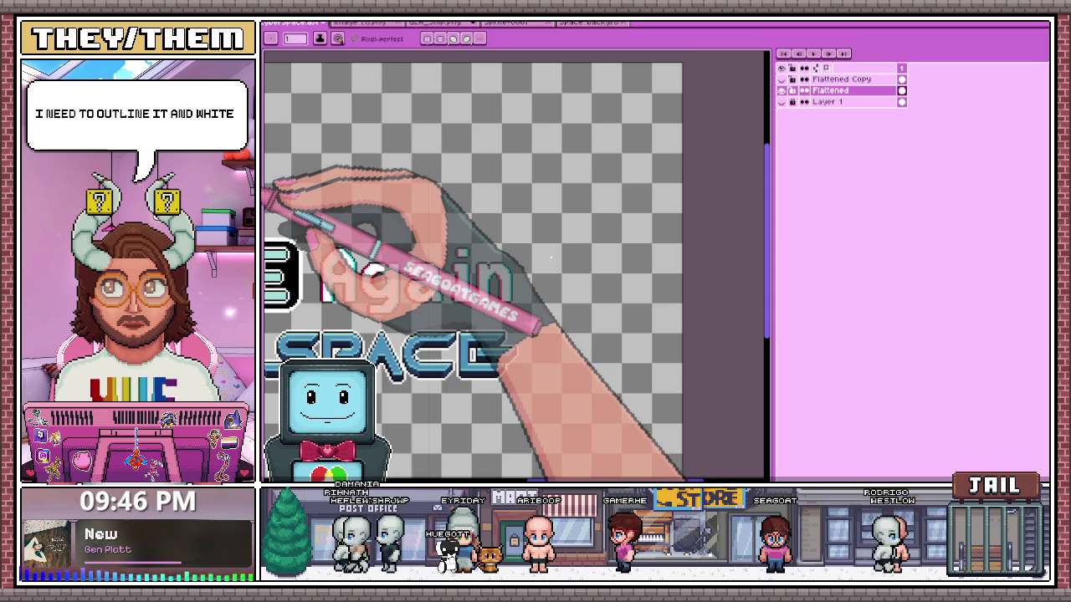
{"action": "scroll", "coordinate": [550, 258], "scroll_direction": "down", "scroll_amount": 2}
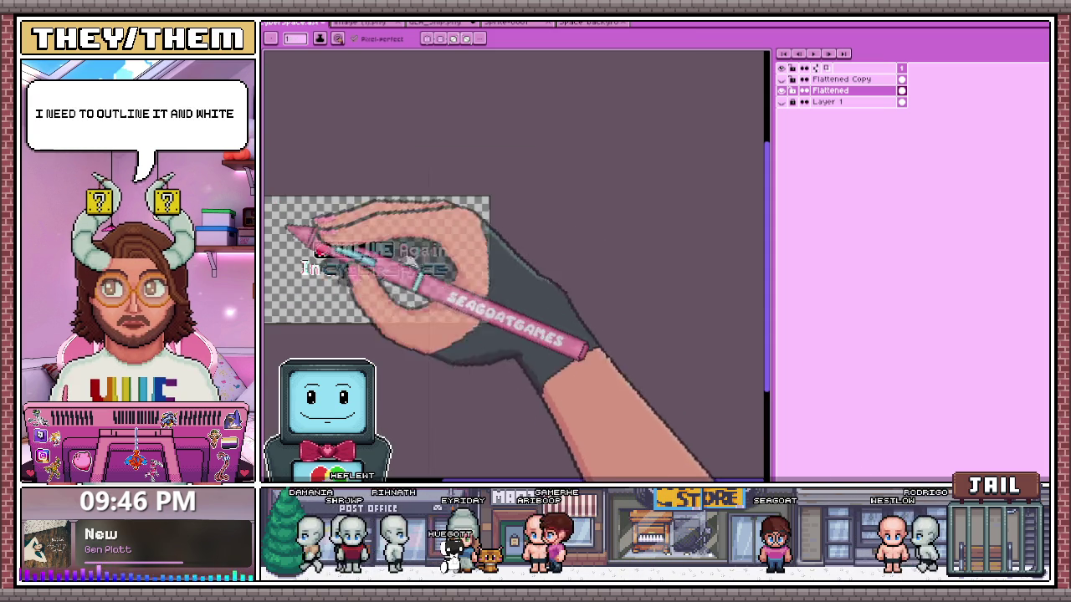
{"action": "scroll", "coordinate": [409, 257], "scroll_direction": "up", "scroll_amount": 1}
{"action": "scroll", "coordinate": [494, 226], "scroll_direction": "up", "scroll_amount": 1}
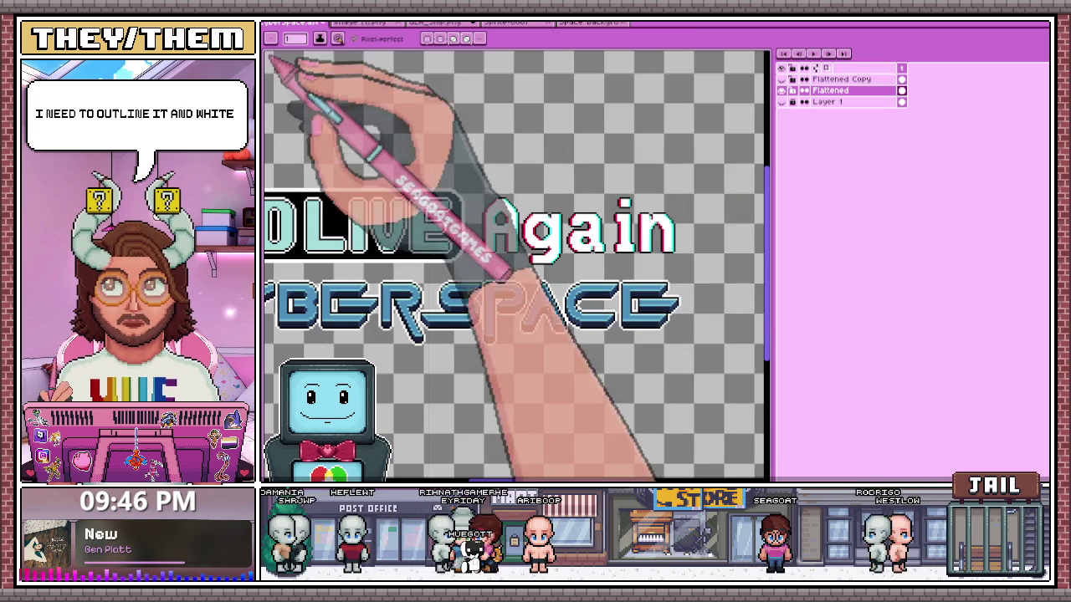
{"action": "left_click", "coordinate": [270, 38]}
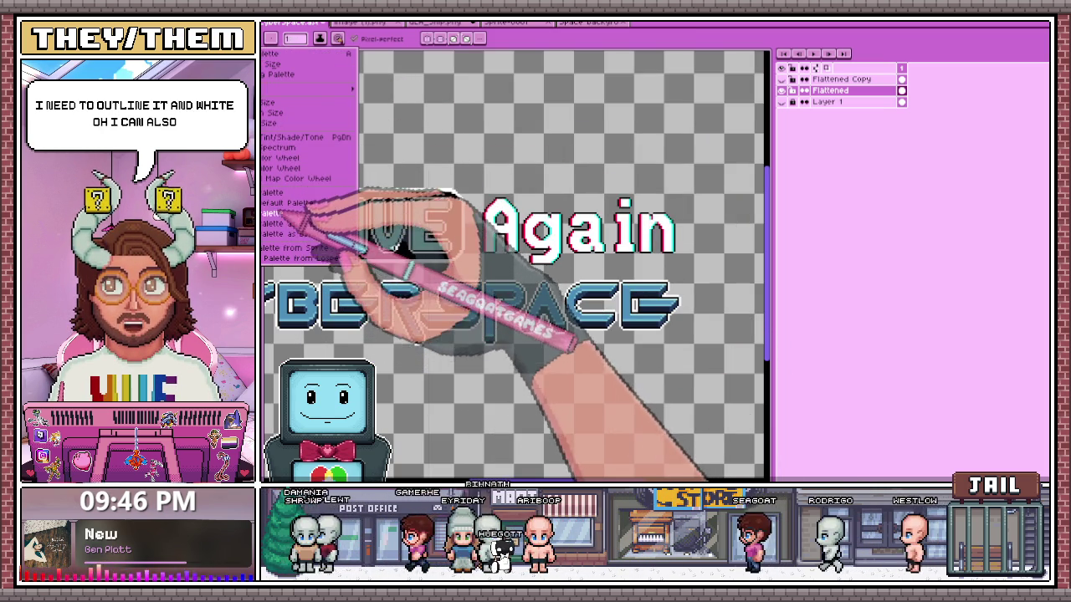
{"action": "left_click", "coordinate": [288, 202]}
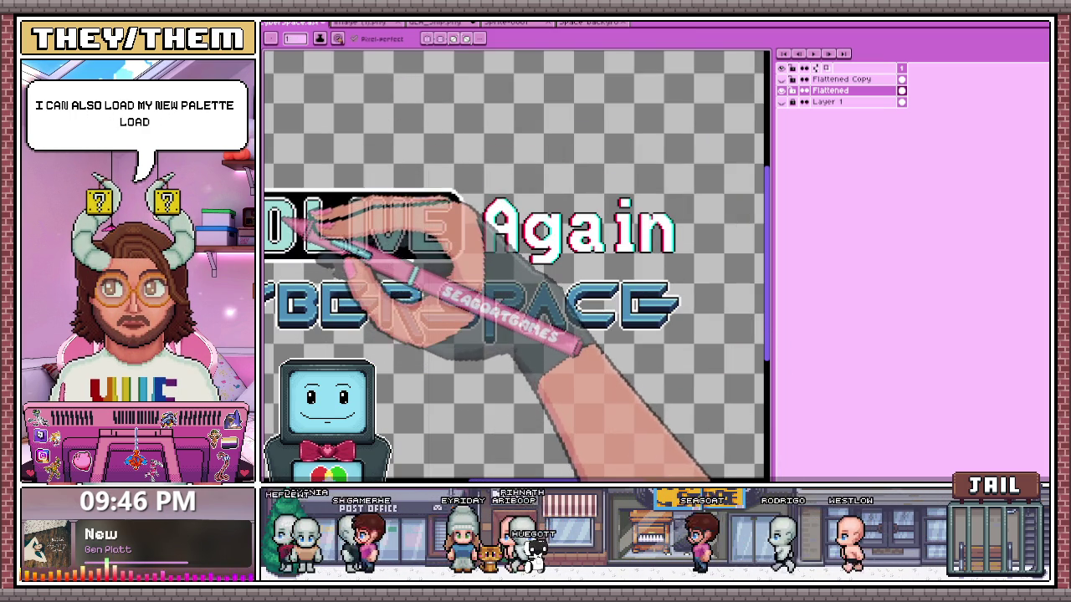
{"action": "scroll", "coordinate": [489, 234], "scroll_direction": "up", "scroll_amount": 1}
{"action": "key", "text": "i"}
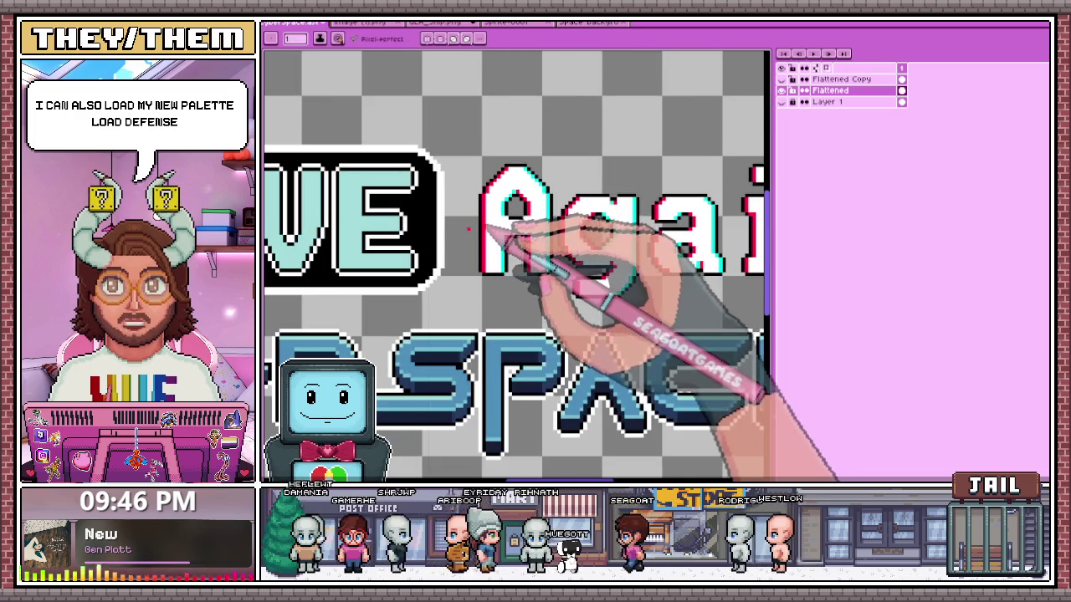
{"action": "scroll", "coordinate": [489, 228], "scroll_direction": "down", "scroll_amount": 1}
{"action": "scroll", "coordinate": [452, 251], "scroll_direction": "up", "scroll_amount": 1}
{"action": "scroll", "coordinate": [512, 280], "scroll_direction": "down", "scroll_amount": 1}
{"action": "scroll", "coordinate": [502, 276], "scroll_direction": "up", "scroll_amount": 1}
{"action": "scroll", "coordinate": [490, 279], "scroll_direction": "up", "scroll_amount": 1}
{"action": "key", "text": "i"}
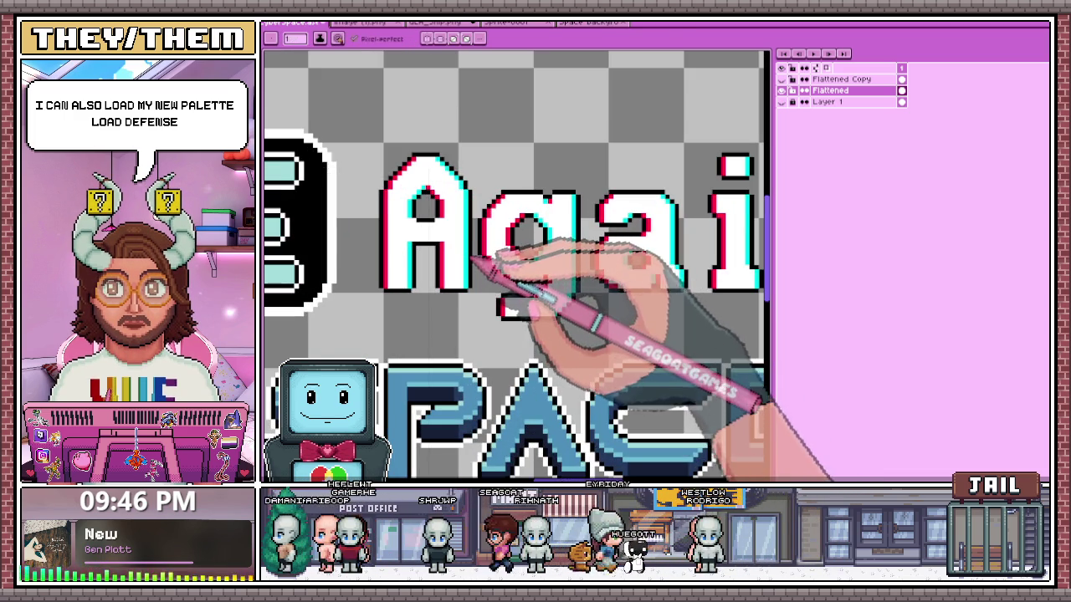
{"action": "key", "text": "b"}
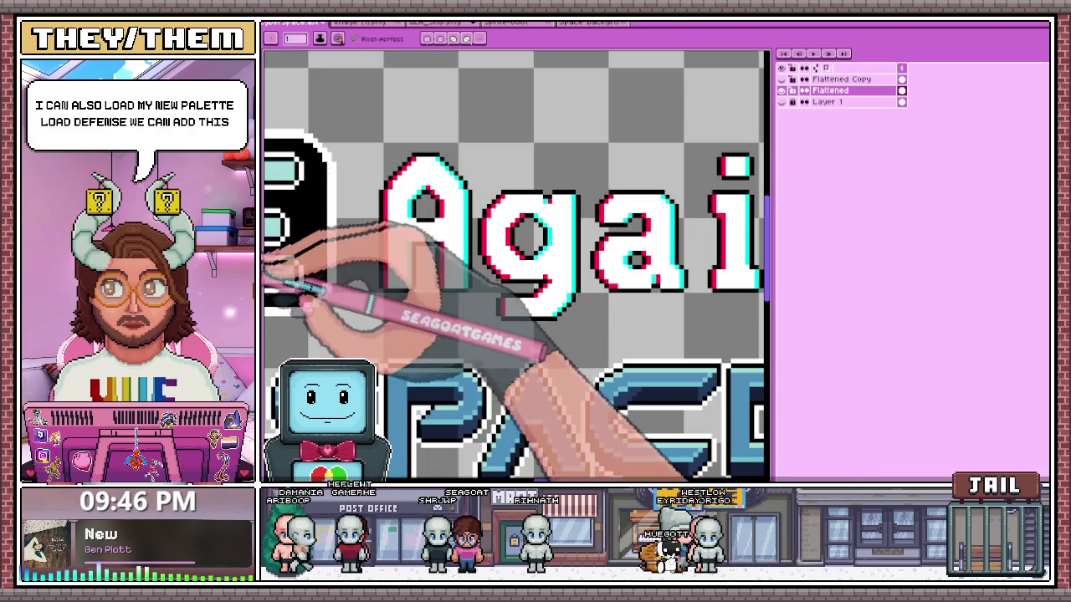
{"action": "left_click", "coordinate": [266, 55]}
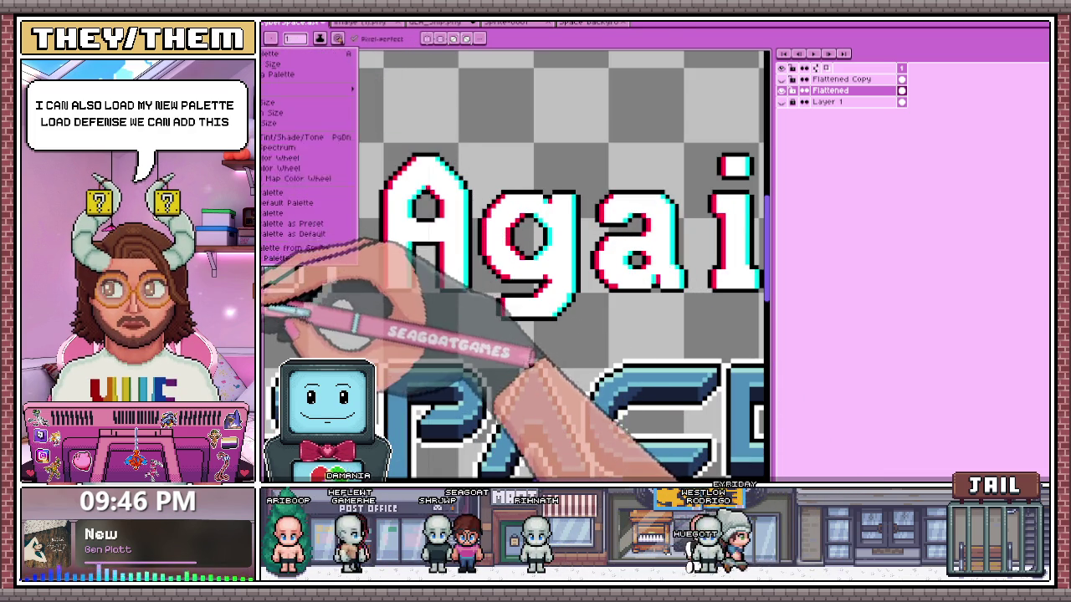
{"action": "left_click", "coordinate": [276, 84]}
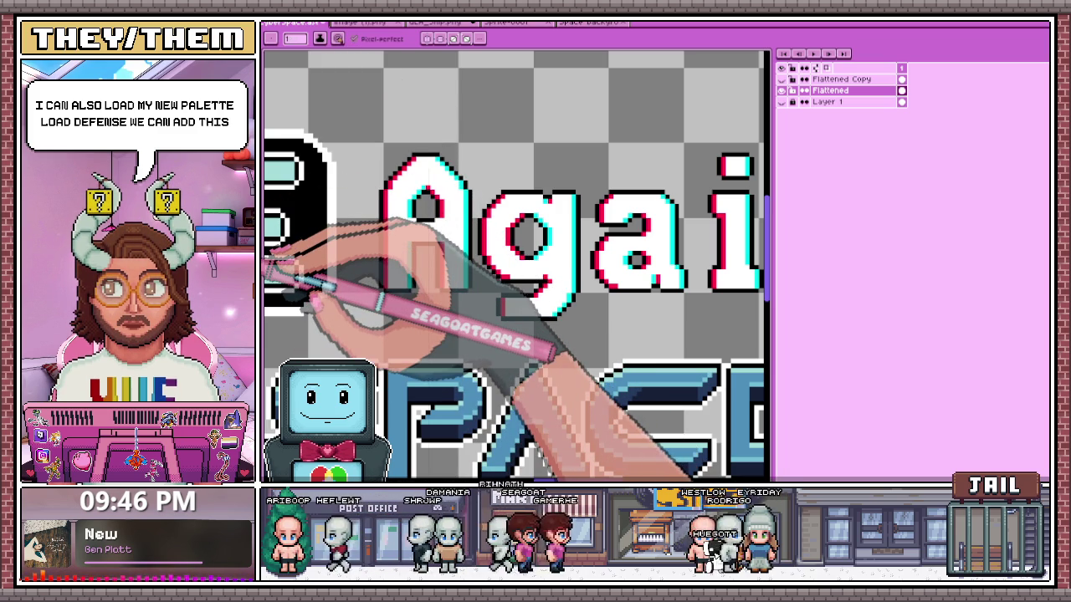
{"action": "scroll", "coordinate": [515, 263], "scroll_direction": "down", "scroll_amount": 1}
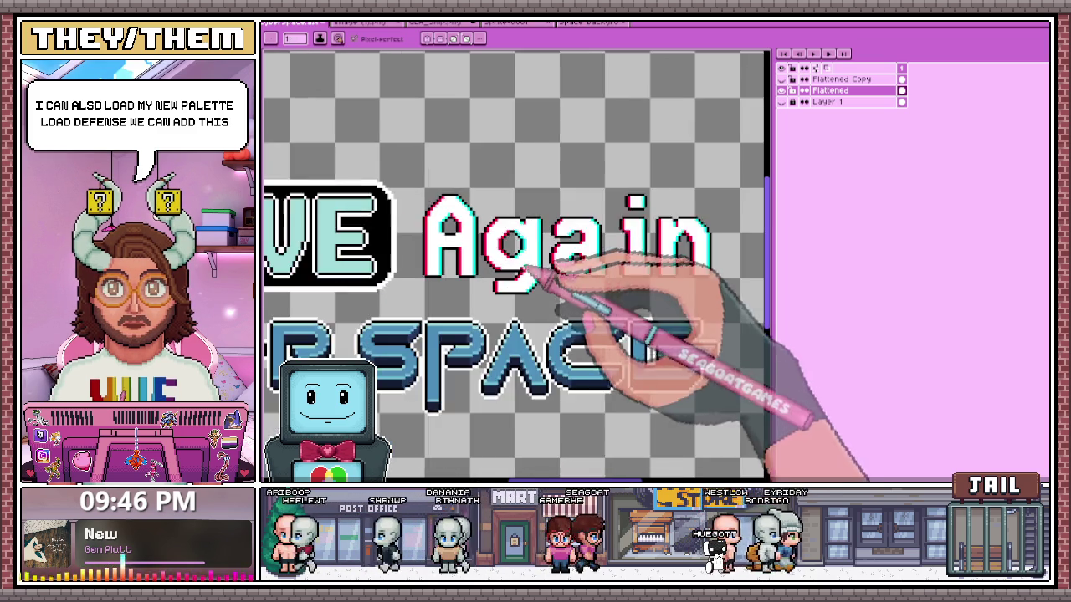
{"action": "scroll", "coordinate": [514, 264], "scroll_direction": "up", "scroll_amount": 1}
{"action": "scroll", "coordinate": [514, 264], "scroll_direction": "down", "scroll_amount": 1}
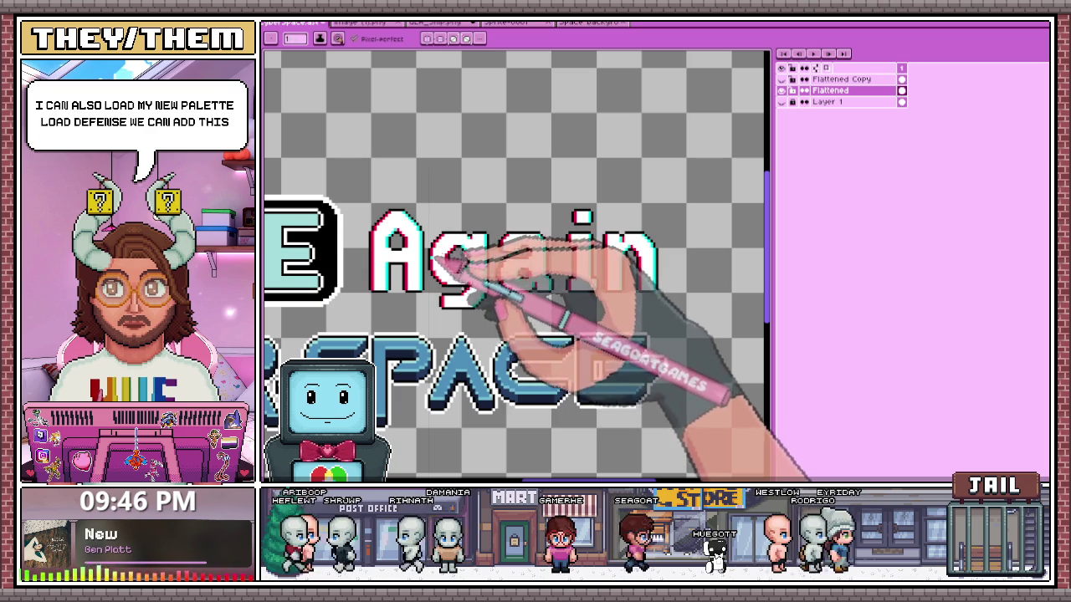
{"action": "scroll", "coordinate": [435, 259], "scroll_direction": "up", "scroll_amount": 1}
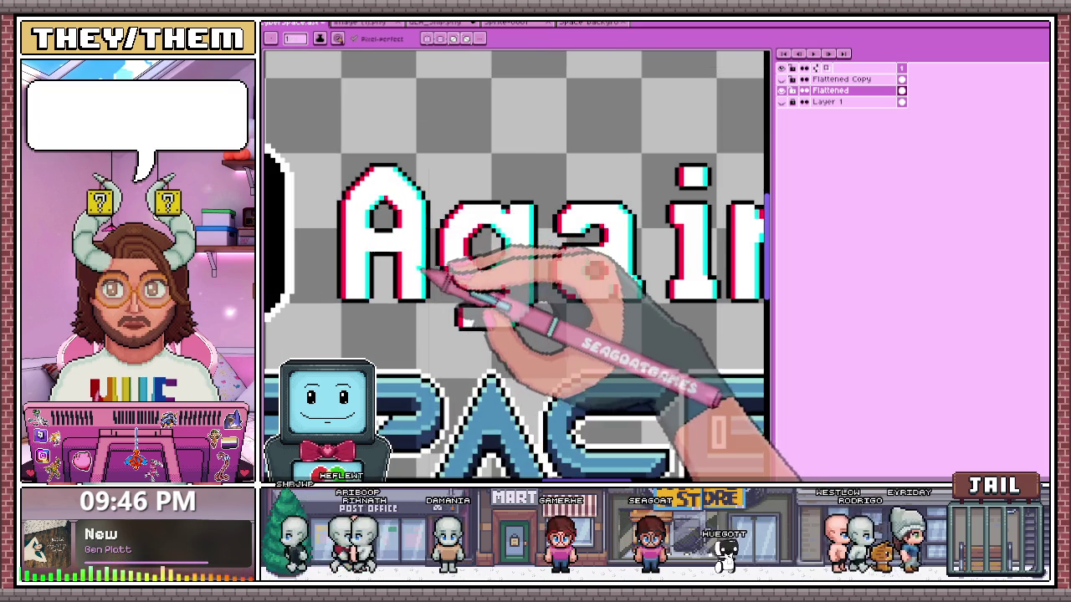
{"action": "scroll", "coordinate": [435, 259], "scroll_direction": "down", "scroll_amount": 1}
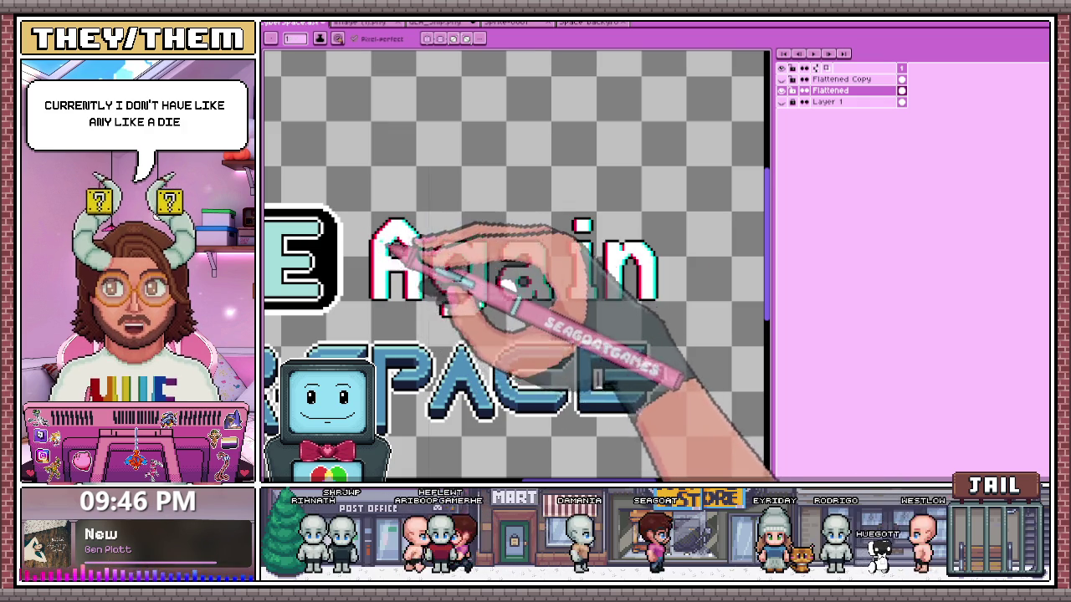
{"action": "scroll", "coordinate": [380, 241], "scroll_direction": "up", "scroll_amount": 1}
{"action": "scroll", "coordinate": [370, 270], "scroll_direction": "down", "scroll_amount": 1}
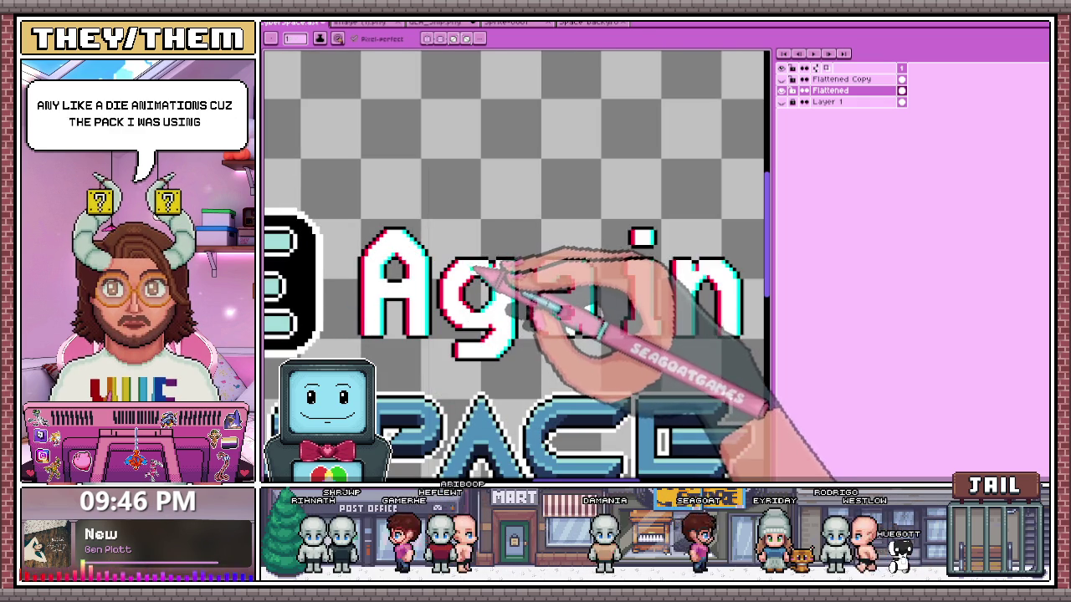
{"action": "scroll", "coordinate": [368, 284], "scroll_direction": "down", "scroll_amount": 1}
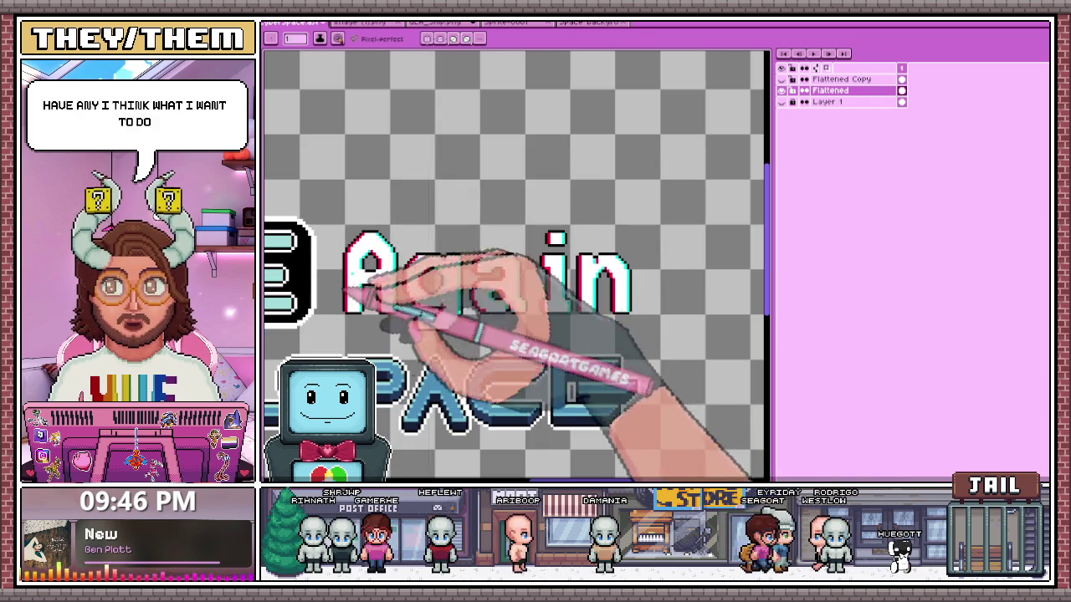
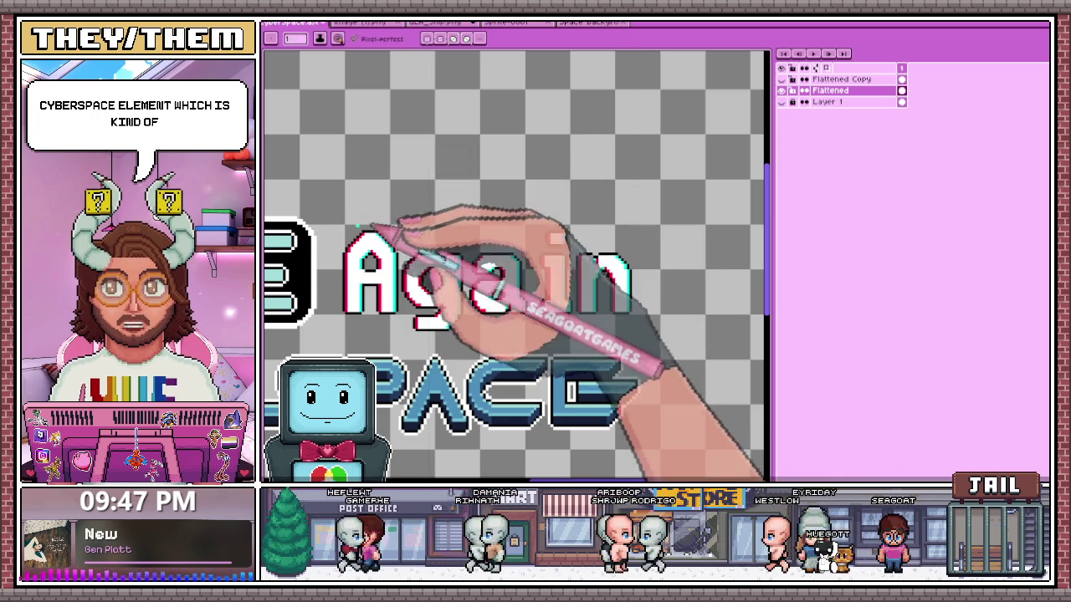
- Marquee-select the letter A of 'Again'
{"action": "scroll", "coordinate": [326, 269], "scroll_direction": "up", "scroll_amount": 2}
{"action": "scroll", "coordinate": [419, 226], "scroll_direction": "down", "scroll_amount": 2}
{"action": "scroll", "coordinate": [402, 249], "scroll_direction": "up", "scroll_amount": 3}
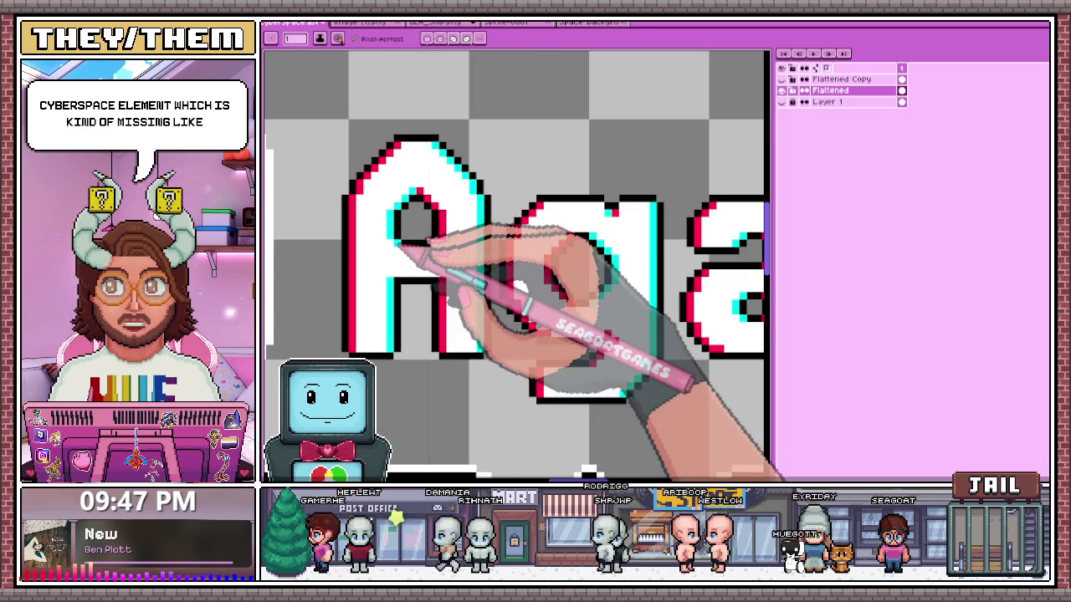
{"action": "scroll", "coordinate": [447, 241], "scroll_direction": "down", "scroll_amount": 1}
{"action": "scroll", "coordinate": [439, 267], "scroll_direction": "down", "scroll_amount": 3}
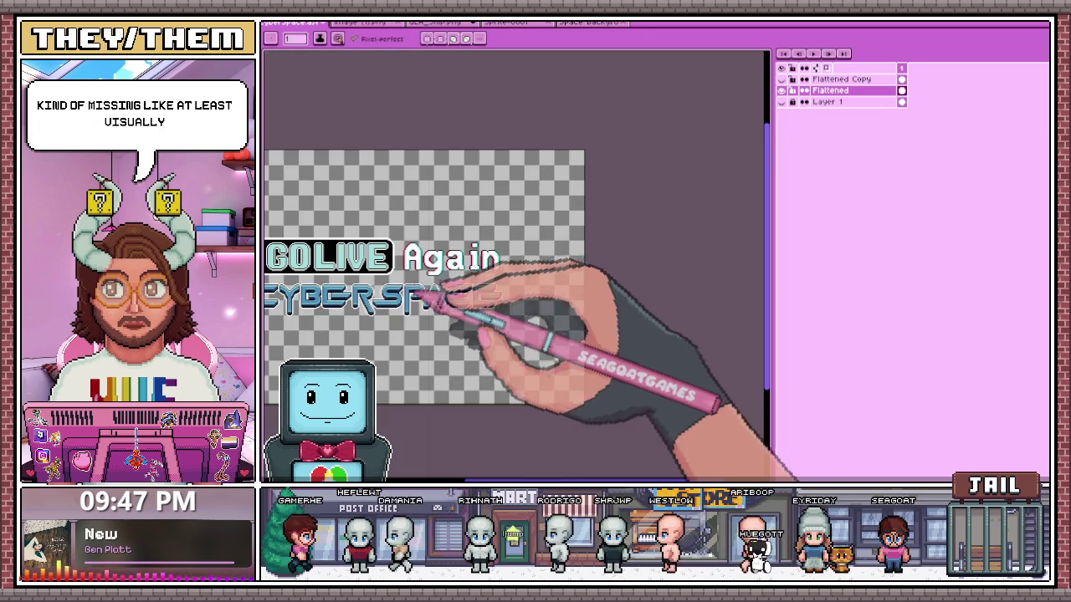
{"action": "scroll", "coordinate": [420, 280], "scroll_direction": "up", "scroll_amount": 1}
{"action": "scroll", "coordinate": [407, 298], "scroll_direction": "up", "scroll_amount": 1}
{"action": "scroll", "coordinate": [418, 239], "scroll_direction": "up", "scroll_amount": 1}
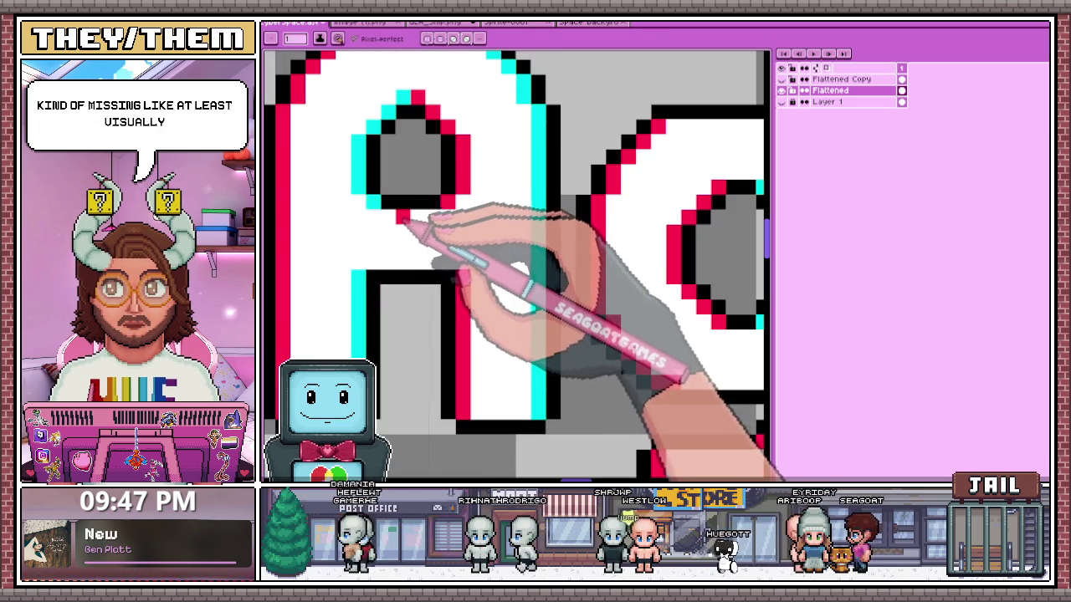
{"action": "scroll", "coordinate": [425, 220], "scroll_direction": "down", "scroll_amount": 1}
{"action": "scroll", "coordinate": [436, 266], "scroll_direction": "down", "scroll_amount": 2}
{"action": "scroll", "coordinate": [418, 268], "scroll_direction": "up", "scroll_amount": 3}
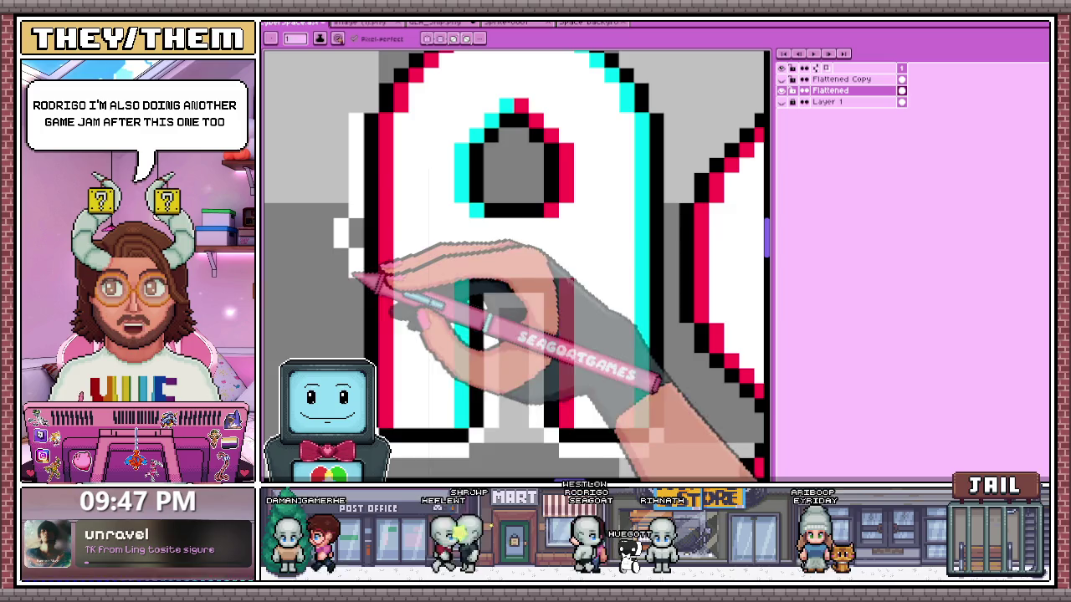
{"action": "scroll", "coordinate": [358, 226], "scroll_direction": "down", "scroll_amount": 1}
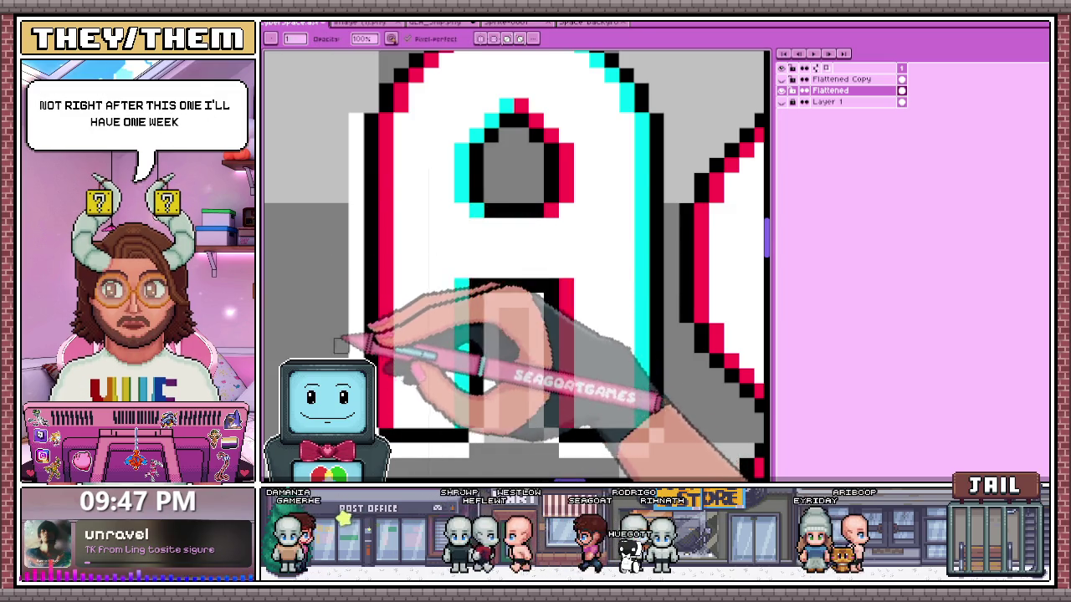
{"action": "scroll", "coordinate": [356, 224], "scroll_direction": "down", "scroll_amount": 1}
{"action": "scroll", "coordinate": [351, 223], "scroll_direction": "up", "scroll_amount": 2}
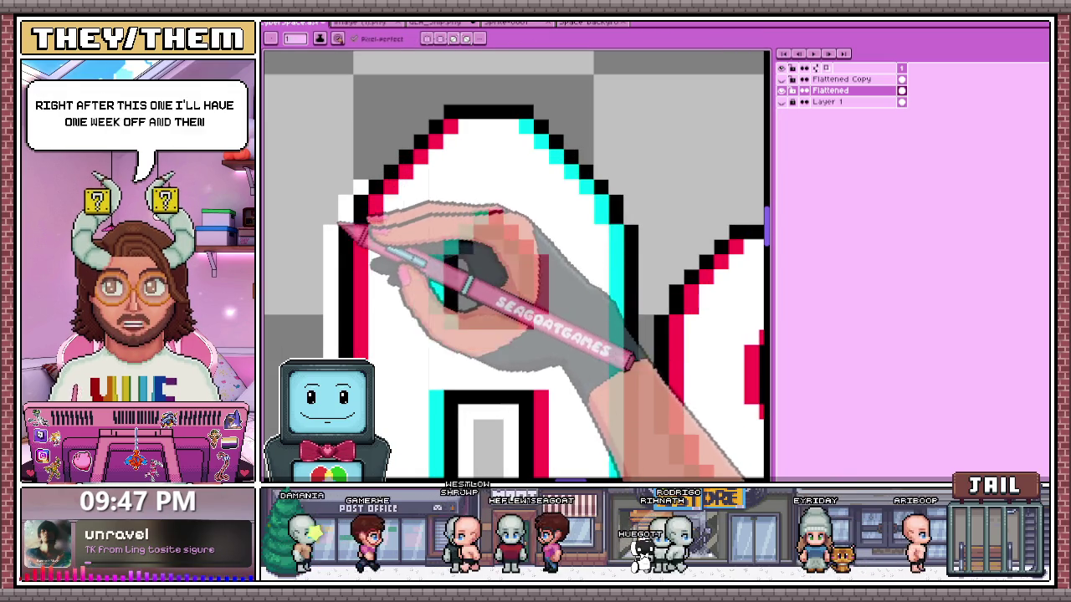
{"action": "scroll", "coordinate": [360, 214], "scroll_direction": "down", "scroll_amount": 1}
{"action": "scroll", "coordinate": [370, 222], "scroll_direction": "up", "scroll_amount": 1}
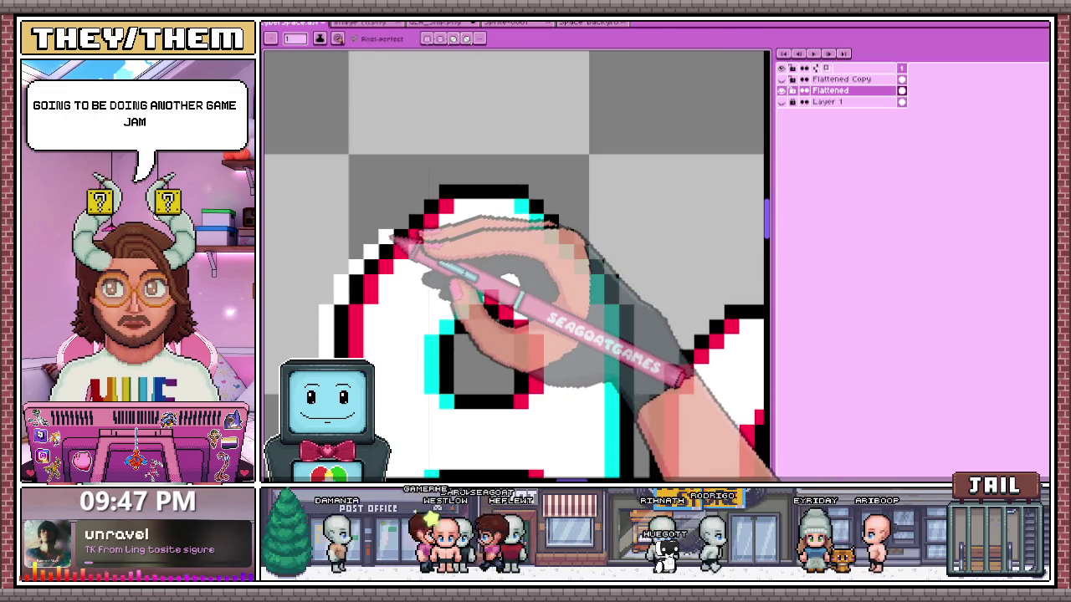
{"action": "scroll", "coordinate": [502, 193], "scroll_direction": "down", "scroll_amount": 2}
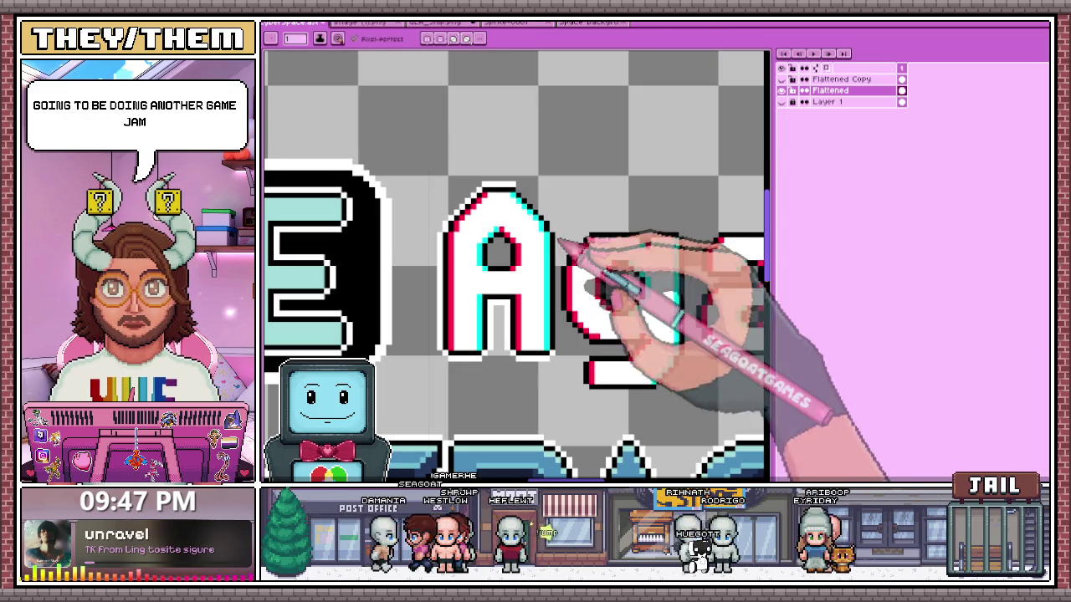
{"action": "scroll", "coordinate": [614, 289], "scroll_direction": "down", "scroll_amount": 1}
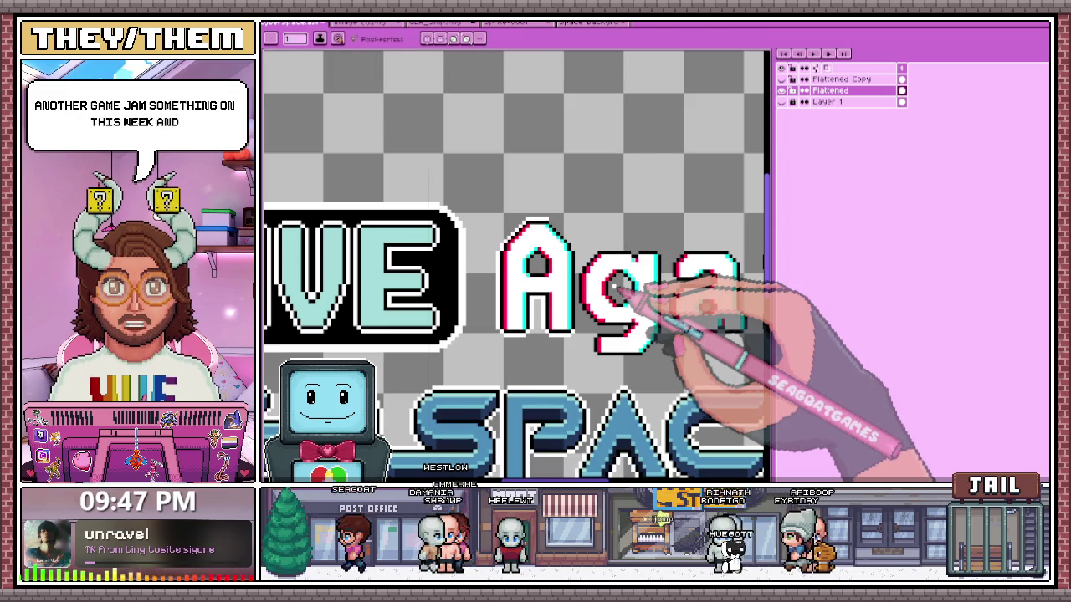
{"action": "scroll", "coordinate": [614, 288], "scroll_direction": "down", "scroll_amount": 1}
{"action": "scroll", "coordinate": [614, 288], "scroll_direction": "up", "scroll_amount": 2}
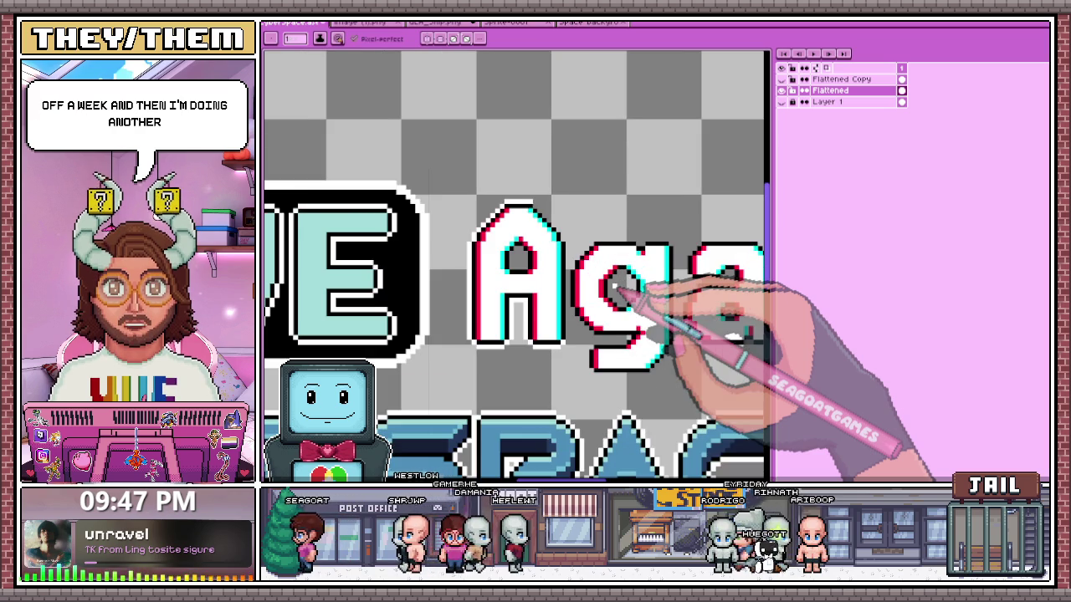
{"action": "scroll", "coordinate": [615, 287], "scroll_direction": "down", "scroll_amount": 1}
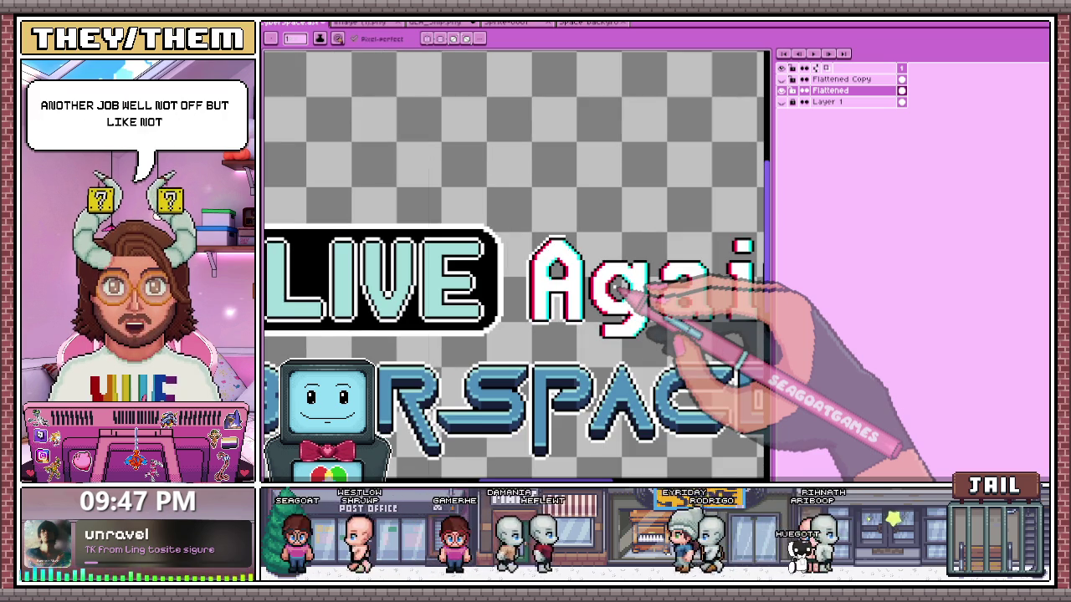
{"action": "scroll", "coordinate": [616, 287], "scroll_direction": "down", "scroll_amount": 1}
{"action": "scroll", "coordinate": [615, 287], "scroll_direction": "up", "scroll_amount": 2}
{"action": "scroll", "coordinate": [603, 281], "scroll_direction": "up", "scroll_amount": 1}
{"action": "scroll", "coordinate": [564, 267], "scroll_direction": "down", "scroll_amount": 2}
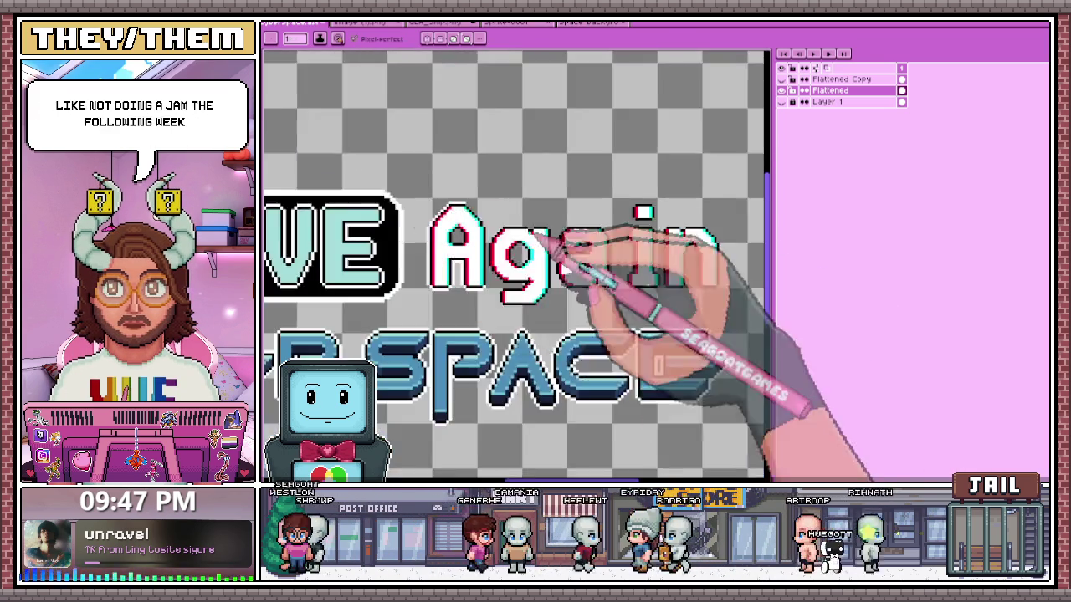
{"action": "scroll", "coordinate": [548, 244], "scroll_direction": "up", "scroll_amount": 2}
{"action": "scroll", "coordinate": [454, 163], "scroll_direction": "up", "scroll_amount": 1}
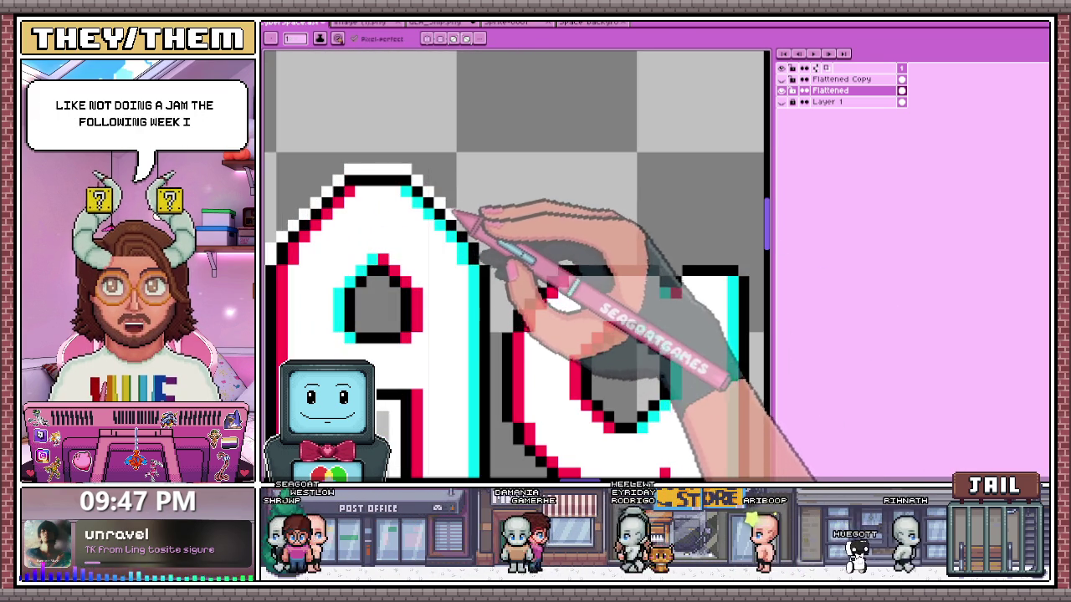
{"action": "scroll", "coordinate": [502, 242], "scroll_direction": "down", "scroll_amount": 2}
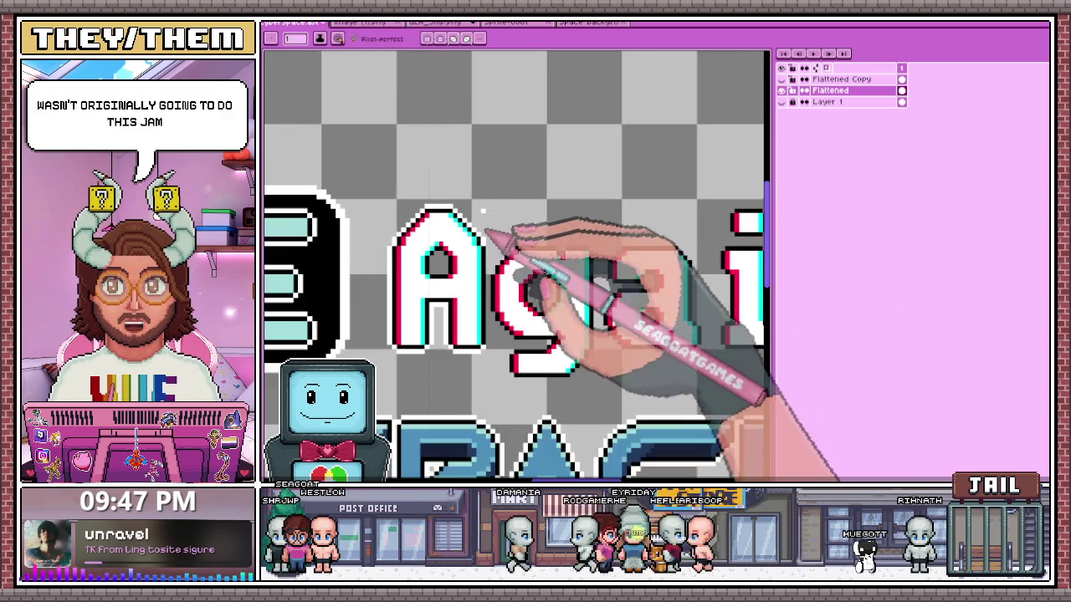
{"action": "scroll", "coordinate": [560, 326], "scroll_direction": "up", "scroll_amount": 1}
{"action": "scroll", "coordinate": [527, 352], "scroll_direction": "up", "scroll_amount": 1}
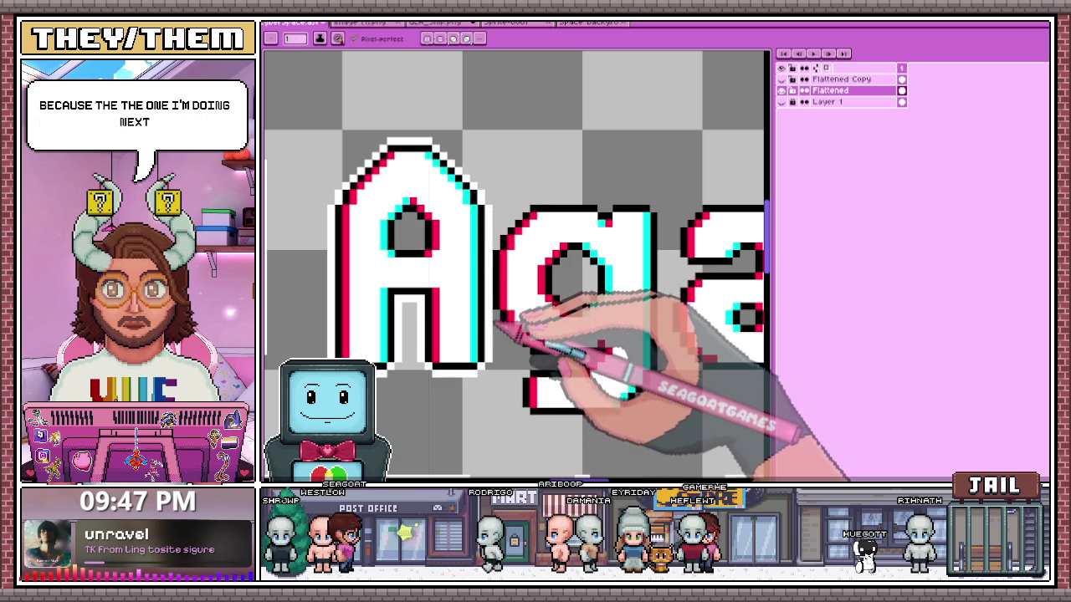
{"action": "key", "text": "m"}
{"action": "left_click_drag", "start_coordinate": [295, 114], "coordinate": [494, 386]}
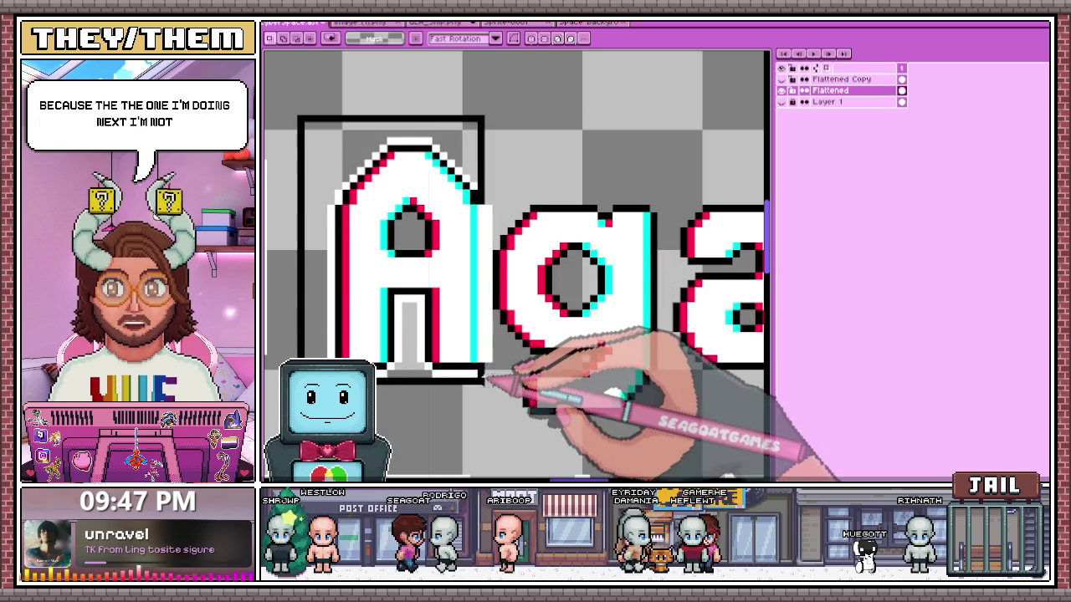
- Sample the white from the letters and draw white pixels along the g's top outline
{"action": "scroll", "coordinate": [498, 352], "scroll_direction": "down", "scroll_amount": 3}
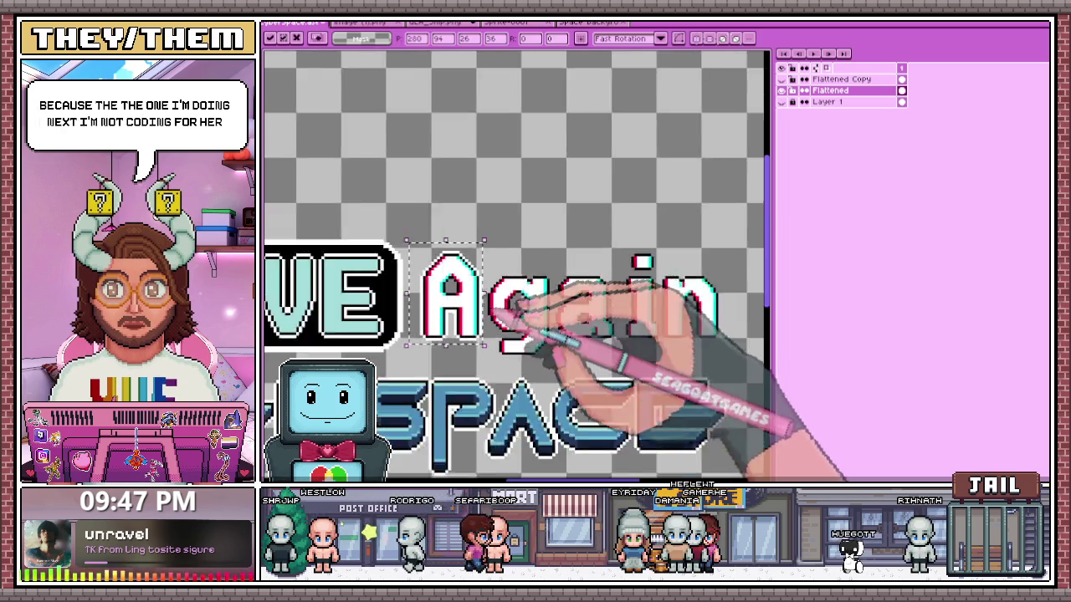
{"action": "scroll", "coordinate": [506, 330], "scroll_direction": "up", "scroll_amount": 3}
{"action": "key", "text": "i"}
{"action": "key", "text": "b"}
{"action": "scroll", "coordinate": [490, 242], "scroll_direction": "up", "scroll_amount": 1}
{"action": "scroll", "coordinate": [493, 293], "scroll_direction": "up", "scroll_amount": 1}
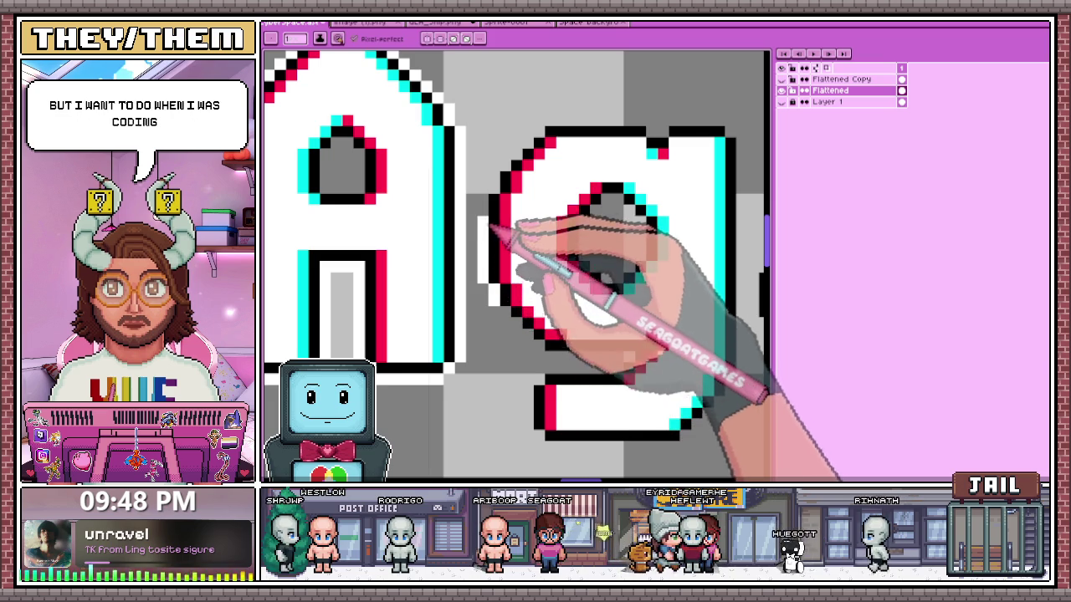
{"action": "scroll", "coordinate": [525, 154], "scroll_direction": "down", "scroll_amount": 1}
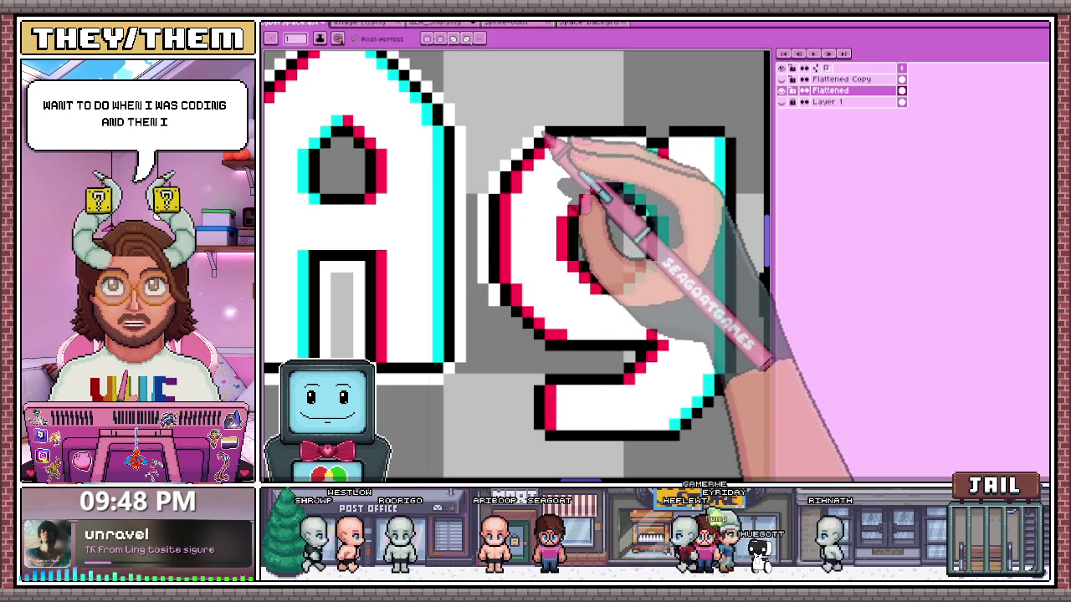
{"action": "scroll", "coordinate": [535, 201], "scroll_direction": "down", "scroll_amount": 1}
{"action": "scroll", "coordinate": [544, 168], "scroll_direction": "up", "scroll_amount": 2}
{"action": "scroll", "coordinate": [502, 147], "scroll_direction": "up", "scroll_amount": 1}
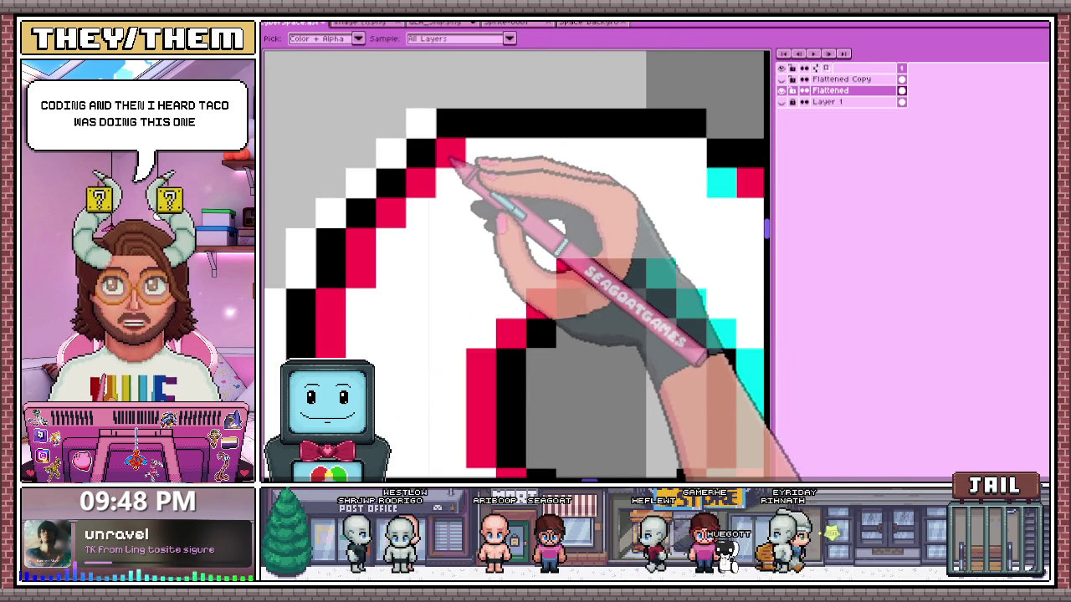
{"action": "scroll", "coordinate": [469, 150], "scroll_direction": "down", "scroll_amount": 2}
{"action": "key", "text": "e"}
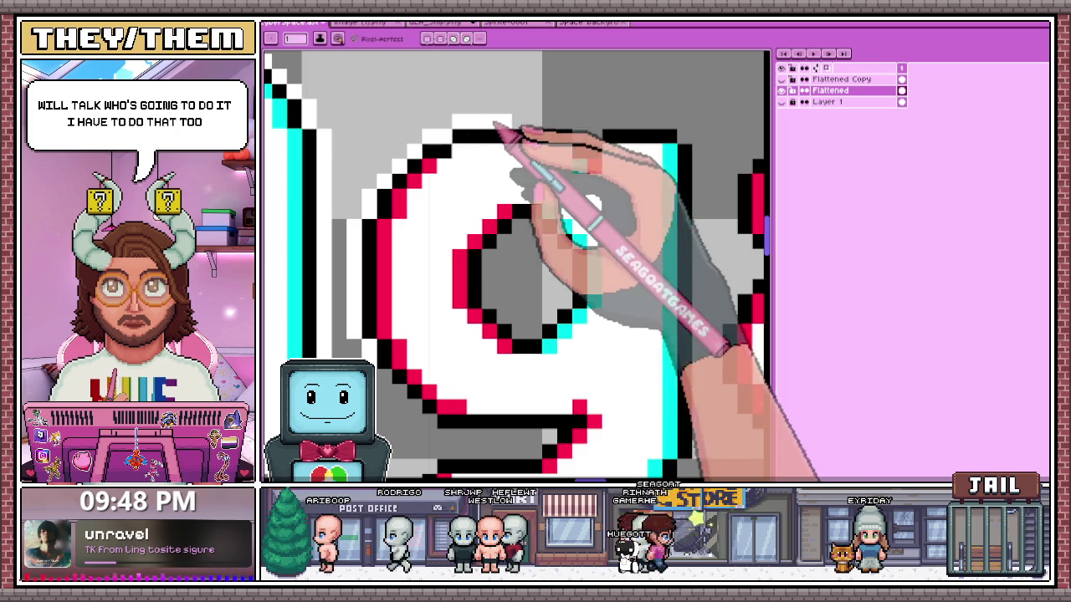
{"action": "scroll", "coordinate": [514, 203], "scroll_direction": "down", "scroll_amount": 1}
{"action": "scroll", "coordinate": [483, 194], "scroll_direction": "up", "scroll_amount": 2}
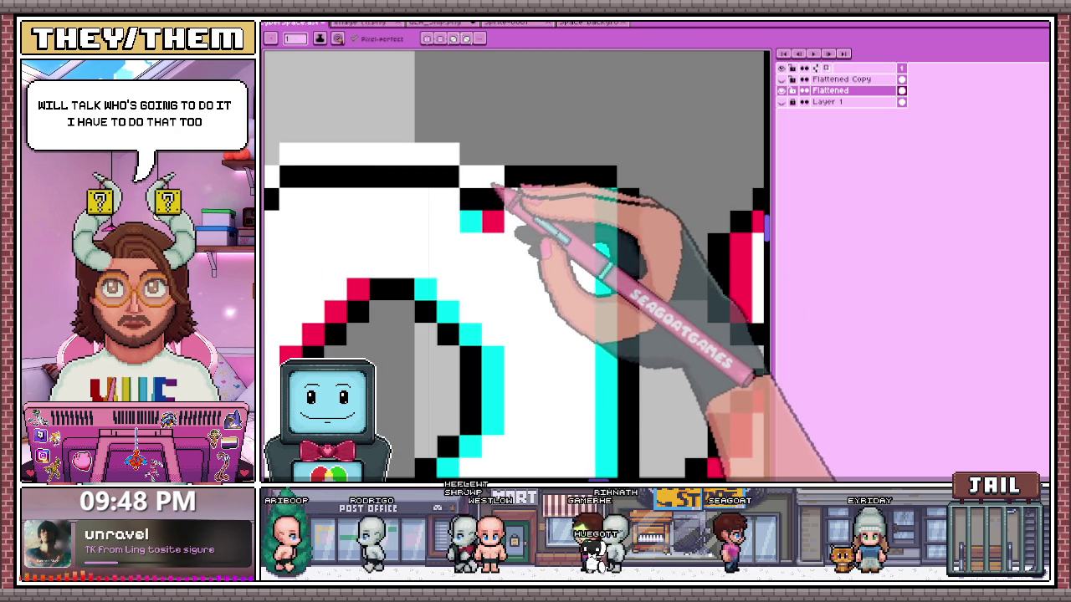
{"action": "left_click_drag", "start_coordinate": [514, 156], "coordinate": [605, 177]}
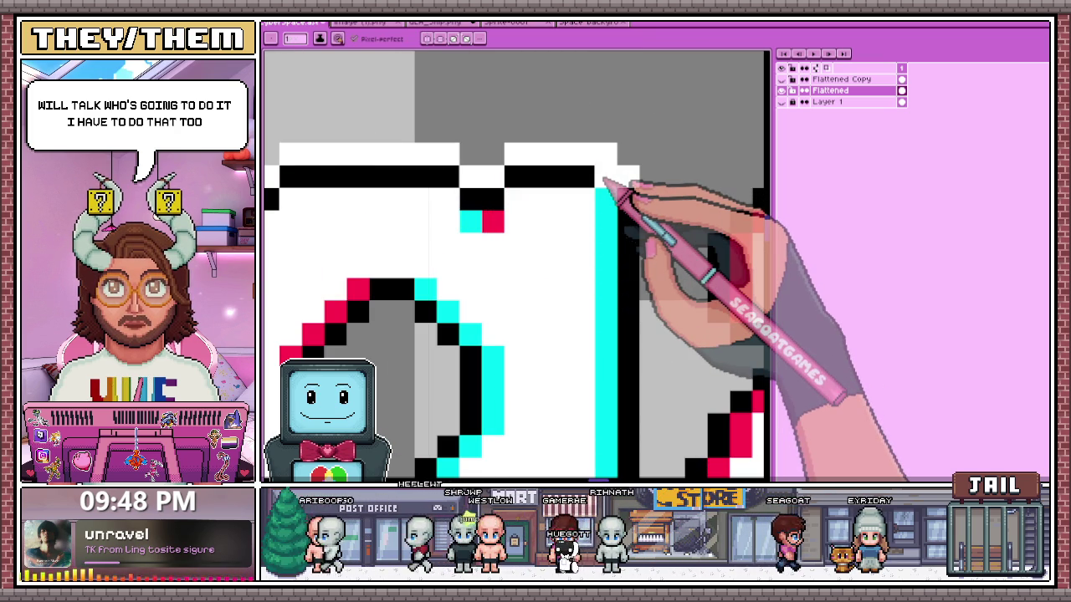
{"action": "scroll", "coordinate": [437, 210], "scroll_direction": "down", "scroll_amount": 4}
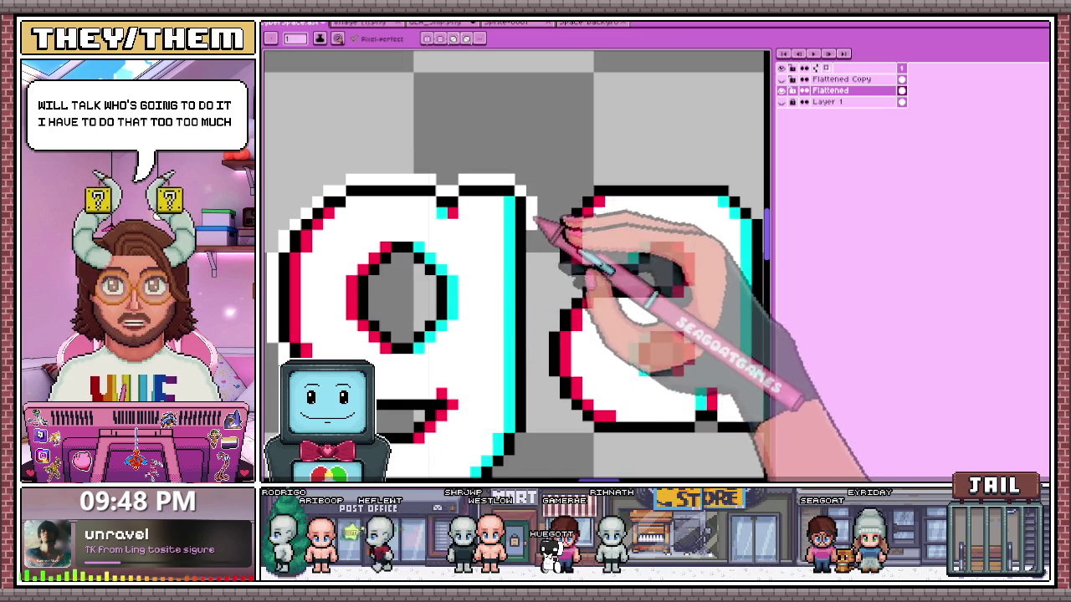
{"action": "scroll", "coordinate": [539, 214], "scroll_direction": "down", "scroll_amount": 1}
{"action": "scroll", "coordinate": [539, 209], "scroll_direction": "up", "scroll_amount": 2}
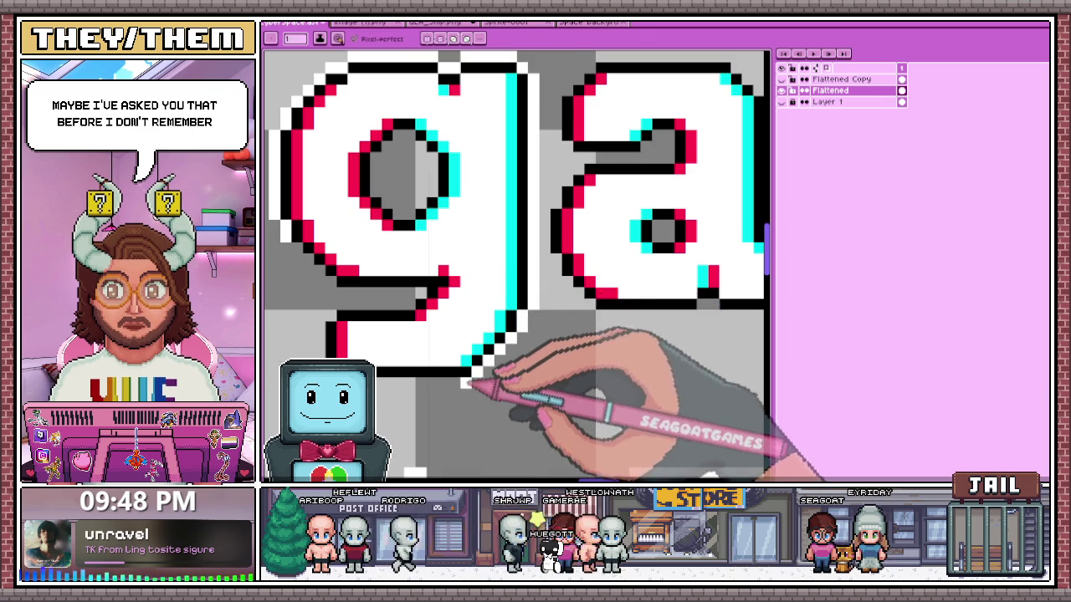
{"action": "scroll", "coordinate": [528, 328], "scroll_direction": "up", "scroll_amount": 2}
{"action": "key", "text": "b"}
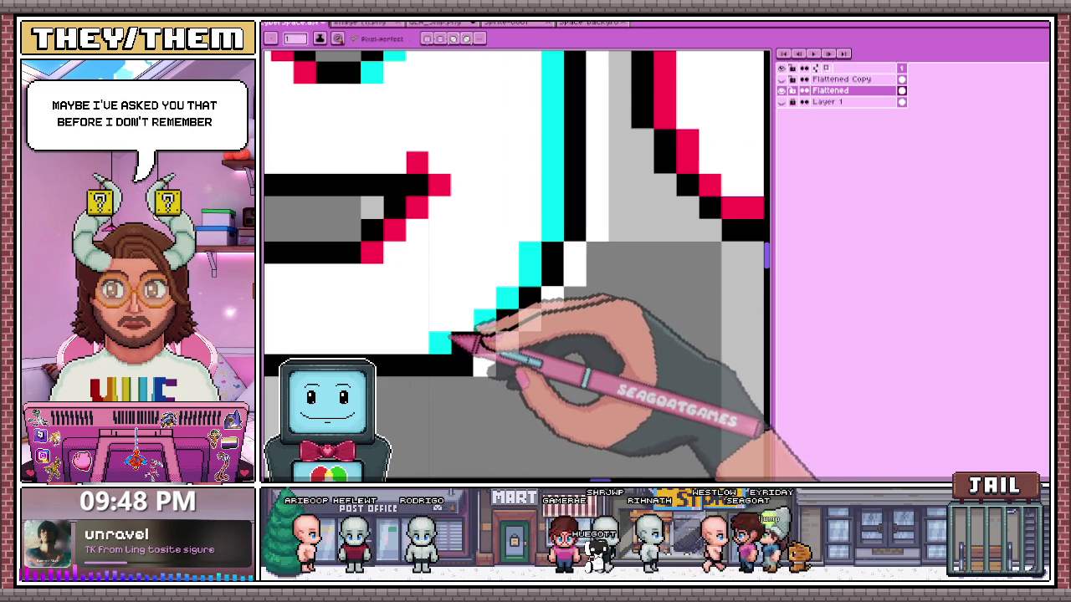
{"action": "scroll", "coordinate": [458, 342], "scroll_direction": "down", "scroll_amount": 2}
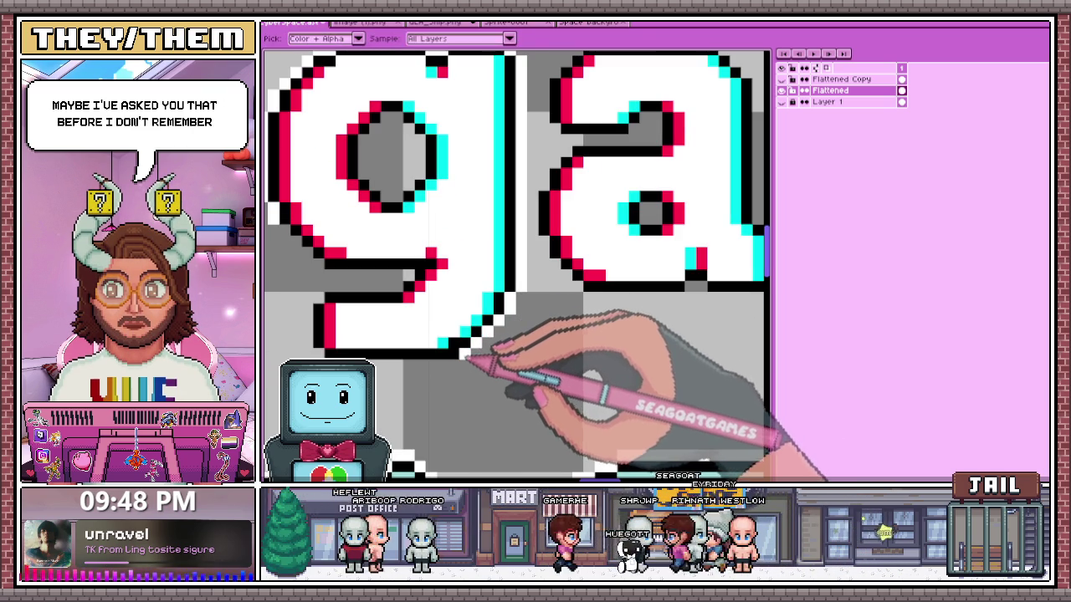
- Marquee-select the 'ain' letters of 'Again'
{"action": "scroll", "coordinate": [502, 334], "scroll_direction": "down", "scroll_amount": 1}
{"action": "scroll", "coordinate": [382, 323], "scroll_direction": "down", "scroll_amount": 1}
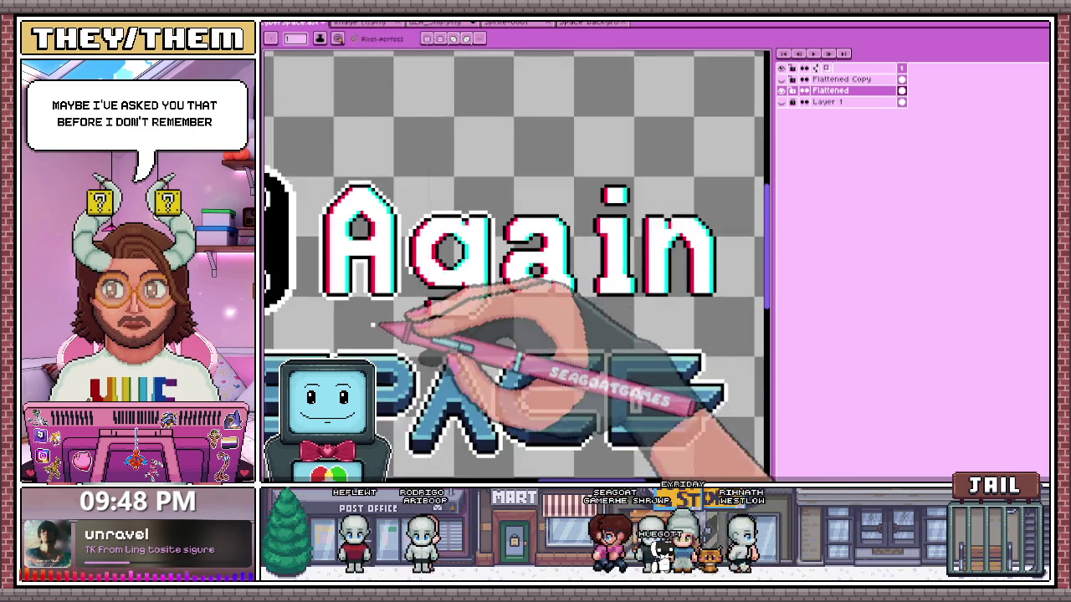
{"action": "scroll", "coordinate": [539, 347], "scroll_direction": "up", "scroll_amount": 2}
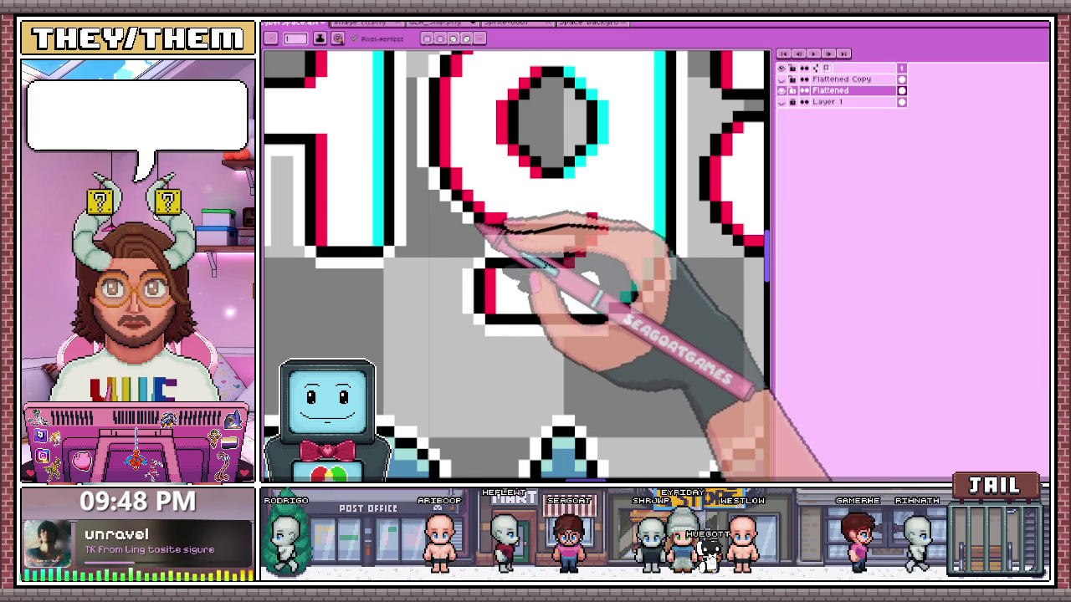
{"action": "scroll", "coordinate": [529, 247], "scroll_direction": "down", "scroll_amount": 3}
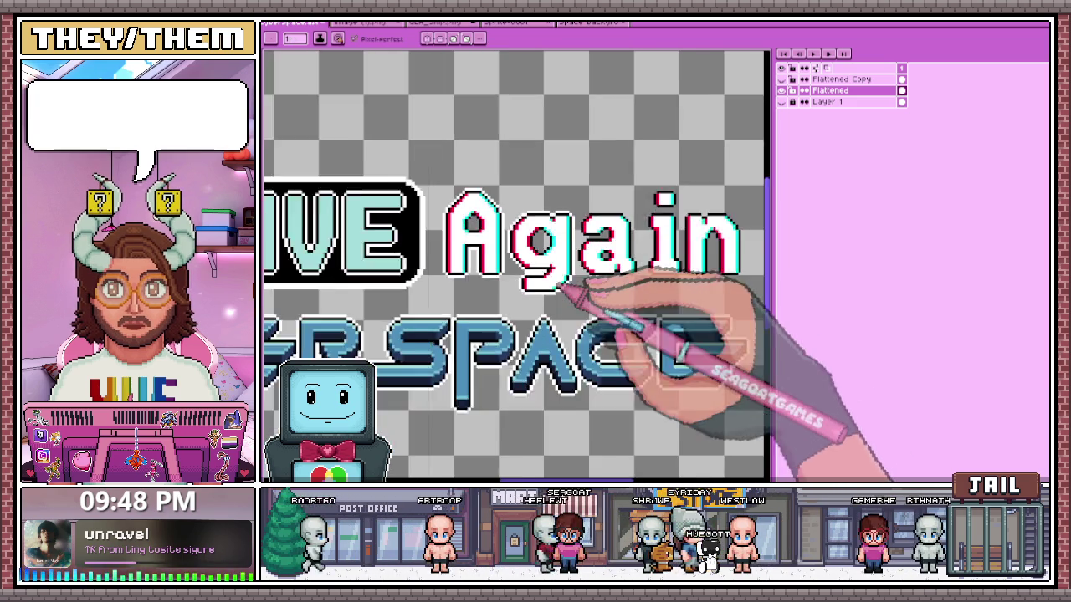
{"action": "scroll", "coordinate": [550, 287], "scroll_direction": "up", "scroll_amount": 2}
{"action": "scroll", "coordinate": [502, 276], "scroll_direction": "up", "scroll_amount": 1}
{"action": "scroll", "coordinate": [511, 288], "scroll_direction": "down", "scroll_amount": 3}
{"action": "scroll", "coordinate": [532, 298], "scroll_direction": "up", "scroll_amount": 1}
{"action": "scroll", "coordinate": [526, 299], "scroll_direction": "up", "scroll_amount": 1}
{"action": "scroll", "coordinate": [452, 278], "scroll_direction": "up", "scroll_amount": 1}
{"action": "scroll", "coordinate": [387, 262], "scroll_direction": "up", "scroll_amount": 1}
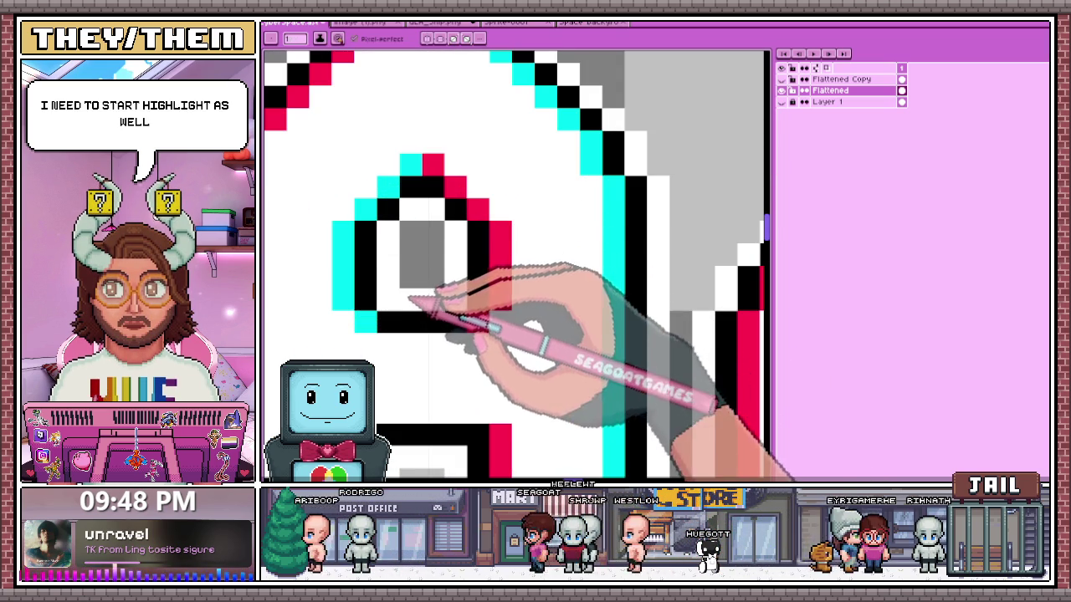
{"action": "scroll", "coordinate": [418, 284], "scroll_direction": "down", "scroll_amount": 1}
{"action": "scroll", "coordinate": [439, 276], "scroll_direction": "down", "scroll_amount": 1}
{"action": "scroll", "coordinate": [485, 310], "scroll_direction": "down", "scroll_amount": 2}
{"action": "scroll", "coordinate": [493, 323], "scroll_direction": "up", "scroll_amount": 2}
{"action": "scroll", "coordinate": [502, 251], "scroll_direction": "up", "scroll_amount": 1}
{"action": "scroll", "coordinate": [468, 218], "scroll_direction": "down", "scroll_amount": 1}
{"action": "scroll", "coordinate": [458, 209], "scroll_direction": "down", "scroll_amount": 1}
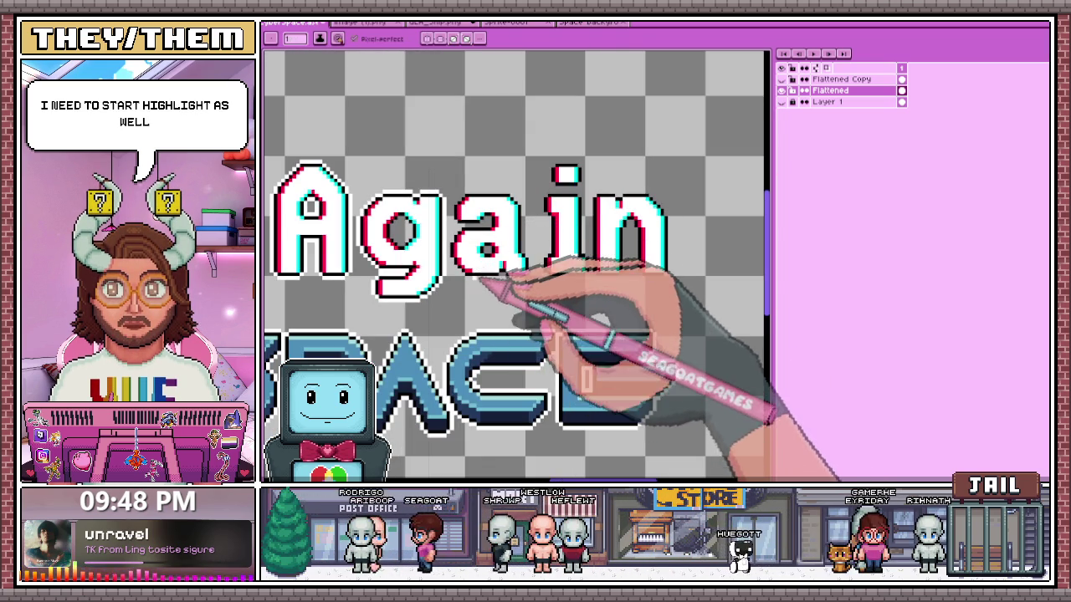
{"action": "left_click_drag", "start_coordinate": [456, 154], "coordinate": [661, 322]}
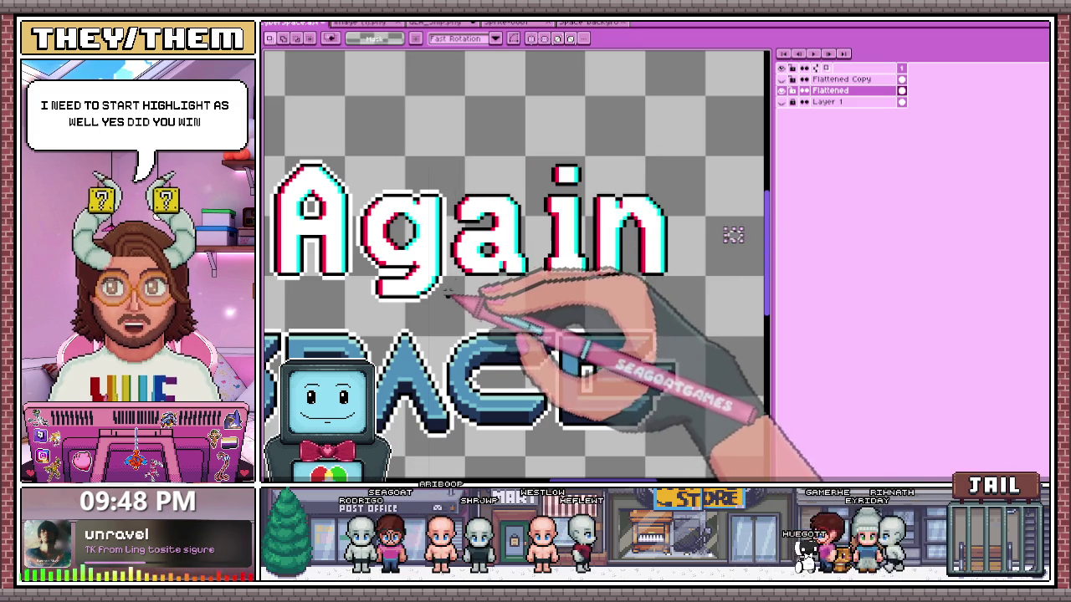
{"action": "left_click_drag", "start_coordinate": [448, 296], "coordinate": [699, 150]}
- Sample canvas colours and retouch the outline pixels of the 'g' and 'a'
{"action": "scroll", "coordinate": [640, 244], "scroll_direction": "down", "scroll_amount": 1}
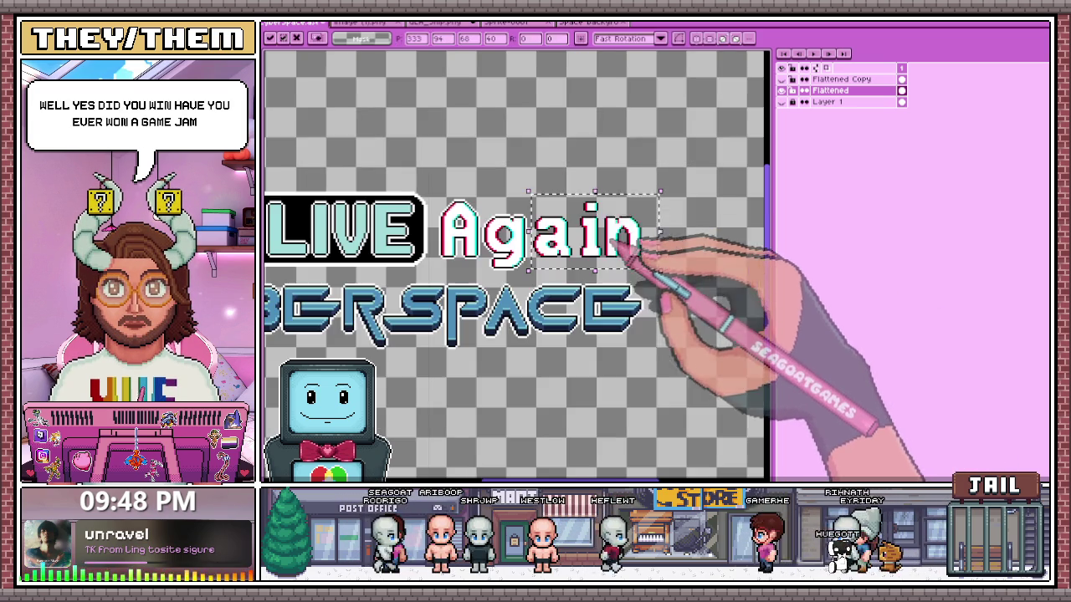
{"action": "scroll", "coordinate": [681, 241], "scroll_direction": "up", "scroll_amount": 2}
{"action": "key", "text": "i"}
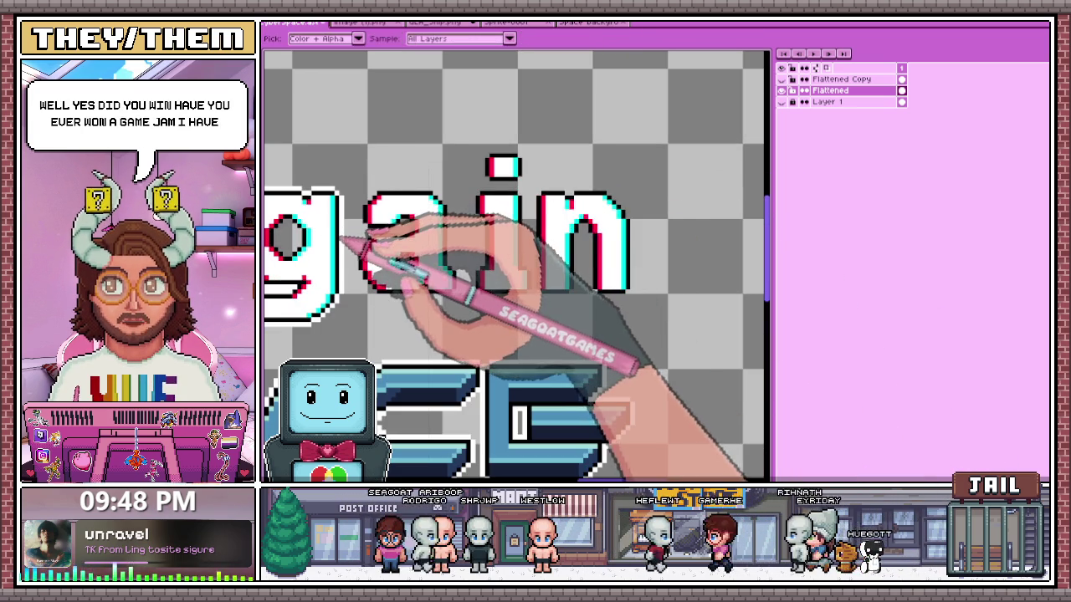
{"action": "scroll", "coordinate": [365, 248], "scroll_direction": "down", "scroll_amount": 2}
{"action": "key", "text": "b"}
{"action": "scroll", "coordinate": [537, 275], "scroll_direction": "down", "scroll_amount": 2}
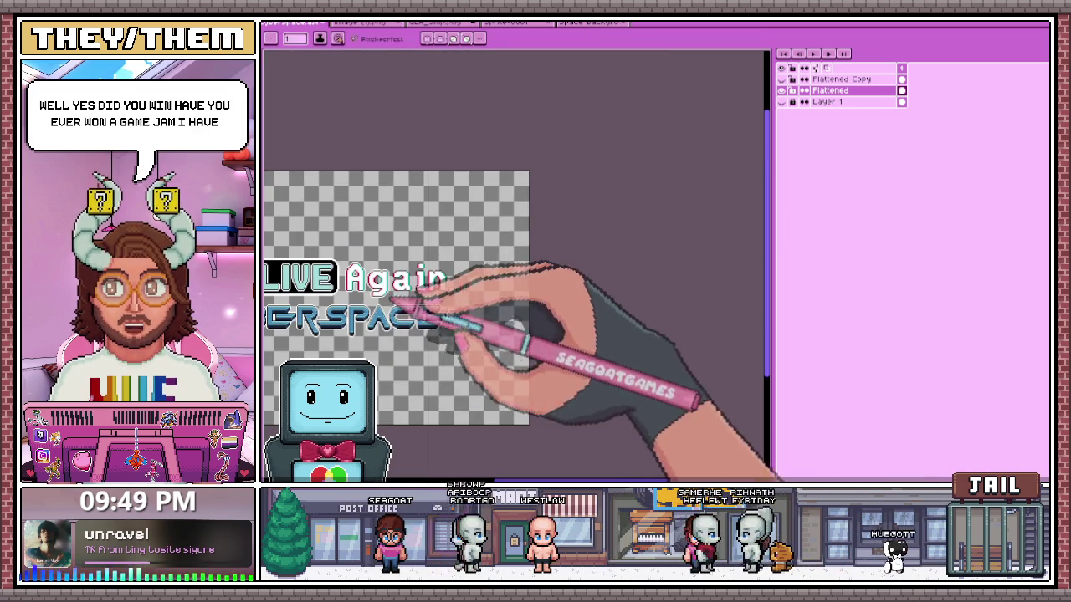
{"action": "scroll", "coordinate": [435, 277], "scroll_direction": "up", "scroll_amount": 2}
{"action": "scroll", "coordinate": [418, 284], "scroll_direction": "down", "scroll_amount": 2}
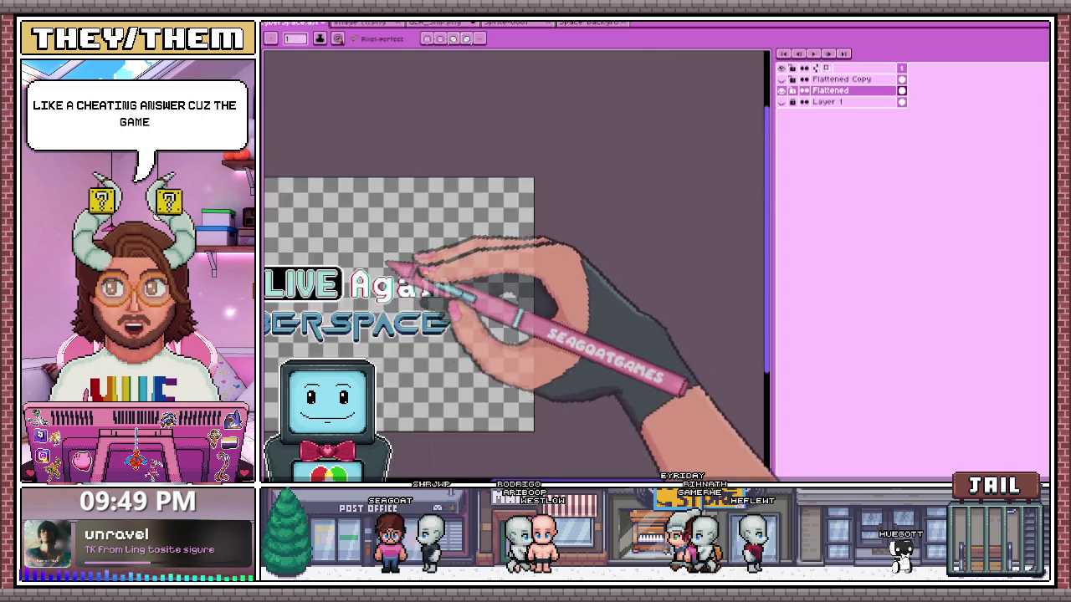
{"action": "scroll", "coordinate": [419, 263], "scroll_direction": "up", "scroll_amount": 2}
{"action": "scroll", "coordinate": [478, 287], "scroll_direction": "up", "scroll_amount": 1}
{"action": "scroll", "coordinate": [512, 330], "scroll_direction": "up", "scroll_amount": 2}
{"action": "scroll", "coordinate": [535, 329], "scroll_direction": "up", "scroll_amount": 1}
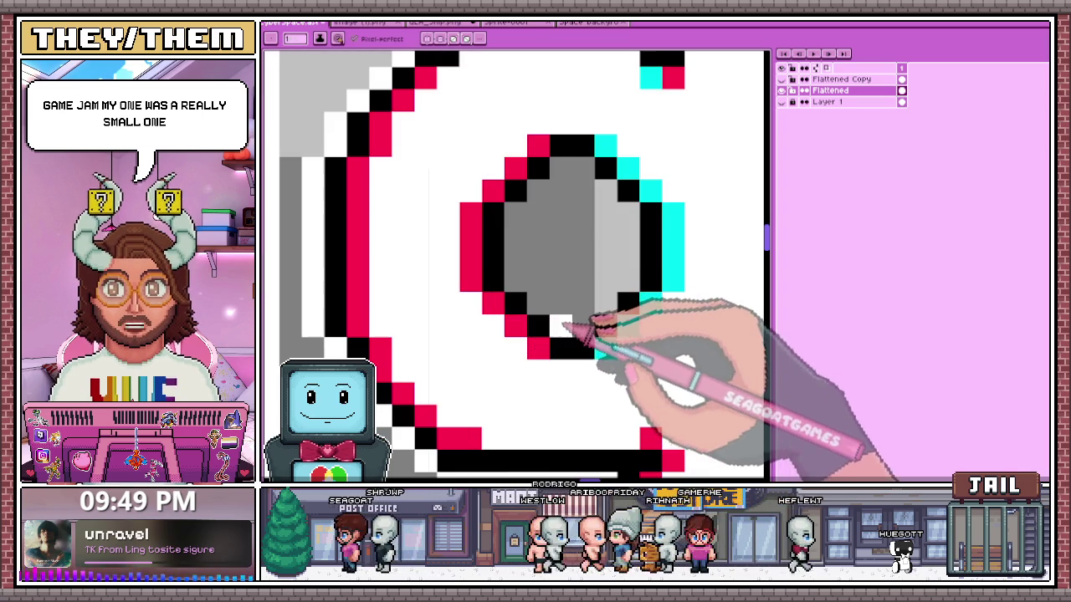
{"action": "scroll", "coordinate": [519, 221], "scroll_direction": "down", "scroll_amount": 2}
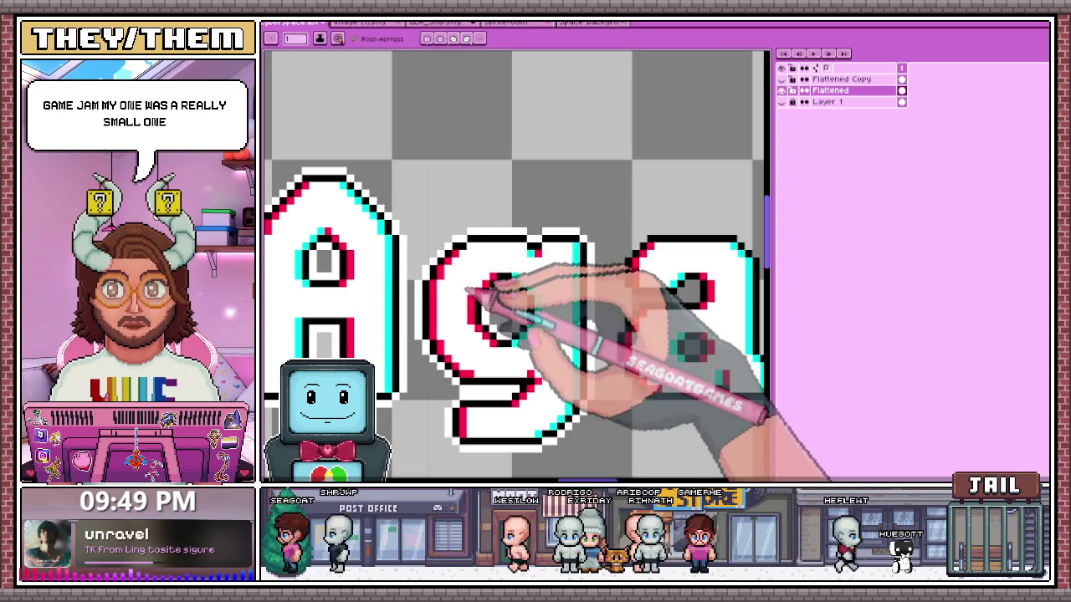
{"action": "scroll", "coordinate": [459, 253], "scroll_direction": "down", "scroll_amount": 1}
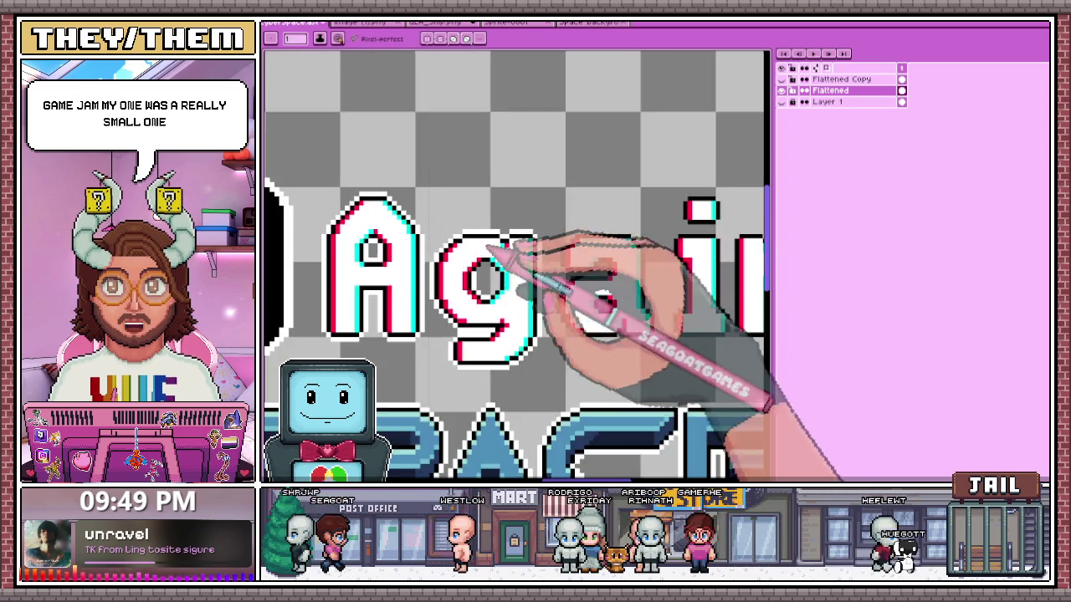
{"action": "scroll", "coordinate": [544, 259], "scroll_direction": "up", "scroll_amount": 1}
{"action": "scroll", "coordinate": [502, 276], "scroll_direction": "up", "scroll_amount": 2}
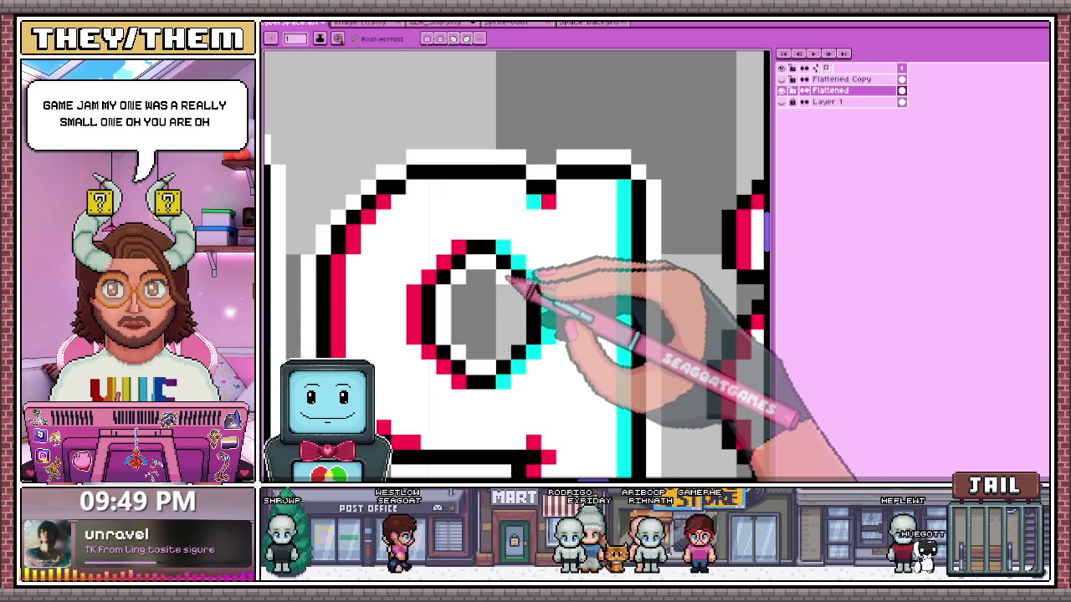
{"action": "scroll", "coordinate": [527, 251], "scroll_direction": "down", "scroll_amount": 2}
{"action": "scroll", "coordinate": [514, 435], "scroll_direction": "down", "scroll_amount": 1}
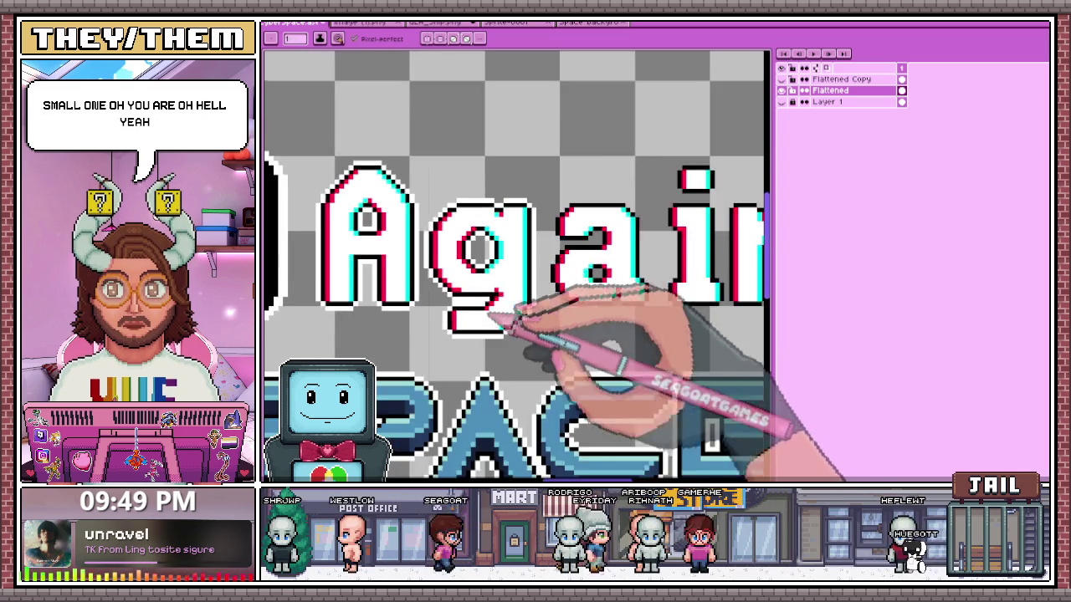
{"action": "scroll", "coordinate": [623, 423], "scroll_direction": "down", "scroll_amount": 1}
{"action": "scroll", "coordinate": [592, 286], "scroll_direction": "up", "scroll_amount": 2}
{"action": "scroll", "coordinate": [585, 285], "scroll_direction": "up", "scroll_amount": 2}
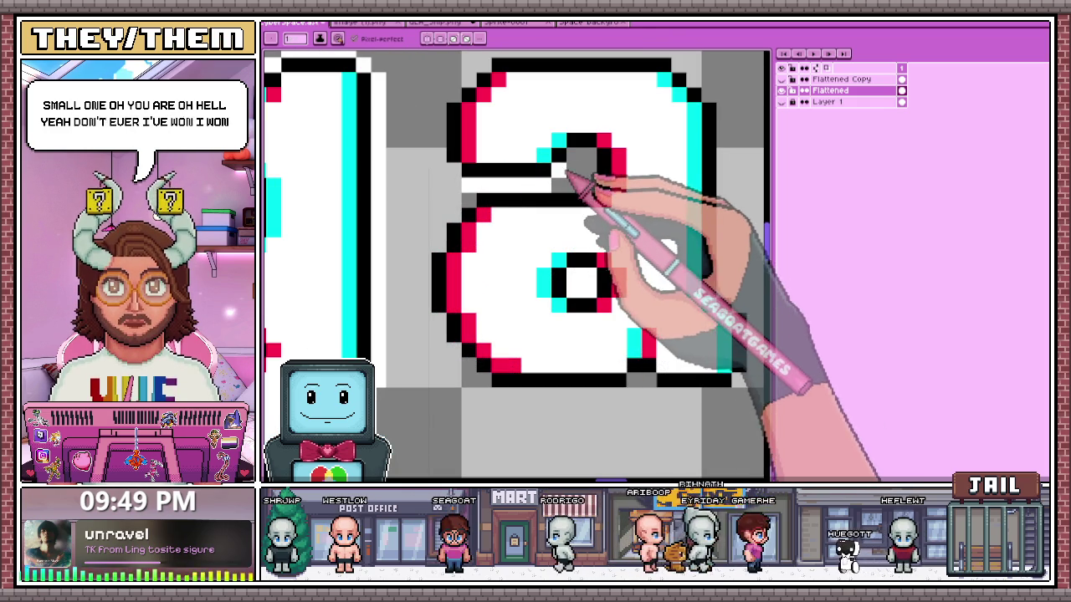
{"action": "scroll", "coordinate": [544, 242], "scroll_direction": "down", "scroll_amount": 2}
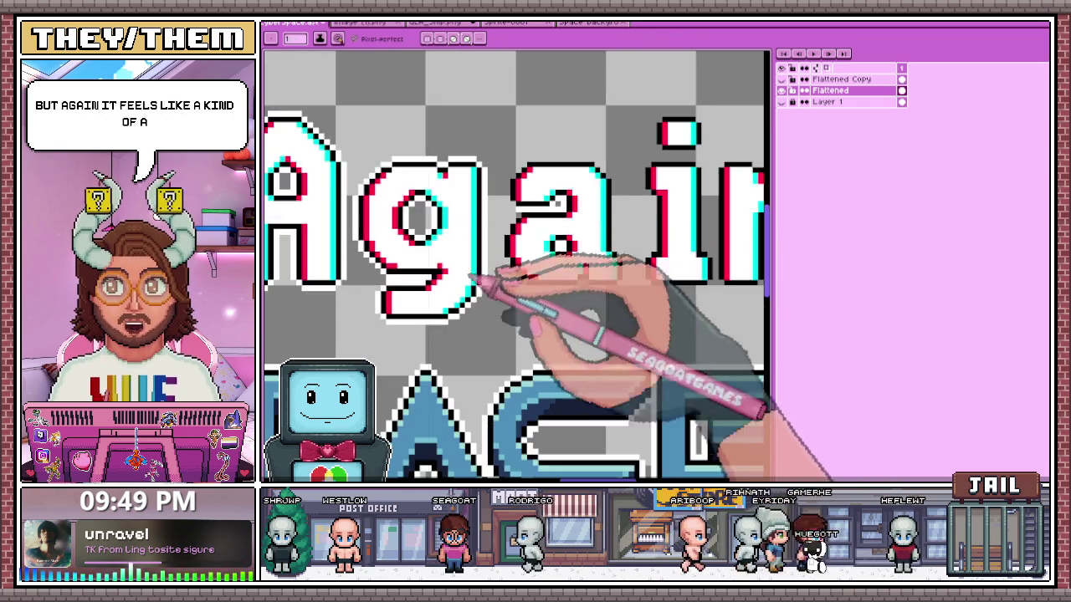
{"action": "scroll", "coordinate": [514, 287], "scroll_direction": "up", "scroll_amount": 2}
{"action": "scroll", "coordinate": [538, 232], "scroll_direction": "up", "scroll_amount": 1}
{"action": "scroll", "coordinate": [515, 268], "scroll_direction": "down", "scroll_amount": 2}
{"action": "scroll", "coordinate": [478, 286], "scroll_direction": "down", "scroll_amount": 2}
{"action": "scroll", "coordinate": [452, 267], "scroll_direction": "down", "scroll_amount": 1}
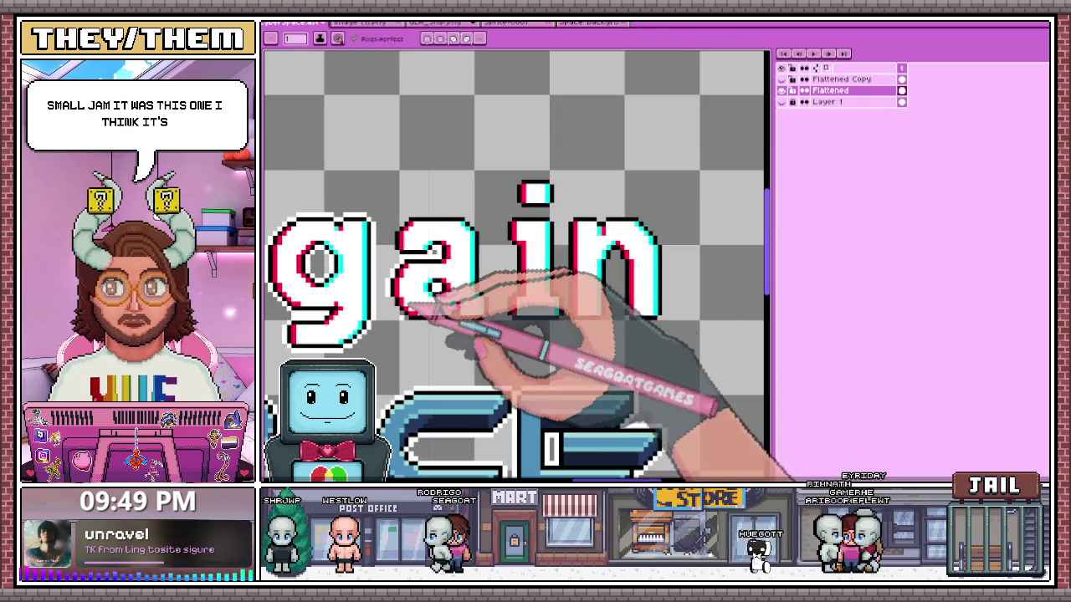
{"action": "scroll", "coordinate": [441, 263], "scroll_direction": "up", "scroll_amount": 2}
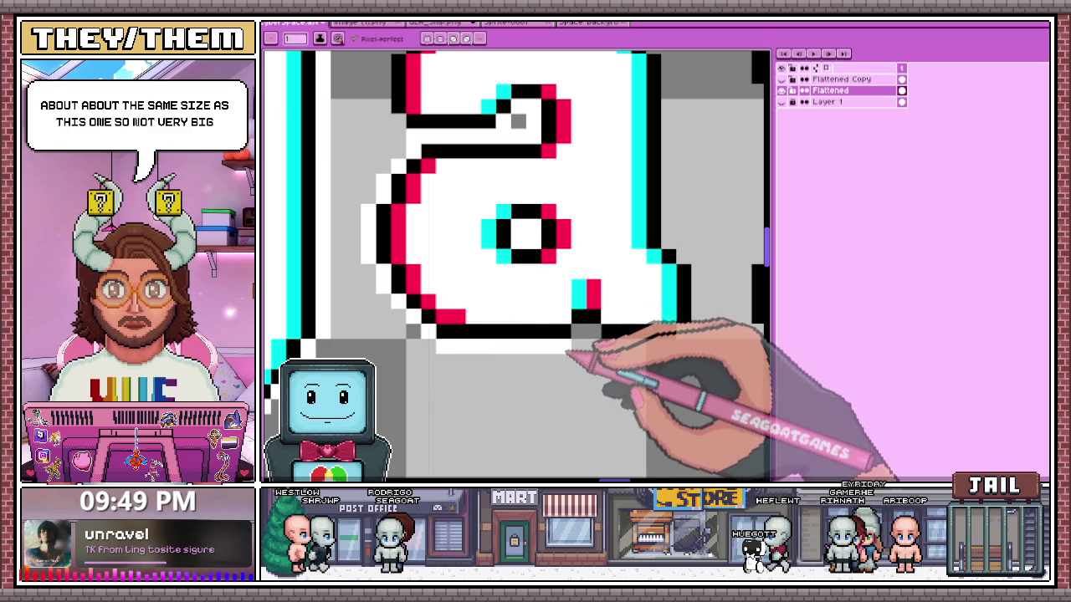
{"action": "key", "text": "b"}
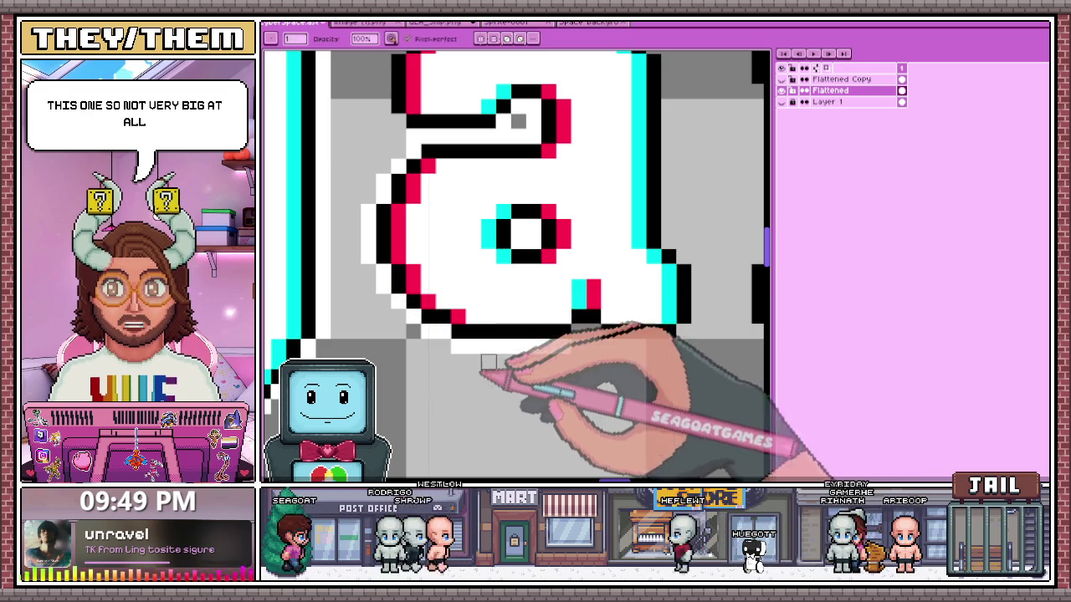
{"action": "scroll", "coordinate": [523, 290], "scroll_direction": "down", "scroll_amount": 1}
{"action": "left_click_drag", "start_coordinate": [552, 310], "coordinate": [481, 303]}
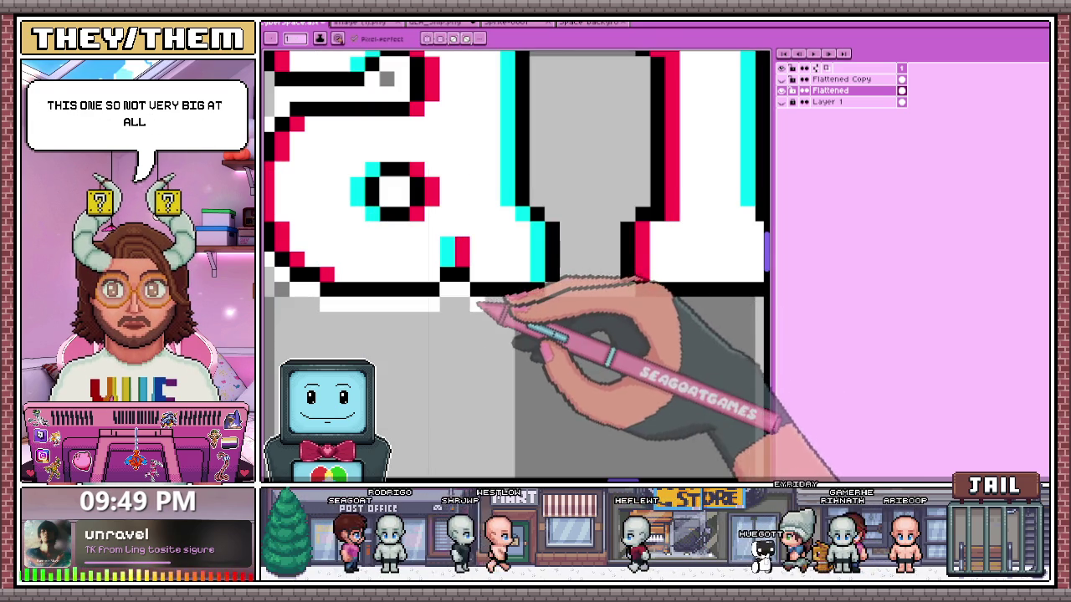
{"action": "scroll", "coordinate": [569, 233], "scroll_direction": "down", "scroll_amount": 2}
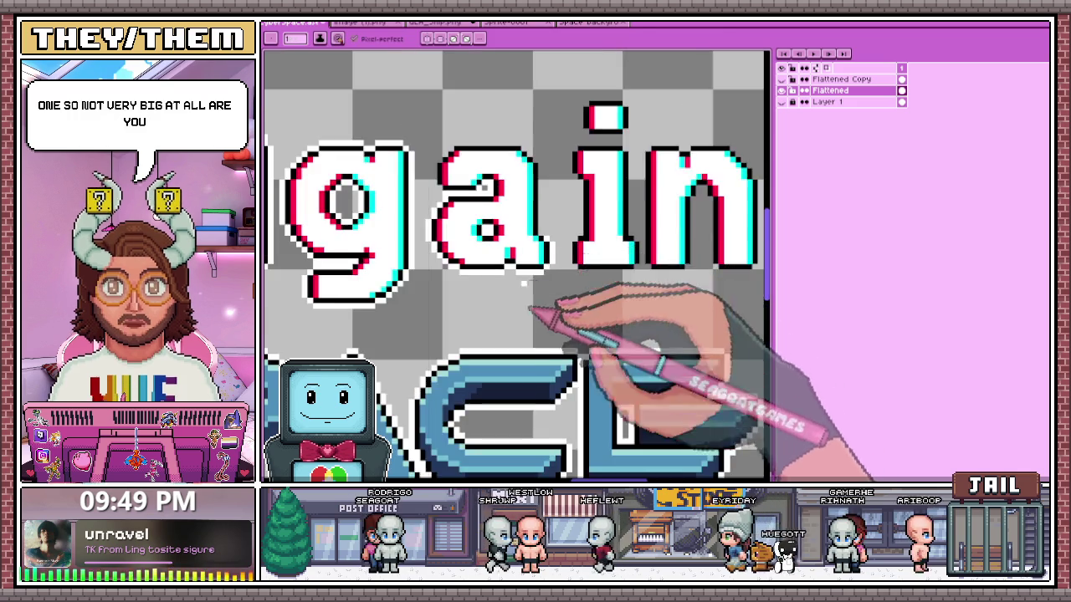
- Sample white and paint a white outline along the upper-left edge of the 'a'
{"action": "scroll", "coordinate": [544, 311], "scroll_direction": "up", "scroll_amount": 2}
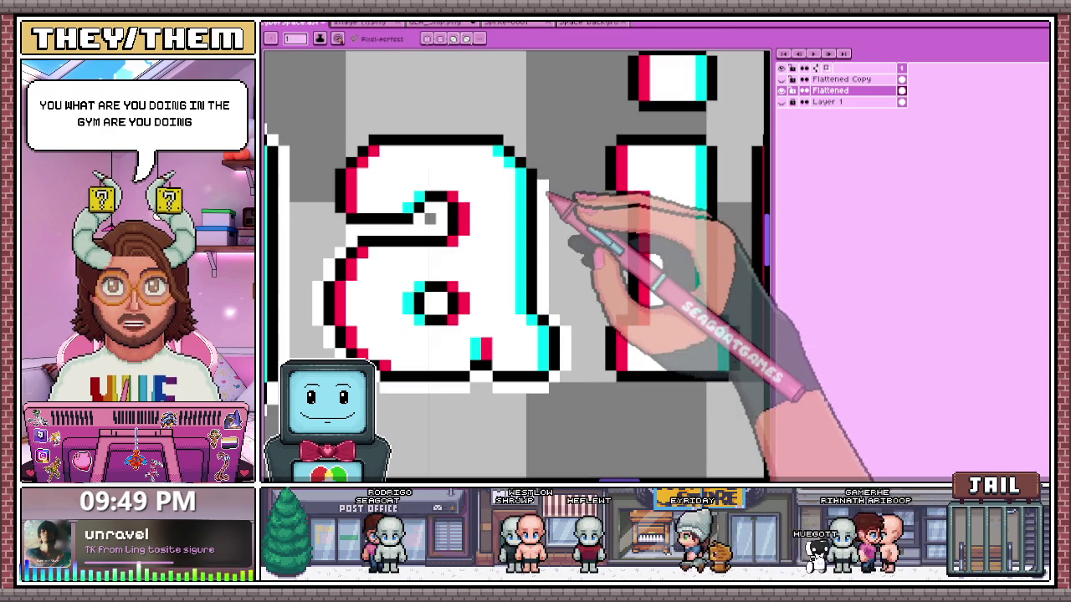
{"action": "key", "text": "alt"}
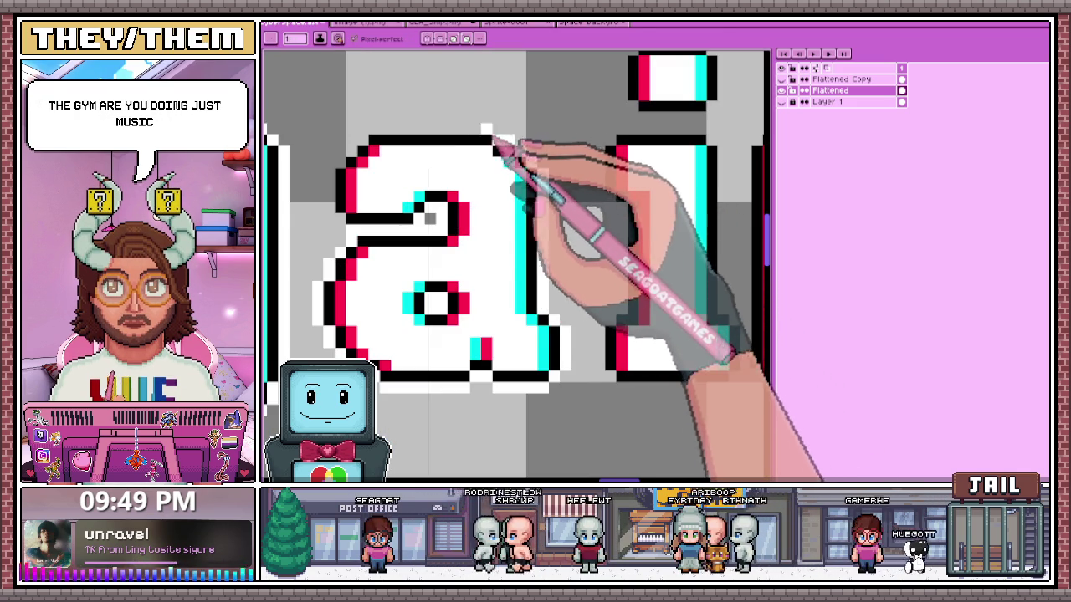
{"action": "scroll", "coordinate": [494, 146], "scroll_direction": "down", "scroll_amount": 2}
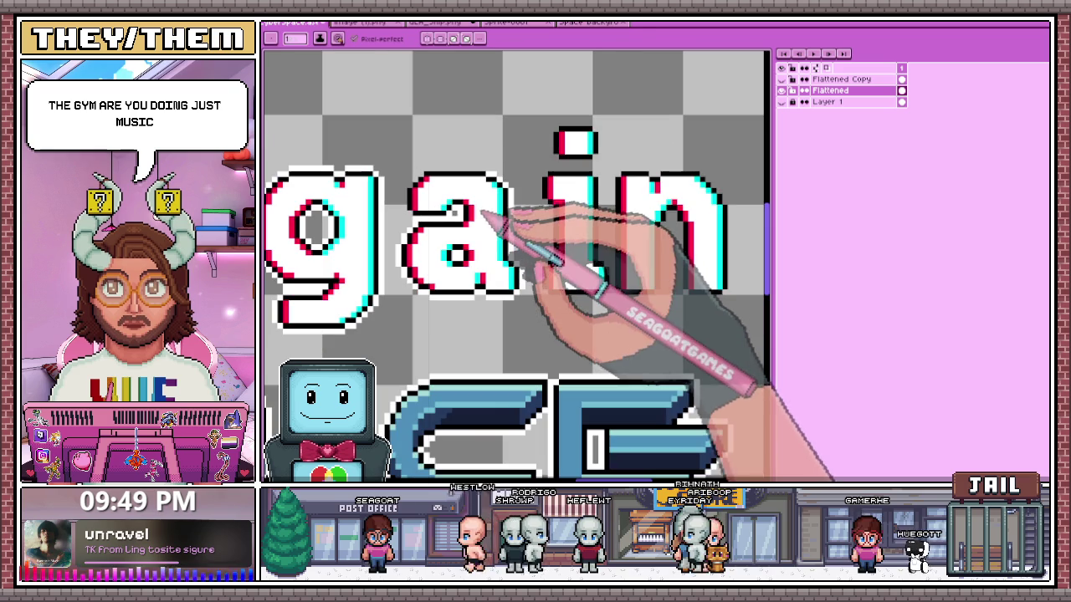
{"action": "scroll", "coordinate": [479, 214], "scroll_direction": "up", "scroll_amount": 1}
{"action": "scroll", "coordinate": [501, 268], "scroll_direction": "up", "scroll_amount": 2}
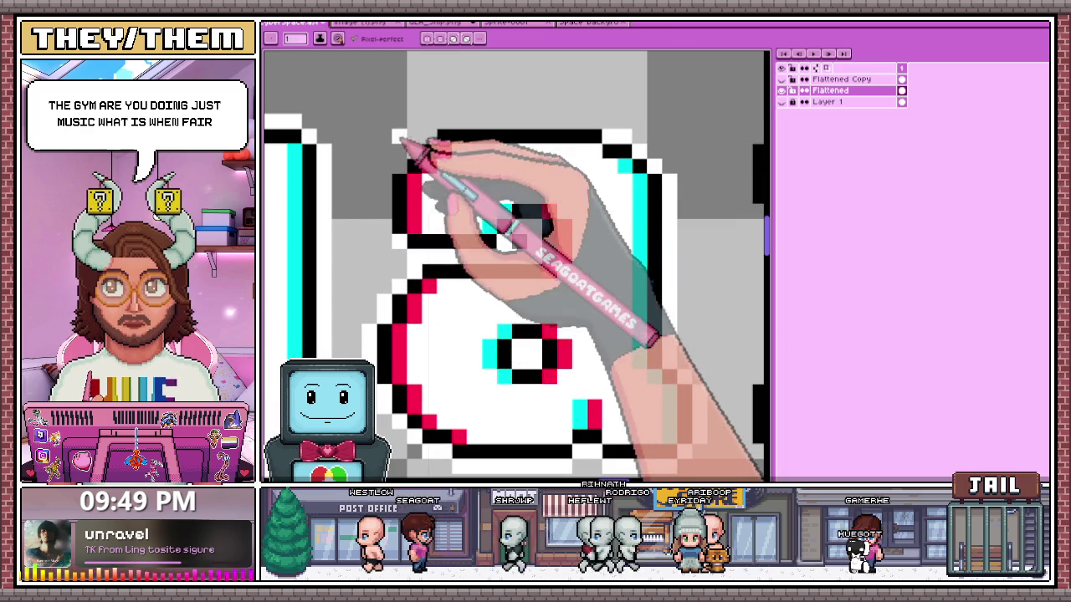
{"action": "scroll", "coordinate": [513, 256], "scroll_direction": "up", "scroll_amount": 1}
{"action": "scroll", "coordinate": [393, 237], "scroll_direction": "up", "scroll_amount": 1}
{"action": "left_click_drag", "start_coordinate": [389, 267], "coordinate": [412, 179]}
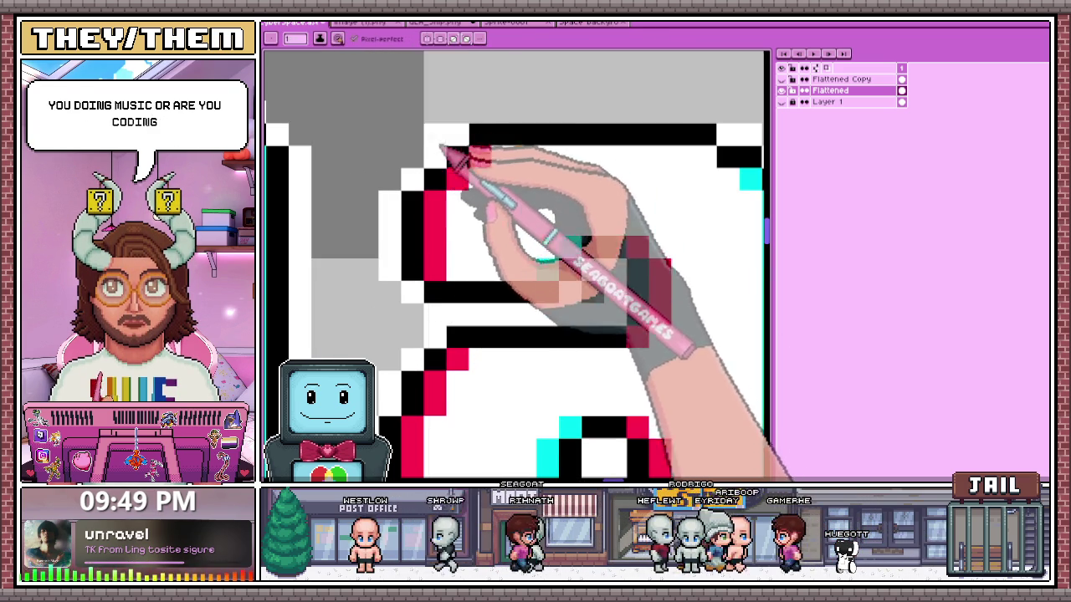
{"action": "scroll", "coordinate": [461, 159], "scroll_direction": "down", "scroll_amount": 2}
{"action": "scroll", "coordinate": [472, 146], "scroll_direction": "down", "scroll_amount": 1}
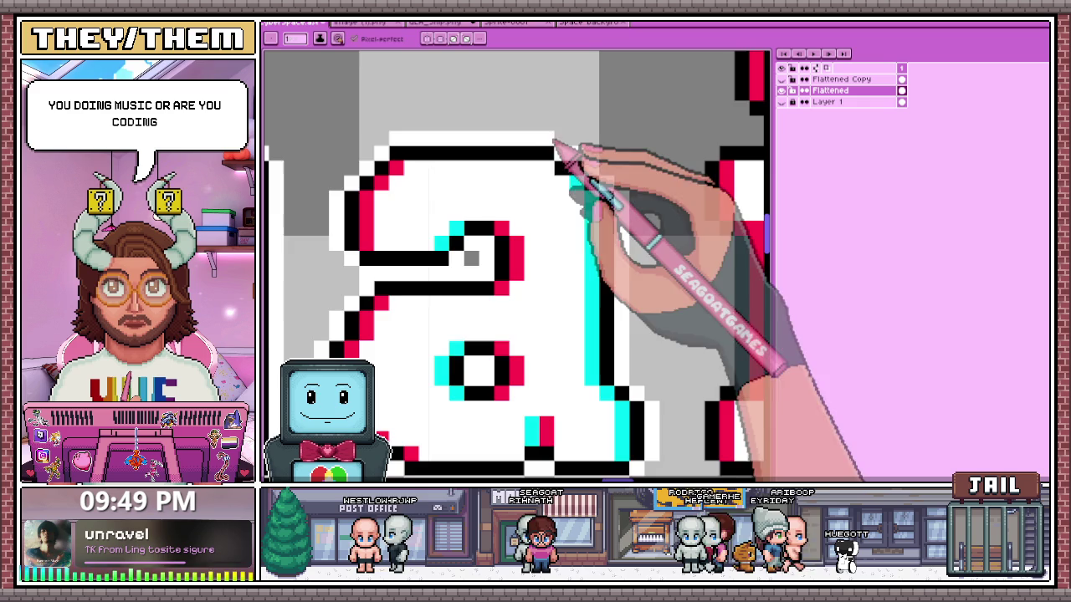
{"action": "scroll", "coordinate": [502, 184], "scroll_direction": "down", "scroll_amount": 1}
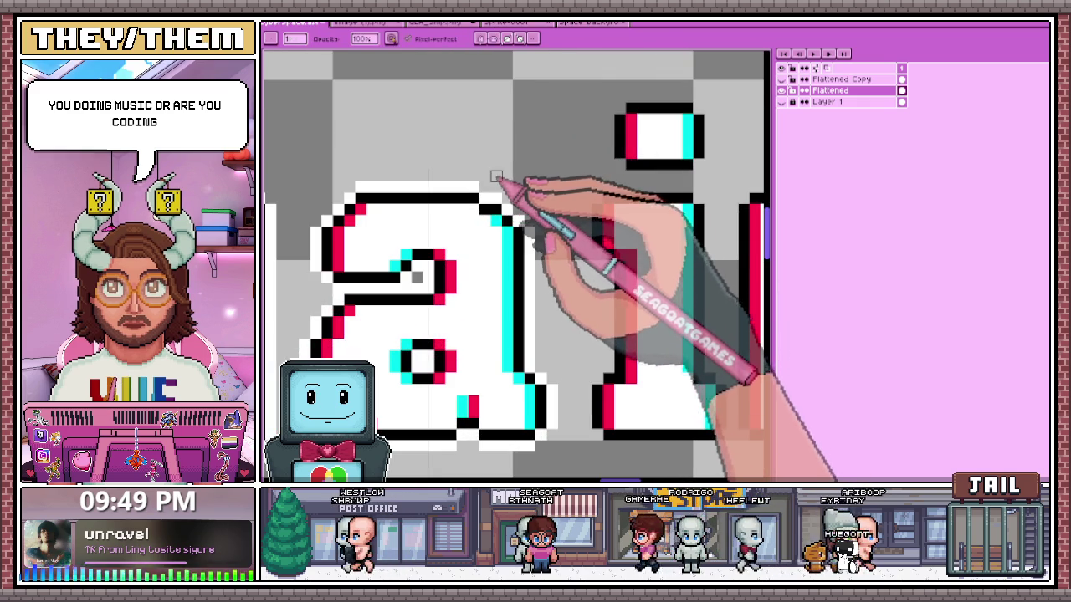
{"action": "scroll", "coordinate": [484, 186], "scroll_direction": "down", "scroll_amount": 3}
{"action": "scroll", "coordinate": [493, 246], "scroll_direction": "down", "scroll_amount": 2}
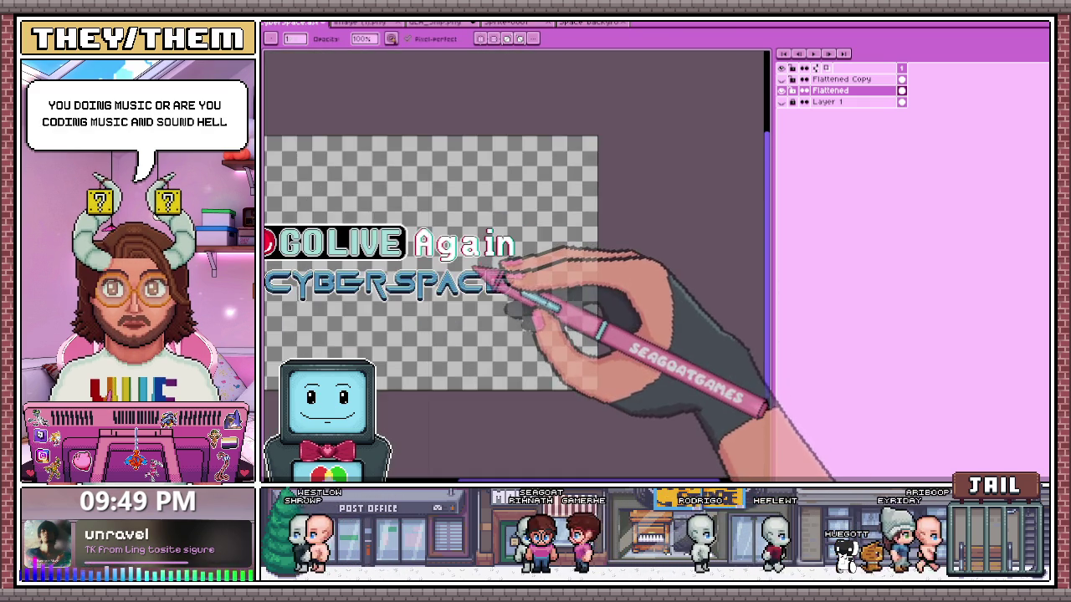
- Zoom in and out over the 'ain' letters of 'Again' to review them
{"action": "scroll", "coordinate": [483, 274], "scroll_direction": "up", "scroll_amount": 2}
{"action": "scroll", "coordinate": [481, 275], "scroll_direction": "up", "scroll_amount": 1}
{"action": "scroll", "coordinate": [478, 274], "scroll_direction": "up", "scroll_amount": 1}
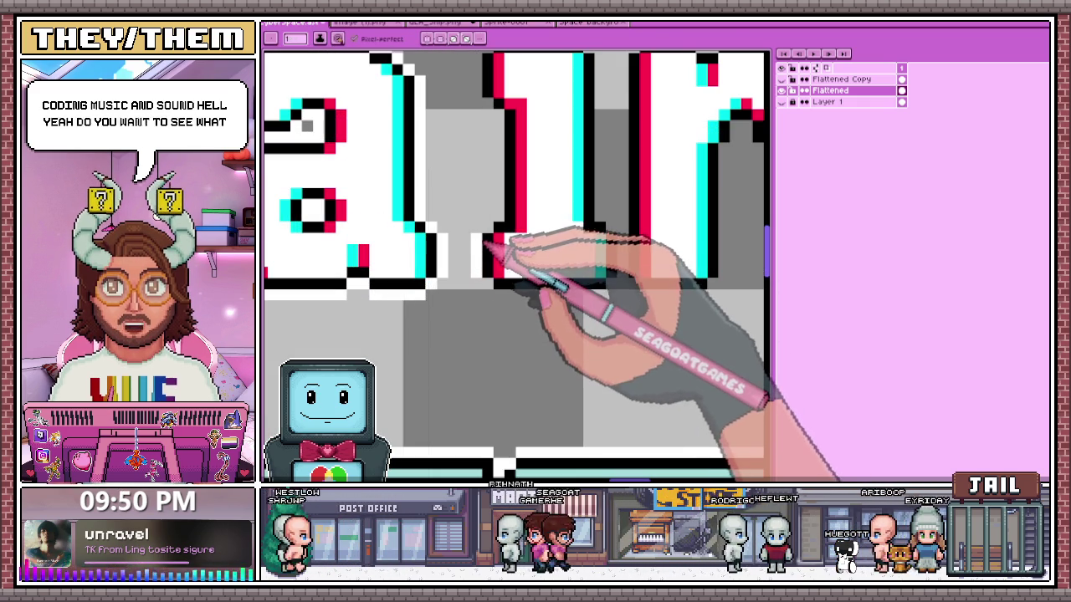
{"action": "scroll", "coordinate": [507, 167], "scroll_direction": "down", "scroll_amount": 2}
{"action": "scroll", "coordinate": [504, 133], "scroll_direction": "up", "scroll_amount": 1}
{"action": "scroll", "coordinate": [498, 201], "scroll_direction": "down", "scroll_amount": 1}
{"action": "scroll", "coordinate": [492, 216], "scroll_direction": "up", "scroll_amount": 1}
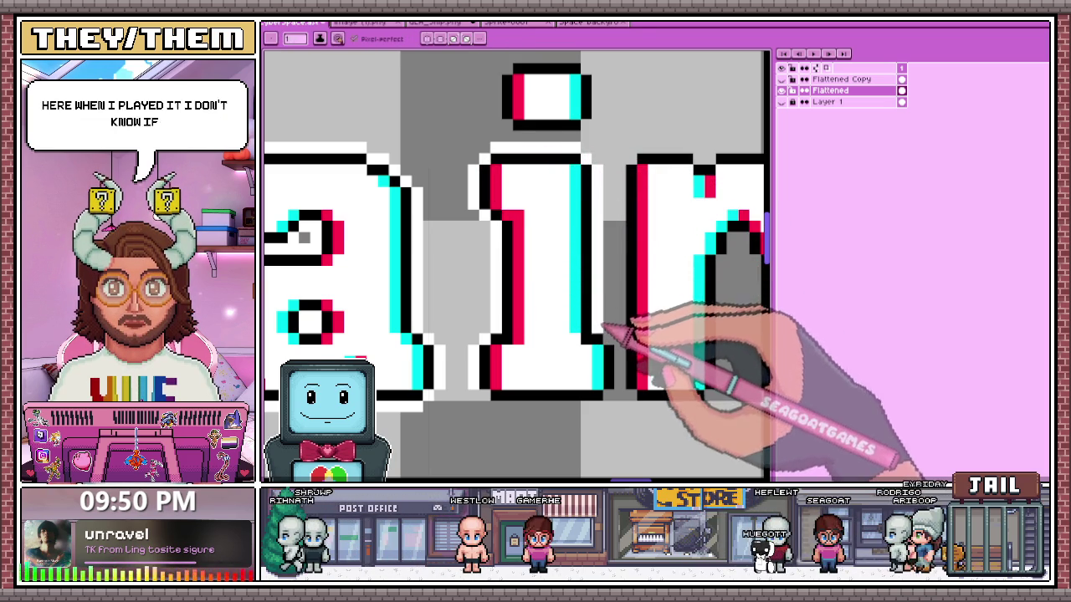
{"action": "scroll", "coordinate": [623, 339], "scroll_direction": "down", "scroll_amount": 1}
{"action": "scroll", "coordinate": [613, 340], "scroll_direction": "up", "scroll_amount": 1}
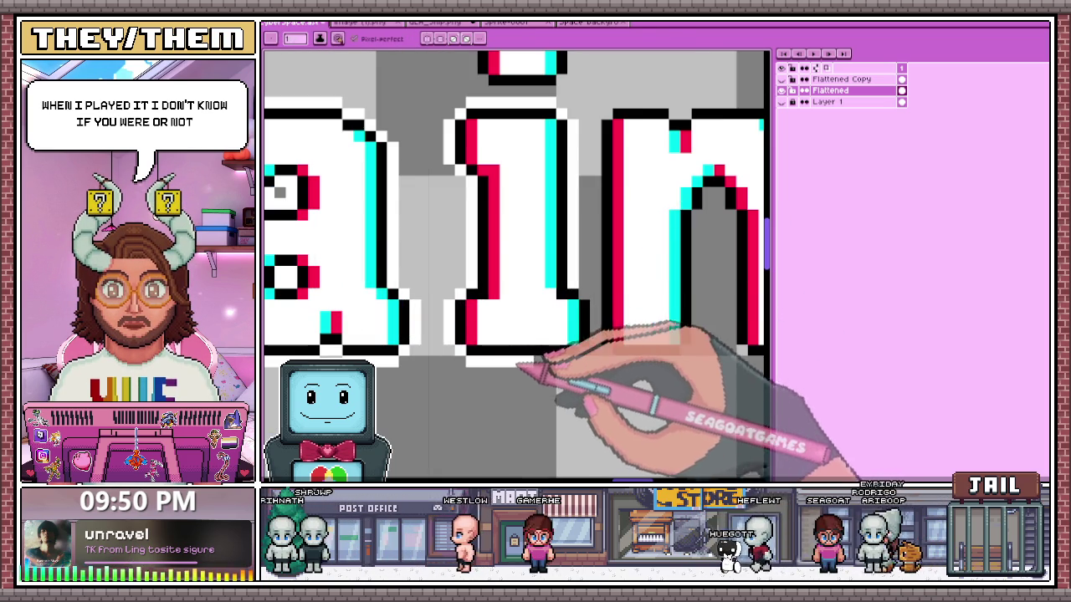
{"action": "scroll", "coordinate": [577, 364], "scroll_direction": "down", "scroll_amount": 1}
{"action": "scroll", "coordinate": [538, 330], "scroll_direction": "up", "scroll_amount": 1}
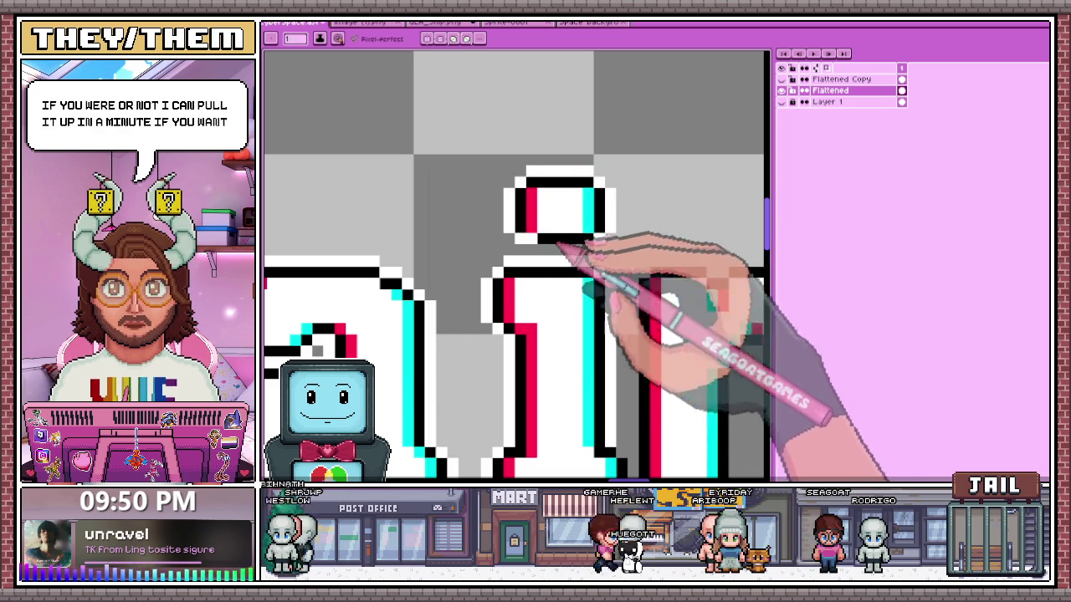
{"action": "scroll", "coordinate": [559, 245], "scroll_direction": "down", "scroll_amount": 1}
{"action": "scroll", "coordinate": [526, 244], "scroll_direction": "up", "scroll_amount": 1}
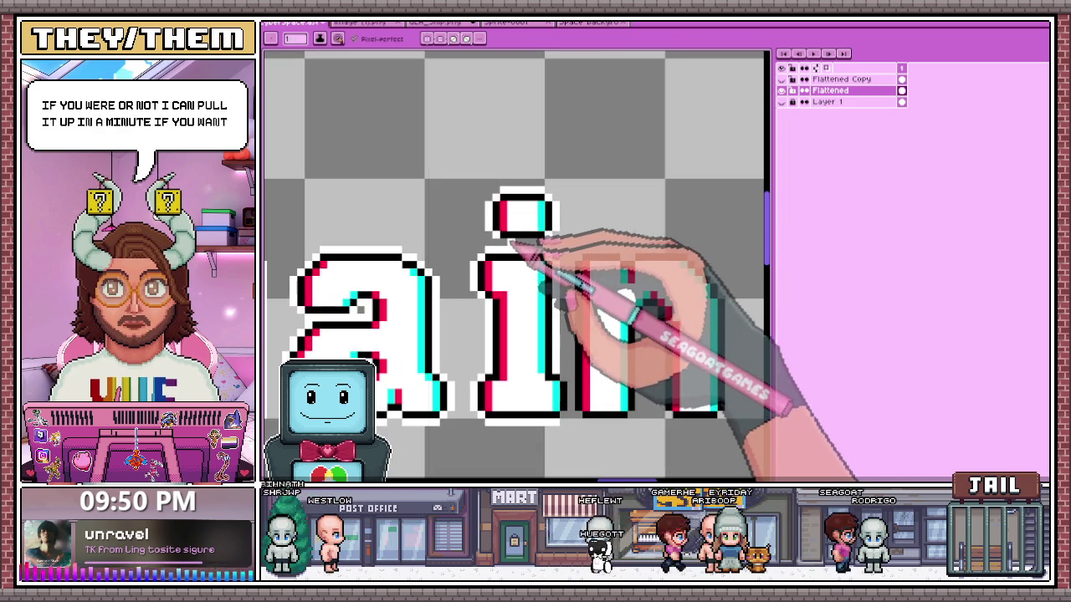
{"action": "scroll", "coordinate": [509, 246], "scroll_direction": "down", "scroll_amount": 2}
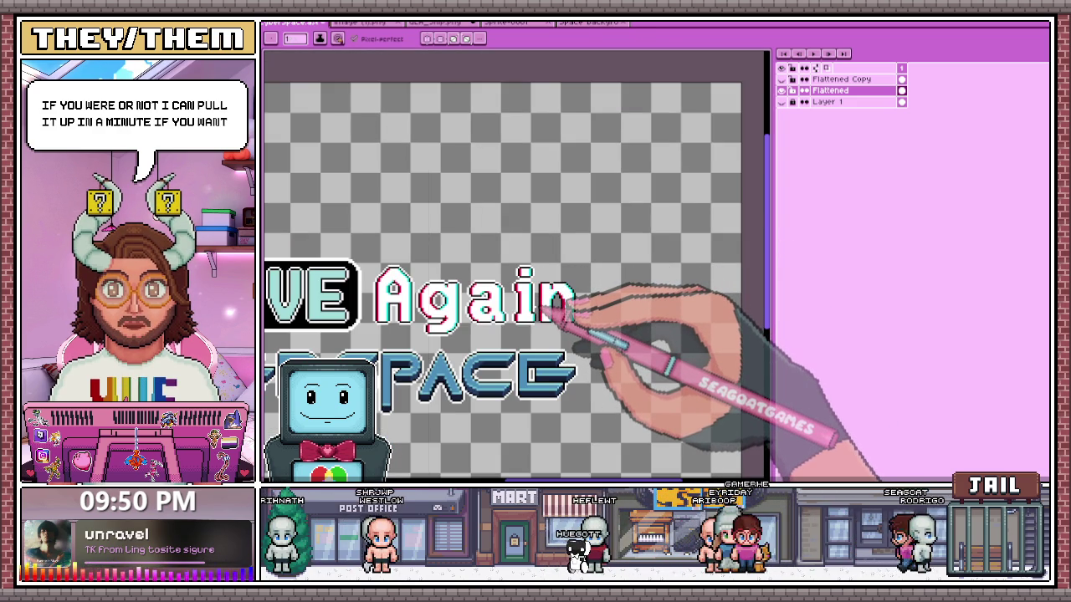
{"action": "scroll", "coordinate": [554, 318], "scroll_direction": "up", "scroll_amount": 1}
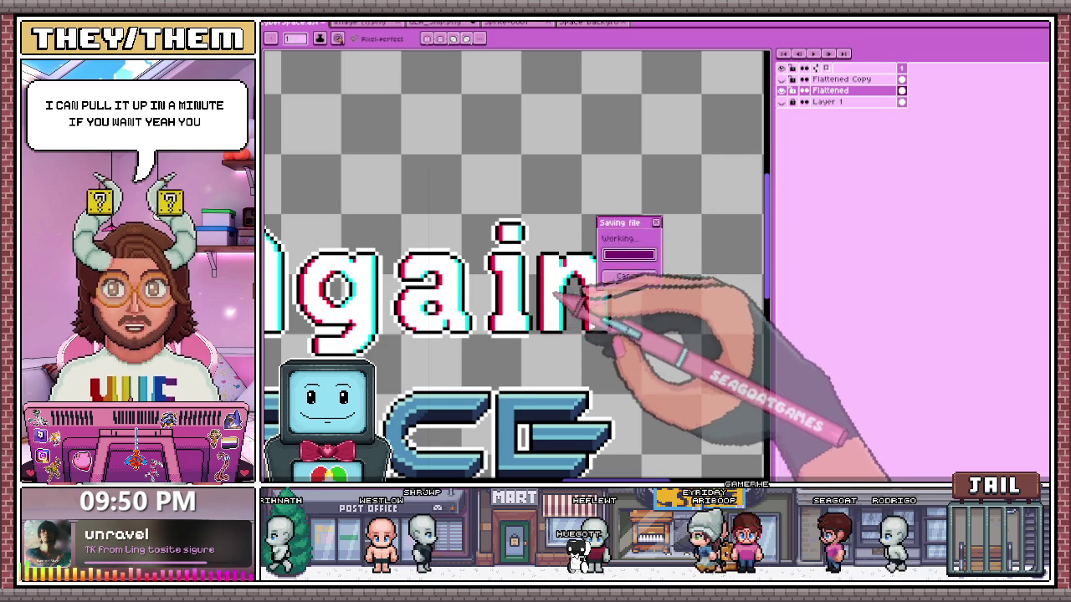
{"action": "scroll", "coordinate": [544, 326], "scroll_direction": "up", "scroll_amount": 1}
{"action": "scroll", "coordinate": [535, 332], "scroll_direction": "up", "scroll_amount": 1}
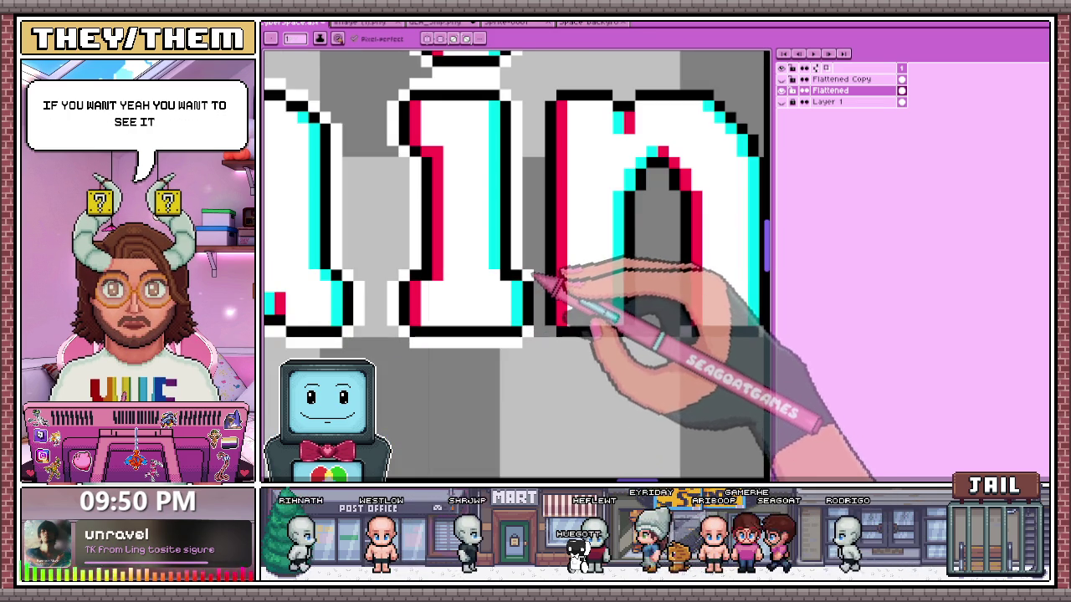
{"action": "scroll", "coordinate": [546, 311], "scroll_direction": "down", "scroll_amount": 1}
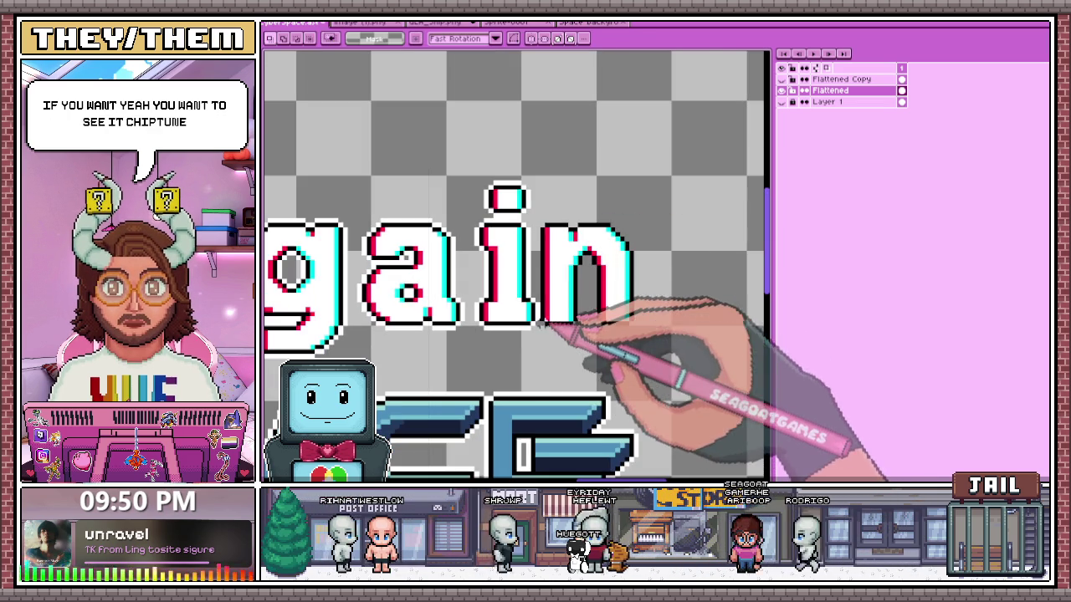
{"action": "left_click_drag", "start_coordinate": [544, 326], "coordinate": [683, 206]}
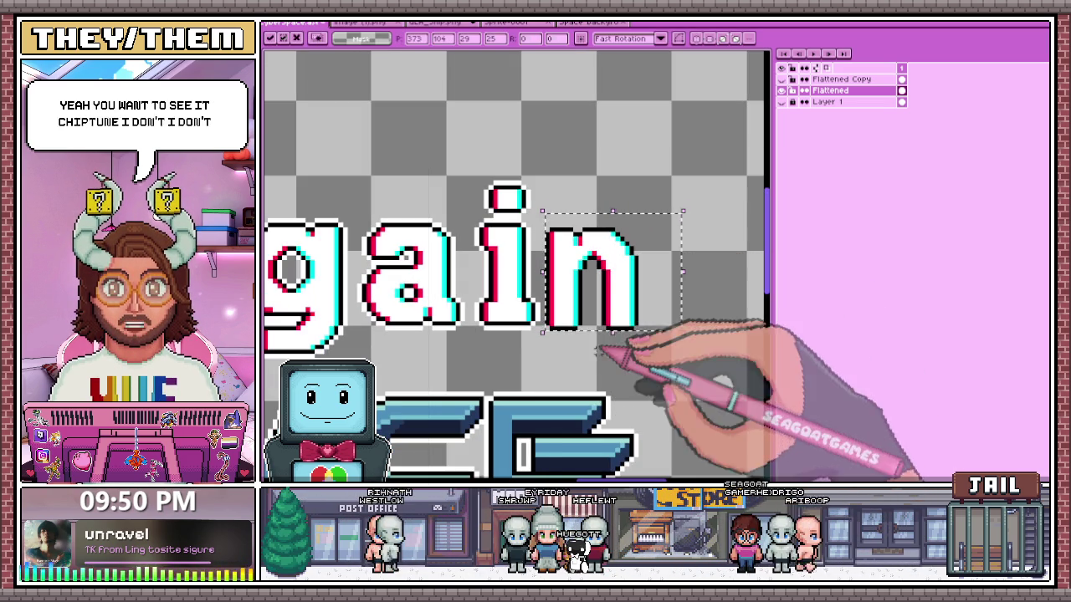
{"action": "scroll", "coordinate": [664, 359], "scroll_direction": "down", "scroll_amount": 3}
{"action": "scroll", "coordinate": [650, 323], "scroll_direction": "up", "scroll_amount": 2}
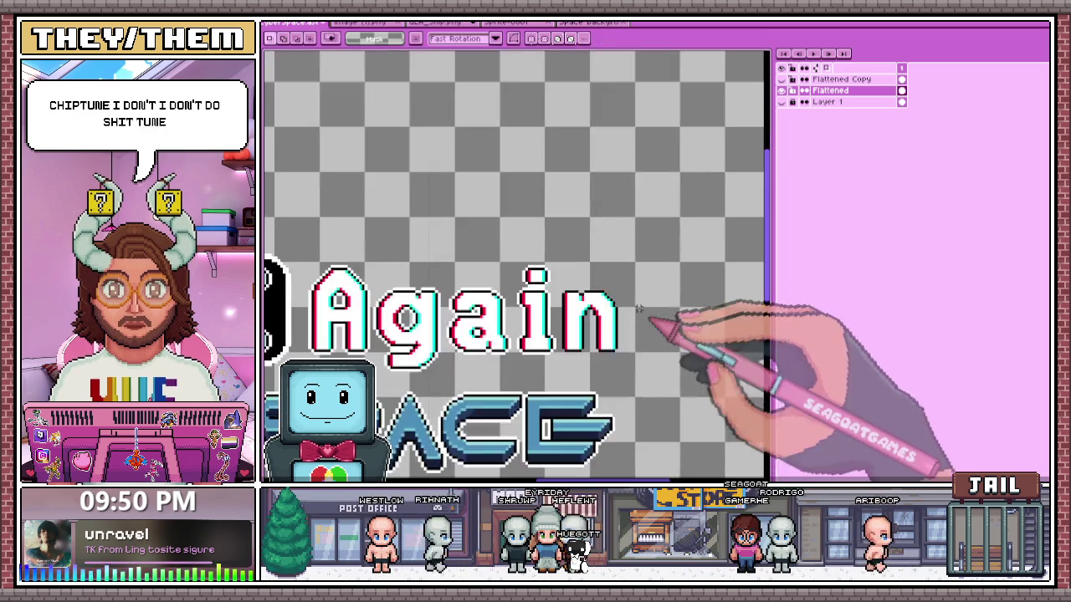
{"action": "scroll", "coordinate": [650, 359], "scroll_direction": "up", "scroll_amount": 1}
{"action": "key", "text": "b"}
{"action": "scroll", "coordinate": [581, 359], "scroll_direction": "up", "scroll_amount": 1}
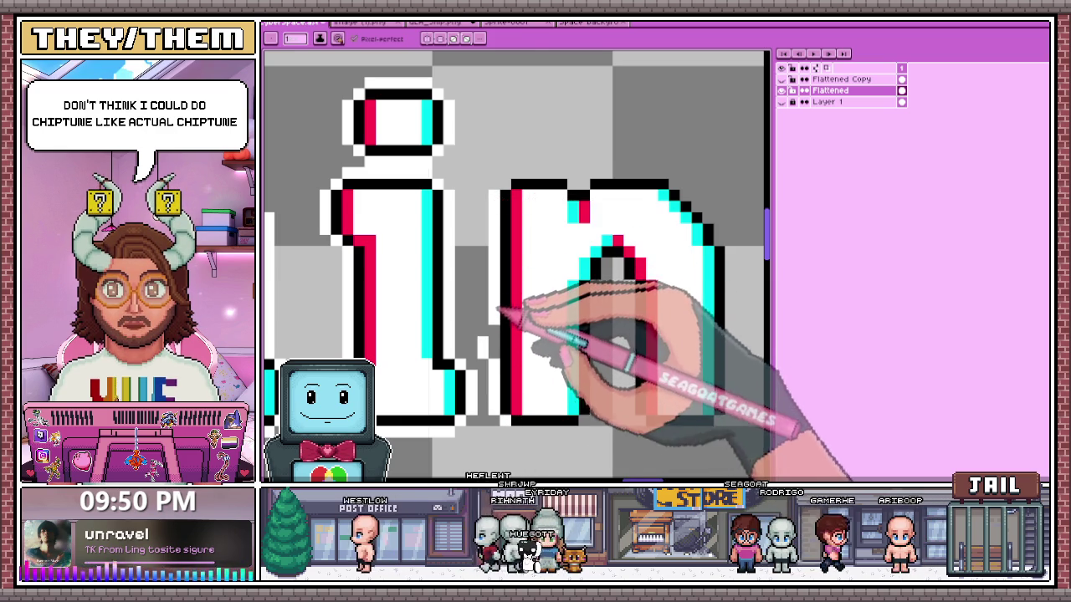
- Erase the arch of the n in Again, then undo the erasure
{"action": "key", "text": "b"}
{"action": "key", "text": "e"}
{"action": "left_click_drag", "start_coordinate": [652, 276], "coordinate": [585, 192]}
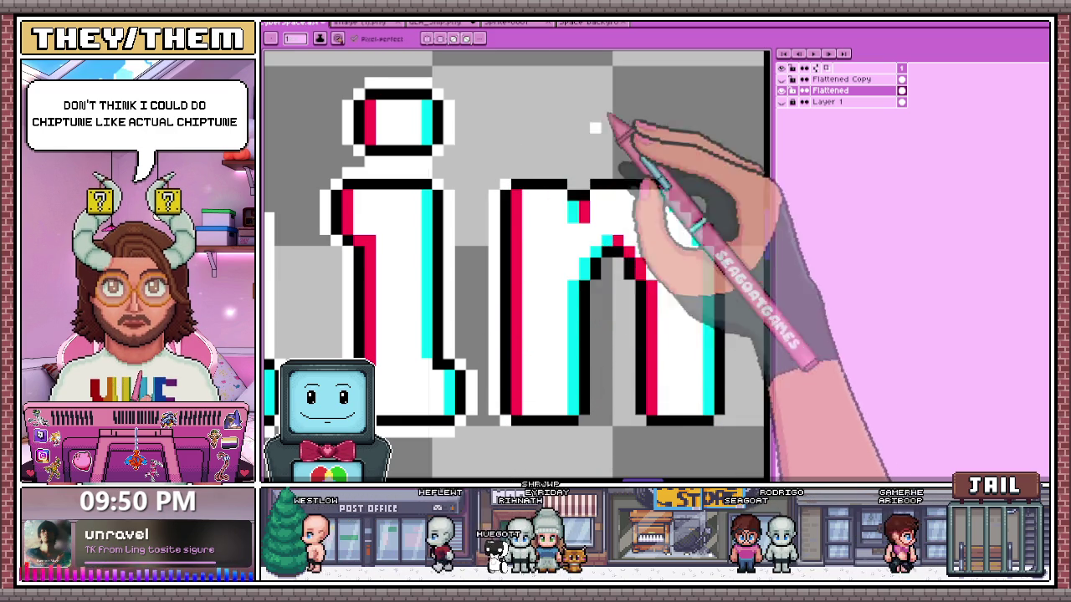
{"action": "key", "text": "ctrl+z"}
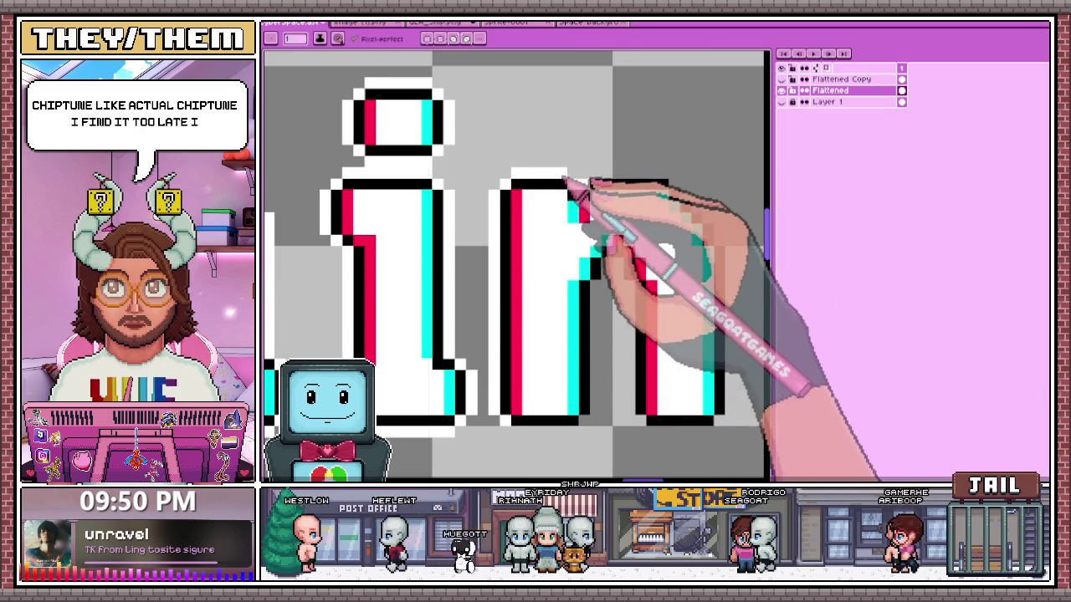
{"action": "scroll", "coordinate": [577, 192], "scroll_direction": "down", "scroll_amount": 1}
{"action": "scroll", "coordinate": [592, 199], "scroll_direction": "up", "scroll_amount": 1}
- Redraw the n's top-right corner as a stepped edge with the pencil
{"action": "left_click_drag", "start_coordinate": [558, 194], "coordinate": [646, 232]}
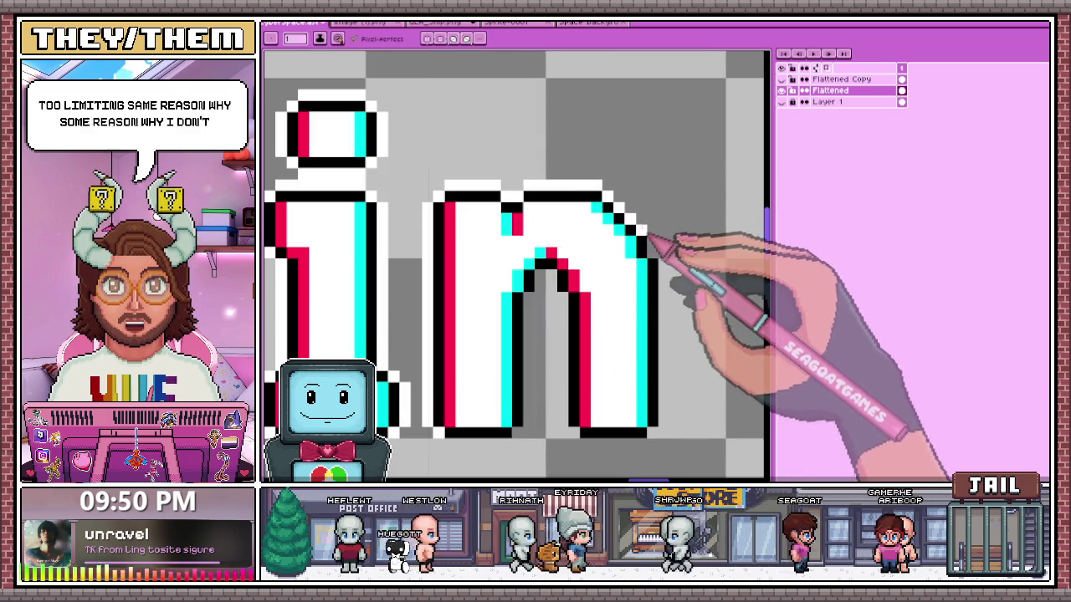
{"action": "scroll", "coordinate": [648, 218], "scroll_direction": "down", "scroll_amount": 1}
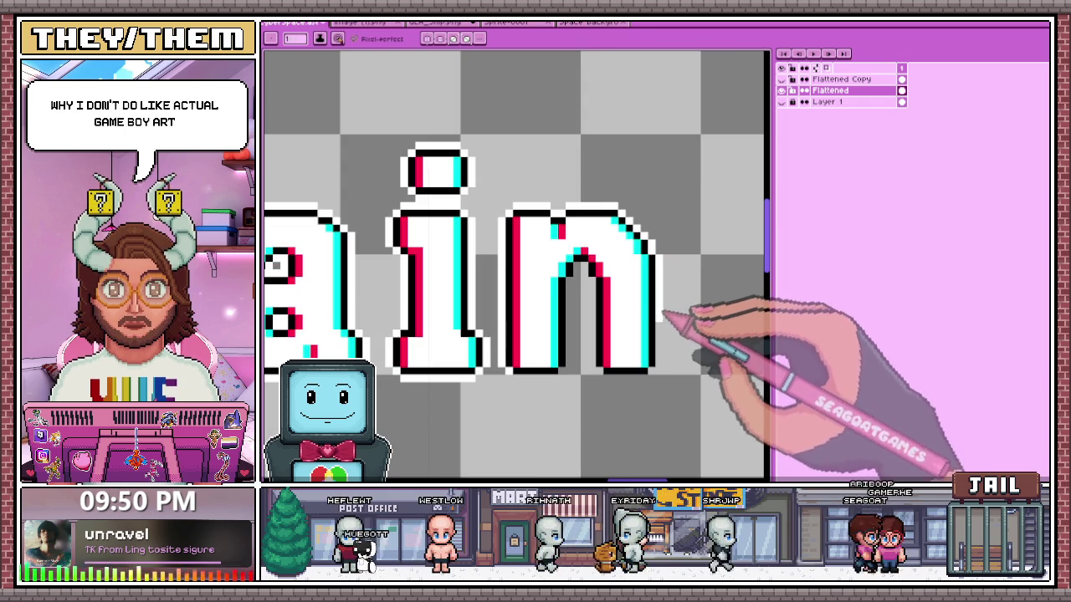
{"action": "scroll", "coordinate": [663, 308], "scroll_direction": "up", "scroll_amount": 1}
{"action": "scroll", "coordinate": [368, 214], "scroll_direction": "down", "scroll_amount": 2}
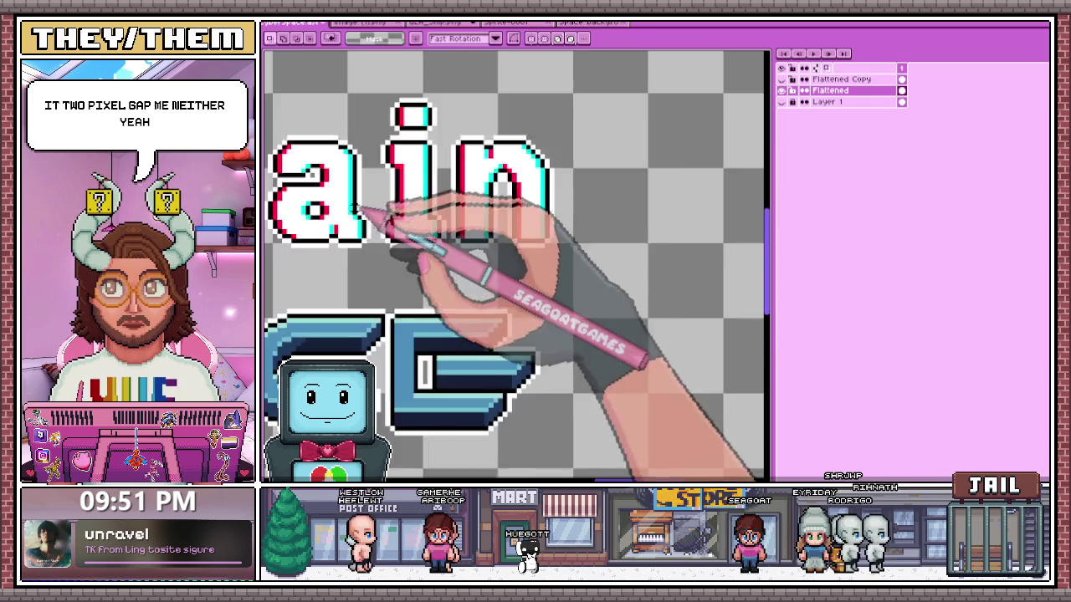
{"action": "scroll", "coordinate": [335, 215], "scroll_direction": "down", "scroll_amount": 1}
{"action": "scroll", "coordinate": [358, 179], "scroll_direction": "up", "scroll_amount": 2}
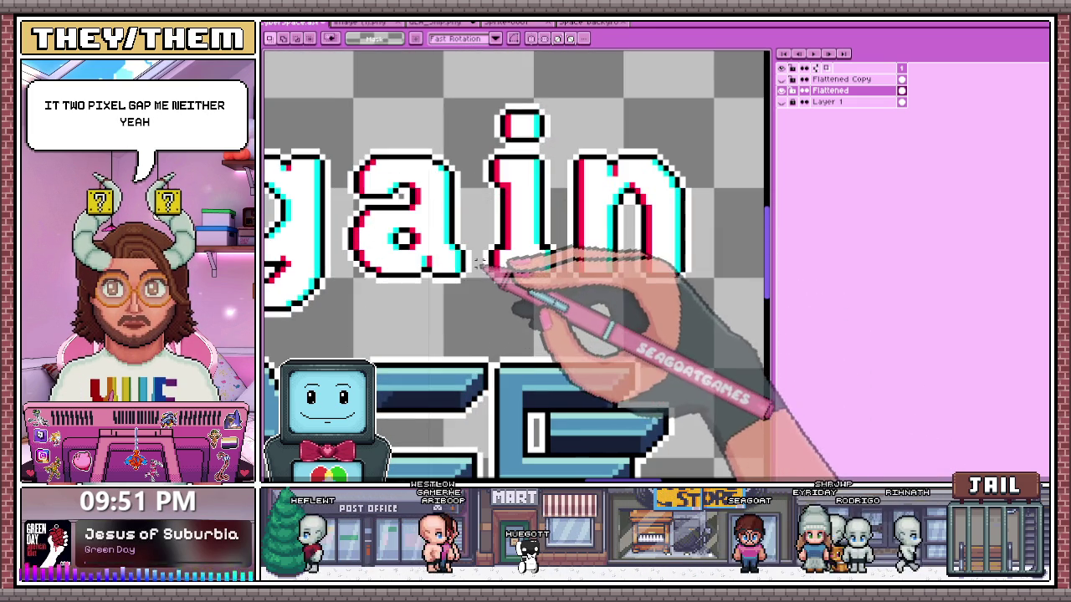
- Move the whole n one pixel right and deselect
{"action": "left_click_drag", "start_coordinate": [566, 290], "coordinate": [733, 136]}
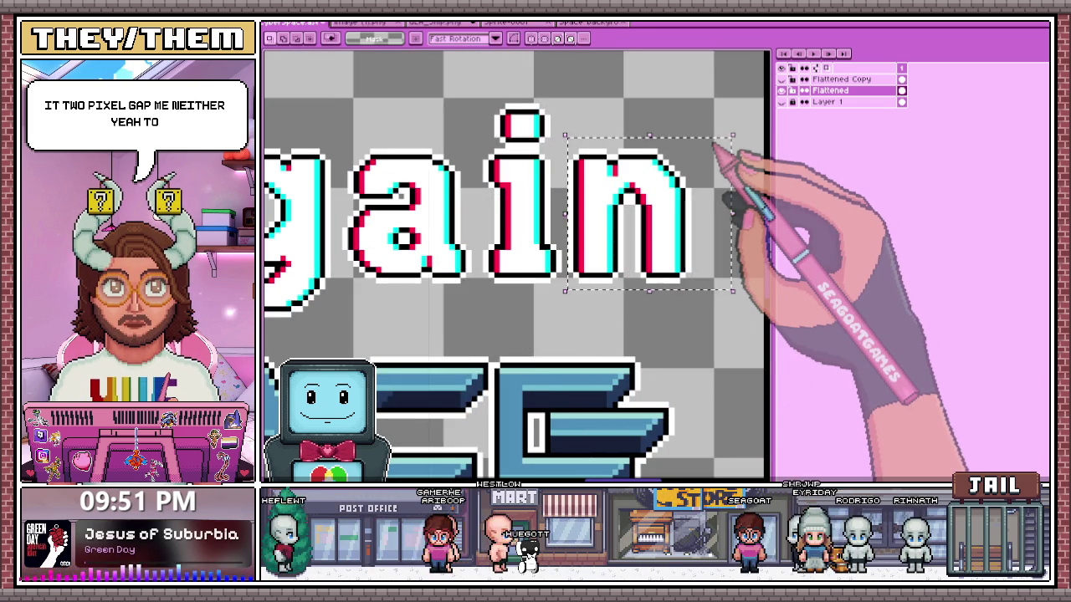
{"action": "key", "text": "Right"}
{"action": "scroll", "coordinate": [616, 316], "scroll_direction": "down", "scroll_amount": 1}
{"action": "scroll", "coordinate": [609, 311], "scroll_direction": "down", "scroll_amount": 1}
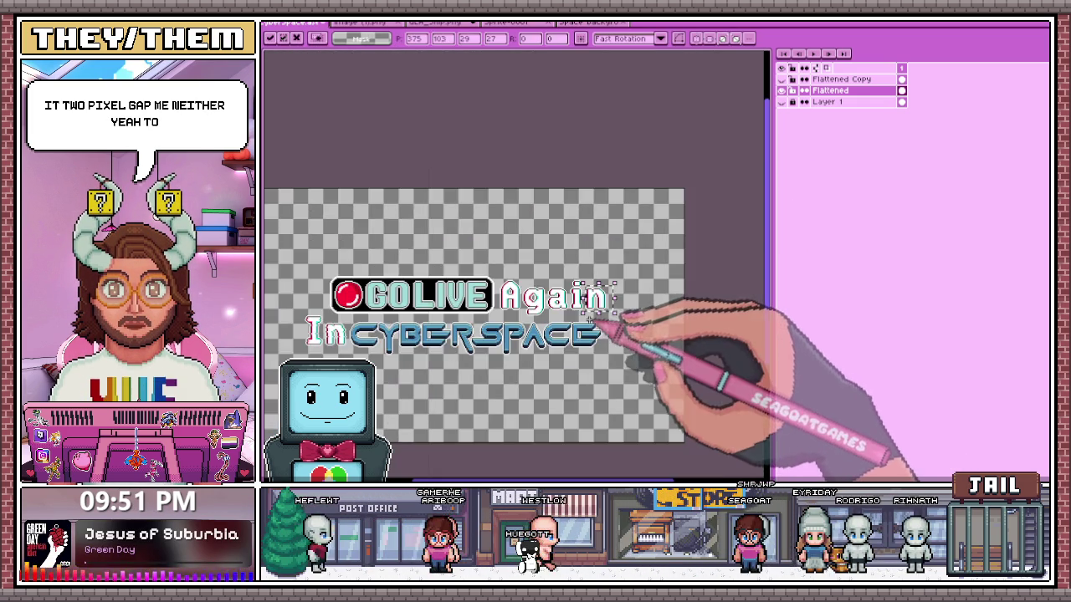
{"action": "scroll", "coordinate": [550, 298], "scroll_direction": "up", "scroll_amount": 2}
{"action": "left_click", "coordinate": [360, 311]}
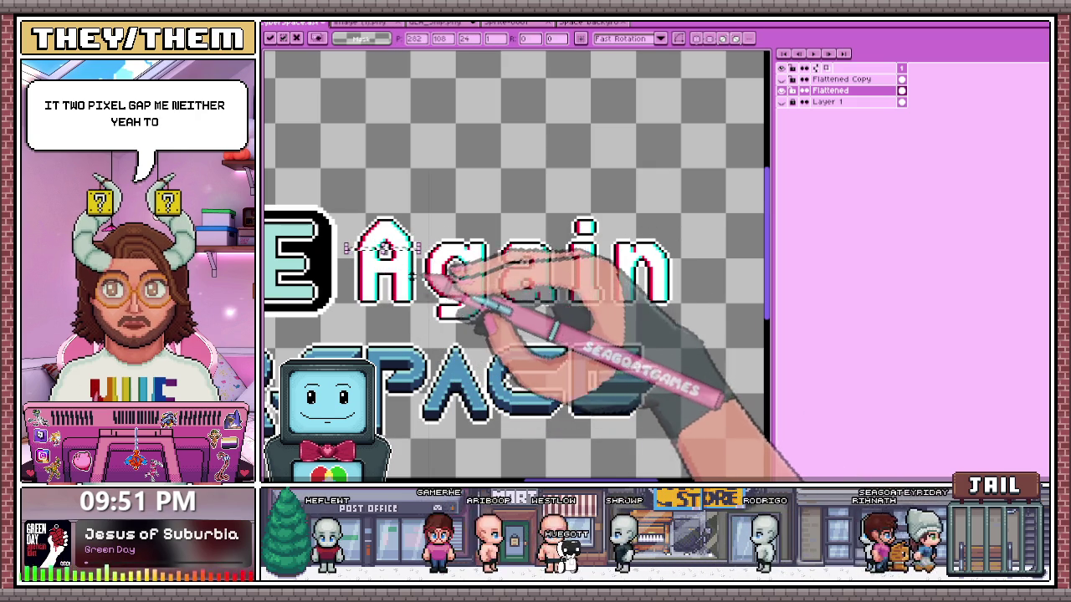
- Select a thin row of pixels across the A, widen it, then drop it
{"action": "scroll", "coordinate": [350, 247], "scroll_direction": "up", "scroll_amount": 1}
{"action": "scroll", "coordinate": [352, 276], "scroll_direction": "up", "scroll_amount": 1}
{"action": "left_click_drag", "start_coordinate": [352, 283], "coordinate": [470, 282]}
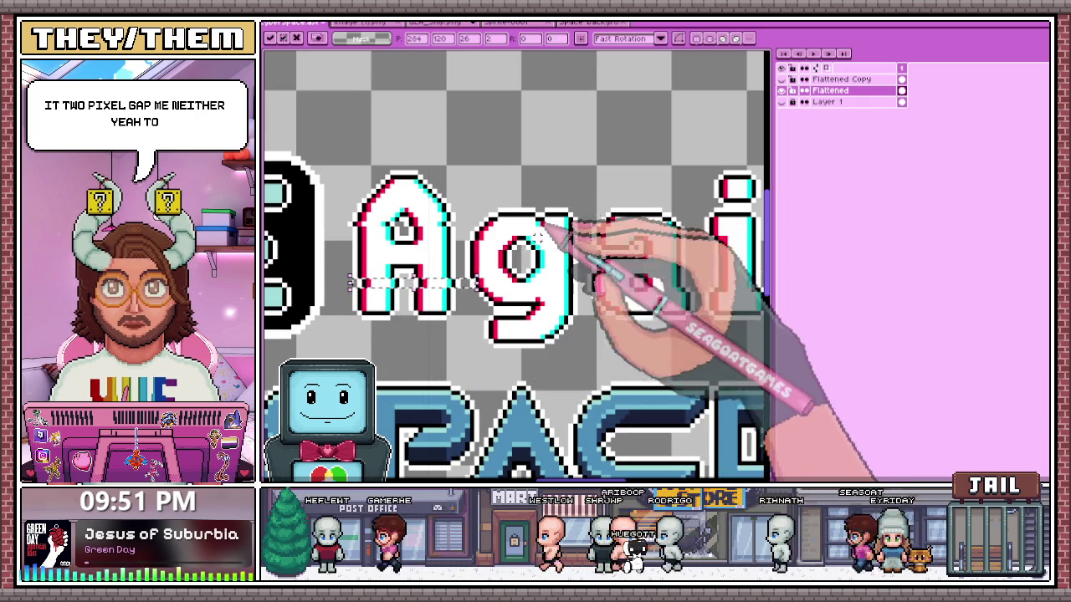
{"action": "scroll", "coordinate": [350, 289], "scroll_direction": "up", "scroll_amount": 1}
{"action": "left_click_drag", "start_coordinate": [349, 284], "coordinate": [494, 284]}
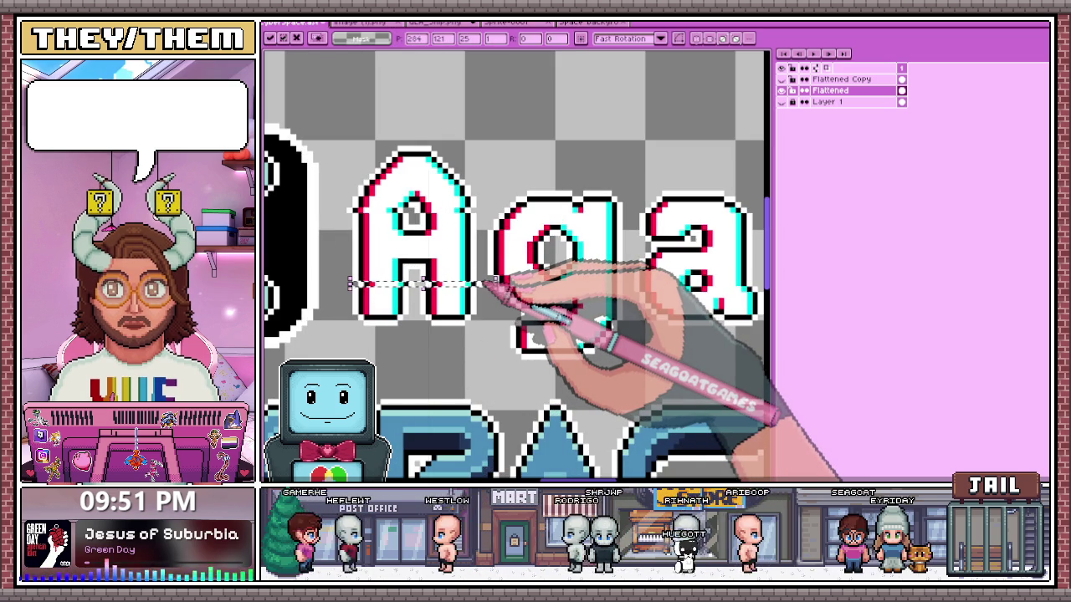
{"action": "scroll", "coordinate": [468, 284], "scroll_direction": "down", "scroll_amount": 2}
{"action": "key", "text": "ctrl+d"}
- Shift the strip under the g to the right and commit it
{"action": "scroll", "coordinate": [435, 288], "scroll_direction": "down", "scroll_amount": 2}
{"action": "scroll", "coordinate": [418, 285], "scroll_direction": "up", "scroll_amount": 1}
{"action": "scroll", "coordinate": [422, 276], "scroll_direction": "up", "scroll_amount": 1}
{"action": "scroll", "coordinate": [431, 263], "scroll_direction": "up", "scroll_amount": 1}
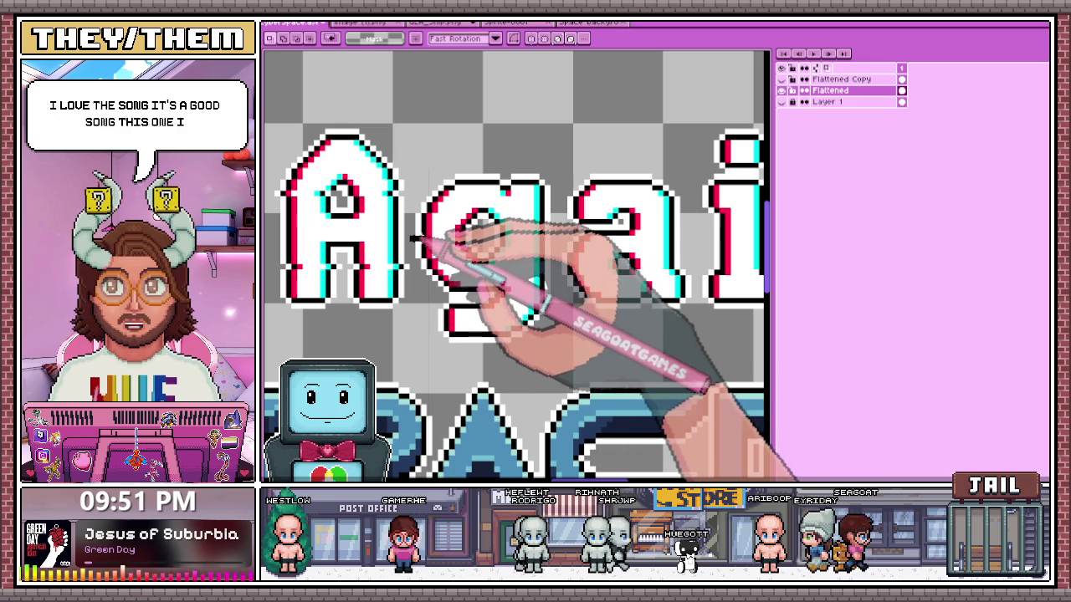
{"action": "left_click_drag", "start_coordinate": [408, 237], "coordinate": [564, 242]}
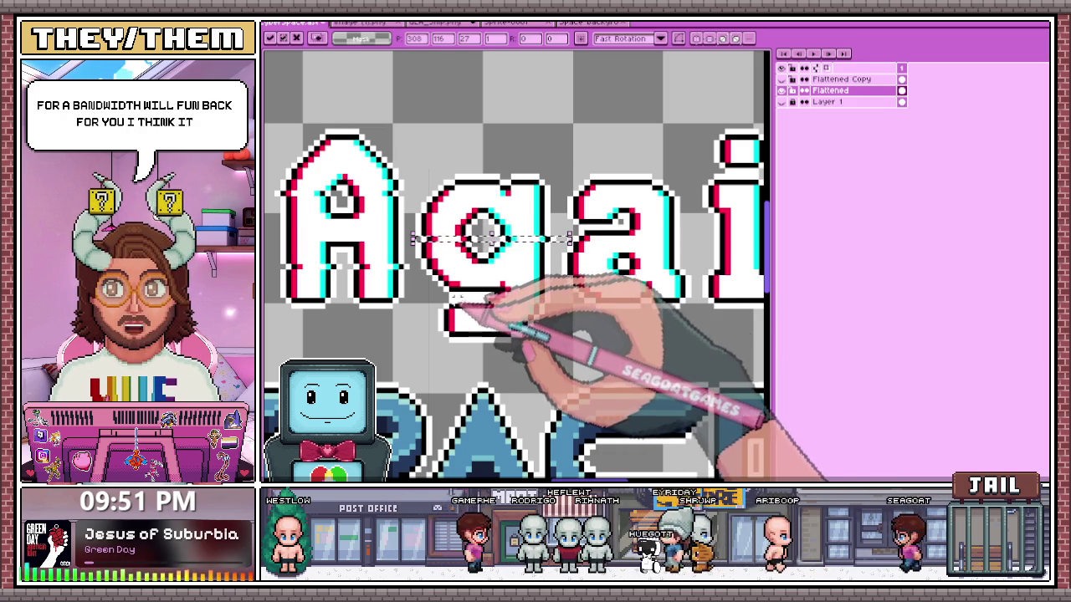
{"action": "left_click", "coordinate": [443, 217]}
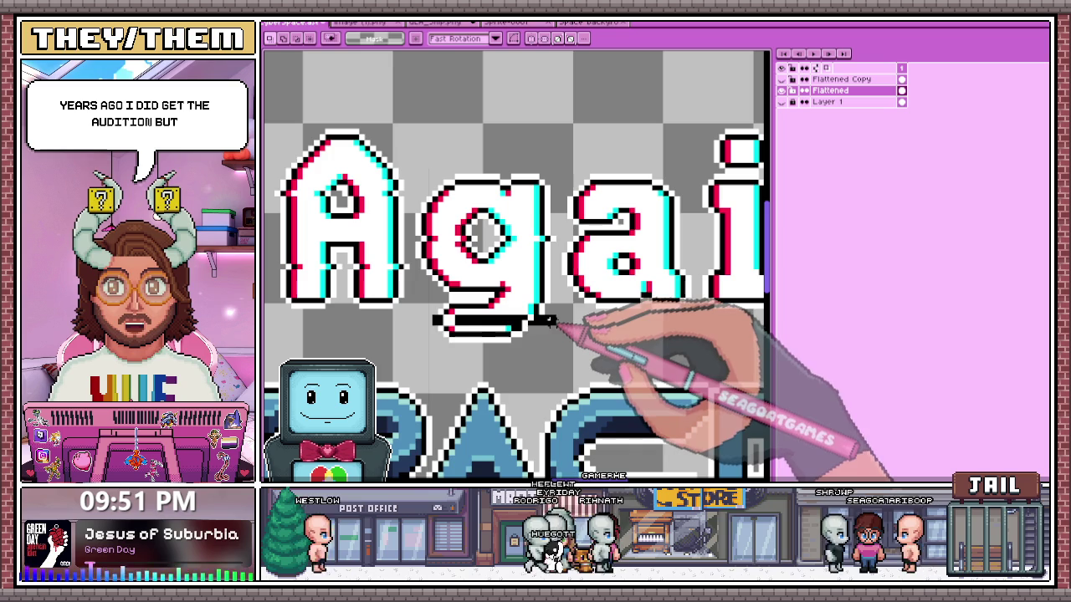
{"action": "left_click_drag", "start_coordinate": [560, 316], "coordinate": [566, 316]}
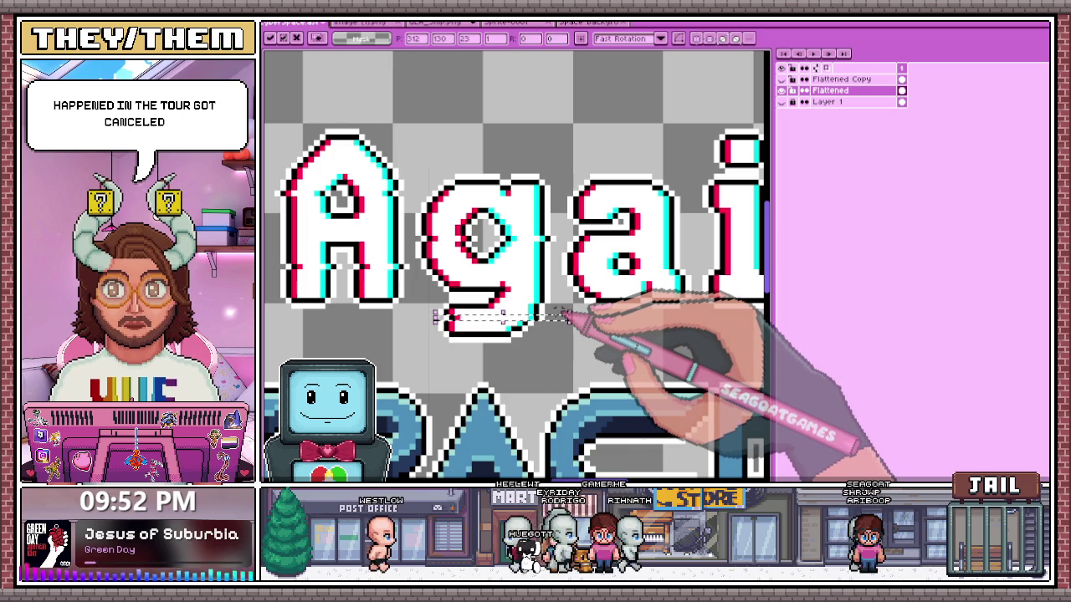
{"action": "key", "text": "ctrl+d"}
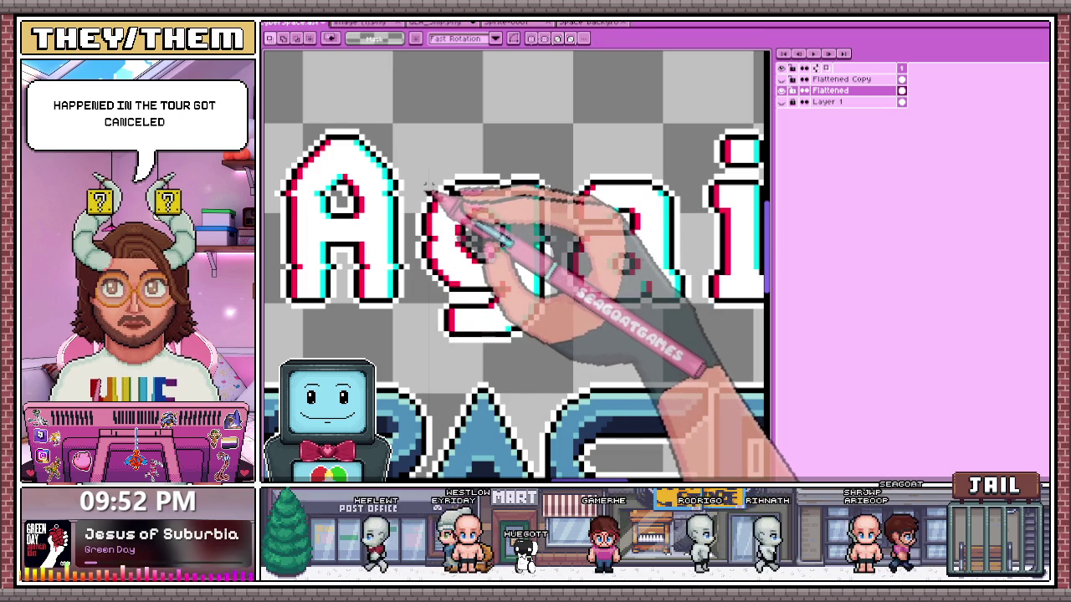
- Nudge a small piece of the g leftward and commit its position
{"action": "left_click_drag", "start_coordinate": [417, 193], "coordinate": [412, 193]}
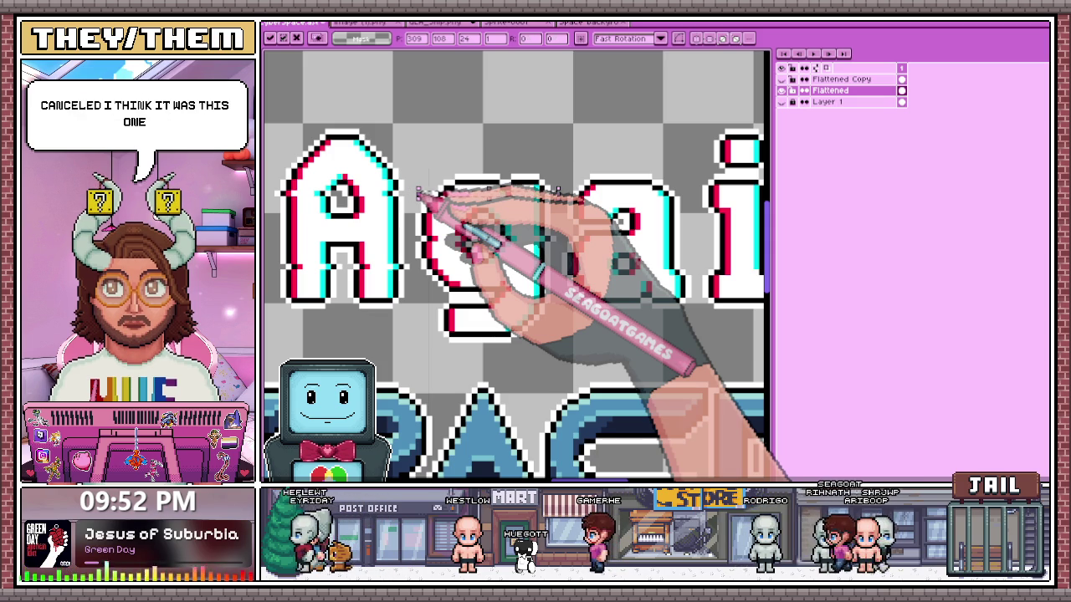
{"action": "key", "text": "Return"}
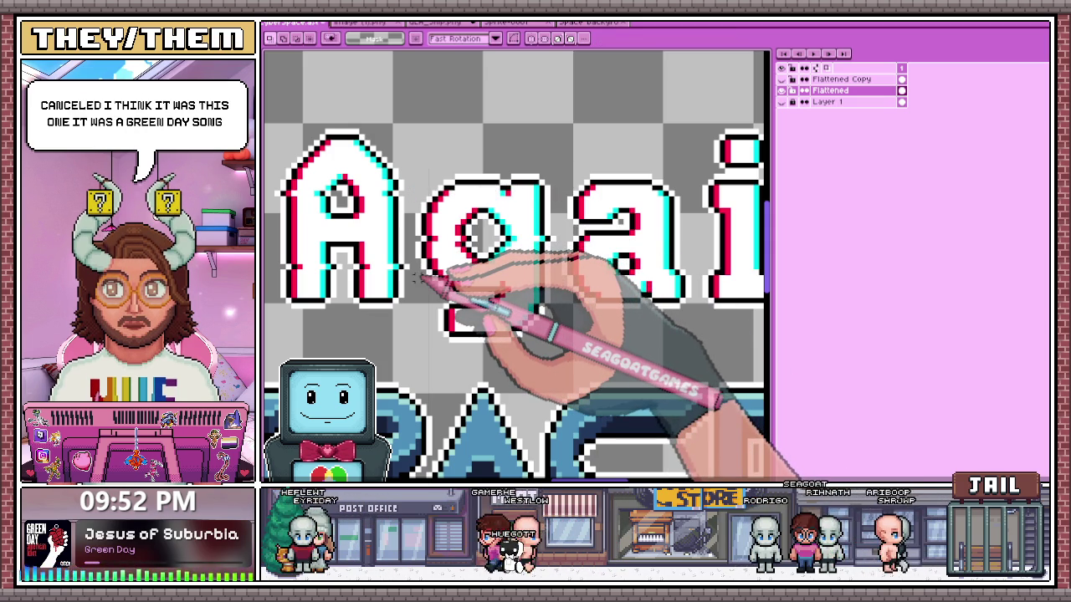
{"action": "scroll", "coordinate": [426, 271], "scroll_direction": "up", "scroll_amount": 1}
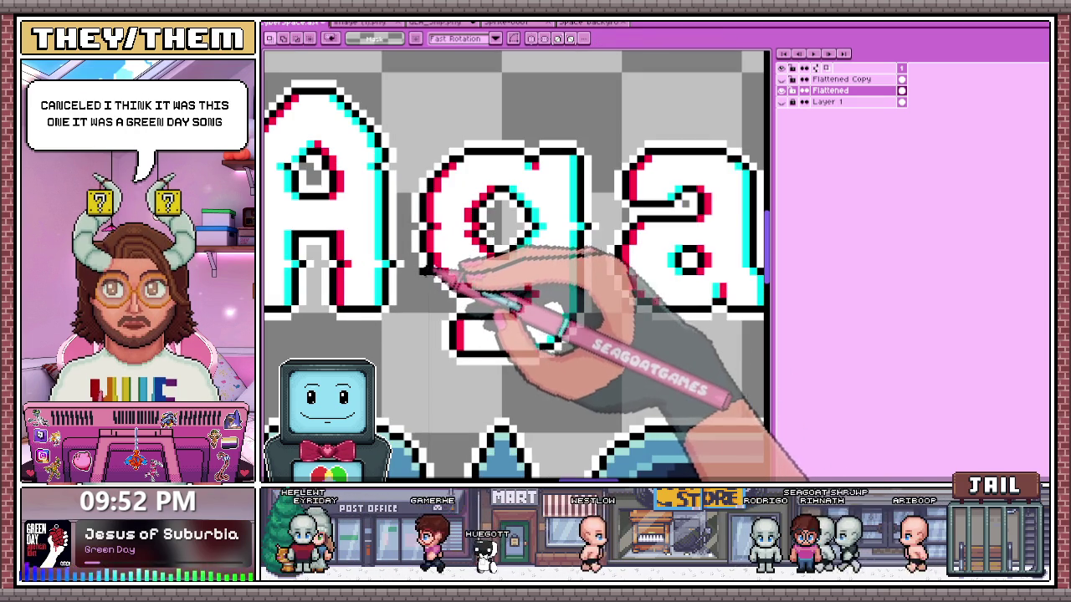
- Shift a strip across the middle of the g one pixel right and commit it
{"action": "left_click_drag", "start_coordinate": [609, 268], "coordinate": [415, 276]}
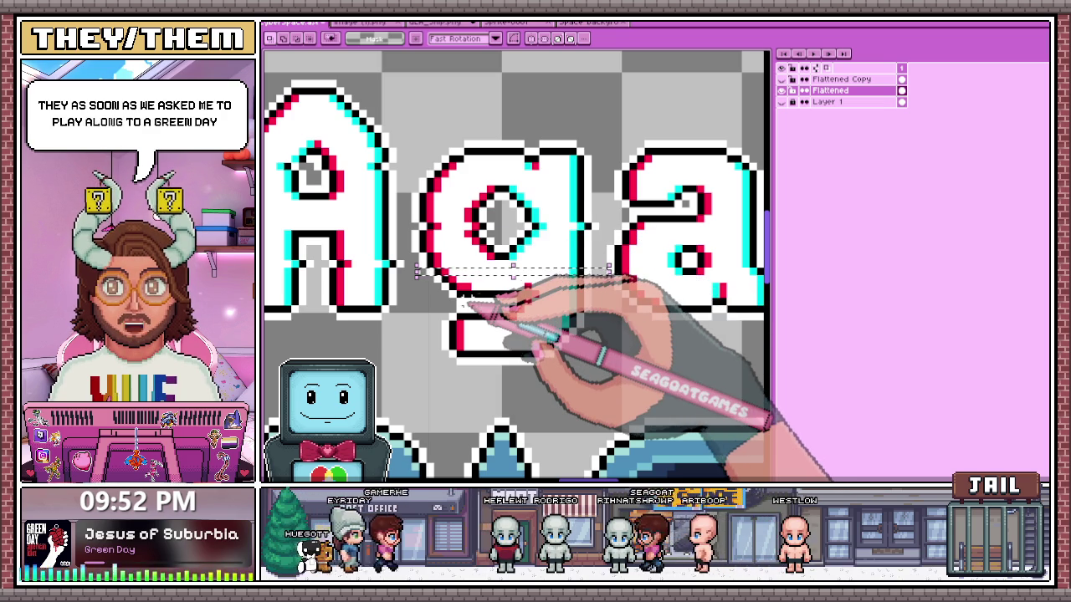
{"action": "key", "text": "Right"}
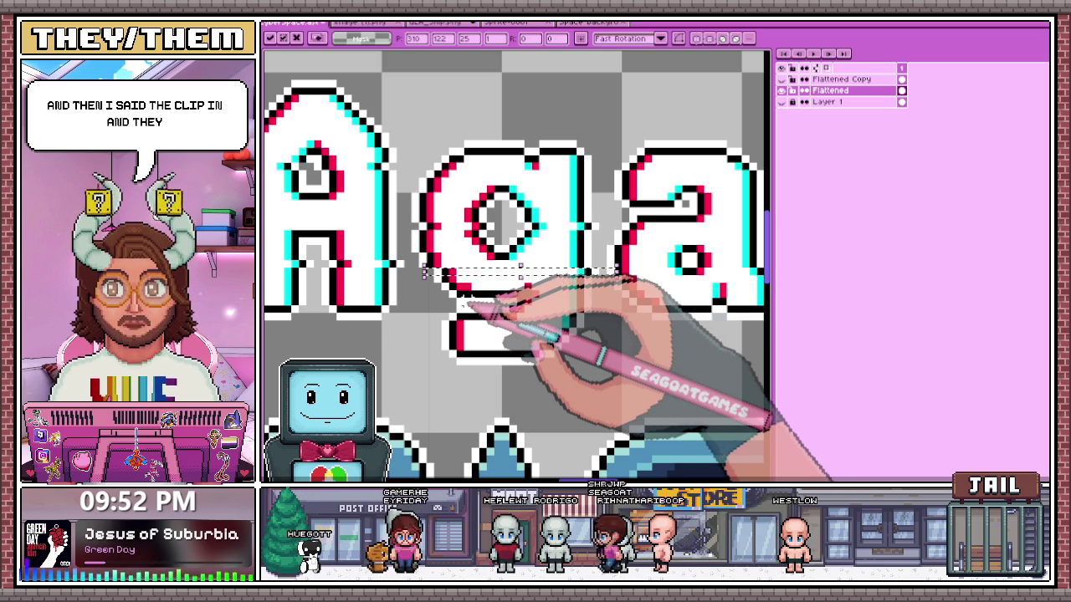
{"action": "scroll", "coordinate": [486, 276], "scroll_direction": "down", "scroll_amount": 3}
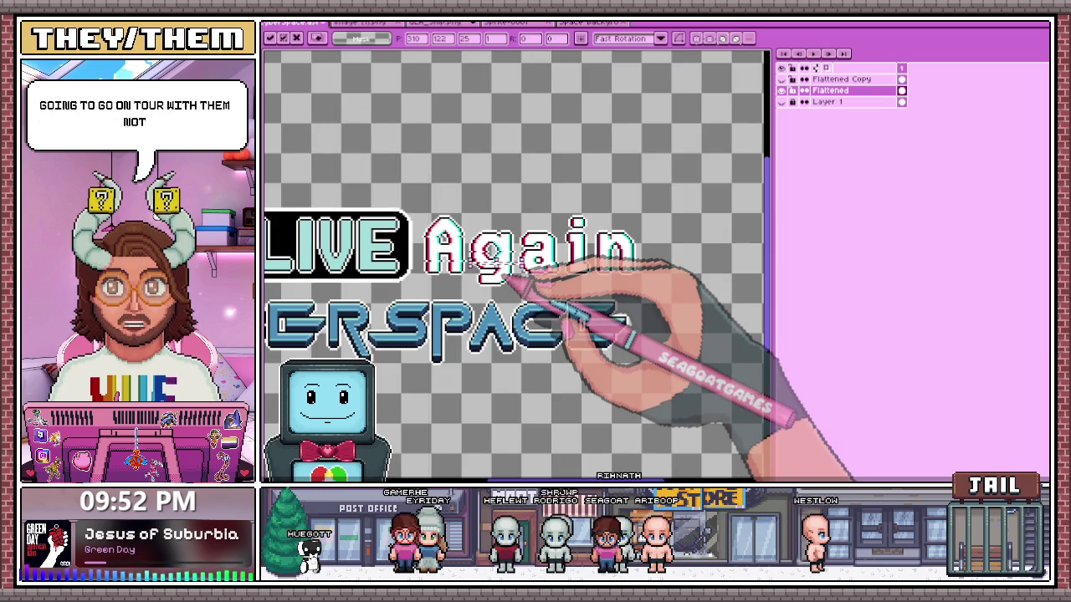
{"action": "key", "text": "Return"}
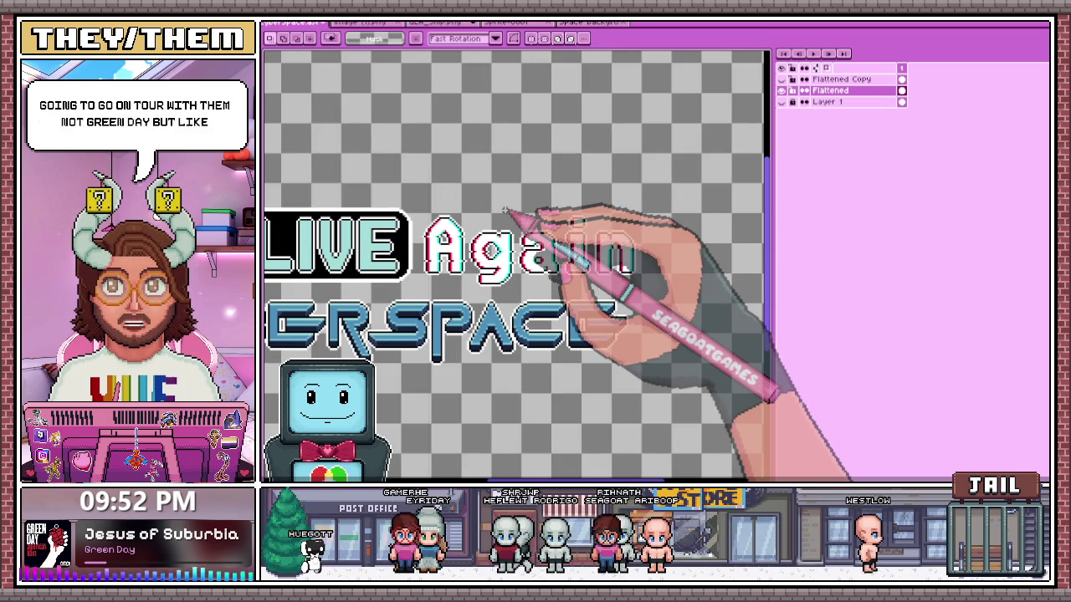
{"action": "scroll", "coordinate": [502, 211], "scroll_direction": "up", "scroll_amount": 3}
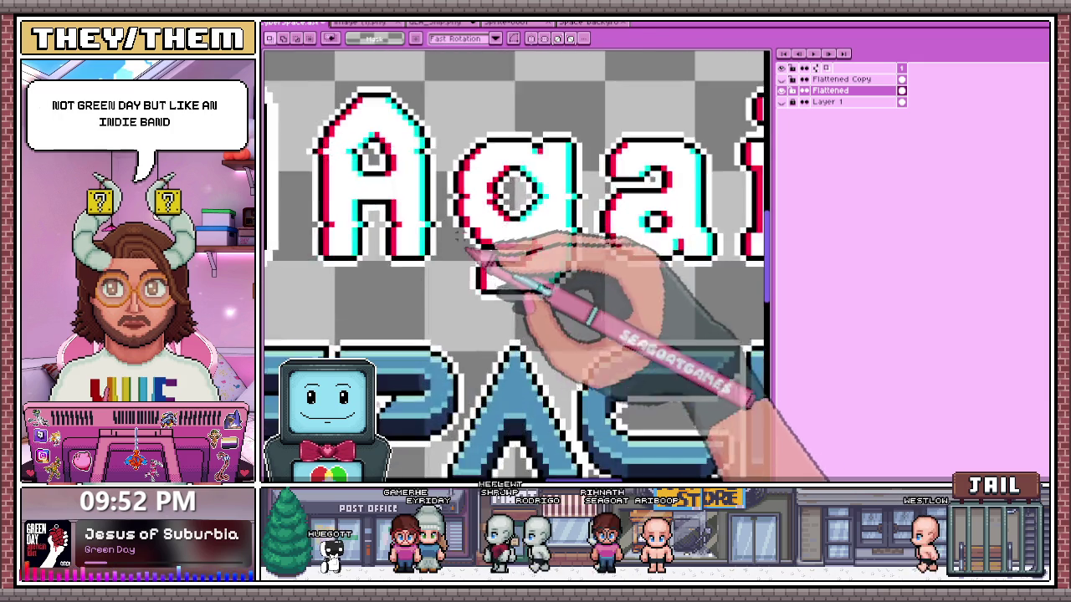
{"action": "scroll", "coordinate": [468, 216], "scroll_direction": "up", "scroll_amount": 2}
{"action": "scroll", "coordinate": [469, 242], "scroll_direction": "down", "scroll_amount": 2}
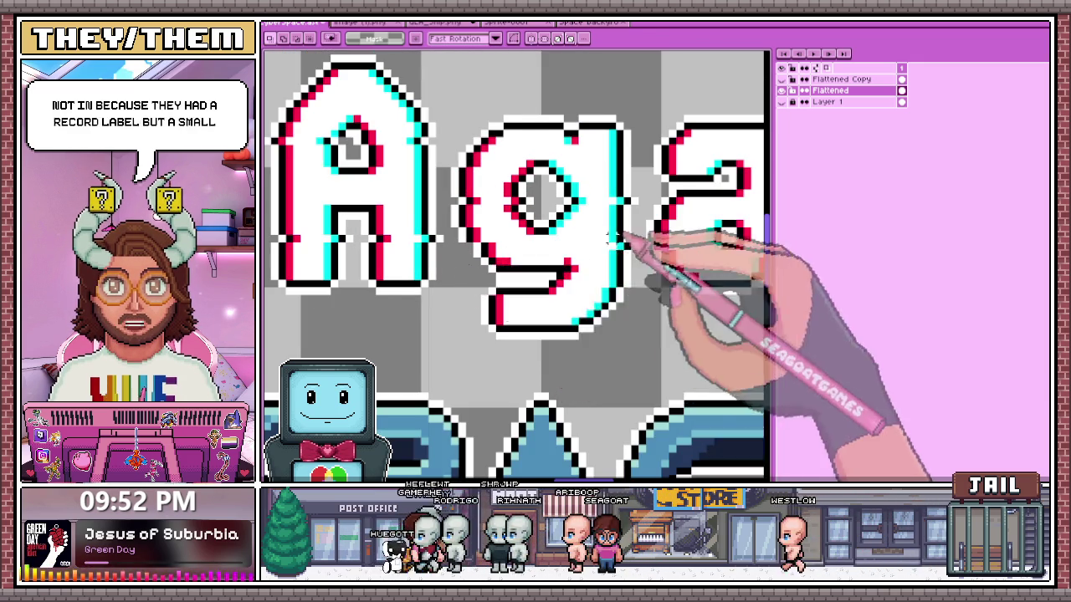
{"action": "scroll", "coordinate": [465, 272], "scroll_direction": "down", "scroll_amount": 1}
{"action": "scroll", "coordinate": [477, 279], "scroll_direction": "down", "scroll_amount": 2}
{"action": "scroll", "coordinate": [488, 286], "scroll_direction": "down", "scroll_amount": 2}
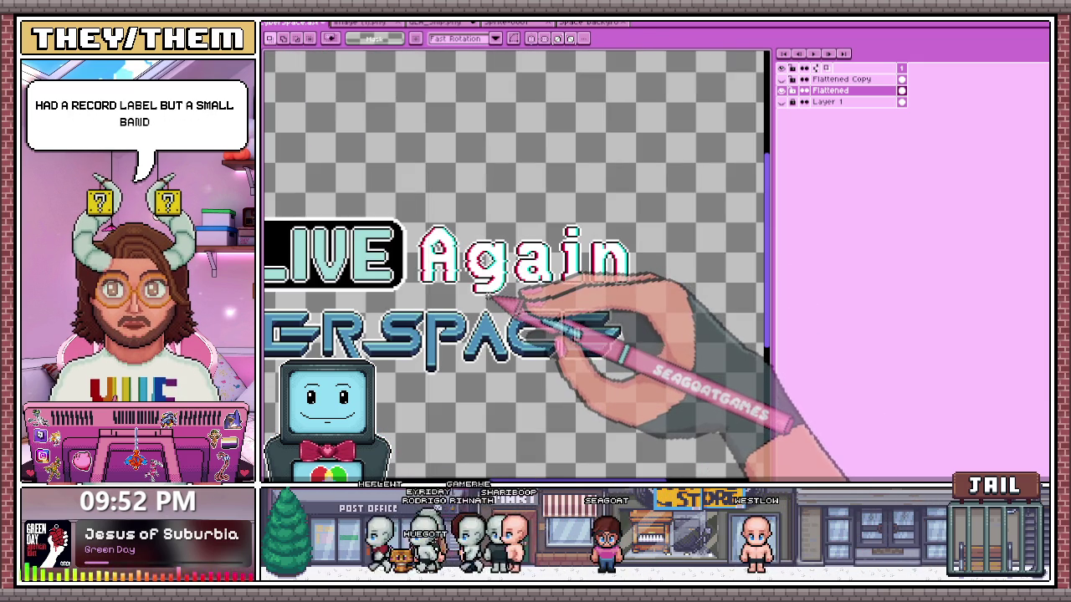
{"action": "scroll", "coordinate": [465, 274], "scroll_direction": "up", "scroll_amount": 2}
{"action": "scroll", "coordinate": [477, 261], "scroll_direction": "up", "scroll_amount": 2}
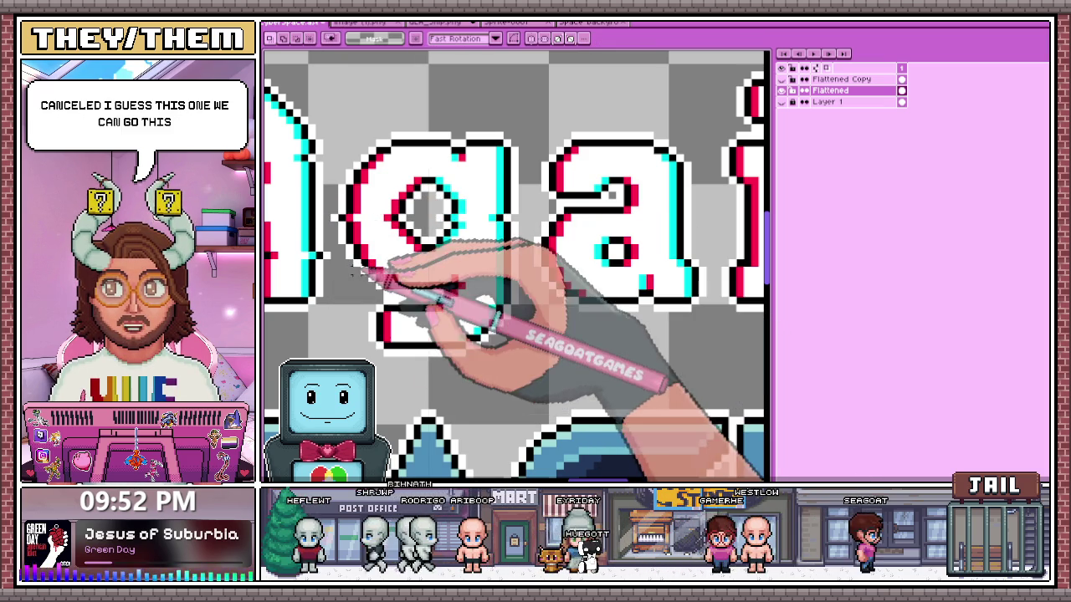
- Select a strip across the lower 'ga' letters and zoom out
{"action": "left_click_drag", "start_coordinate": [368, 275], "coordinate": [545, 273]}
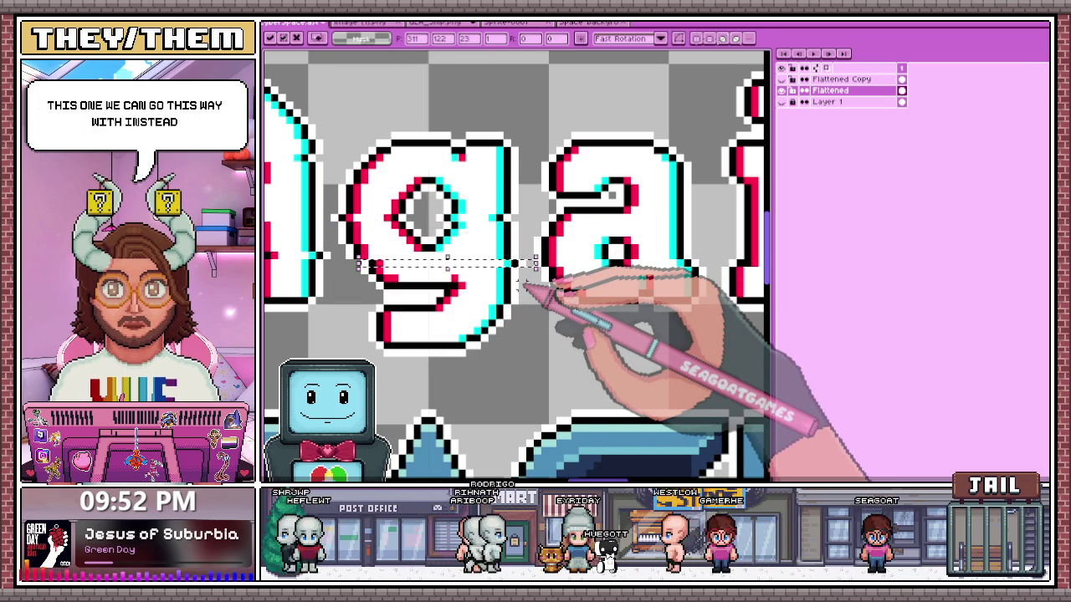
{"action": "scroll", "coordinate": [525, 284], "scroll_direction": "down", "scroll_amount": 4}
{"action": "scroll", "coordinate": [502, 309], "scroll_direction": "down", "scroll_amount": 3}
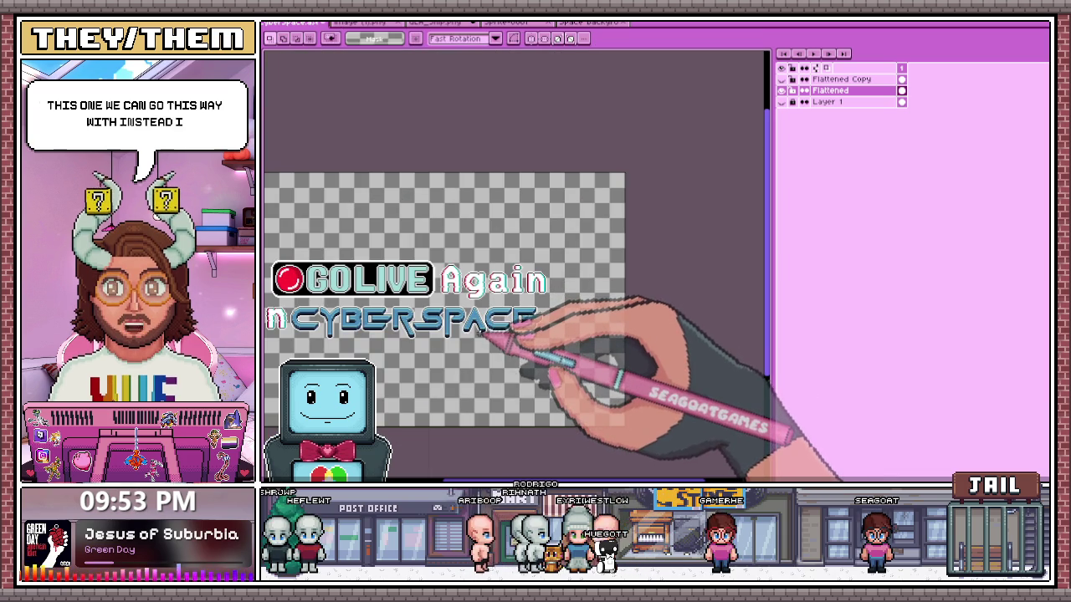
- Select the top rows of the a, then drop that selection
{"action": "scroll", "coordinate": [485, 330], "scroll_direction": "up", "scroll_amount": 4}
{"action": "scroll", "coordinate": [477, 275], "scroll_direction": "up", "scroll_amount": 1}
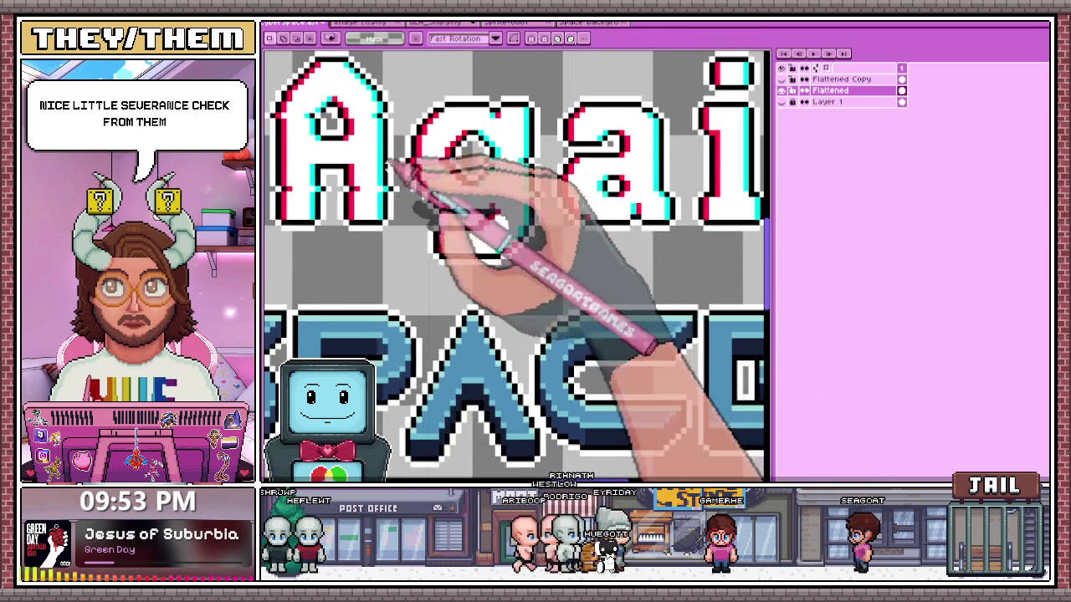
{"action": "scroll", "coordinate": [441, 299], "scroll_direction": "down", "scroll_amount": 2}
{"action": "scroll", "coordinate": [477, 275], "scroll_direction": "down", "scroll_amount": 2}
{"action": "scroll", "coordinate": [477, 239], "scroll_direction": "up", "scroll_amount": 2}
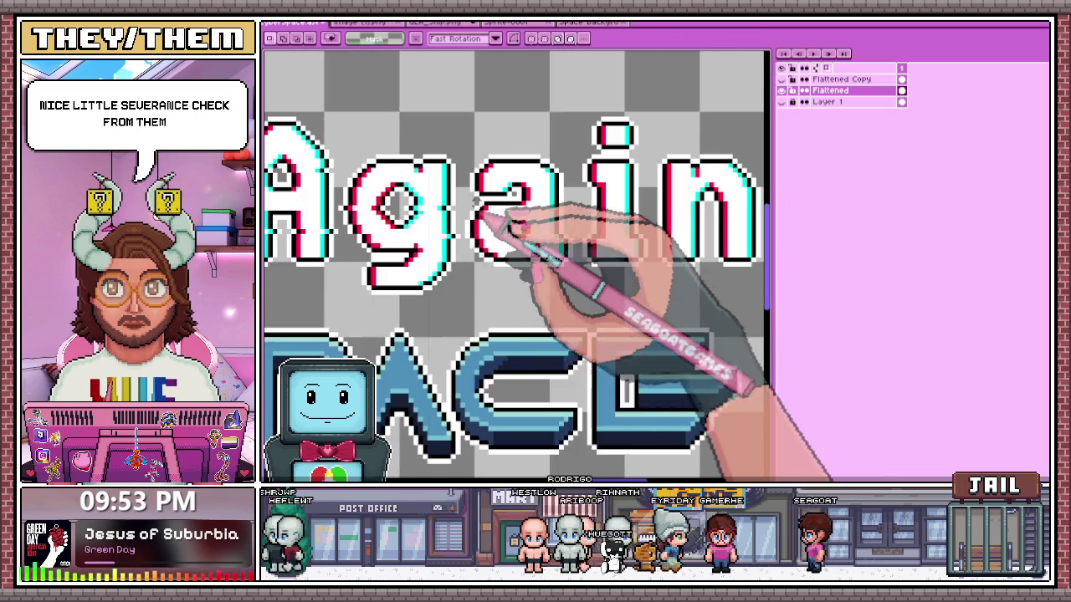
{"action": "scroll", "coordinate": [502, 227], "scroll_direction": "up", "scroll_amount": 2}
{"action": "left_click_drag", "start_coordinate": [458, 175], "coordinate": [623, 182]}
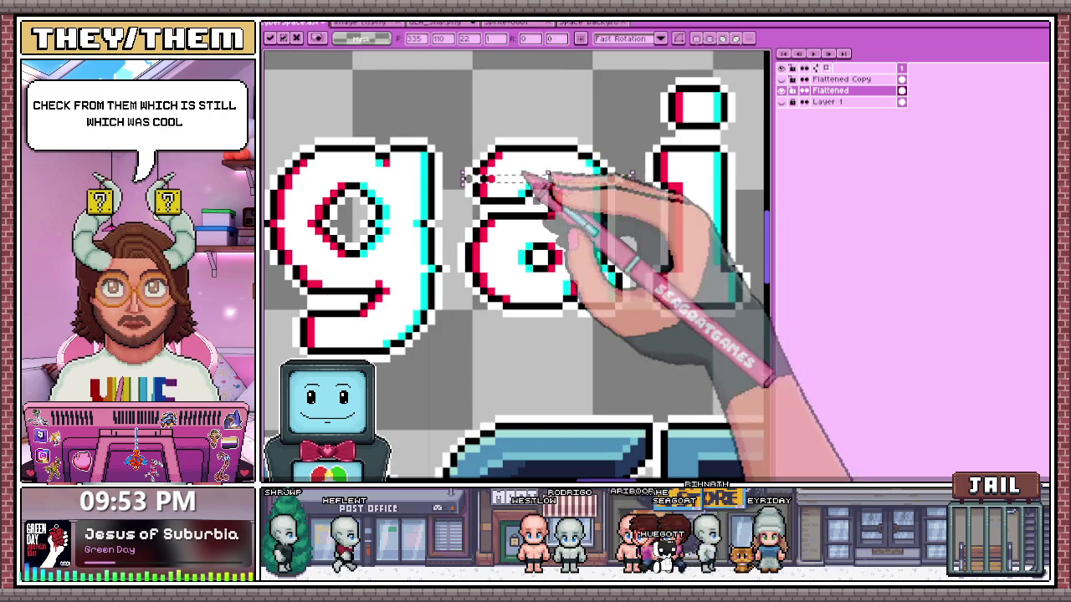
{"action": "left_click", "coordinate": [461, 261]}
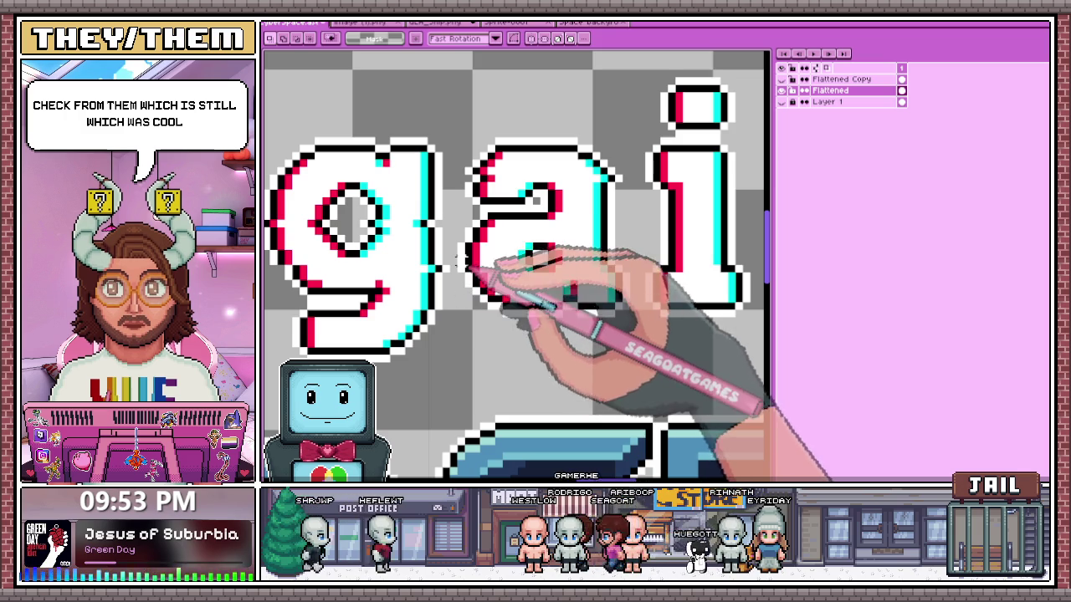
- Select a strip across the middle of the a and zoom out and back in
{"action": "left_click_drag", "start_coordinate": [447, 251], "coordinate": [633, 252]}
{"action": "scroll", "coordinate": [501, 156], "scroll_direction": "down", "scroll_amount": 2}
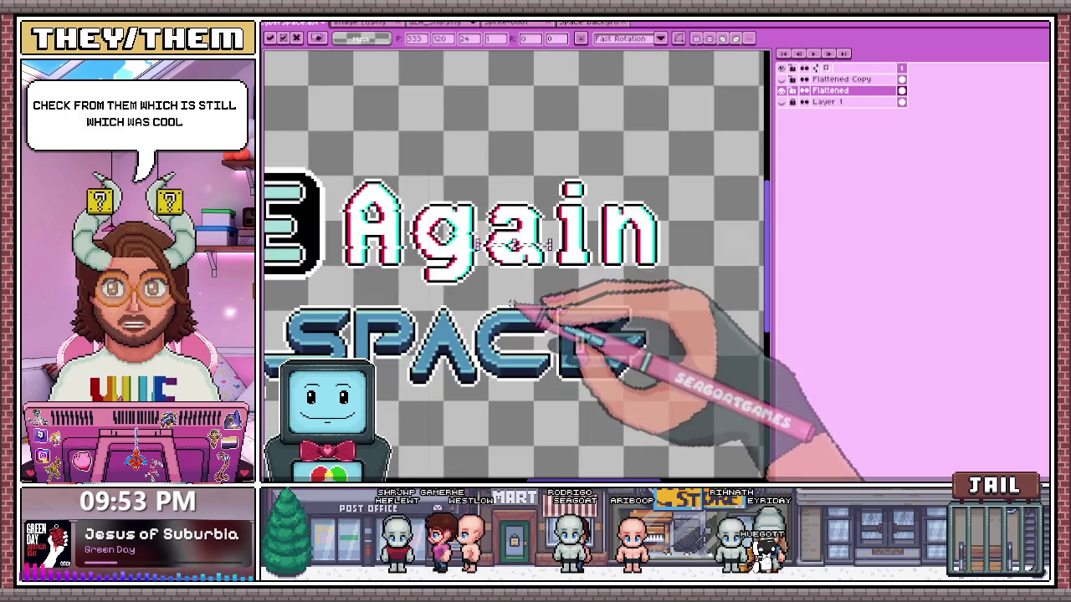
{"action": "scroll", "coordinate": [538, 311], "scroll_direction": "down", "scroll_amount": 1}
{"action": "scroll", "coordinate": [548, 309], "scroll_direction": "down", "scroll_amount": 1}
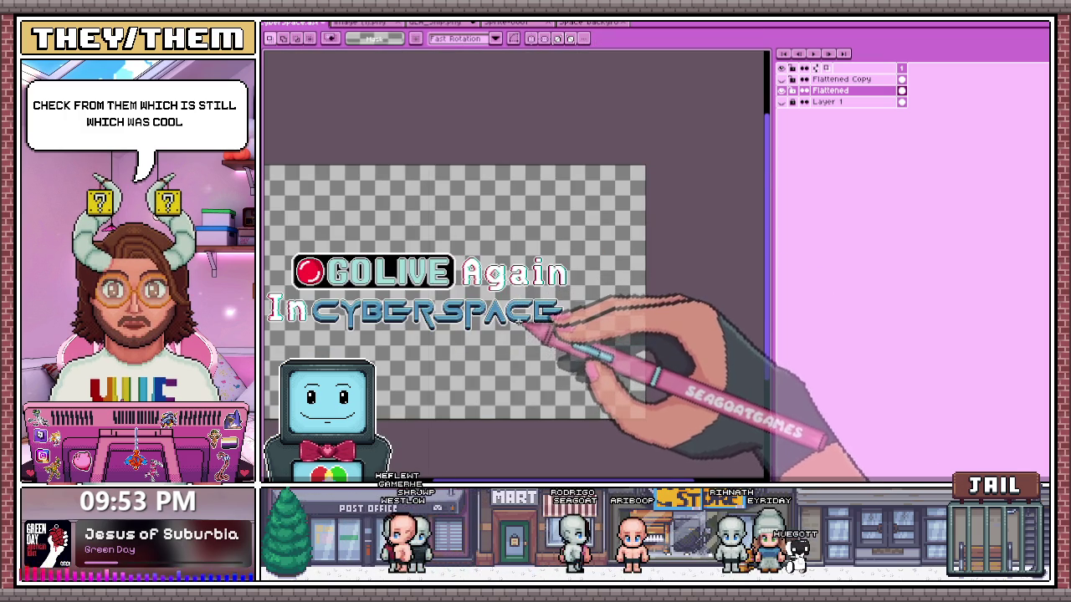
{"action": "scroll", "coordinate": [518, 267], "scroll_direction": "up", "scroll_amount": 2}
{"action": "scroll", "coordinate": [507, 224], "scroll_direction": "up", "scroll_amount": 1}
{"action": "scroll", "coordinate": [506, 218], "scroll_direction": "up", "scroll_amount": 1}
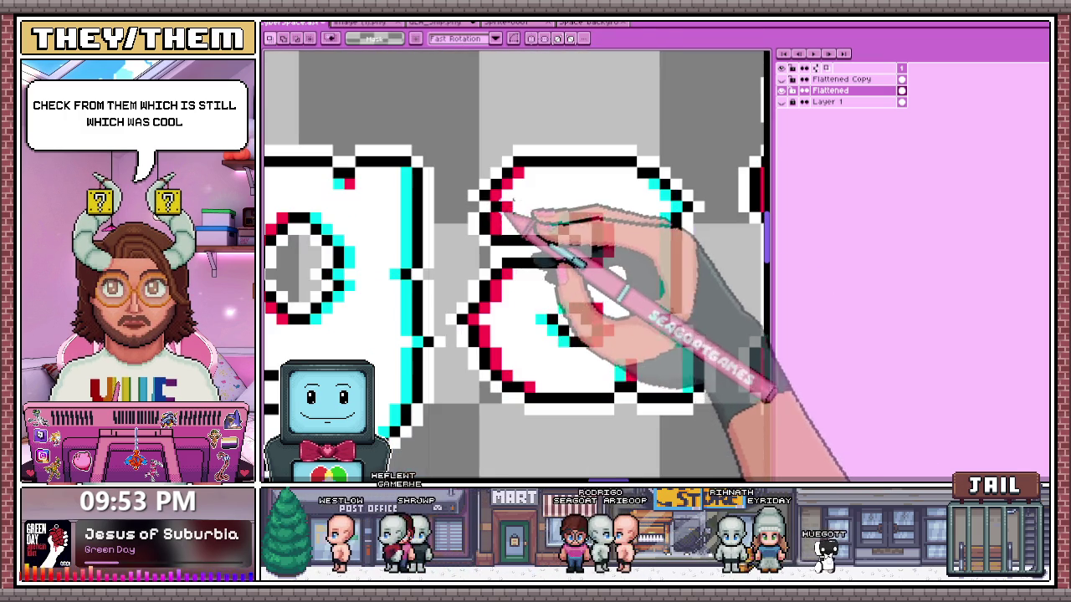
- Select a band across the upper a, reselecting it slightly lower and wider
{"action": "left_click_drag", "start_coordinate": [452, 200], "coordinate": [696, 212]}
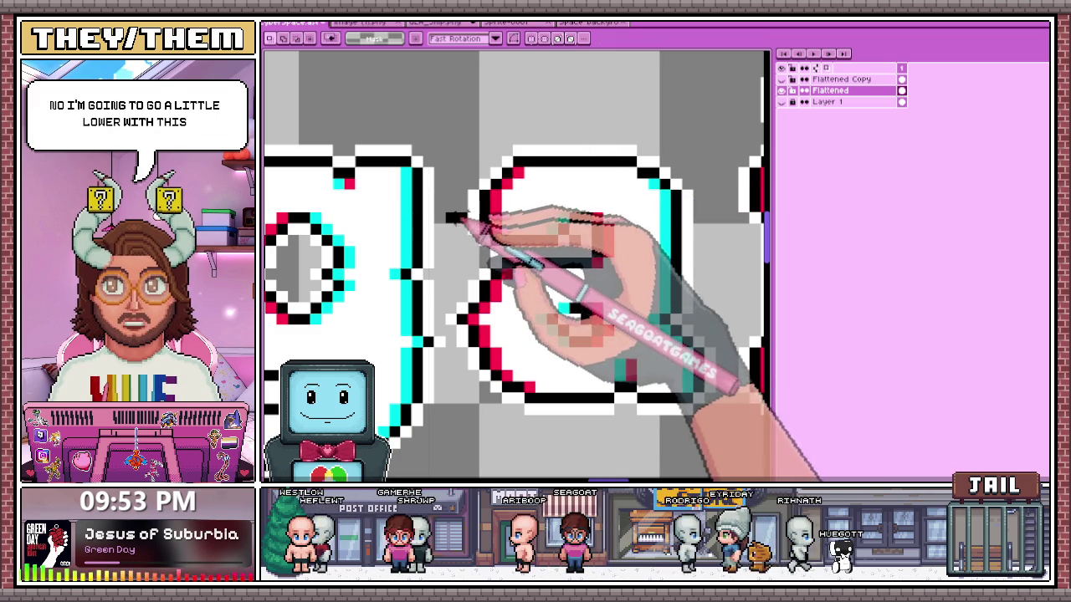
{"action": "left_click_drag", "start_coordinate": [442, 211], "coordinate": [707, 222]}
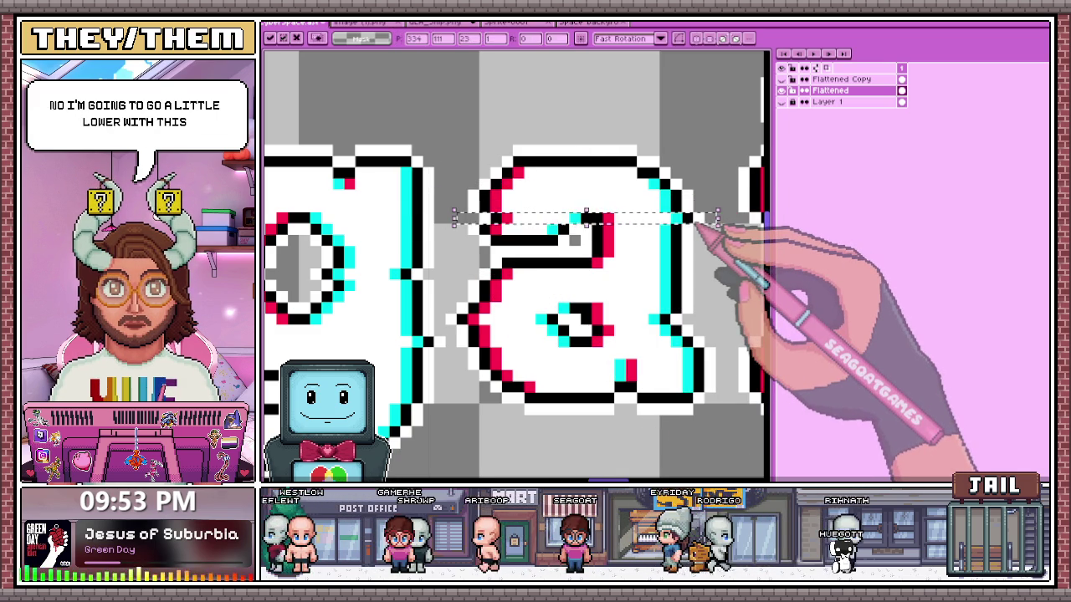
{"action": "scroll", "coordinate": [694, 216], "scroll_direction": "down", "scroll_amount": 1}
{"action": "scroll", "coordinate": [539, 263], "scroll_direction": "down", "scroll_amount": 1}
{"action": "scroll", "coordinate": [557, 311], "scroll_direction": "down", "scroll_amount": 1}
- Check the whole title zoomed out, then select the top of the i stem
{"action": "scroll", "coordinate": [553, 312], "scroll_direction": "up", "scroll_amount": 1}
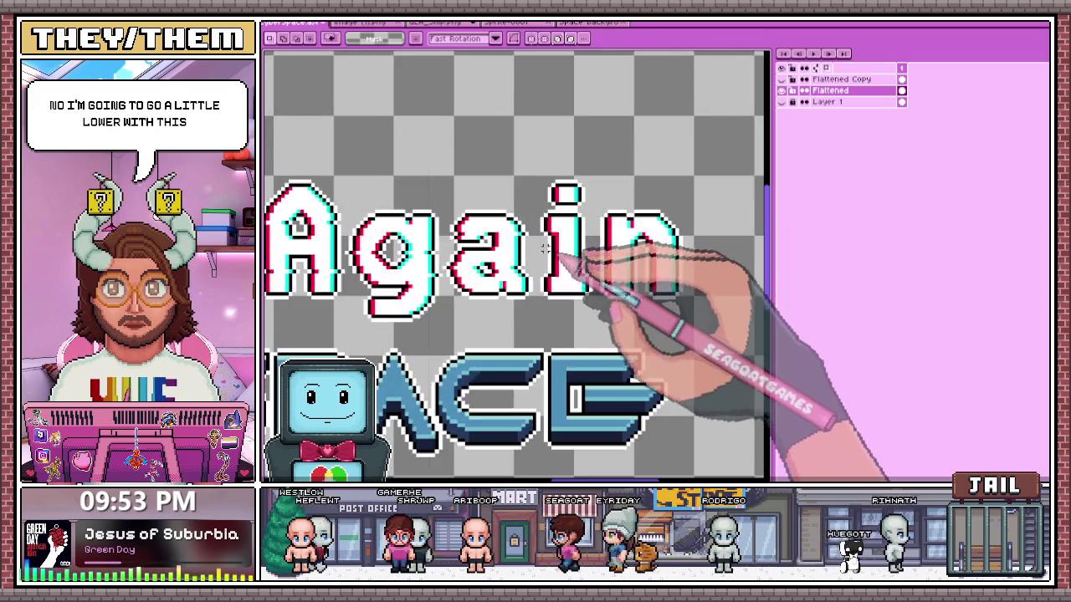
{"action": "scroll", "coordinate": [585, 310], "scroll_direction": "down", "scroll_amount": 1}
{"action": "scroll", "coordinate": [513, 276], "scroll_direction": "up", "scroll_amount": 1}
{"action": "scroll", "coordinate": [512, 284], "scroll_direction": "down", "scroll_amount": 2}
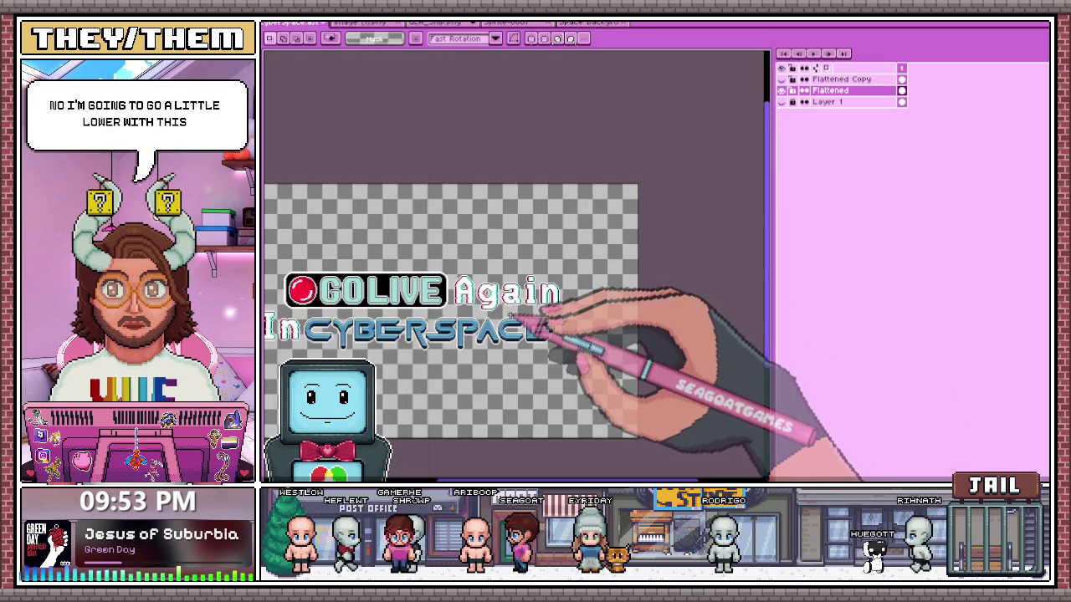
{"action": "scroll", "coordinate": [512, 312], "scroll_direction": "down", "scroll_amount": 1}
{"action": "scroll", "coordinate": [513, 313], "scroll_direction": "up", "scroll_amount": 1}
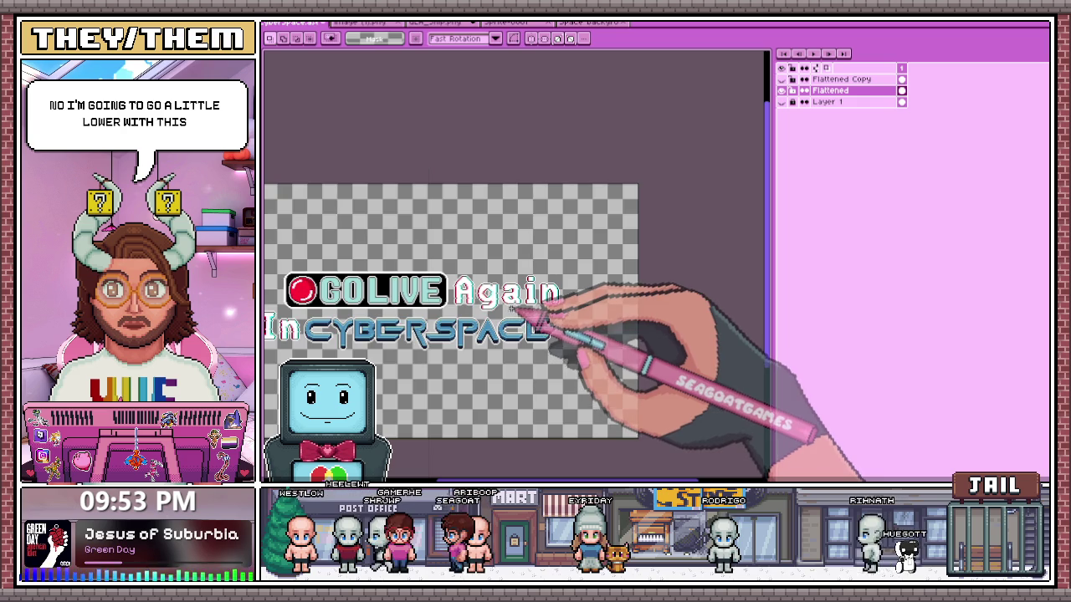
{"action": "scroll", "coordinate": [510, 307], "scroll_direction": "up", "scroll_amount": 2}
{"action": "scroll", "coordinate": [549, 280], "scroll_direction": "up", "scroll_amount": 1}
{"action": "left_click_drag", "start_coordinate": [551, 193], "coordinate": [661, 202]}
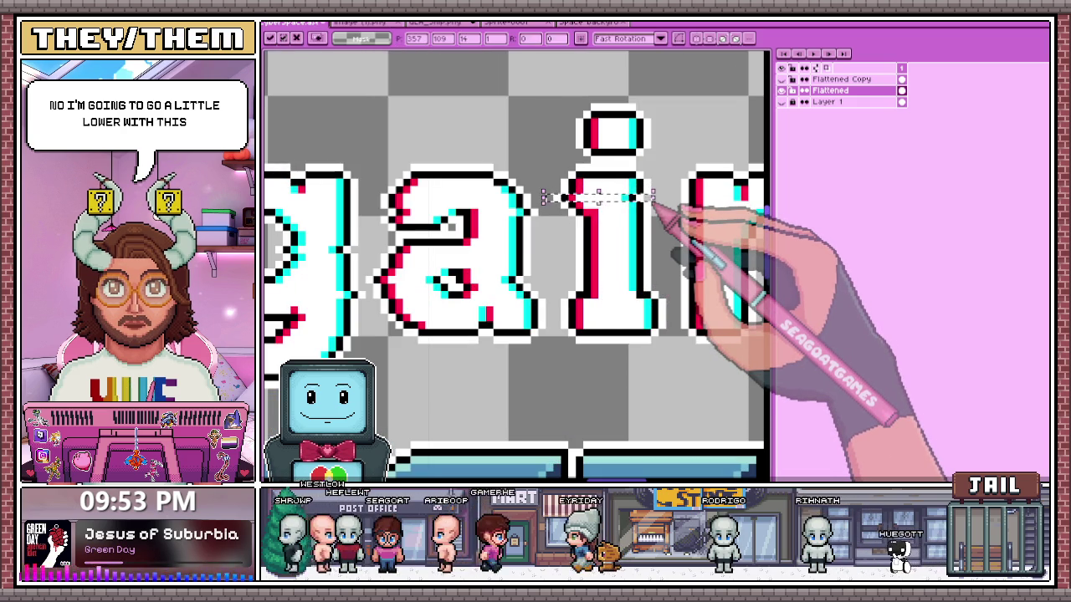
- Clear the selection, try a dark line across the i stem, then undo it
{"action": "left_click", "coordinate": [538, 257]}
{"action": "left_click_drag", "start_coordinate": [591, 237], "coordinate": [659, 239]}
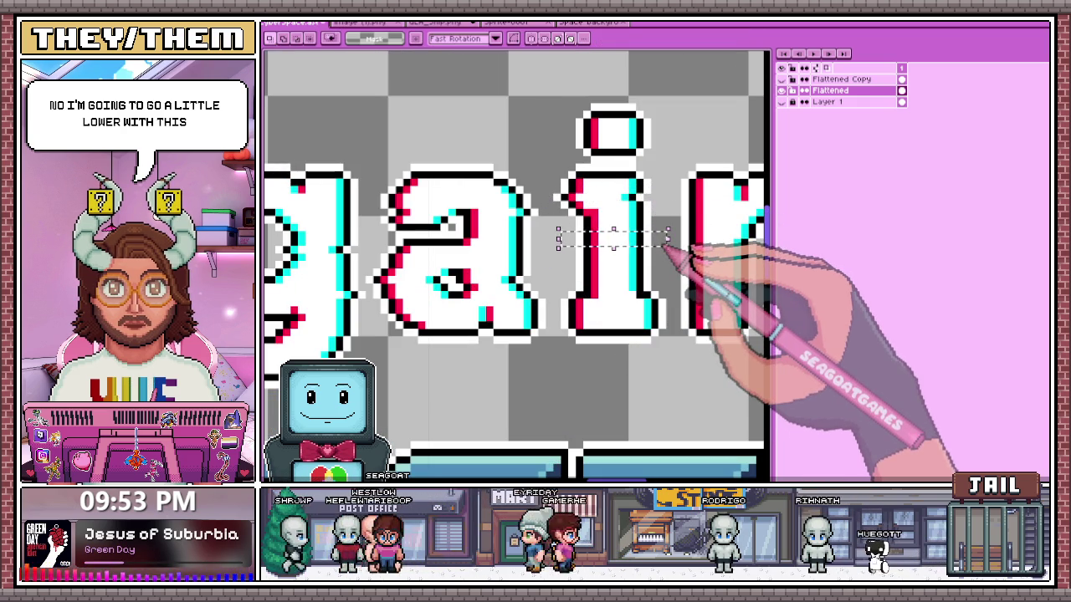
{"action": "left_click_drag", "start_coordinate": [569, 227], "coordinate": [660, 228]}
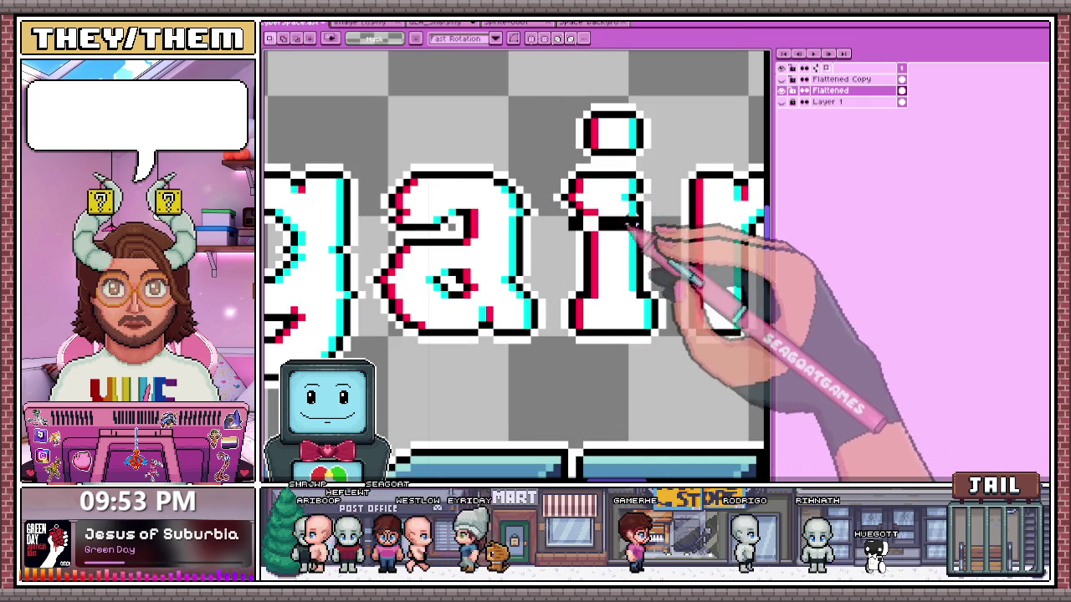
{"action": "key", "text": "ctrl+z"}
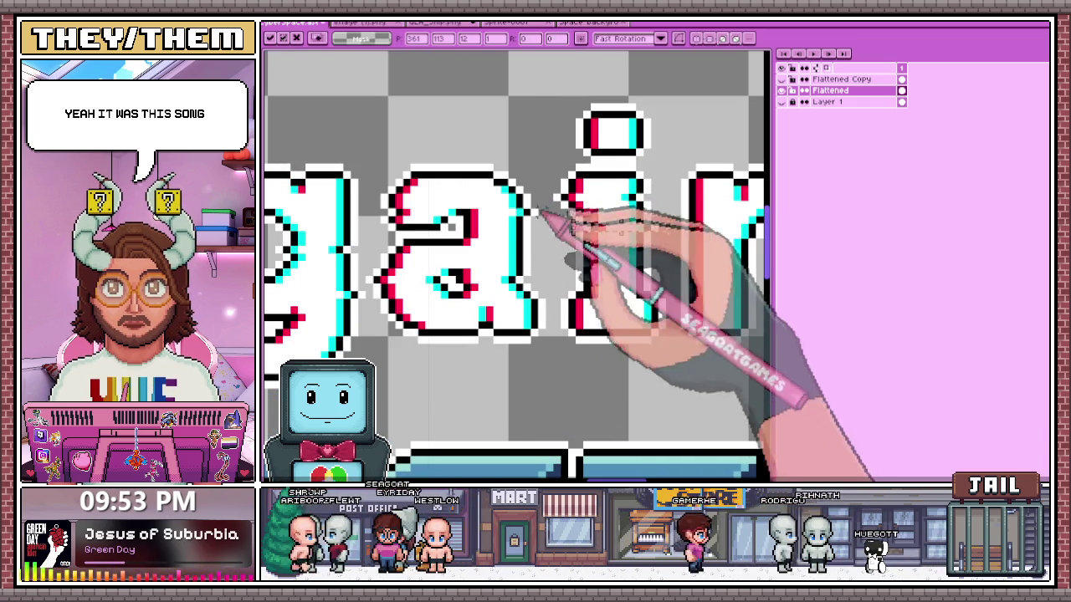
- Shift strips across the lower i and its bottom edge, then commit
{"action": "left_click_drag", "start_coordinate": [569, 272], "coordinate": [665, 272]}
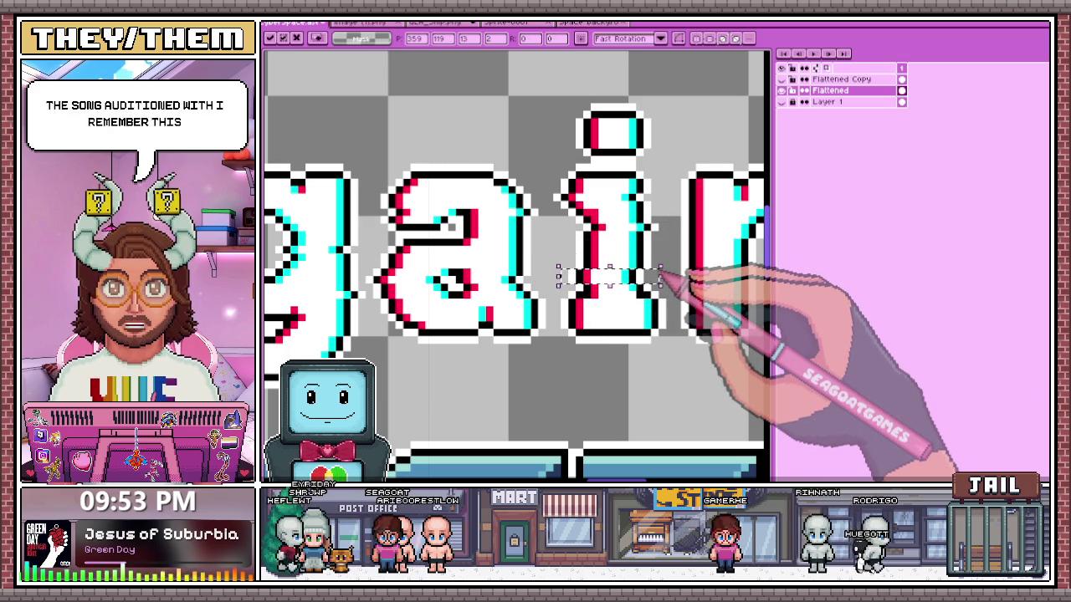
{"action": "mouse_move", "coordinate": [670, 269]}
{"action": "left_mouse_down"}
{"action": "mouse_move", "coordinate": [570, 272]}
{"action": "mouse_move", "coordinate": [652, 268]}
{"action": "left_mouse_up"}
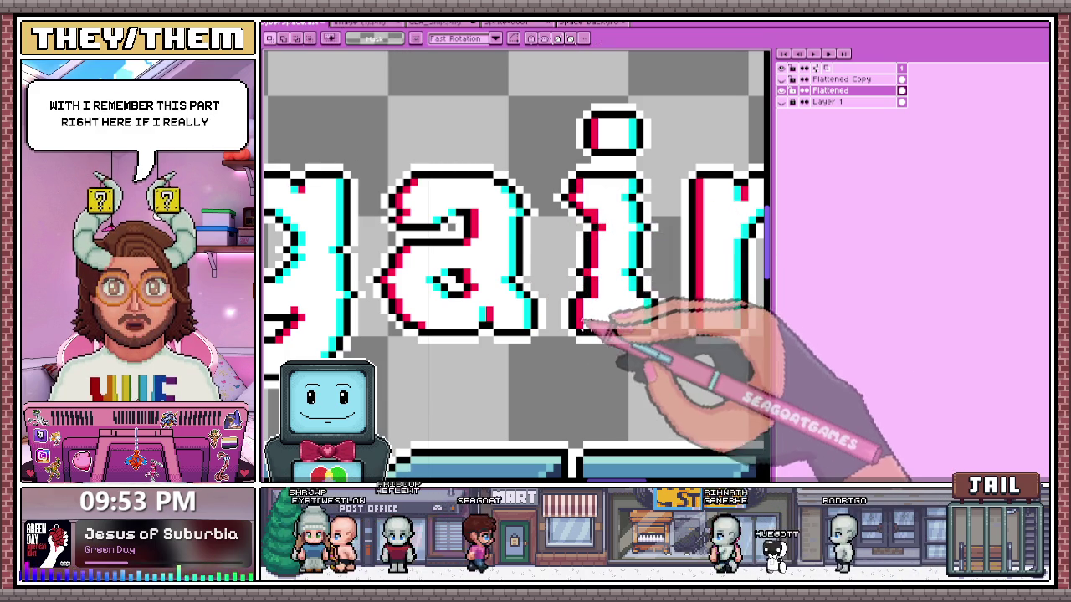
{"action": "left_click", "coordinate": [552, 308]}
{"action": "left_click_drag", "start_coordinate": [552, 307], "coordinate": [667, 311]}
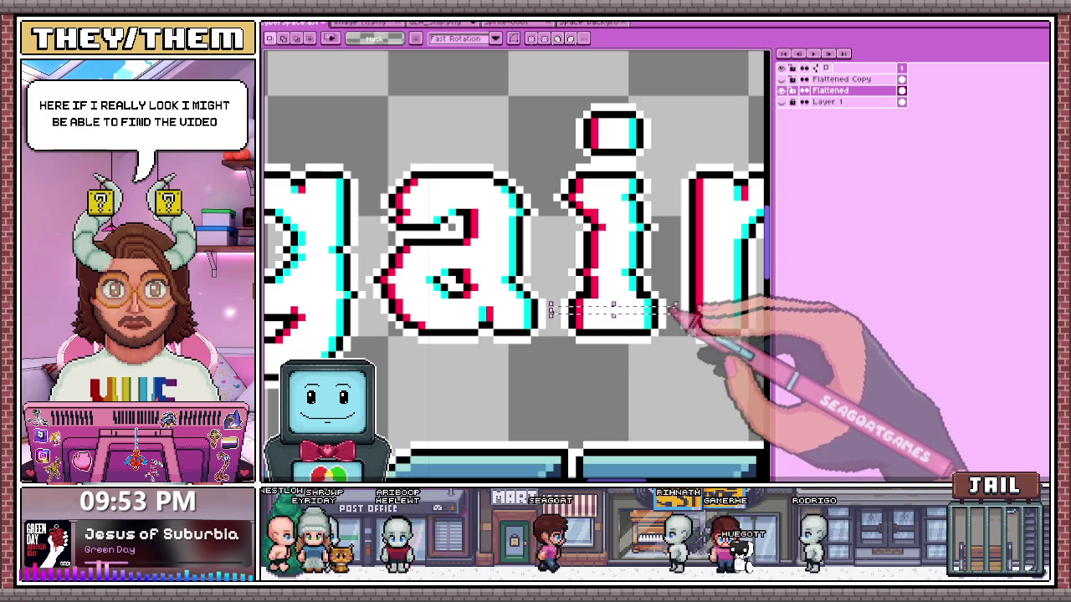
{"action": "scroll", "coordinate": [660, 308], "scroll_direction": "down", "scroll_amount": 3}
{"action": "scroll", "coordinate": [619, 292], "scroll_direction": "down", "scroll_amount": 1}
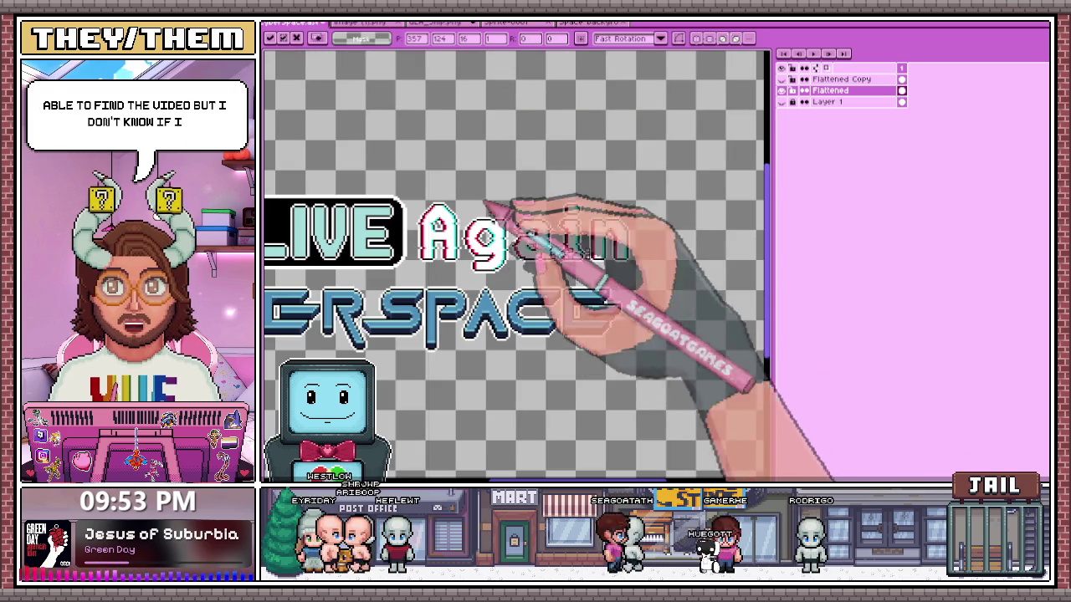
{"action": "key", "text": "ctrl+d"}
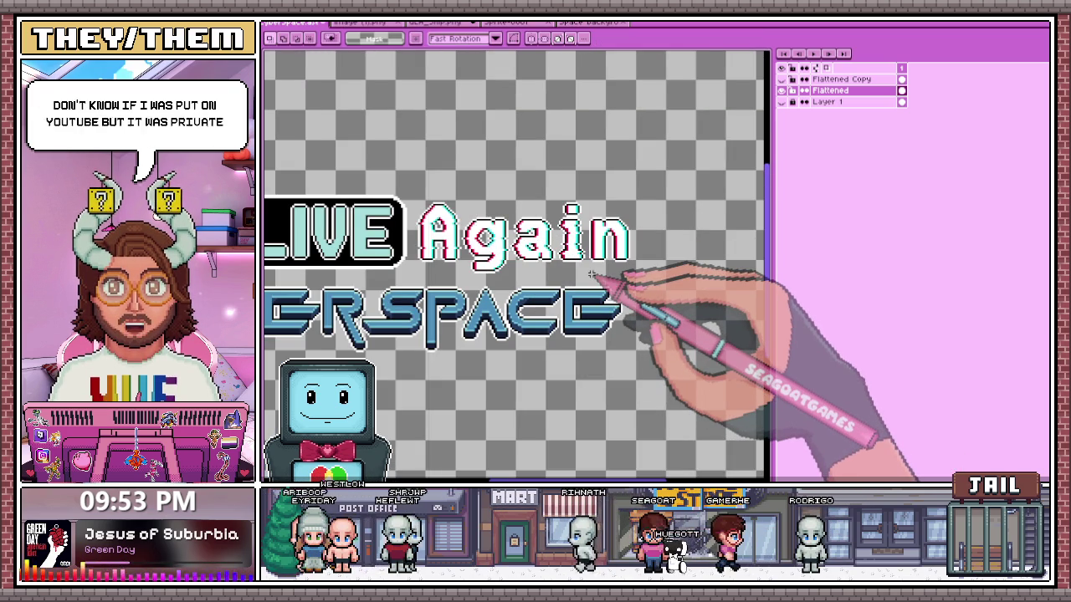
- Adjust thin strips along the bottom, middle and top of the n
{"action": "scroll", "coordinate": [590, 275], "scroll_direction": "up", "scroll_amount": 1}
{"action": "scroll", "coordinate": [602, 251], "scroll_direction": "up", "scroll_amount": 1}
{"action": "scroll", "coordinate": [535, 230], "scroll_direction": "up", "scroll_amount": 1}
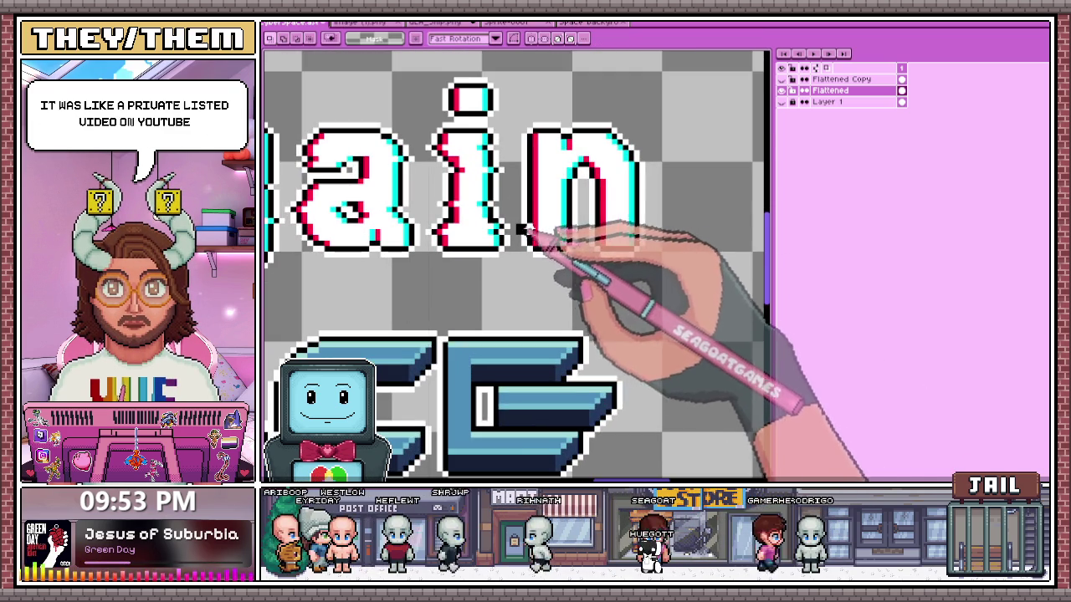
{"action": "left_click_drag", "start_coordinate": [527, 228], "coordinate": [646, 225]}
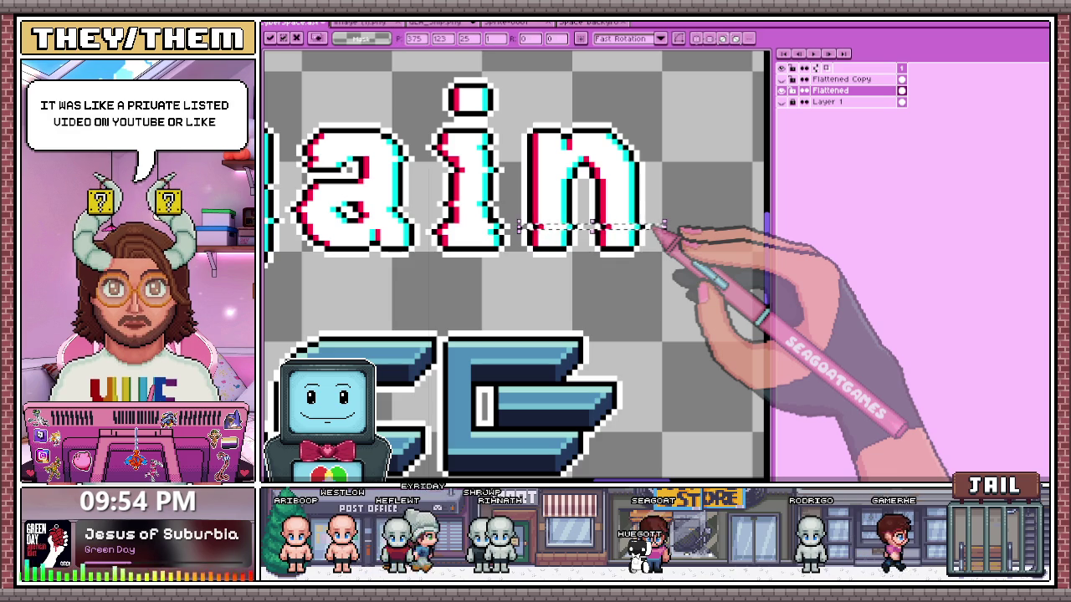
{"action": "key", "text": "ctrl+d"}
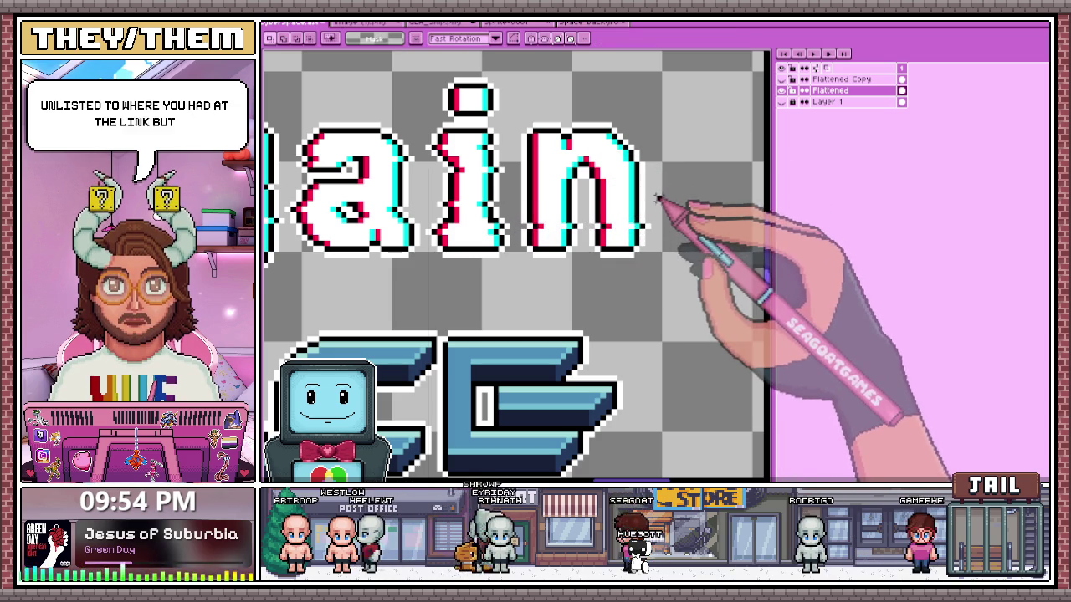
{"action": "left_click_drag", "start_coordinate": [656, 199], "coordinate": [544, 199]}
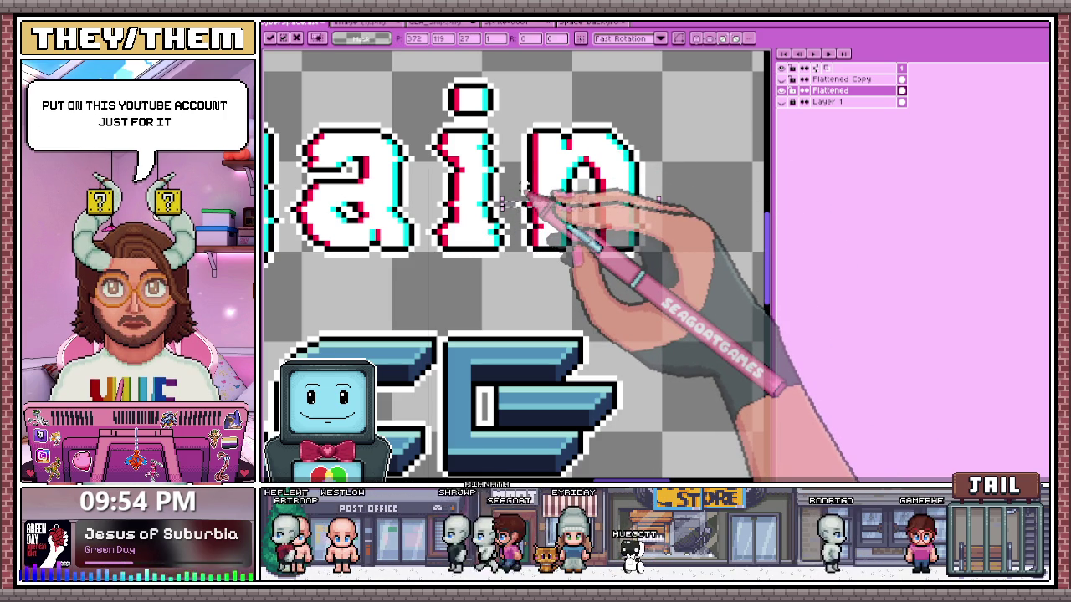
{"action": "scroll", "coordinate": [522, 190], "scroll_direction": "down", "scroll_amount": 1}
{"action": "key", "text": "ctrl+d"}
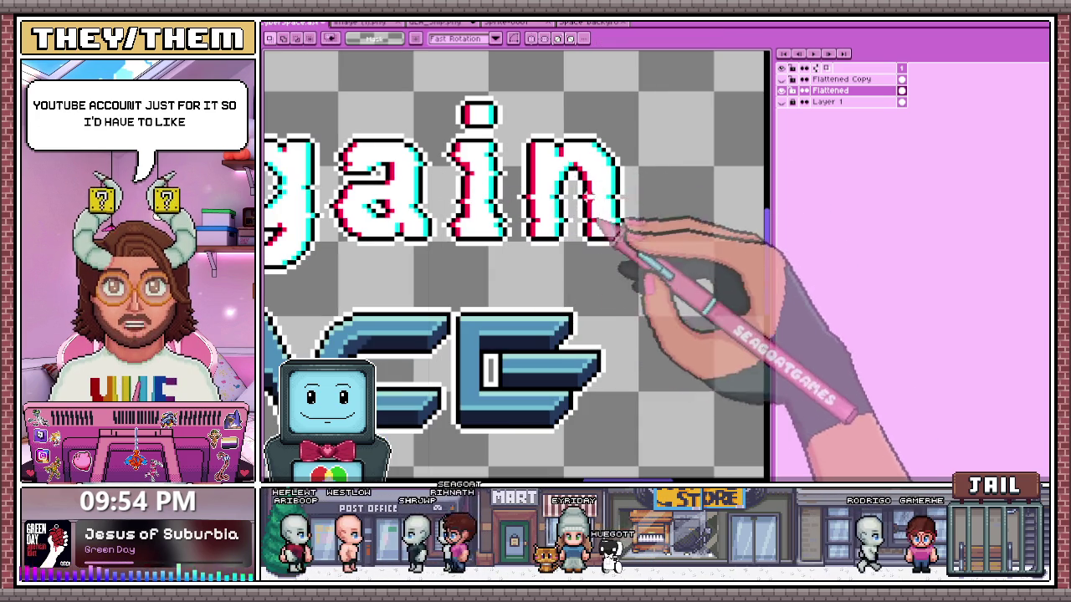
{"action": "left_click_drag", "start_coordinate": [519, 166], "coordinate": [635, 173]}
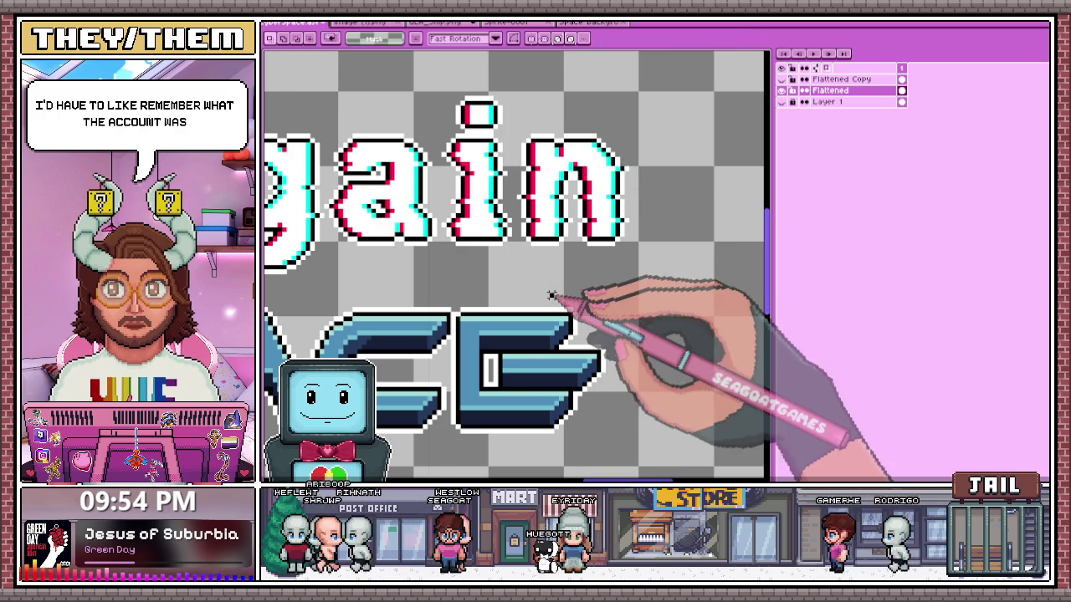
{"action": "scroll", "coordinate": [577, 251], "scroll_direction": "down", "scroll_amount": 3}
{"action": "scroll", "coordinate": [569, 259], "scroll_direction": "down", "scroll_amount": 2}
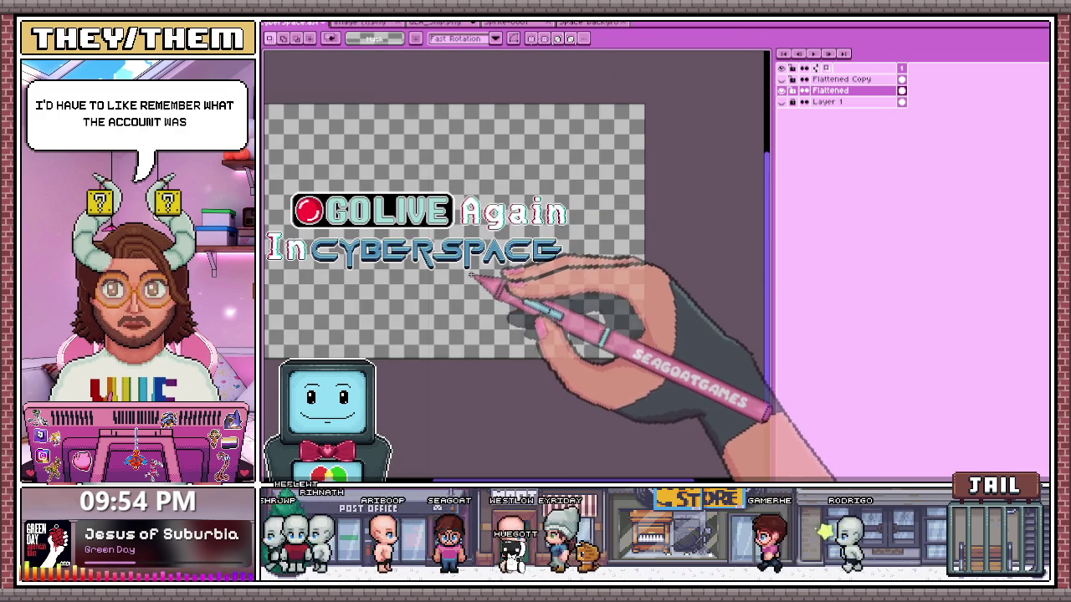
{"action": "scroll", "coordinate": [473, 251], "scroll_direction": "up", "scroll_amount": 2}
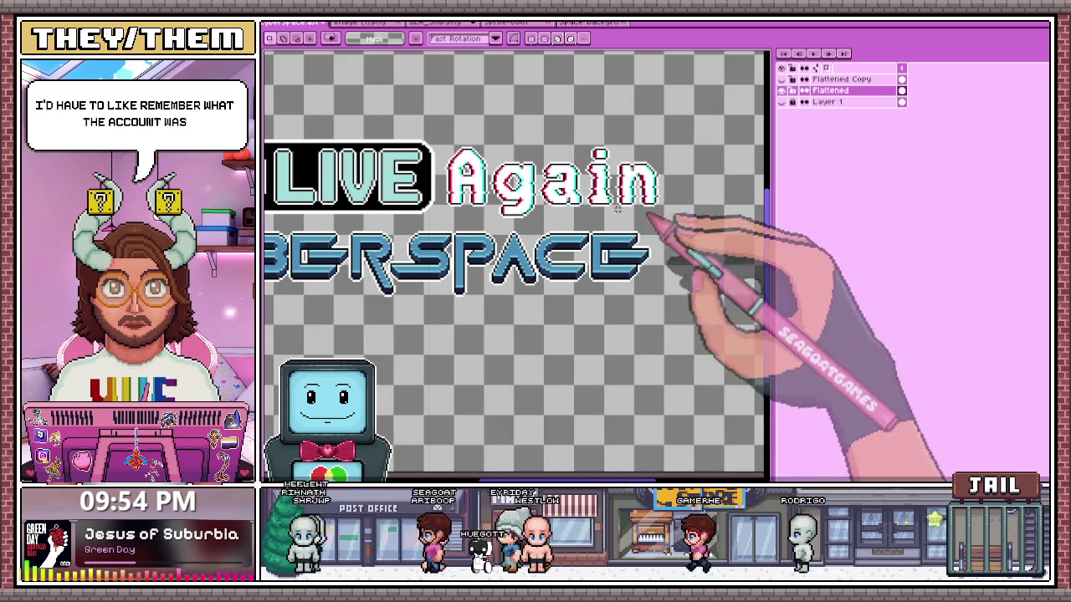
{"action": "scroll", "coordinate": [556, 205], "scroll_direction": "down", "scroll_amount": 3}
{"action": "scroll", "coordinate": [568, 268], "scroll_direction": "up", "scroll_amount": 1}
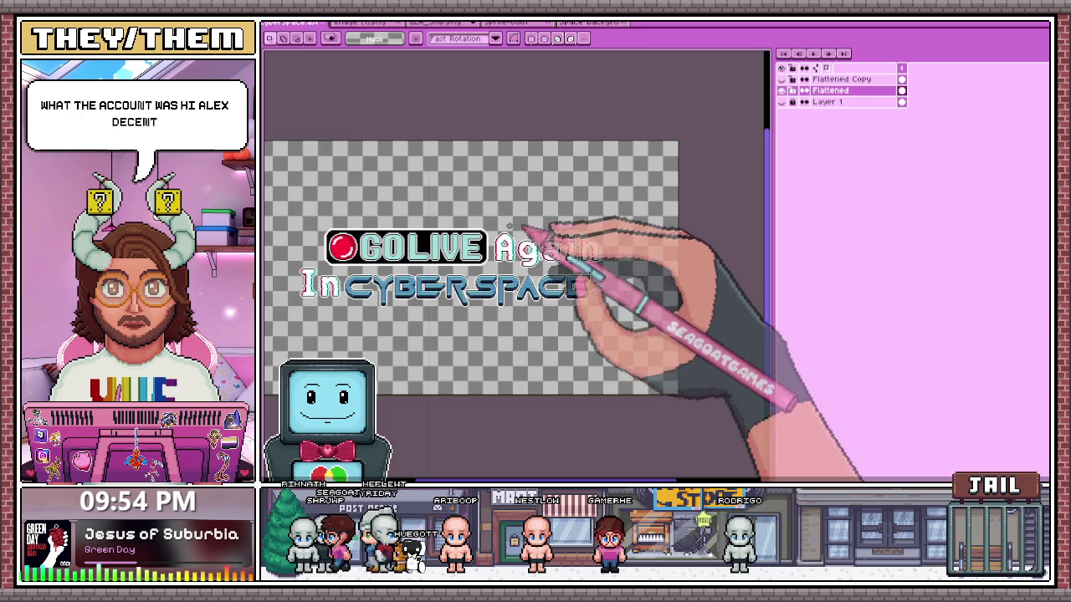
{"action": "scroll", "coordinate": [405, 242], "scroll_direction": "up", "scroll_amount": 4}
{"action": "scroll", "coordinate": [393, 322], "scroll_direction": "down", "scroll_amount": 2}
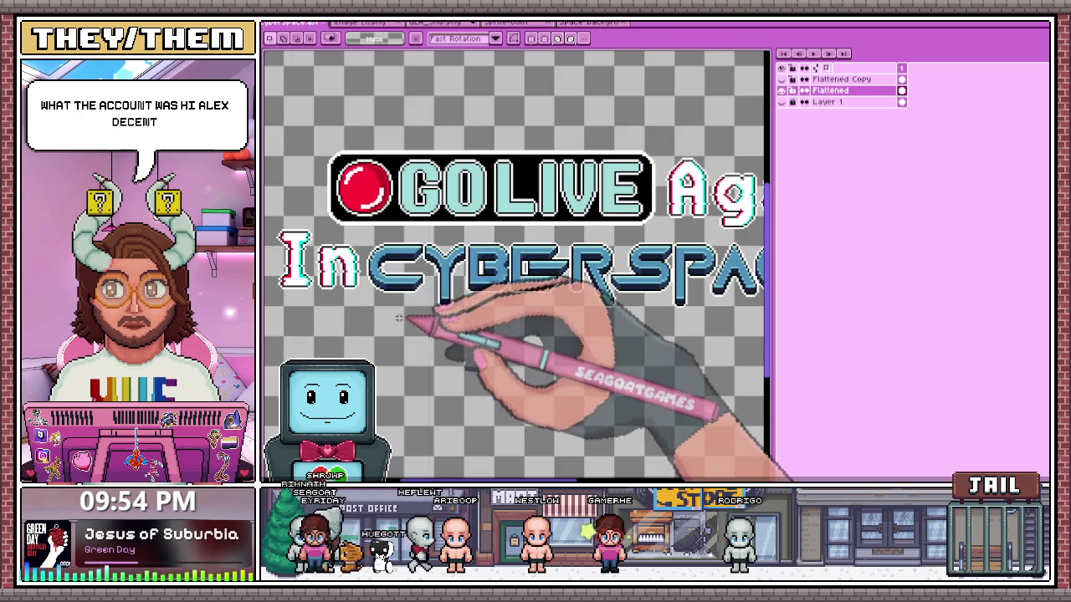
{"action": "scroll", "coordinate": [598, 306], "scroll_direction": "down", "scroll_amount": 1}
{"action": "scroll", "coordinate": [323, 246], "scroll_direction": "down", "scroll_amount": 2}
{"action": "scroll", "coordinate": [430, 251], "scroll_direction": "up", "scroll_amount": 3}
{"action": "scroll", "coordinate": [386, 261], "scroll_direction": "down", "scroll_amount": 3}
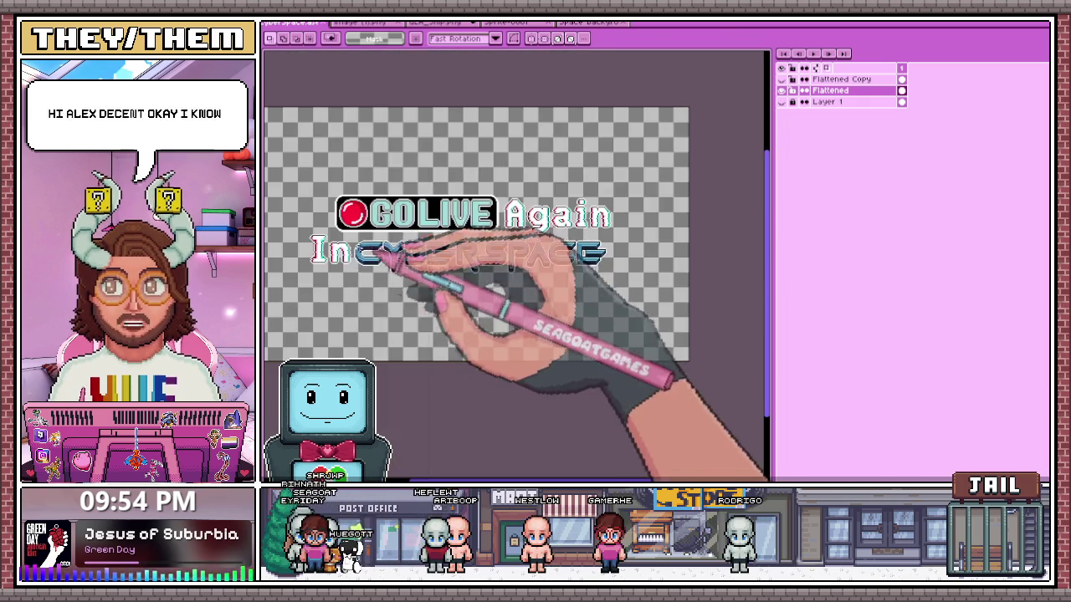
{"action": "scroll", "coordinate": [427, 239], "scroll_direction": "up", "scroll_amount": 1}
{"action": "scroll", "coordinate": [460, 222], "scroll_direction": "up", "scroll_amount": 1}
{"action": "scroll", "coordinate": [448, 234], "scroll_direction": "up", "scroll_amount": 1}
{"action": "scroll", "coordinate": [419, 255], "scroll_direction": "down", "scroll_amount": 3}
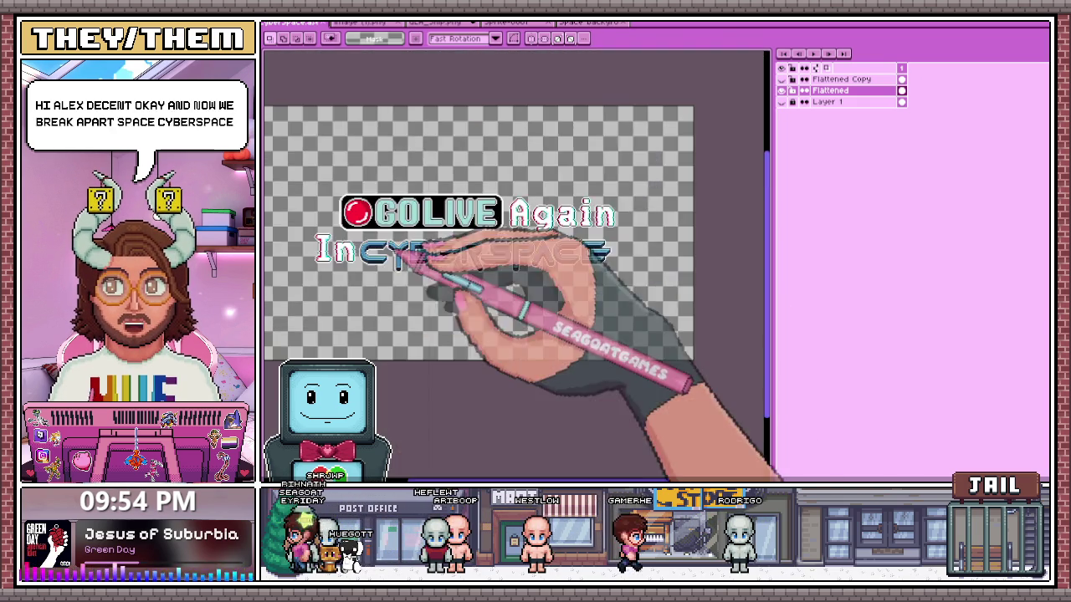
{"action": "scroll", "coordinate": [292, 230], "scroll_direction": "up", "scroll_amount": 1}
{"action": "scroll", "coordinate": [310, 230], "scroll_direction": "up", "scroll_amount": 2}
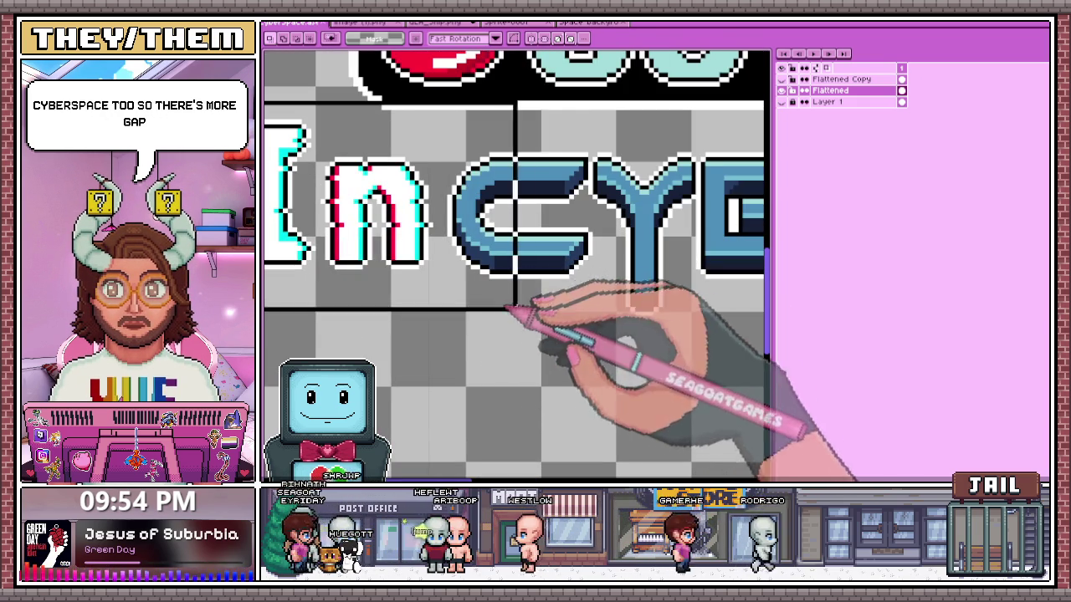
{"action": "left_click", "coordinate": [490, 358]}
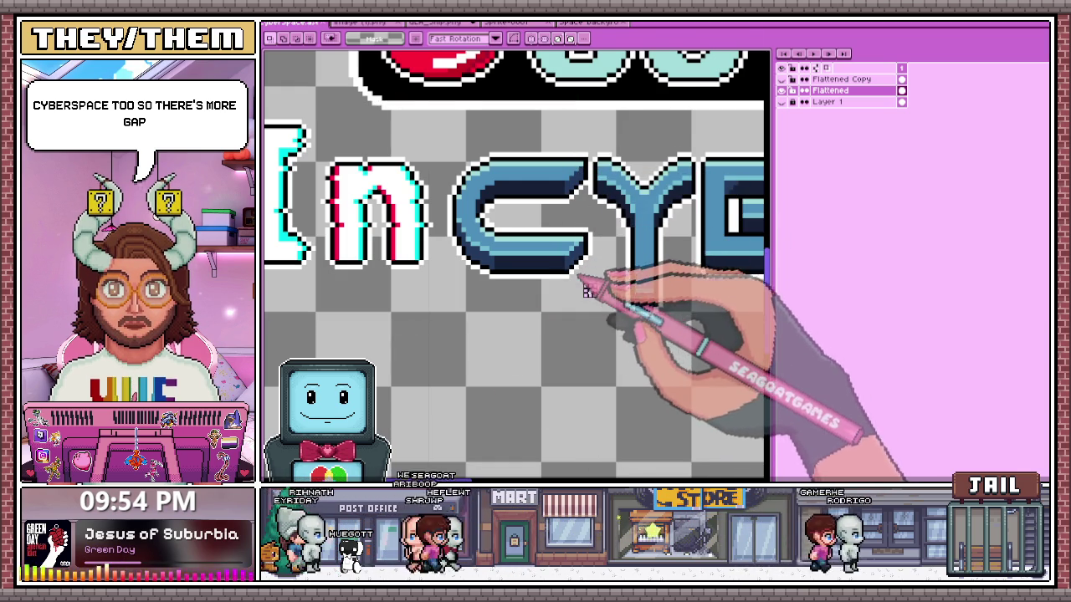
- Select the In letters and start of CYBER, then toggle between eraser and pencil
{"action": "scroll", "coordinate": [552, 251], "scroll_direction": "down", "scroll_amount": 1}
{"action": "left_click_drag", "start_coordinate": [291, 155], "coordinate": [578, 323]}
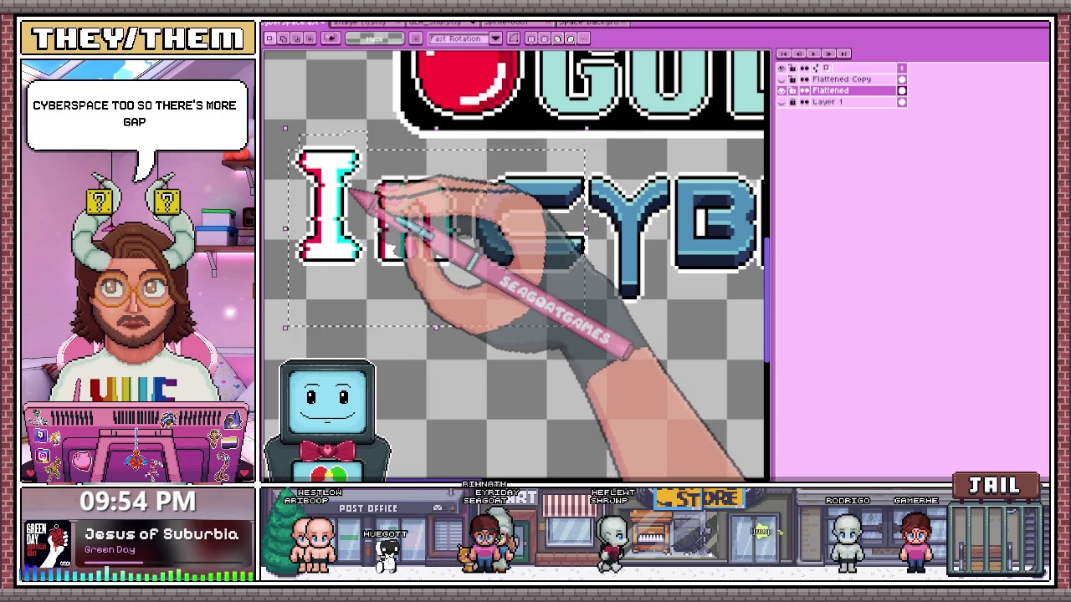
{"action": "scroll", "coordinate": [469, 219], "scroll_direction": "down", "scroll_amount": 2}
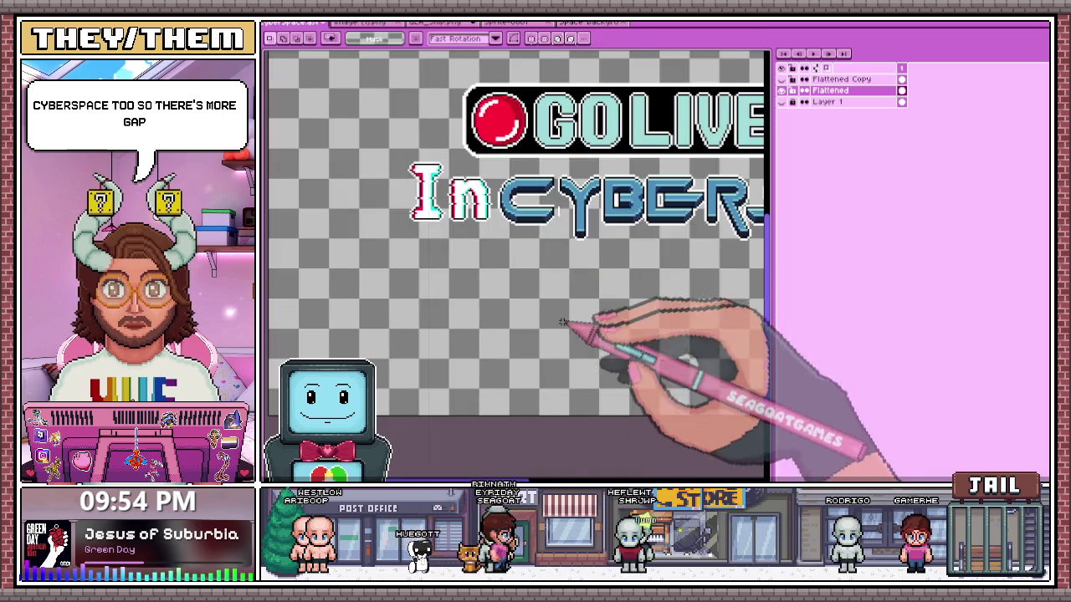
{"action": "scroll", "coordinate": [552, 184], "scroll_direction": "up", "scroll_amount": 3}
{"action": "scroll", "coordinate": [540, 155], "scroll_direction": "down", "scroll_amount": 2}
{"action": "scroll", "coordinate": [502, 282], "scroll_direction": "up", "scroll_amount": 3}
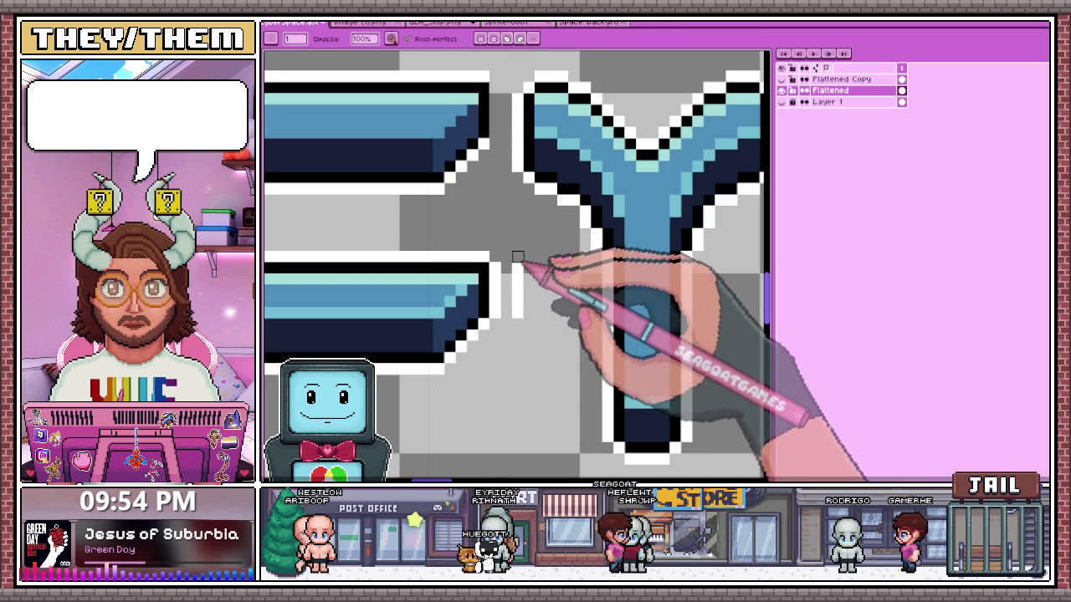
{"action": "key", "text": "e"}
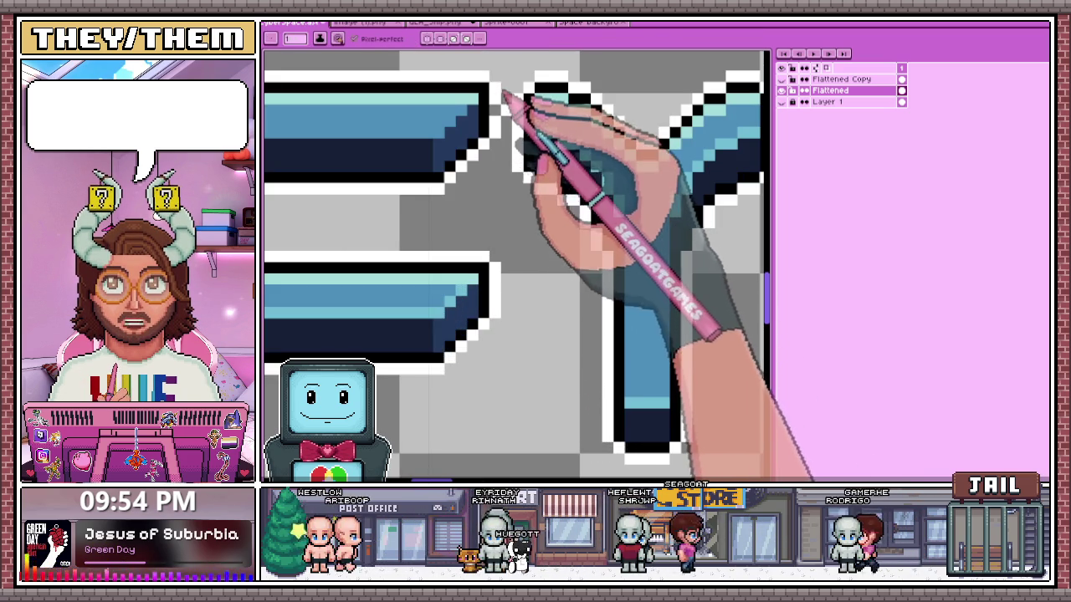
{"action": "key", "text": "b"}
{"action": "scroll", "coordinate": [494, 209], "scroll_direction": "down", "scroll_amount": 2}
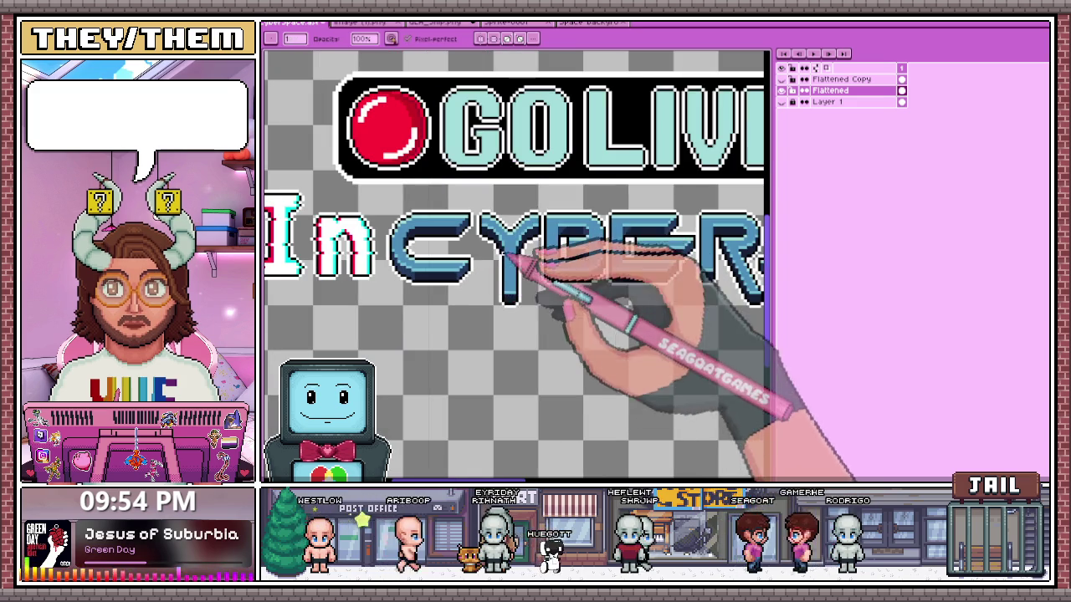
- Shift the 'In CY' letters two pixels left and commit the move
{"action": "key", "text": "m"}
{"action": "scroll", "coordinate": [414, 242], "scroll_direction": "down", "scroll_amount": 2}
{"action": "scroll", "coordinate": [371, 239], "scroll_direction": "up", "scroll_amount": 1}
{"action": "mouse_move", "coordinate": [360, 222]}
{"action": "left_mouse_down"}
{"action": "mouse_move", "coordinate": [477, 293]}
{"action": "mouse_move", "coordinate": [585, 308]}
{"action": "left_mouse_up"}
{"action": "scroll", "coordinate": [477, 293], "scroll_direction": "up", "scroll_amount": 1}
{"action": "scroll", "coordinate": [516, 318], "scroll_direction": "up", "scroll_amount": 1}
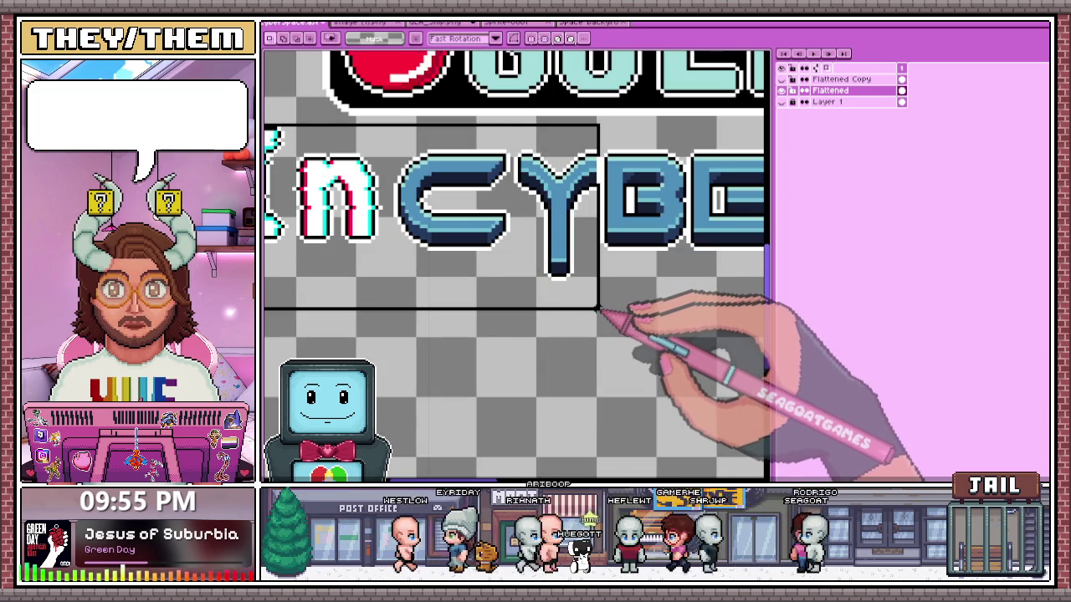
{"action": "key", "text": "Left"}
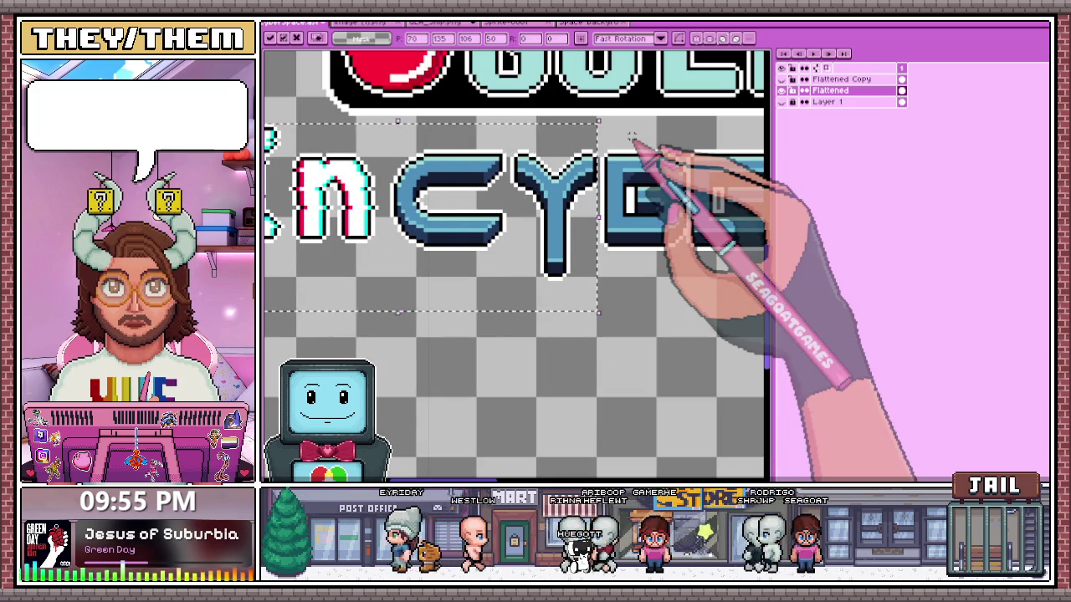
{"action": "key", "text": "Left"}
{"action": "key", "text": "ctrl+d"}
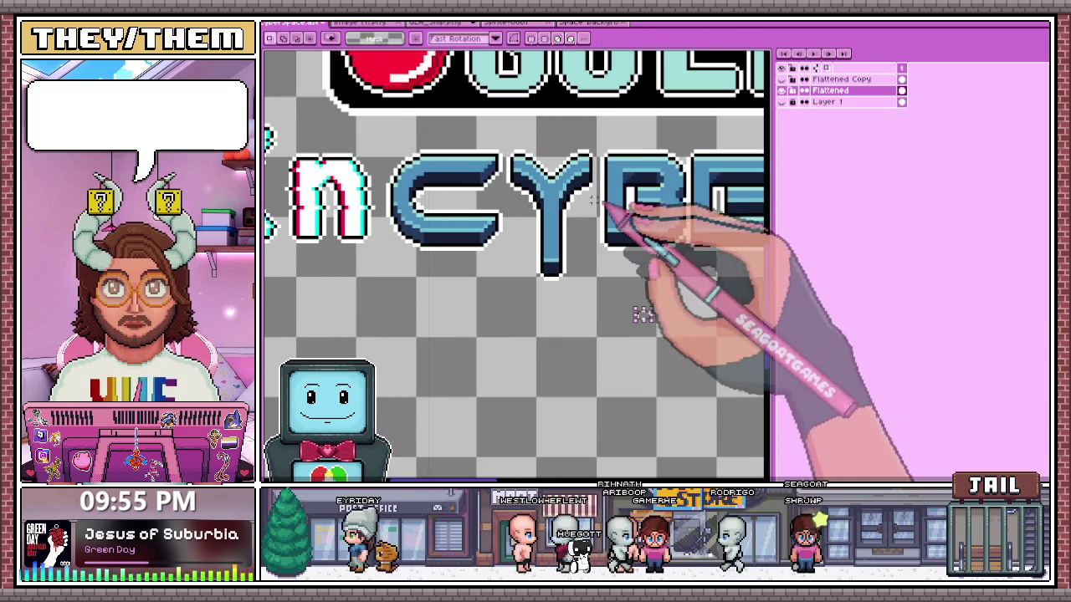
- Check the new spacing before the B and switch to the eyedropper
{"action": "scroll", "coordinate": [640, 309], "scroll_direction": "up", "scroll_amount": 2}
{"action": "scroll", "coordinate": [527, 303], "scroll_direction": "down", "scroll_amount": 1}
{"action": "scroll", "coordinate": [527, 293], "scroll_direction": "down", "scroll_amount": 1}
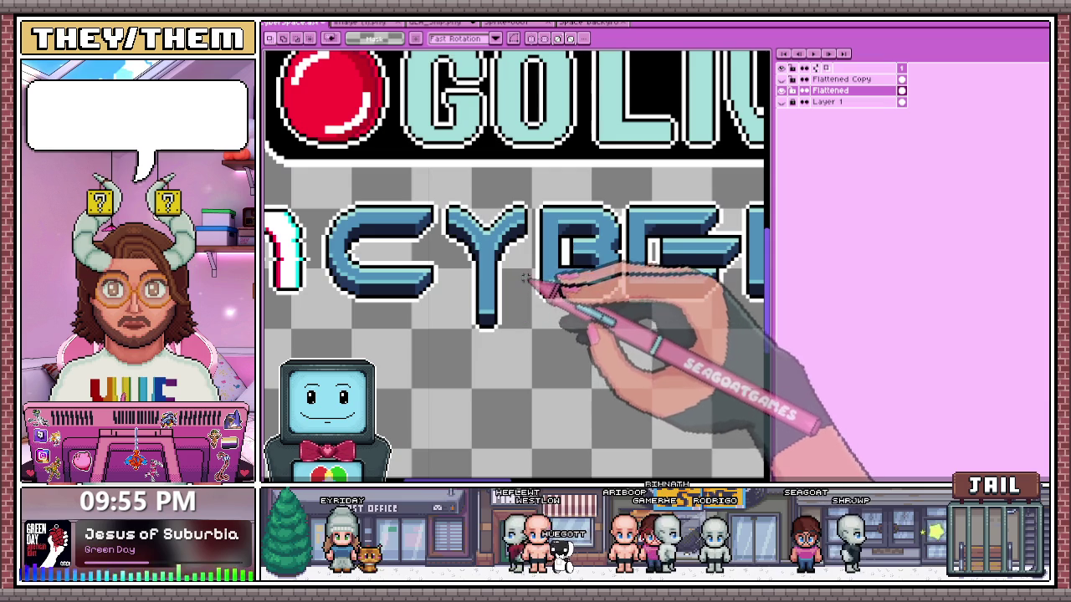
{"action": "scroll", "coordinate": [531, 252], "scroll_direction": "up", "scroll_amount": 1}
{"action": "scroll", "coordinate": [529, 251], "scroll_direction": "up", "scroll_amount": 1}
{"action": "key", "text": "i"}
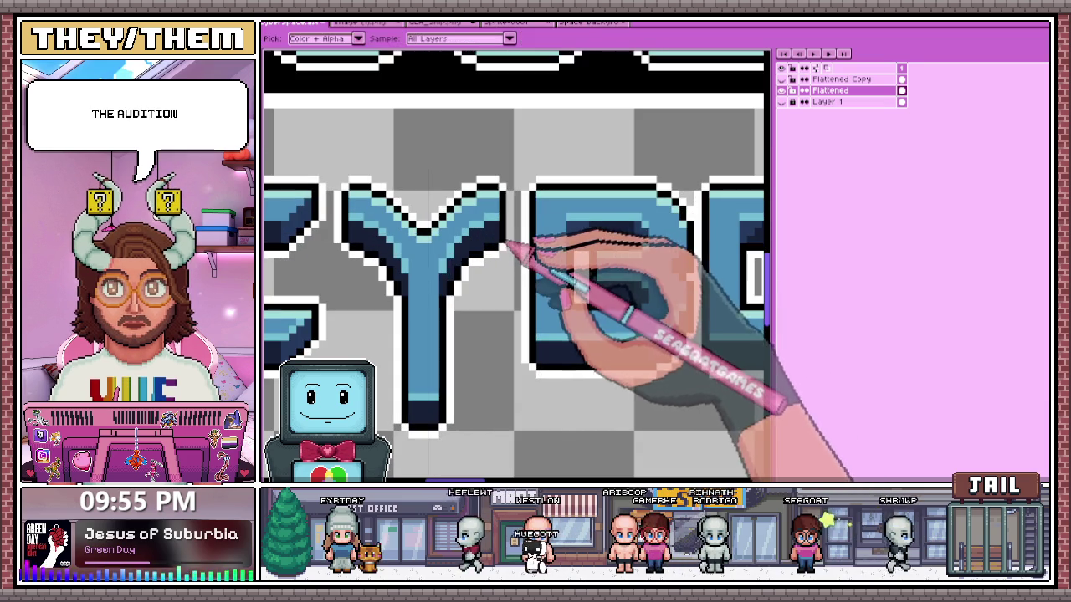
{"action": "scroll", "coordinate": [514, 241], "scroll_direction": "up", "scroll_amount": 1}
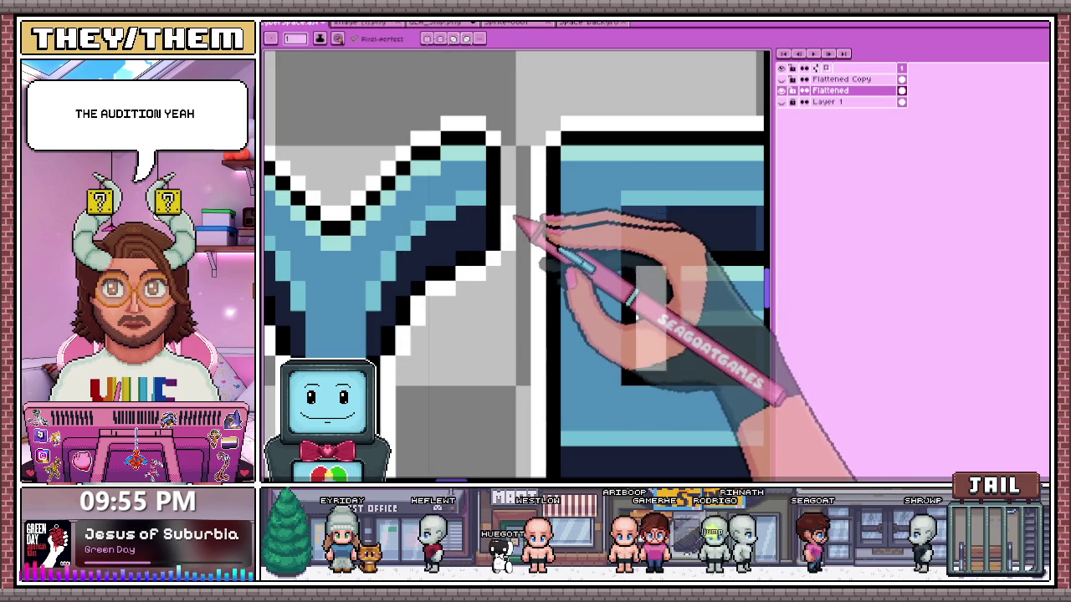
{"action": "scroll", "coordinate": [519, 224], "scroll_direction": "down", "scroll_amount": 2}
{"action": "scroll", "coordinate": [532, 234], "scroll_direction": "down", "scroll_amount": 1}
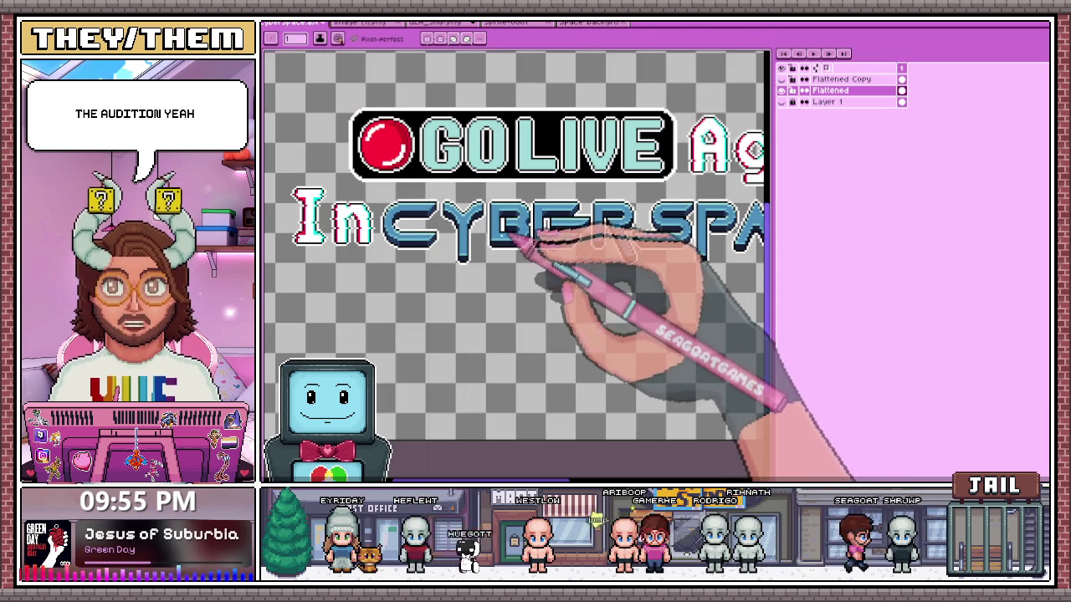
- Select the word 'In' of the title with the Rectangular Marquee
{"action": "key", "text": "m"}
{"action": "left_click_drag", "start_coordinate": [286, 186], "coordinate": [512, 298]}
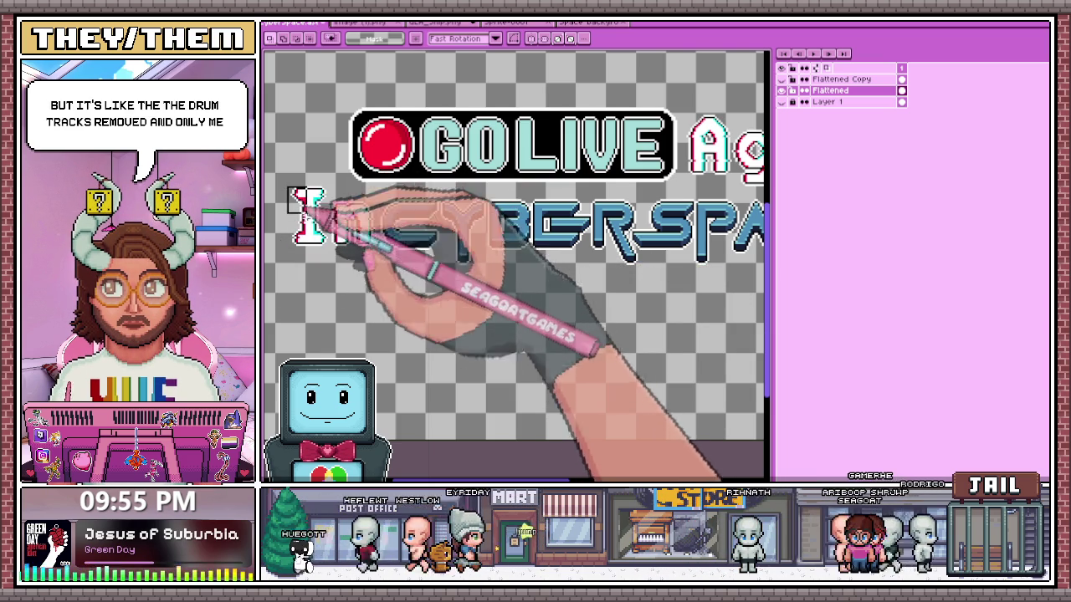
{"action": "left_click_drag", "start_coordinate": [287, 188], "coordinate": [485, 294]}
{"action": "scroll", "coordinate": [530, 294], "scroll_direction": "up", "scroll_amount": 2}
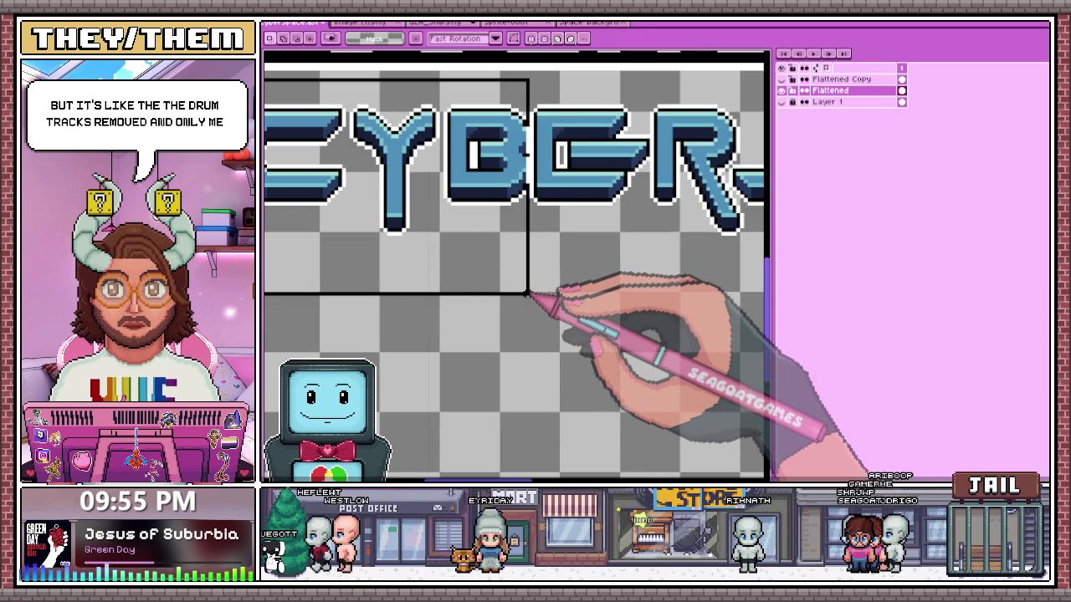
{"action": "scroll", "coordinate": [540, 262], "scroll_direction": "down", "scroll_amount": 1}
{"action": "scroll", "coordinate": [450, 137], "scroll_direction": "down", "scroll_amount": 2}
{"action": "scroll", "coordinate": [368, 146], "scroll_direction": "up", "scroll_amount": 2}
{"action": "left_click_drag", "start_coordinate": [366, 136], "coordinate": [569, 276]}
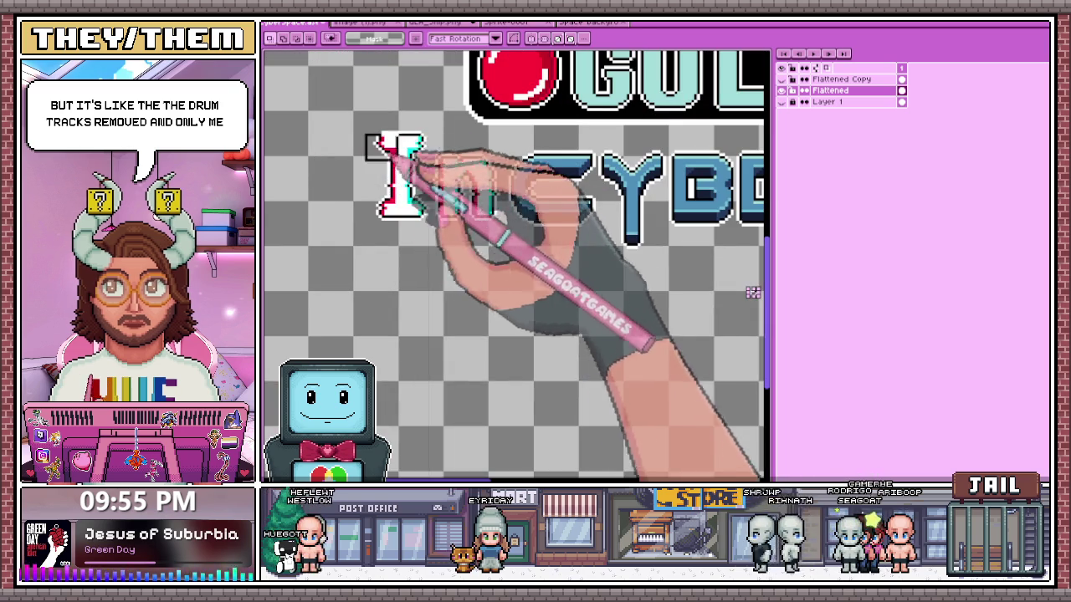
{"action": "left_click_drag", "start_coordinate": [368, 134], "coordinate": [542, 273]}
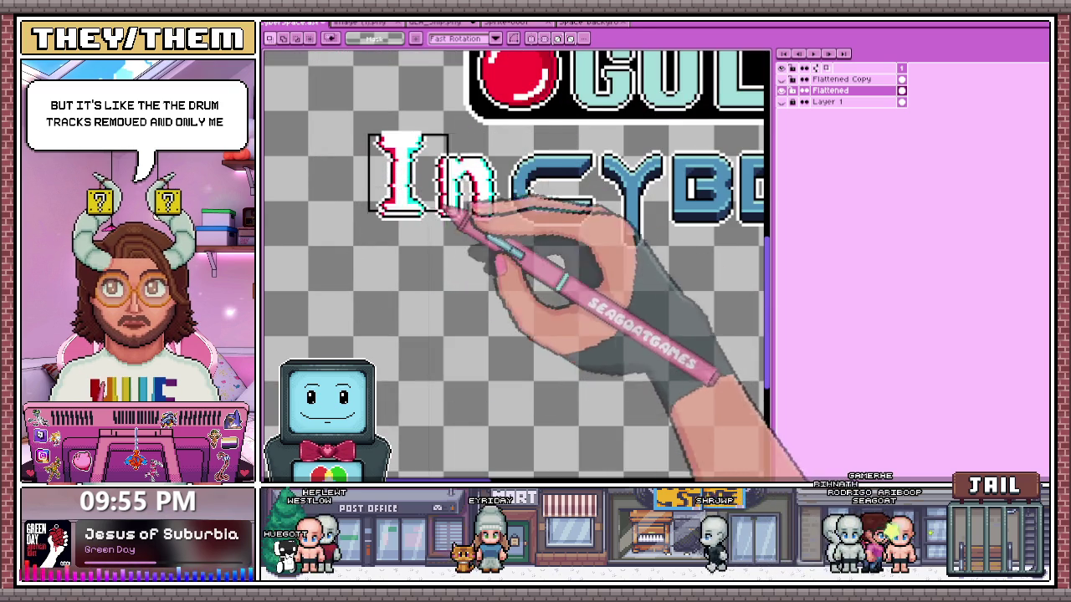
{"action": "left_click_drag", "start_coordinate": [372, 134], "coordinate": [661, 326]}
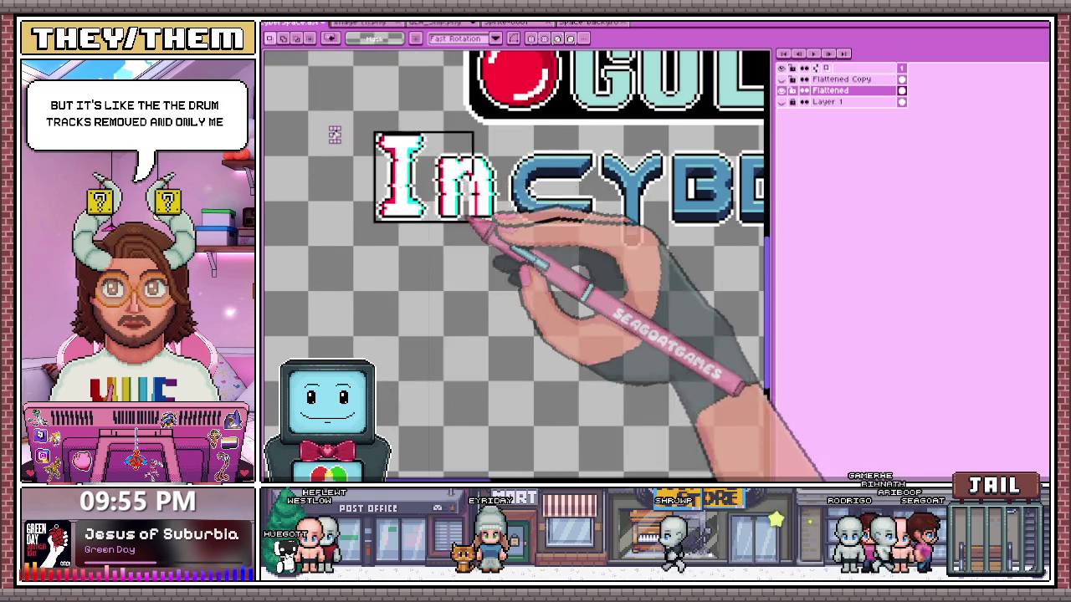
{"action": "scroll", "coordinate": [552, 266], "scroll_direction": "down", "scroll_amount": 2}
{"action": "scroll", "coordinate": [552, 264], "scroll_direction": "up", "scroll_amount": 1}
{"action": "scroll", "coordinate": [592, 243], "scroll_direction": "up", "scroll_amount": 1}
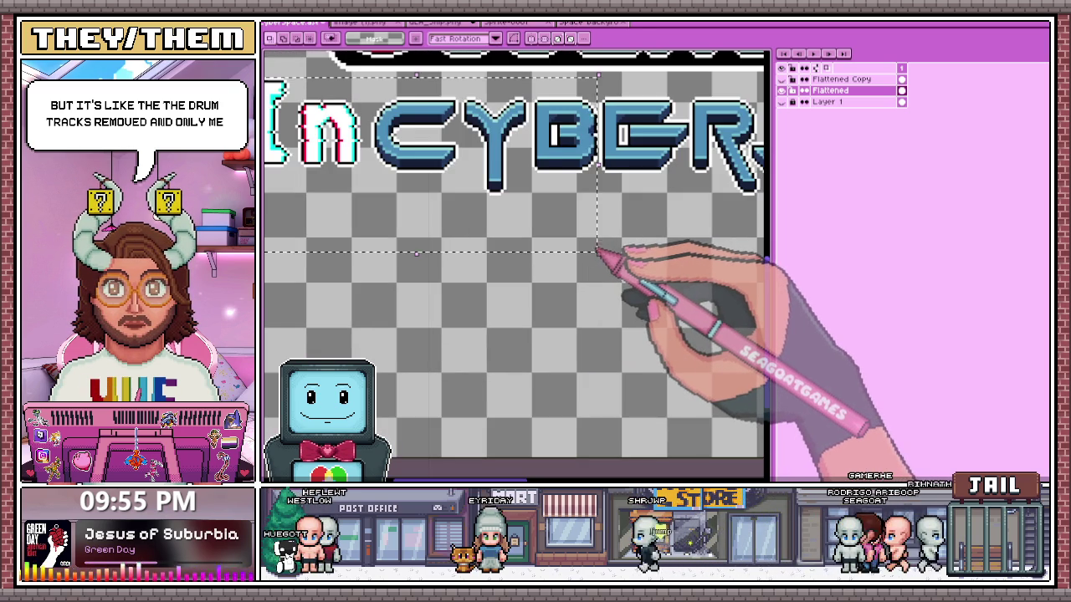
{"action": "scroll", "coordinate": [598, 245], "scroll_direction": "down", "scroll_amount": 2}
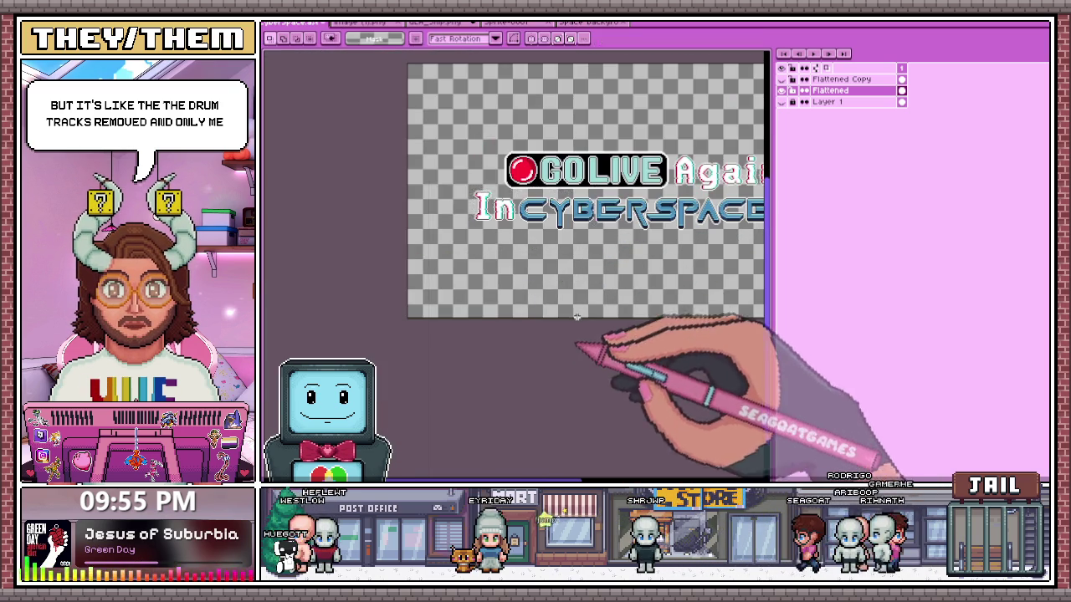
{"action": "scroll", "coordinate": [590, 175], "scroll_direction": "up", "scroll_amount": 2}
{"action": "scroll", "coordinate": [589, 164], "scroll_direction": "up", "scroll_amount": 1}
{"action": "scroll", "coordinate": [562, 258], "scroll_direction": "up", "scroll_amount": 2}
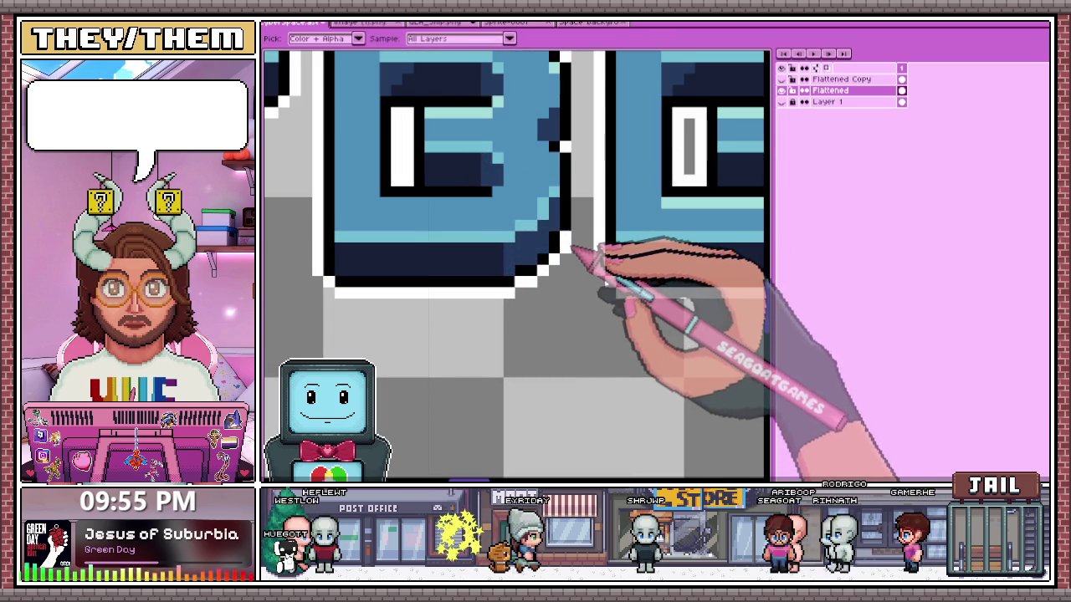
- Select 'In' and 'CYBER' together, nudge them over slightly and commit
{"action": "key", "text": "b"}
{"action": "scroll", "coordinate": [569, 244], "scroll_direction": "up", "scroll_amount": 1}
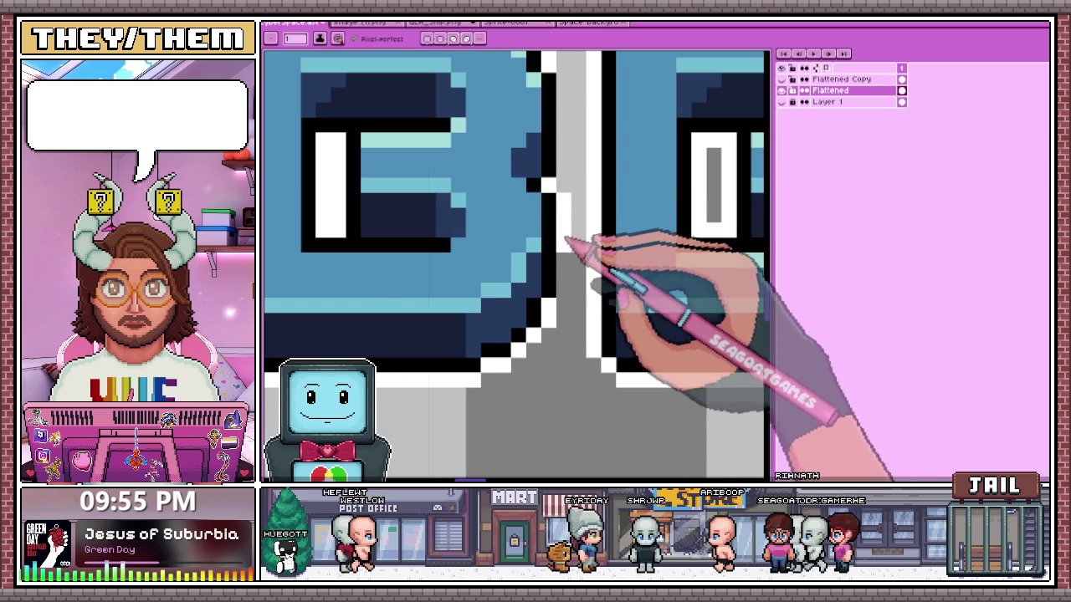
{"action": "scroll", "coordinate": [577, 243], "scroll_direction": "down", "scroll_amount": 2}
{"action": "scroll", "coordinate": [580, 191], "scroll_direction": "up", "scroll_amount": 2}
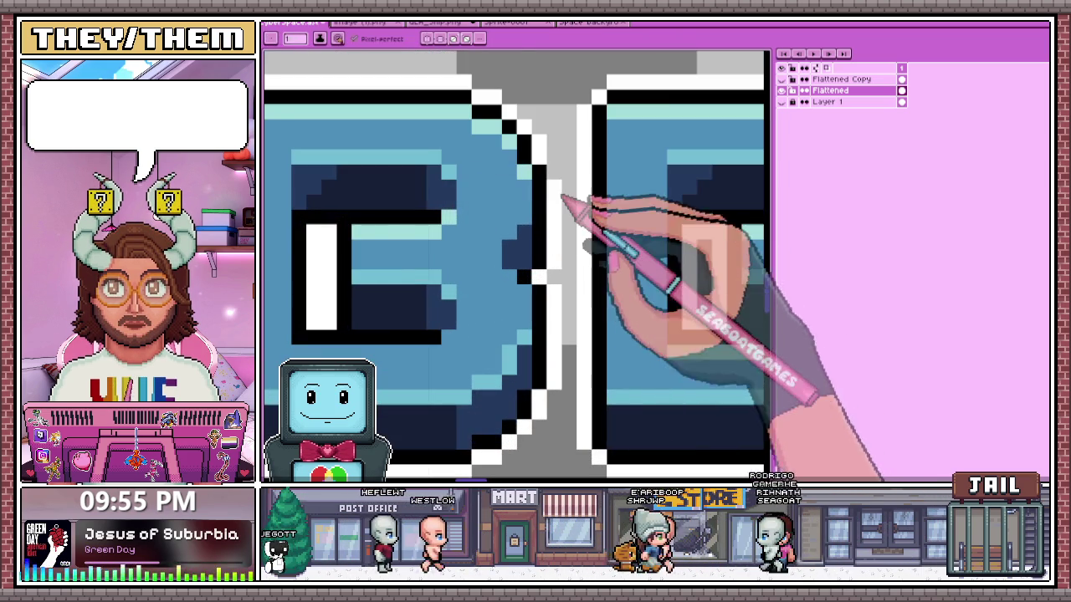
{"action": "scroll", "coordinate": [560, 199], "scroll_direction": "down", "scroll_amount": 1}
{"action": "scroll", "coordinate": [521, 226], "scroll_direction": "down", "scroll_amount": 1}
{"action": "scroll", "coordinate": [469, 267], "scroll_direction": "down", "scroll_amount": 1}
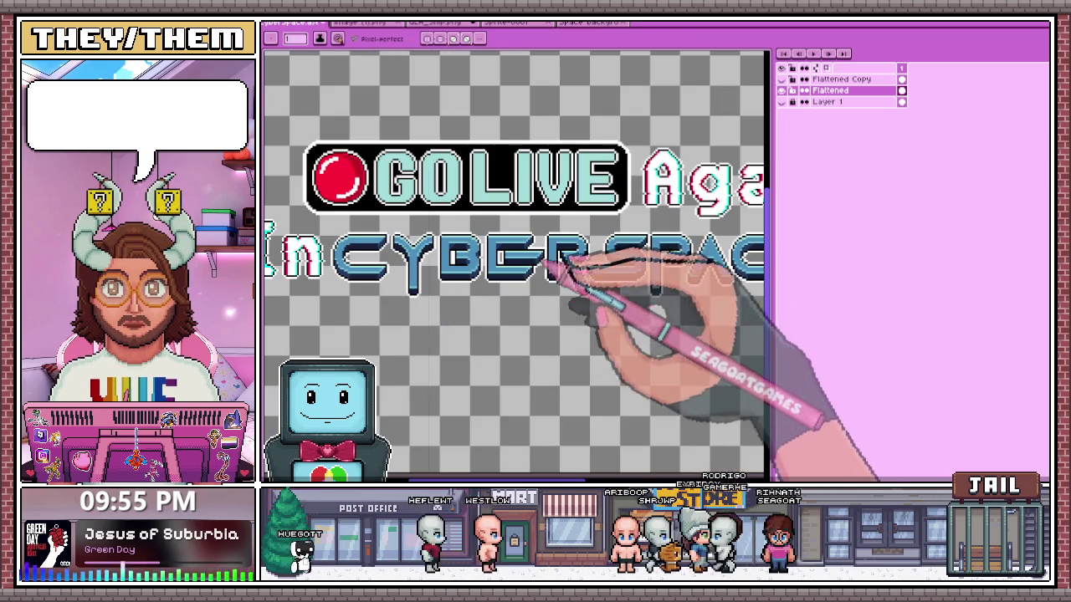
{"action": "key", "text": "m"}
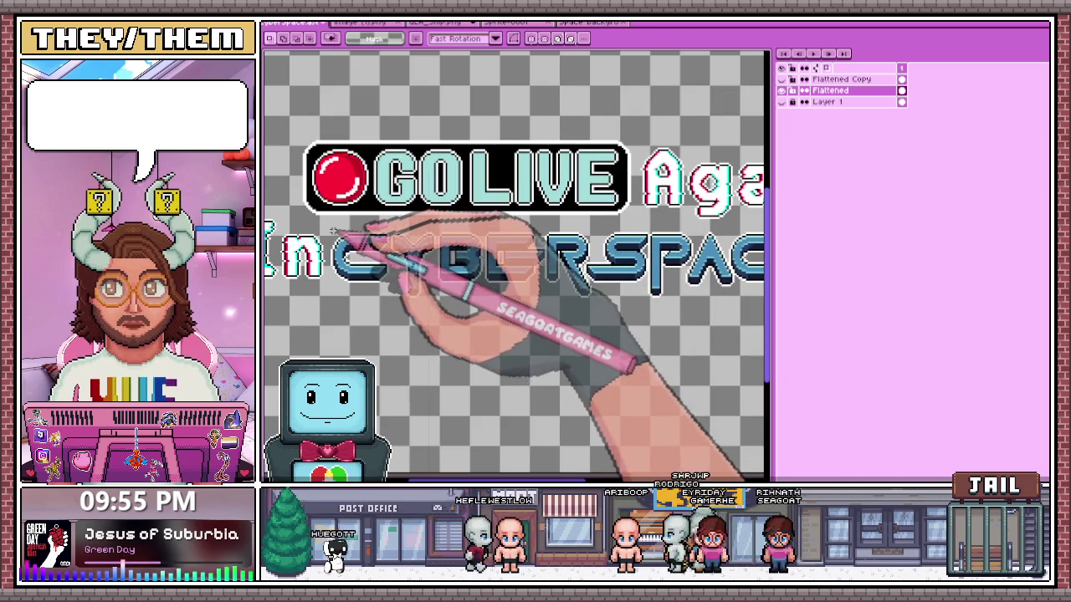
{"action": "scroll", "coordinate": [305, 232], "scroll_direction": "down", "scroll_amount": 1}
{"action": "scroll", "coordinate": [288, 228], "scroll_direction": "up", "scroll_amount": 1}
{"action": "left_click_drag", "start_coordinate": [281, 223], "coordinate": [402, 301]}
{"action": "mouse_move", "coordinate": [539, 335]}
{"action": "left_mouse_down"}
{"action": "mouse_move", "coordinate": [583, 328]}
{"action": "mouse_move", "coordinate": [619, 366]}
{"action": "left_mouse_up"}
{"action": "scroll", "coordinate": [561, 331], "scroll_direction": "up", "scroll_amount": 1}
{"action": "scroll", "coordinate": [334, 251], "scroll_direction": "down", "scroll_amount": 1}
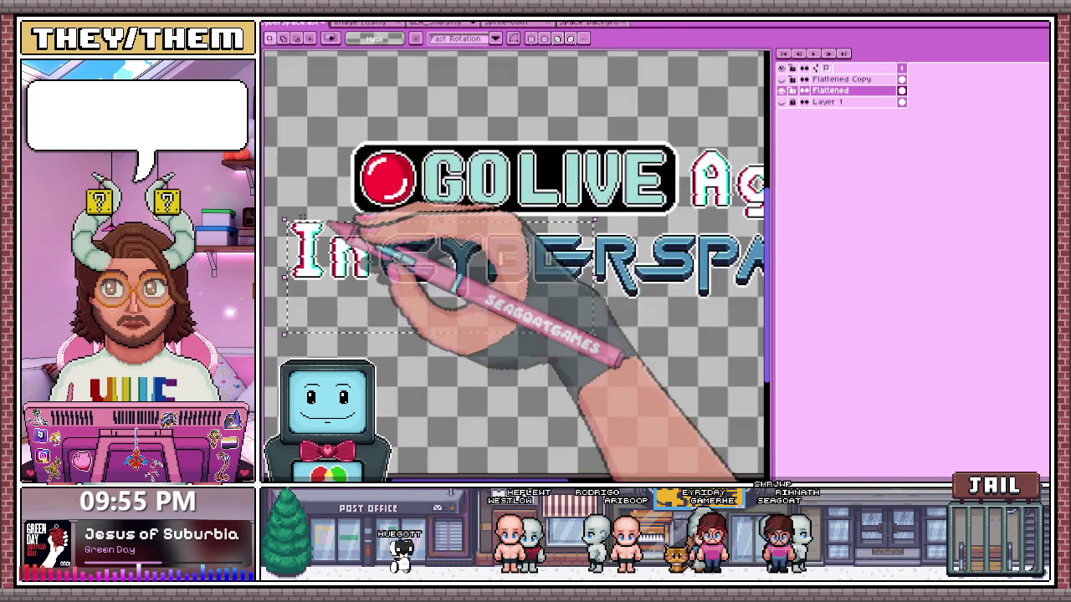
{"action": "scroll", "coordinate": [301, 243], "scroll_direction": "up", "scroll_amount": 1}
{"action": "key", "text": "ctrl+t"}
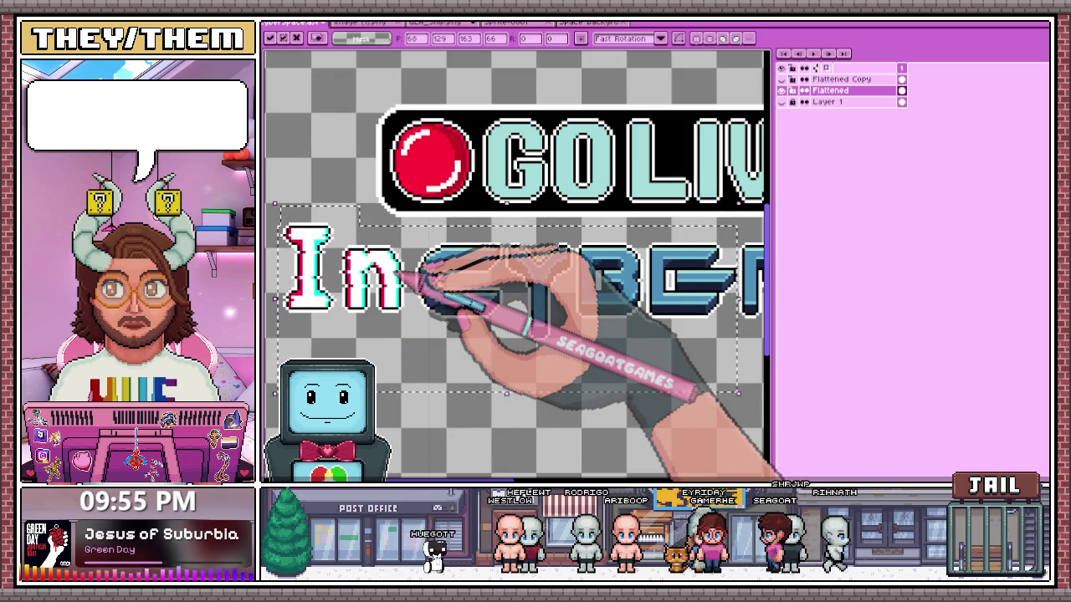
{"action": "scroll", "coordinate": [416, 277], "scroll_direction": "down", "scroll_amount": 2}
{"action": "key", "text": "Return"}
- Pick a colour from the canvas and select the SPACE letters
{"action": "scroll", "coordinate": [498, 293], "scroll_direction": "up", "scroll_amount": 2}
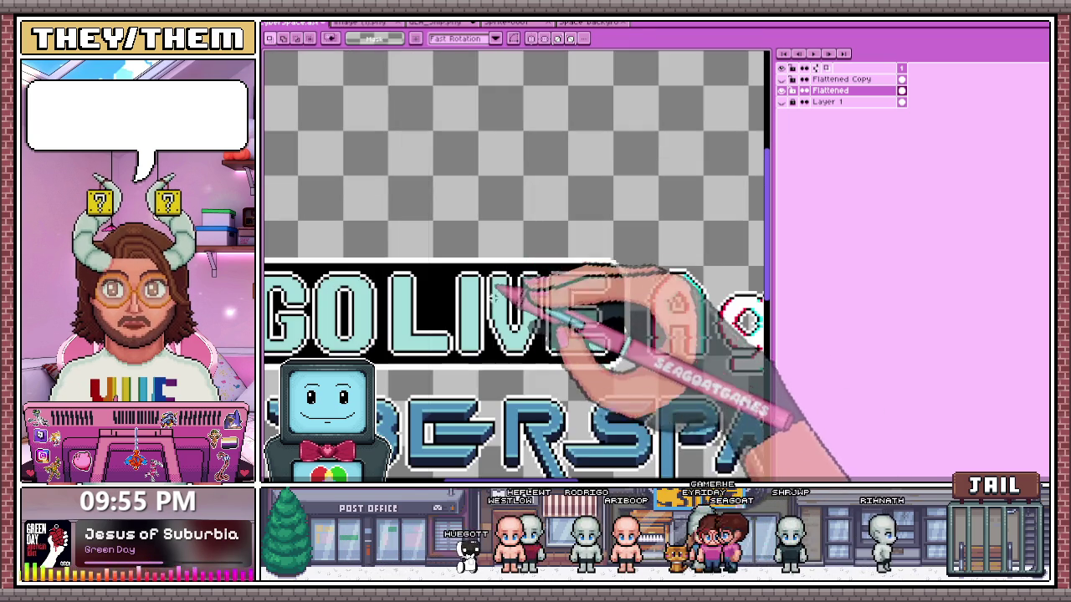
{"action": "scroll", "coordinate": [494, 352], "scroll_direction": "up", "scroll_amount": 1}
{"action": "scroll", "coordinate": [506, 423], "scroll_direction": "up", "scroll_amount": 1}
{"action": "scroll", "coordinate": [502, 435], "scroll_direction": "up", "scroll_amount": 1}
{"action": "key", "text": "i"}
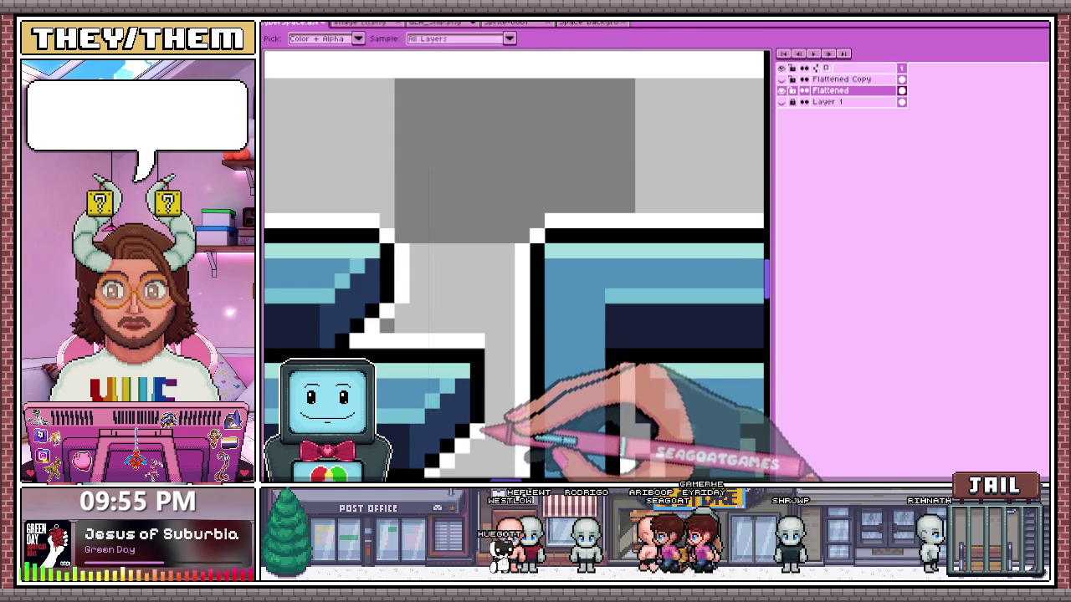
{"action": "scroll", "coordinate": [498, 362], "scroll_direction": "down", "scroll_amount": 2}
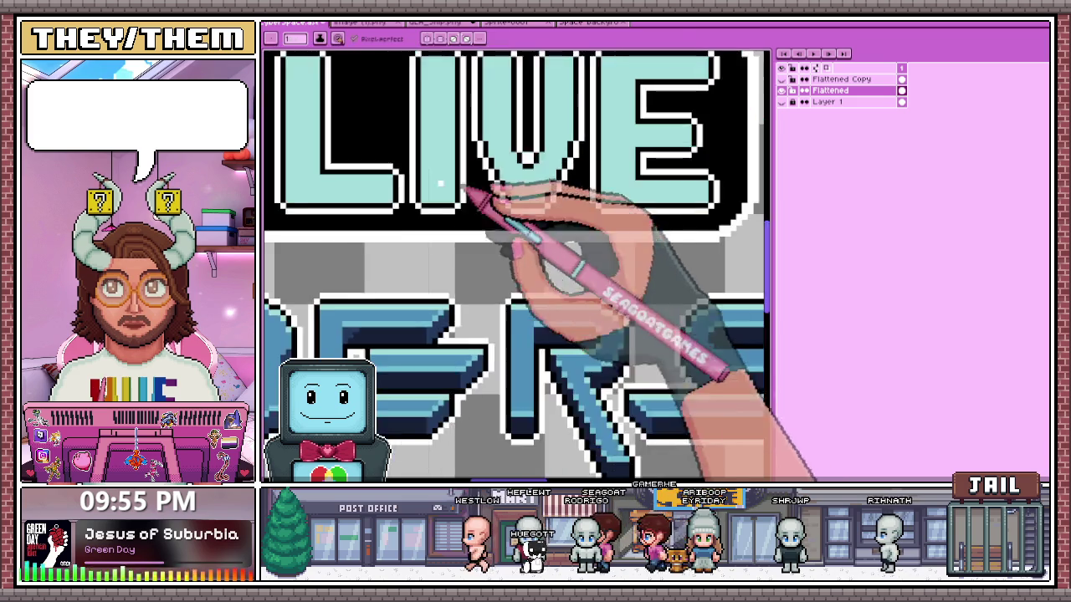
{"action": "scroll", "coordinate": [469, 251], "scroll_direction": "down", "scroll_amount": 2}
{"action": "scroll", "coordinate": [502, 350], "scroll_direction": "down", "scroll_amount": 2}
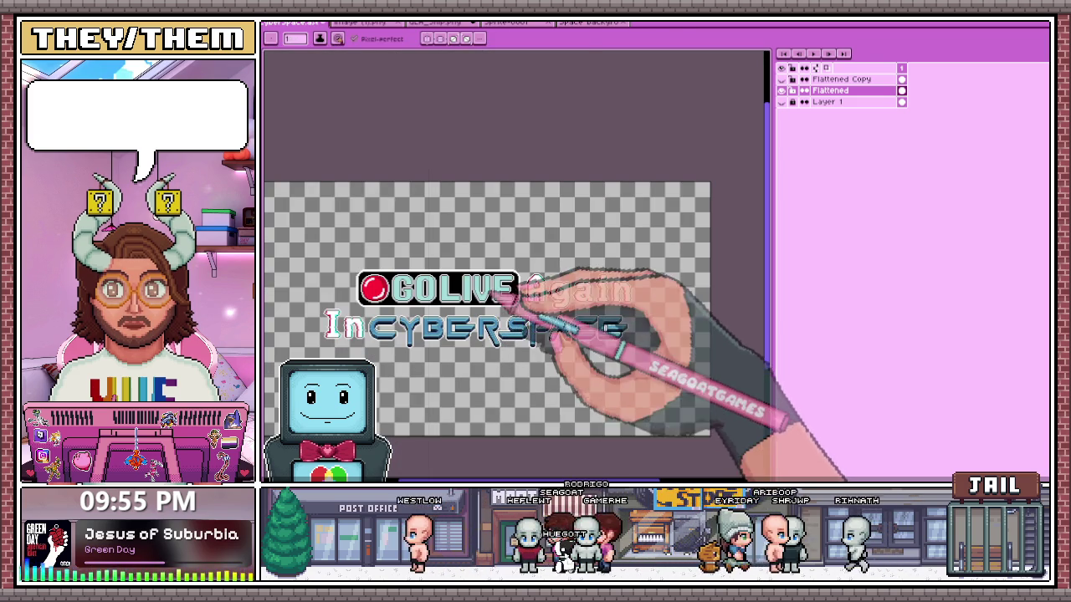
{"action": "scroll", "coordinate": [505, 309], "scroll_direction": "up", "scroll_amount": 2}
{"action": "scroll", "coordinate": [545, 342], "scroll_direction": "up", "scroll_amount": 1}
{"action": "scroll", "coordinate": [521, 323], "scroll_direction": "up", "scroll_amount": 1}
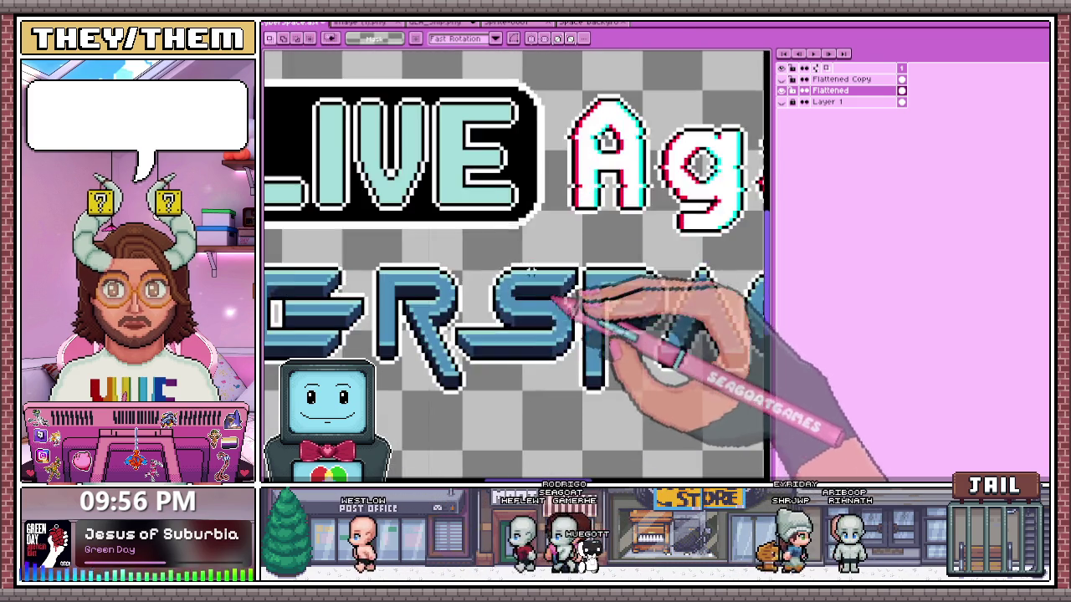
{"action": "scroll", "coordinate": [490, 280], "scroll_direction": "up", "scroll_amount": 1}
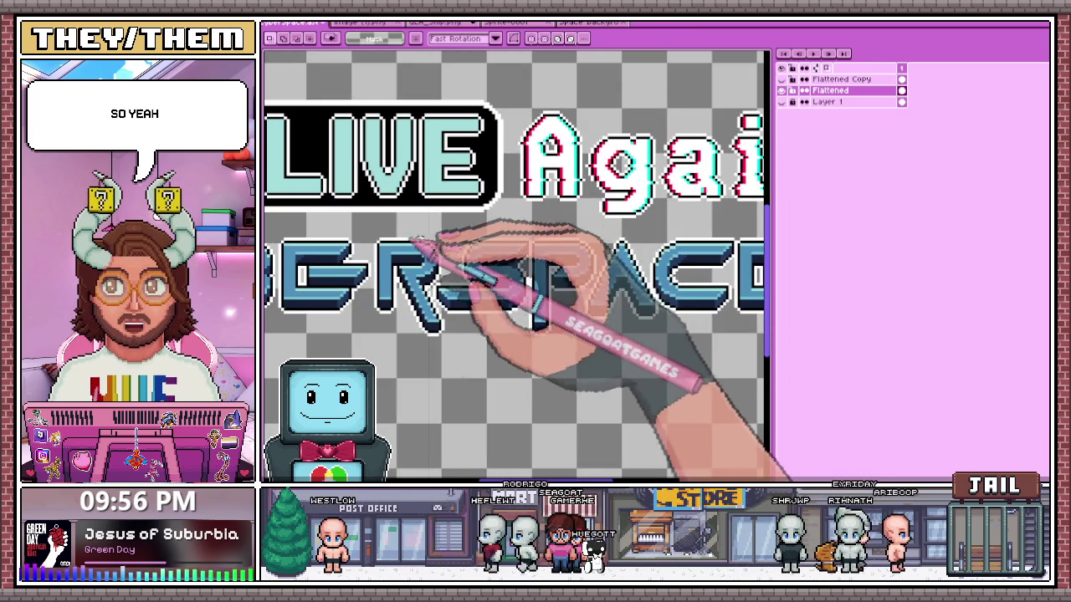
{"action": "scroll", "coordinate": [451, 231], "scroll_direction": "down", "scroll_amount": 1}
{"action": "left_click_drag", "start_coordinate": [456, 231], "coordinate": [686, 342]}
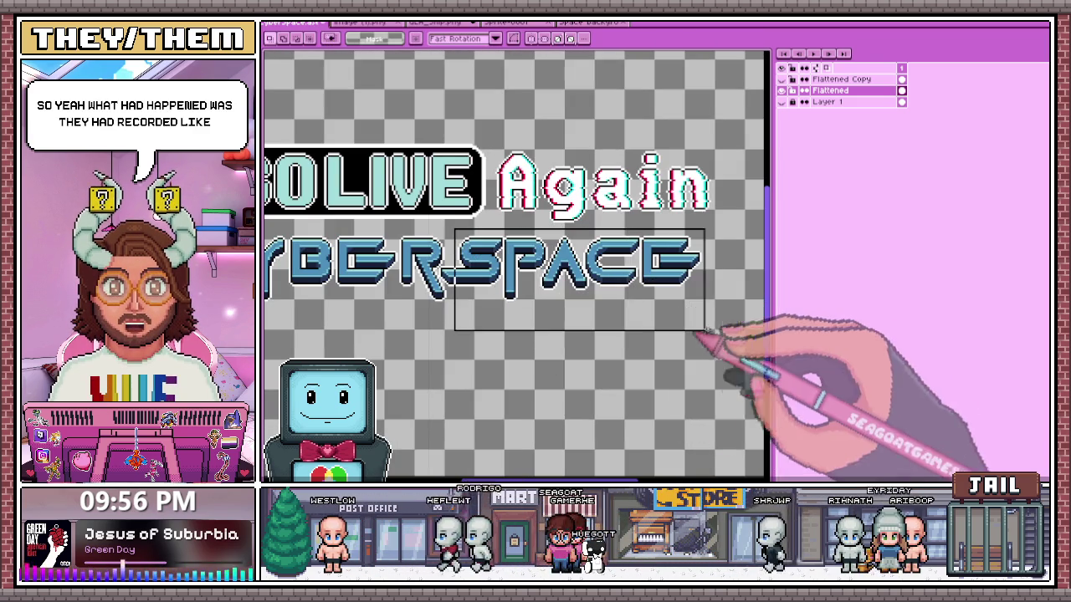
{"action": "scroll", "coordinate": [460, 286], "scroll_direction": "up", "scroll_amount": 2}
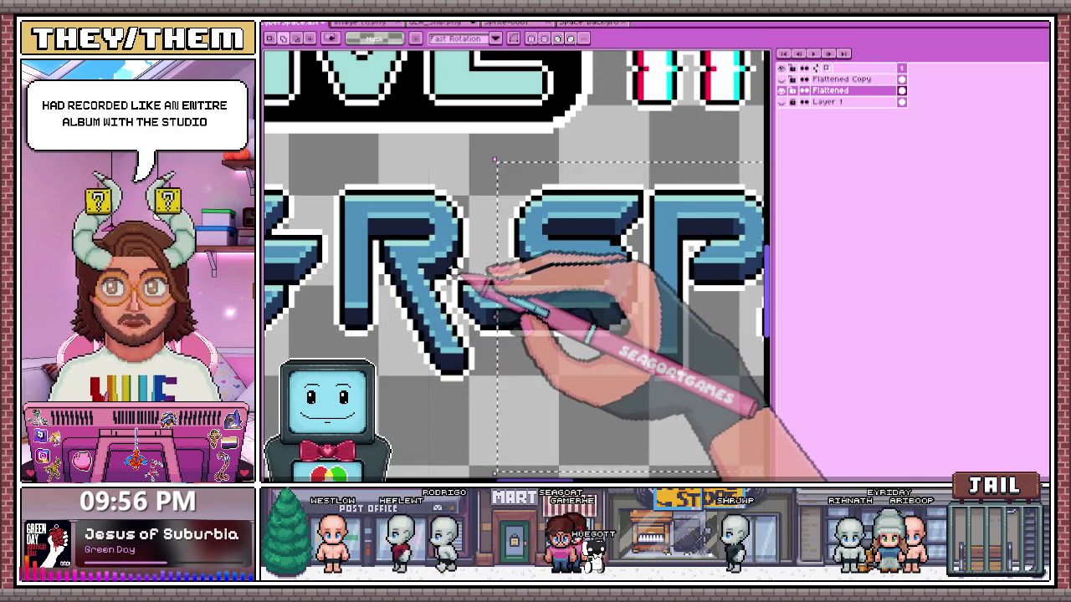
{"action": "scroll", "coordinate": [452, 316], "scroll_direction": "up", "scroll_amount": 2}
{"action": "scroll", "coordinate": [477, 322], "scroll_direction": "down", "scroll_amount": 3}
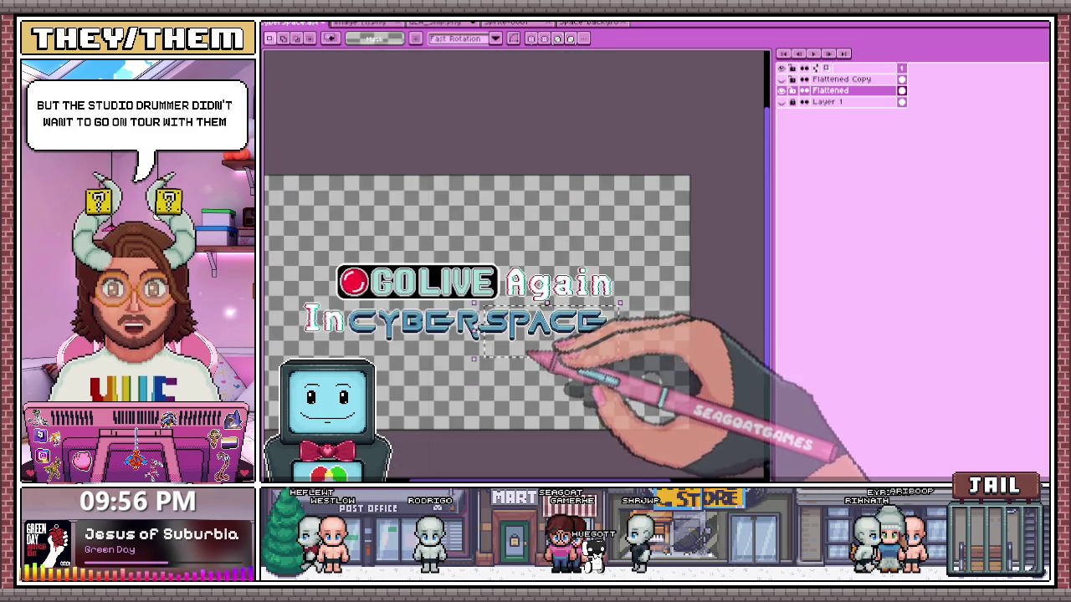
{"action": "scroll", "coordinate": [461, 322], "scroll_direction": "up", "scroll_amount": 1}
{"action": "scroll", "coordinate": [435, 324], "scroll_direction": "up", "scroll_amount": 1}
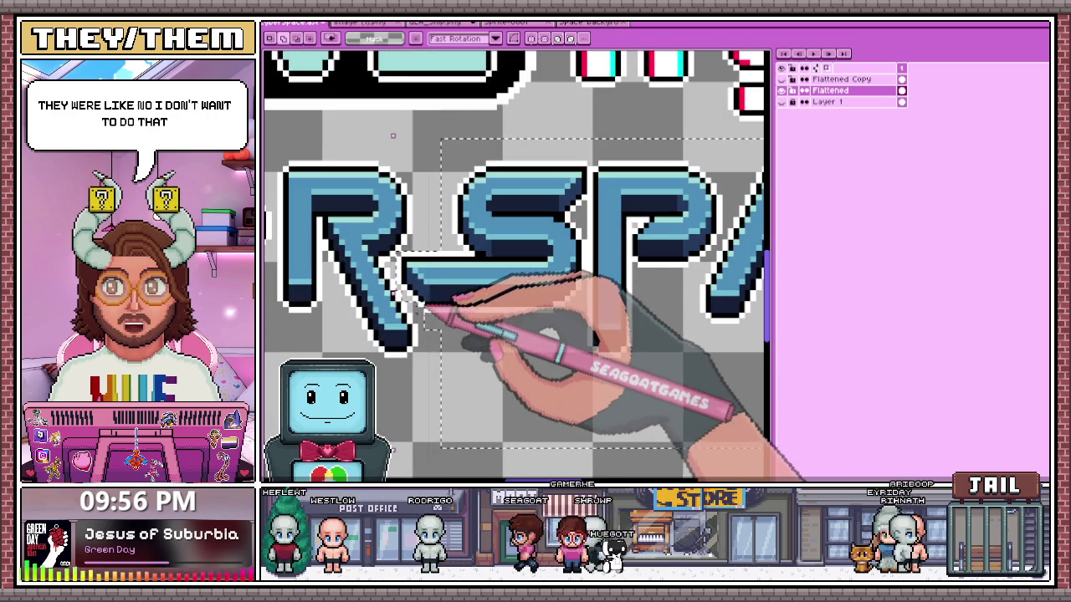
{"action": "mouse_move", "coordinate": [443, 293]}
{"action": "left_mouse_down"}
{"action": "mouse_move", "coordinate": [455, 292]}
{"action": "mouse_move", "coordinate": [434, 291]}
{"action": "left_mouse_up"}
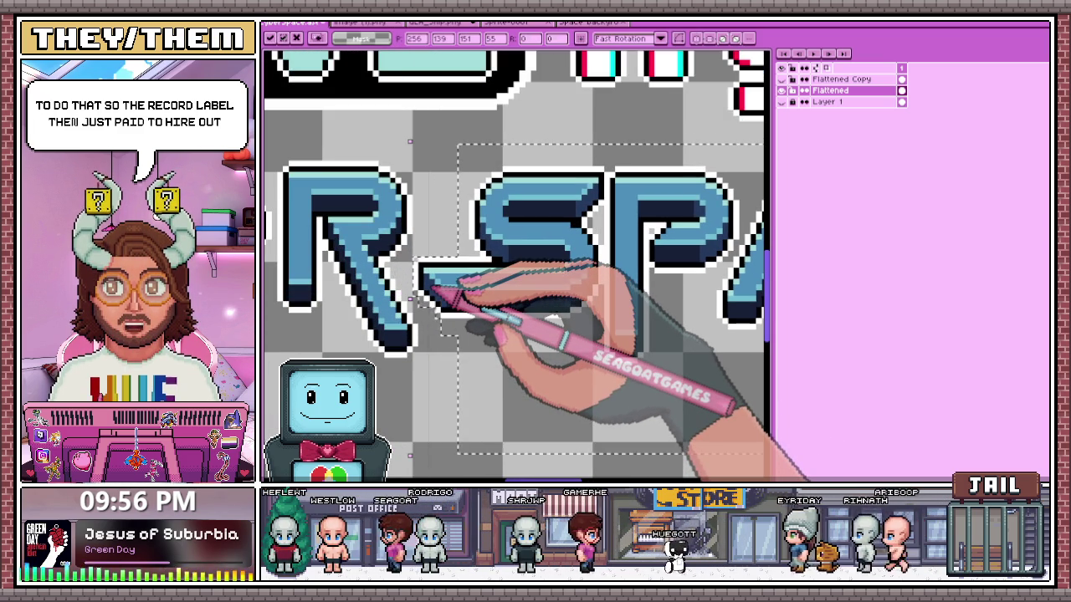
{"action": "scroll", "coordinate": [441, 288], "scroll_direction": "down", "scroll_amount": 1}
{"action": "scroll", "coordinate": [444, 289], "scroll_direction": "down", "scroll_amount": 1}
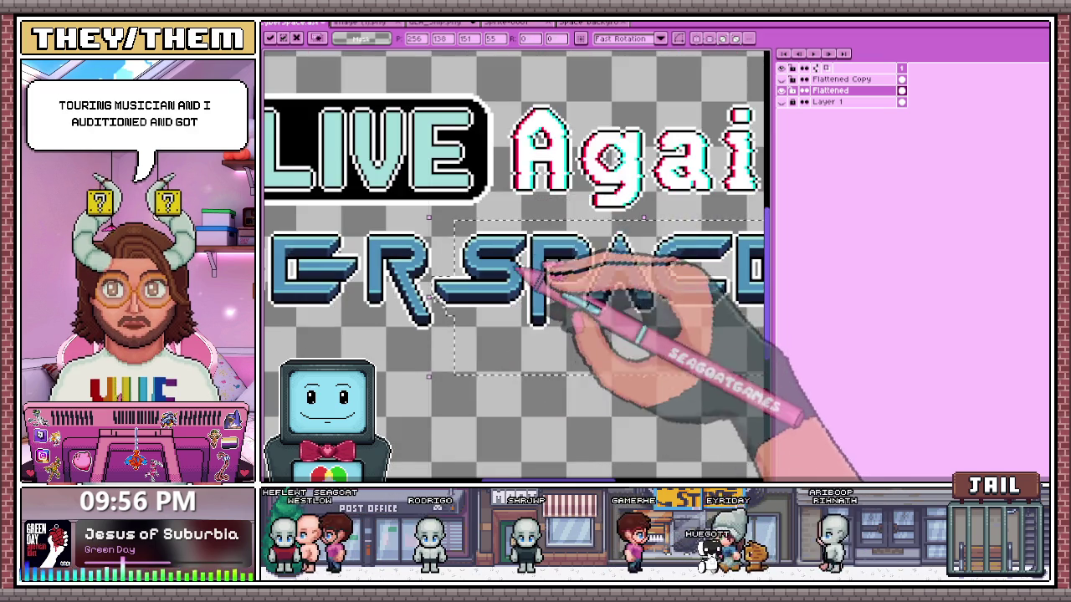
{"action": "scroll", "coordinate": [480, 309], "scroll_direction": "down", "scroll_amount": 2}
{"action": "left_click", "coordinate": [514, 335]}
{"action": "scroll", "coordinate": [535, 284], "scroll_direction": "up", "scroll_amount": 1}
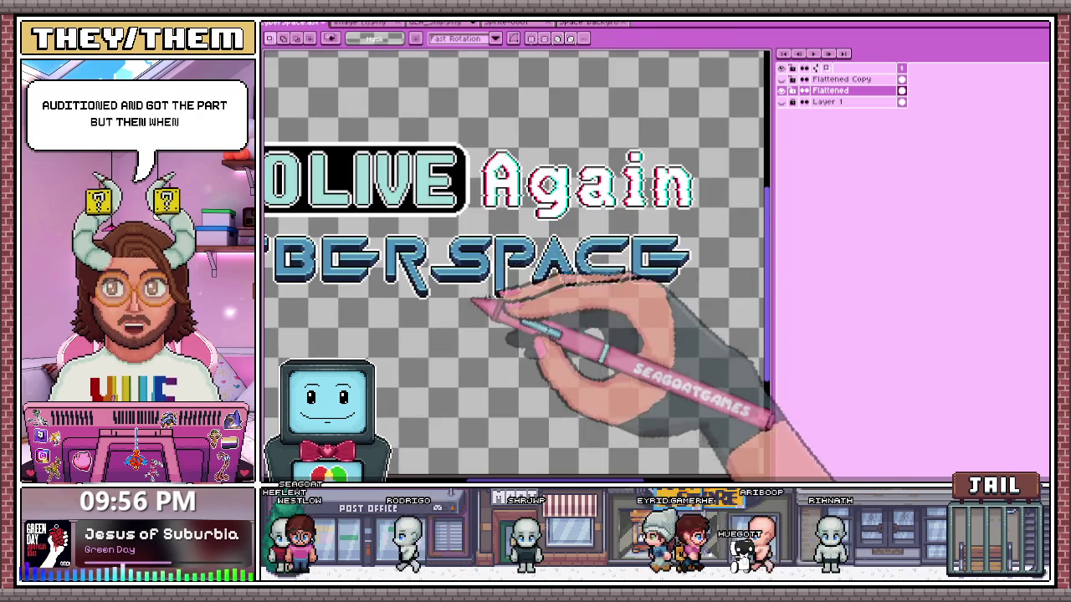
{"action": "scroll", "coordinate": [493, 217], "scroll_direction": "up", "scroll_amount": 2}
{"action": "scroll", "coordinate": [483, 201], "scroll_direction": "down", "scroll_amount": 4}
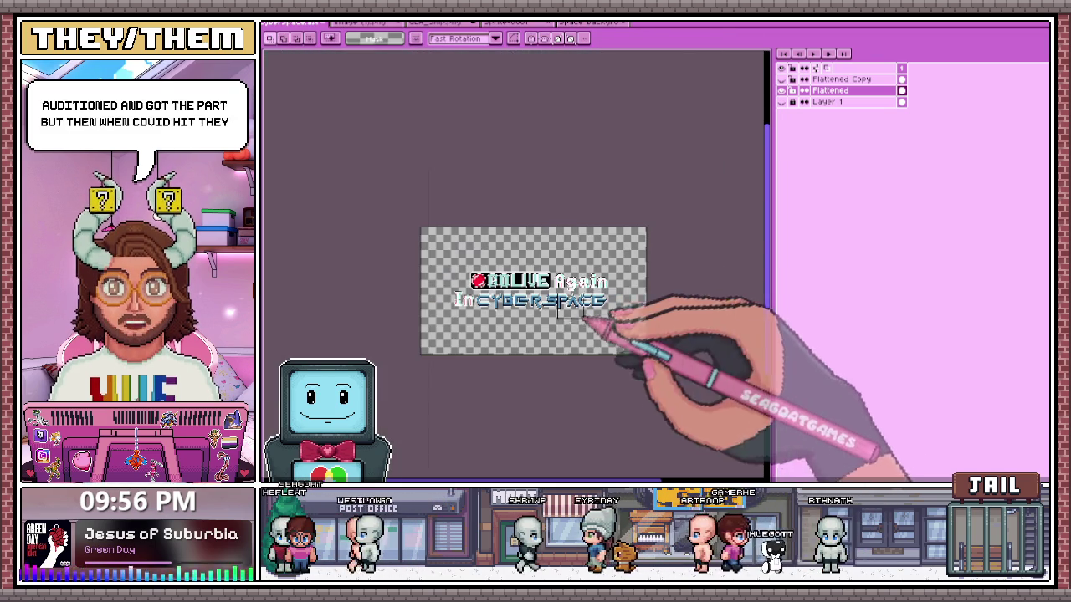
{"action": "left_click_drag", "start_coordinate": [555, 293], "coordinate": [649, 333]}
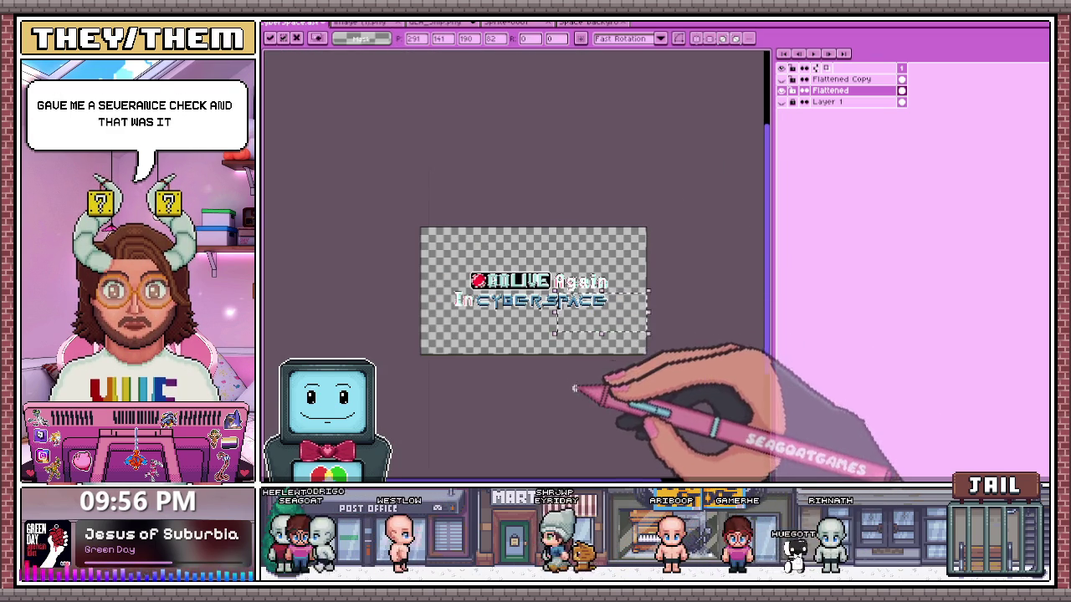
{"action": "left_click", "coordinate": [596, 334]}
{"action": "scroll", "coordinate": [602, 284], "scroll_direction": "up", "scroll_amount": 1}
{"action": "scroll", "coordinate": [577, 283], "scroll_direction": "up", "scroll_amount": 2}
{"action": "scroll", "coordinate": [479, 240], "scroll_direction": "up", "scroll_amount": 2}
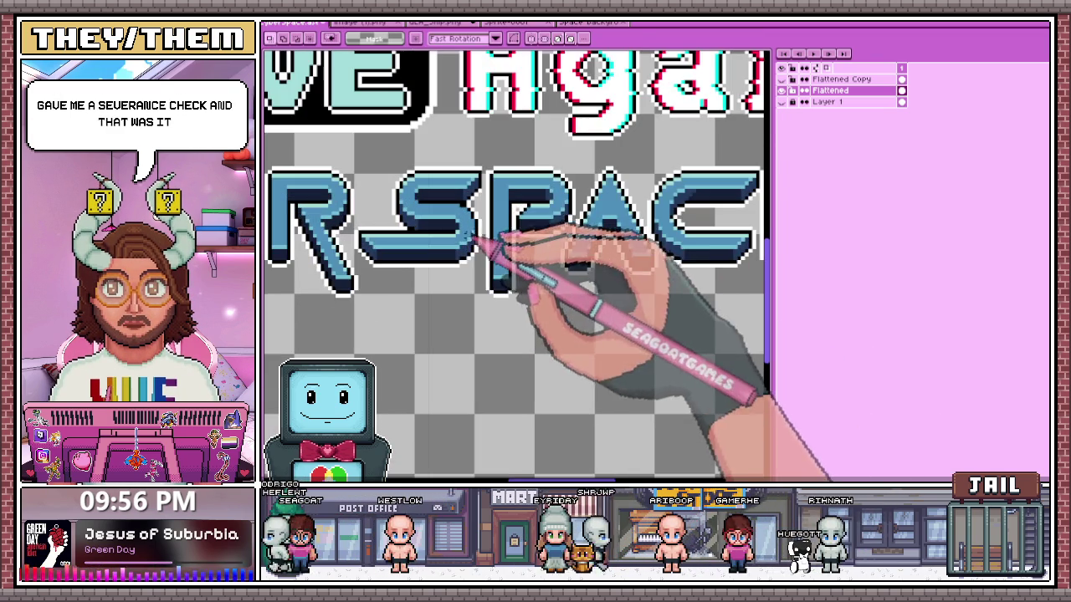
{"action": "scroll", "coordinate": [487, 164], "scroll_direction": "down", "scroll_amount": 2}
{"action": "left_click_drag", "start_coordinate": [489, 177], "coordinate": [696, 270]}
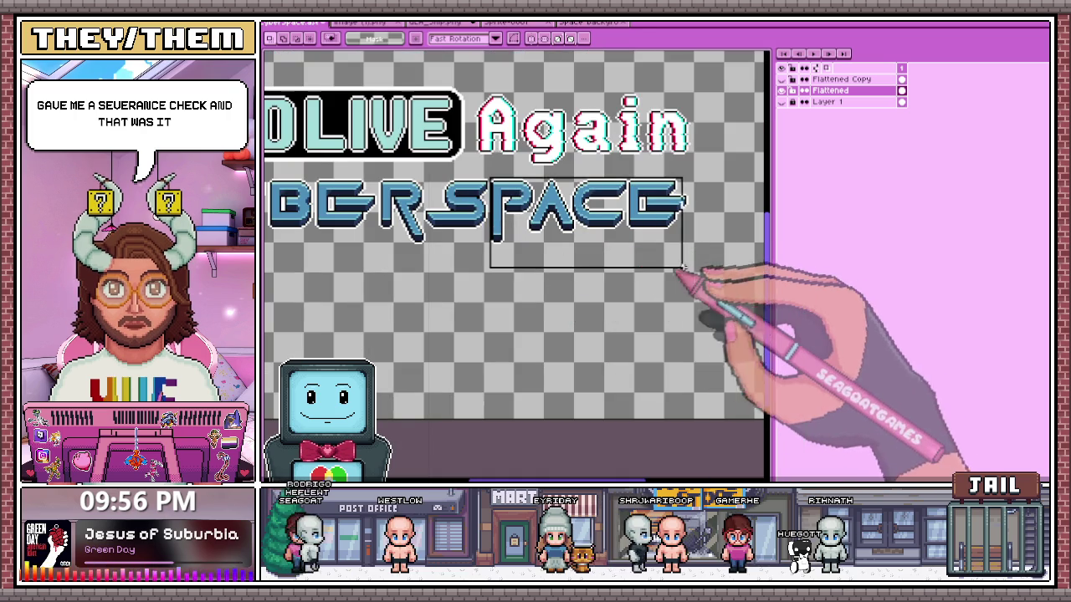
{"action": "left_click", "coordinate": [509, 375]}
{"action": "scroll", "coordinate": [508, 179], "scroll_direction": "up", "scroll_amount": 2}
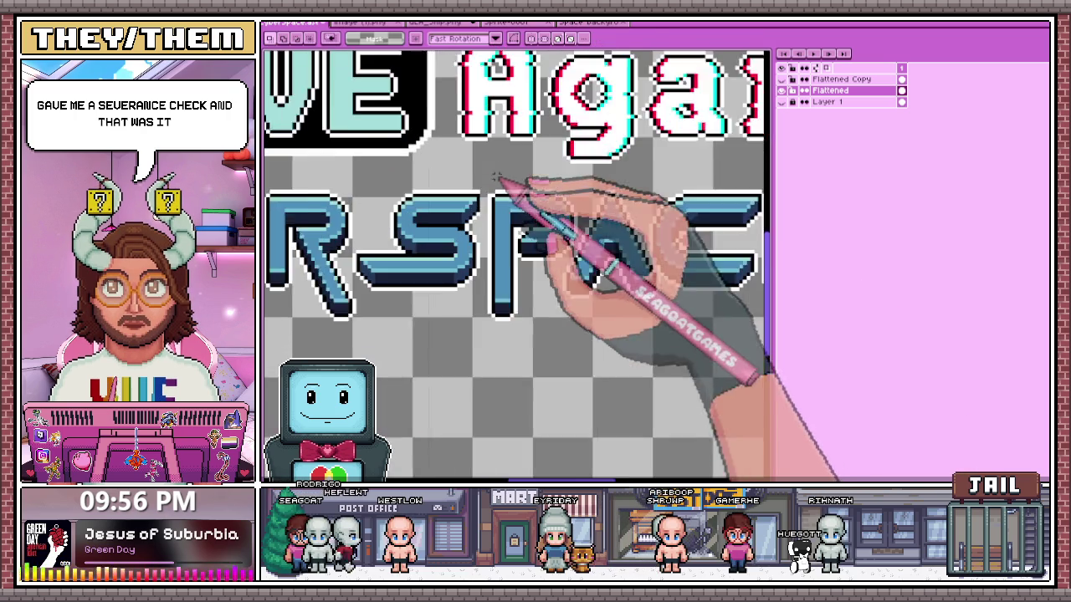
{"action": "scroll", "coordinate": [475, 213], "scroll_direction": "up", "scroll_amount": 1}
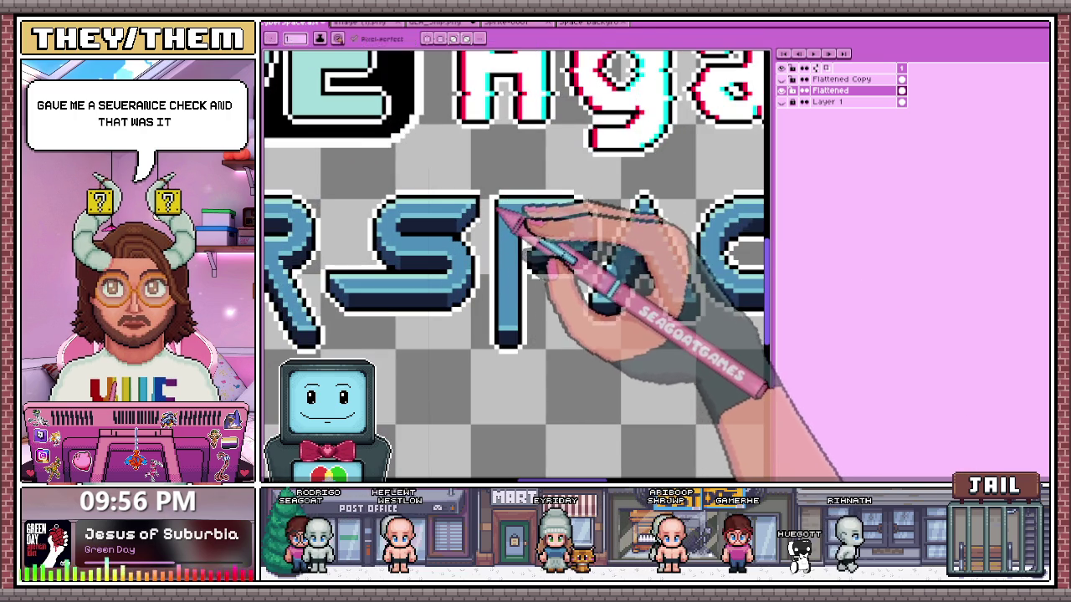
{"action": "scroll", "coordinate": [496, 207], "scroll_direction": "up", "scroll_amount": 2}
{"action": "scroll", "coordinate": [486, 178], "scroll_direction": "down", "scroll_amount": 3}
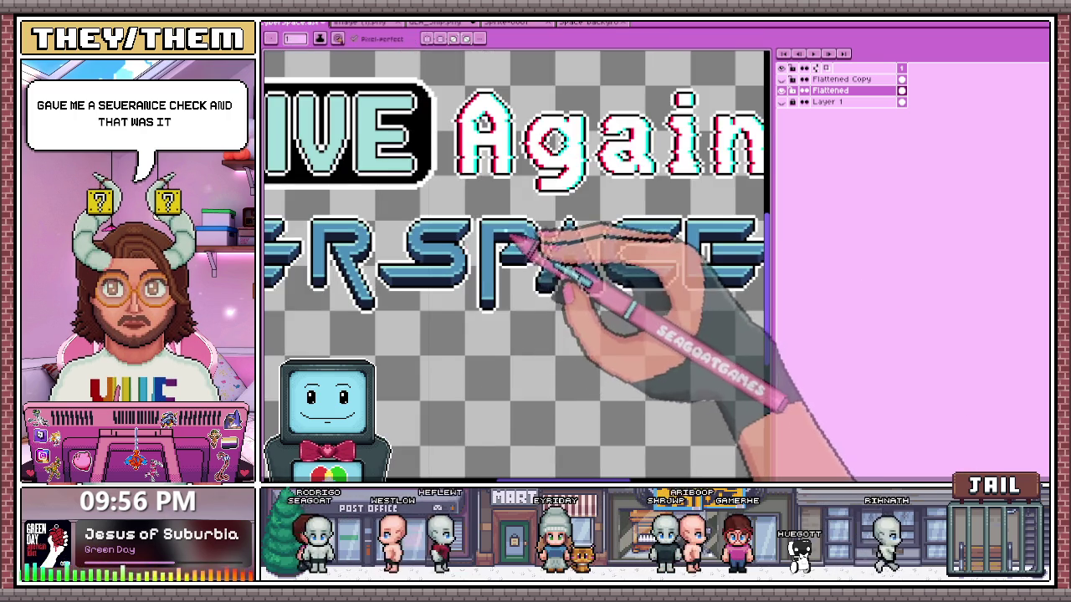
{"action": "scroll", "coordinate": [510, 240], "scroll_direction": "down", "scroll_amount": 3}
{"action": "scroll", "coordinate": [512, 259], "scroll_direction": "up", "scroll_amount": 3}
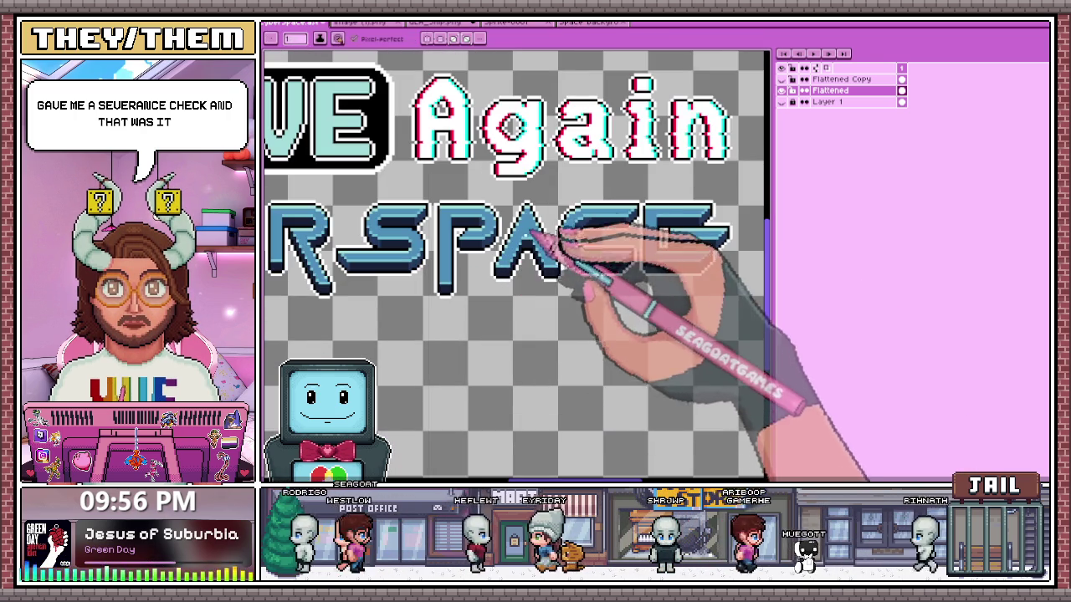
{"action": "key", "text": "m"}
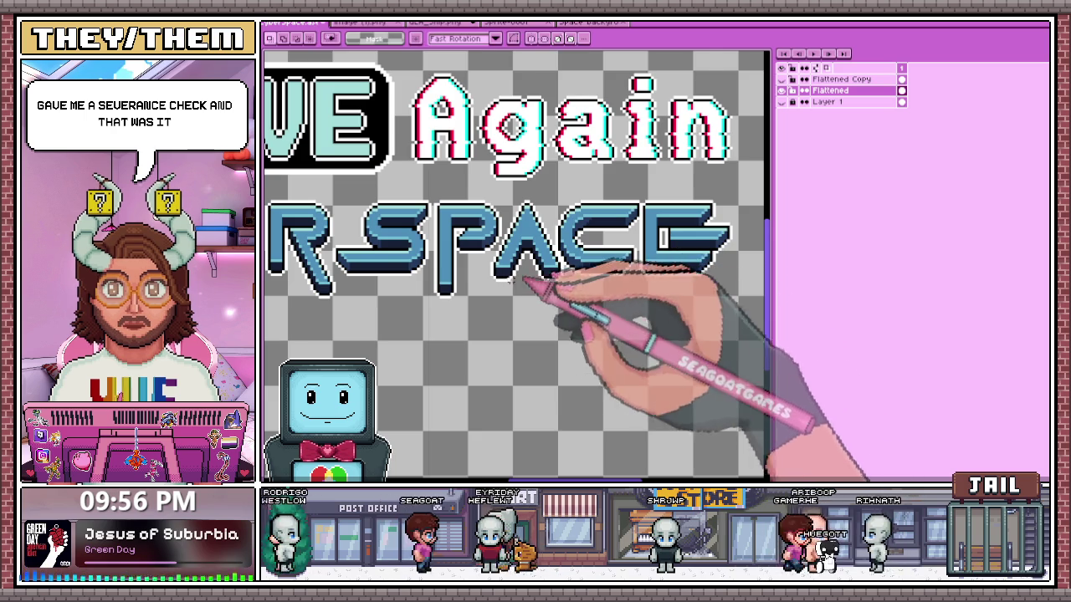
- Select the ACE letters of SPACE, shift them right to even the spacing, and commit
{"action": "scroll", "coordinate": [526, 280], "scroll_direction": "up", "scroll_amount": 1}
{"action": "scroll", "coordinate": [502, 299], "scroll_direction": "down", "scroll_amount": 2}
{"action": "scroll", "coordinate": [561, 226], "scroll_direction": "up", "scroll_amount": 1}
{"action": "left_click_drag", "start_coordinate": [503, 215], "coordinate": [686, 313]}
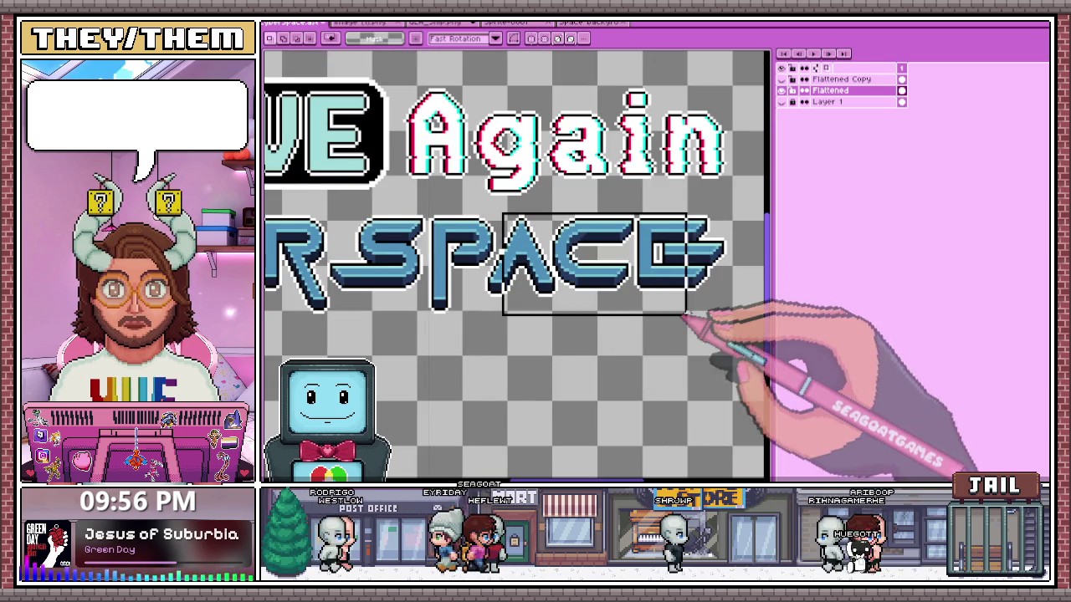
{"action": "scroll", "coordinate": [508, 251], "scroll_direction": "up", "scroll_amount": 2}
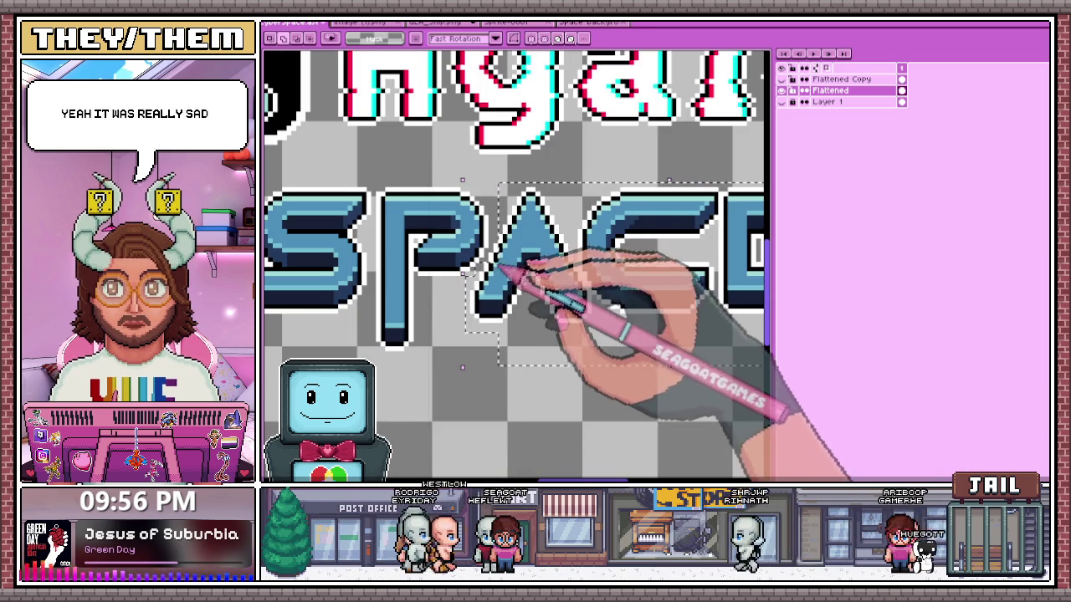
{"action": "scroll", "coordinate": [514, 232], "scroll_direction": "down", "scroll_amount": 3}
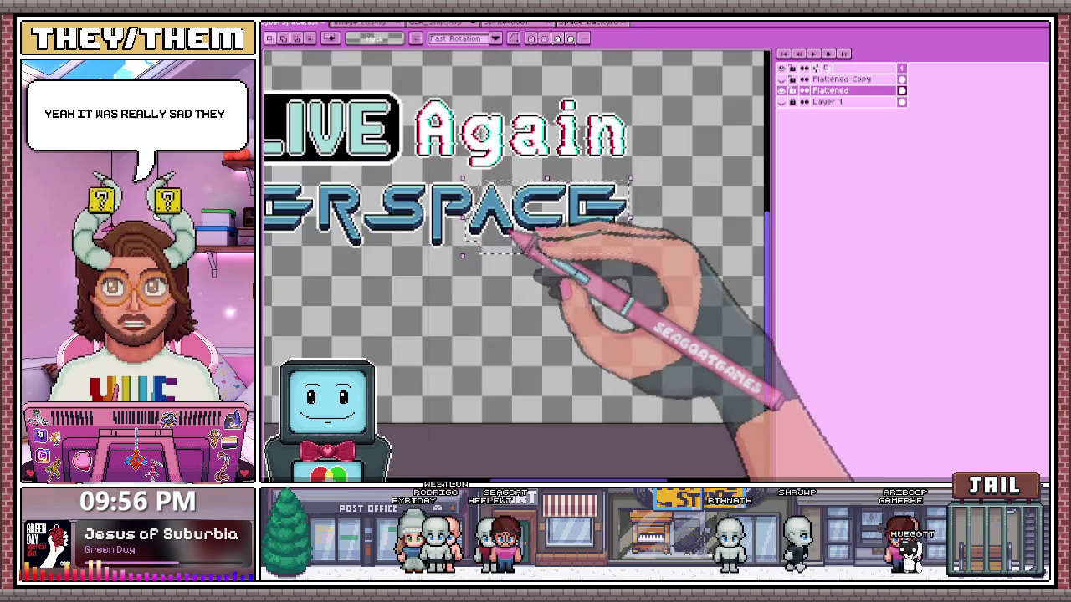
{"action": "scroll", "coordinate": [521, 220], "scroll_direction": "up", "scroll_amount": 2}
{"action": "left_click_drag", "start_coordinate": [521, 220], "coordinate": [497, 215]}
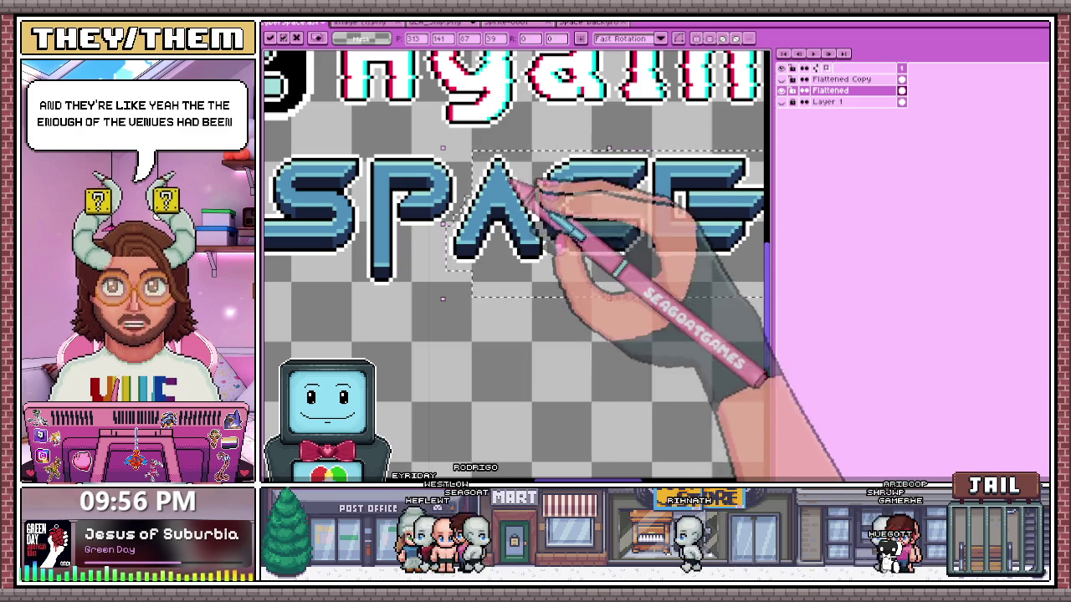
{"action": "left_click", "coordinate": [454, 293]}
- Select the final E of CYBERSPACE, nudge it right and commit
{"action": "scroll", "coordinate": [452, 270], "scroll_direction": "down", "scroll_amount": 1}
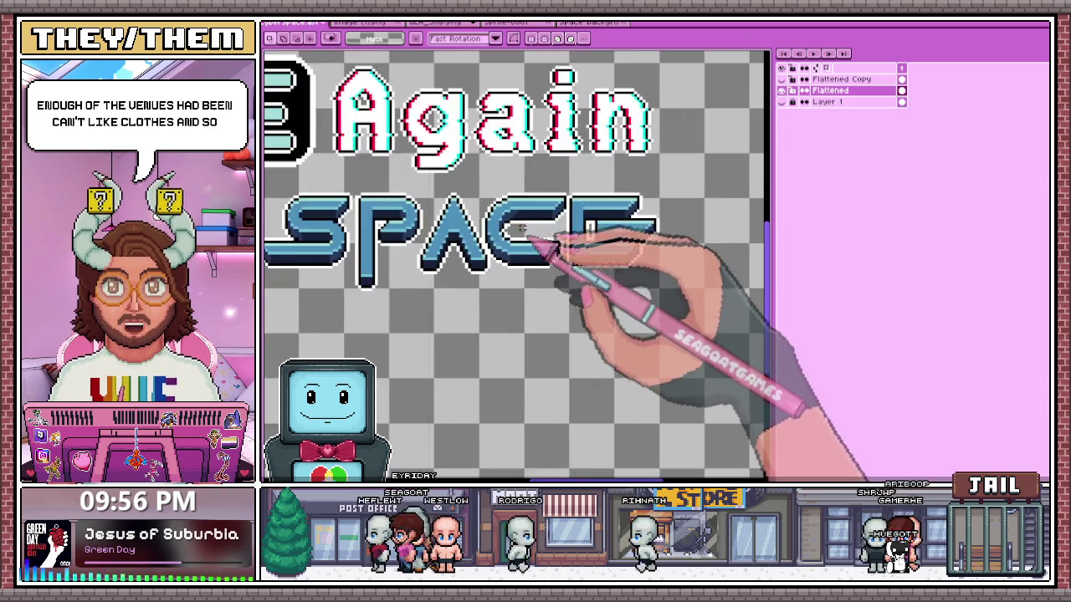
{"action": "scroll", "coordinate": [494, 189], "scroll_direction": "up", "scroll_amount": 1}
{"action": "mouse_move", "coordinate": [485, 174]}
{"action": "left_mouse_down"}
{"action": "mouse_move", "coordinate": [694, 306]}
{"action": "mouse_move", "coordinate": [760, 311]}
{"action": "left_mouse_up"}
{"action": "scroll", "coordinate": [715, 310], "scroll_direction": "down", "scroll_amount": 1}
{"action": "scroll", "coordinate": [733, 332], "scroll_direction": "down", "scroll_amount": 1}
{"action": "scroll", "coordinate": [734, 331], "scroll_direction": "up", "scroll_amount": 1}
{"action": "scroll", "coordinate": [757, 339], "scroll_direction": "up", "scroll_amount": 1}
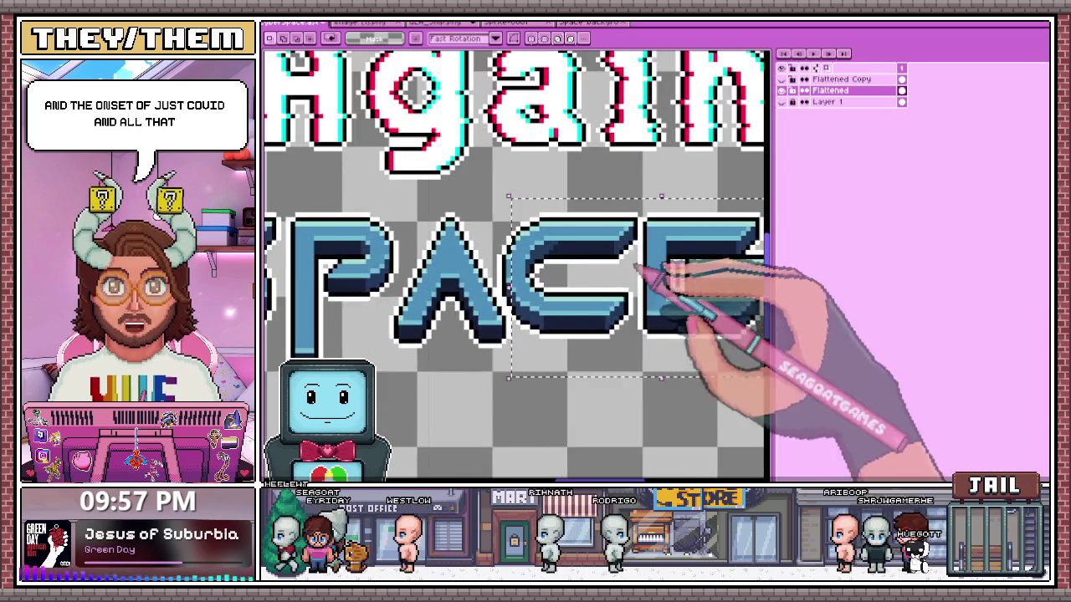
{"action": "scroll", "coordinate": [697, 287], "scroll_direction": "up", "scroll_amount": 1}
{"action": "left_click_drag", "start_coordinate": [488, 228], "coordinate": [494, 327]}
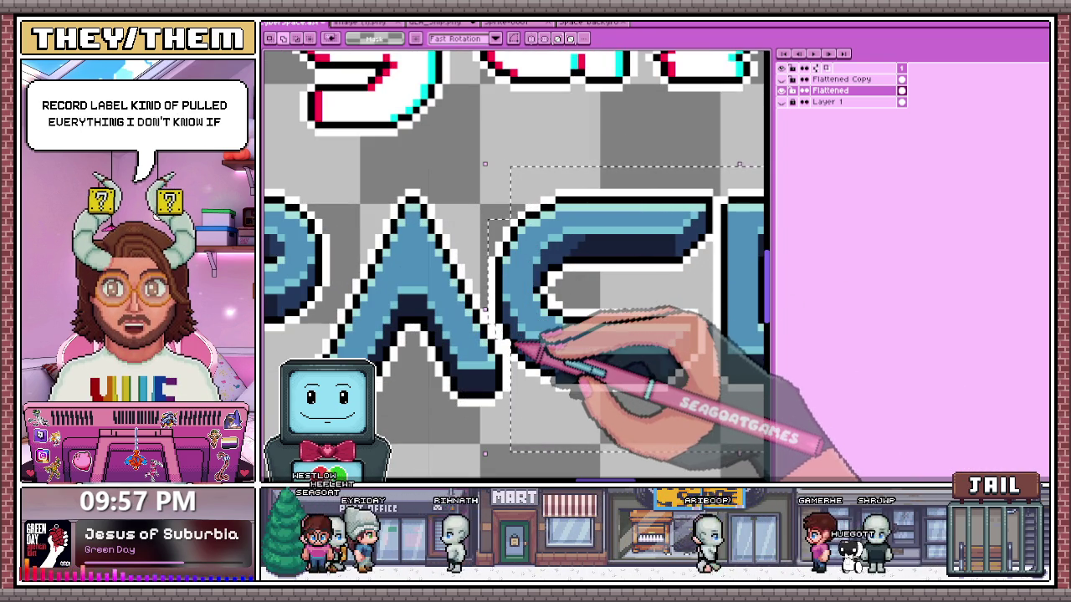
{"action": "scroll", "coordinate": [501, 332], "scroll_direction": "down", "scroll_amount": 1}
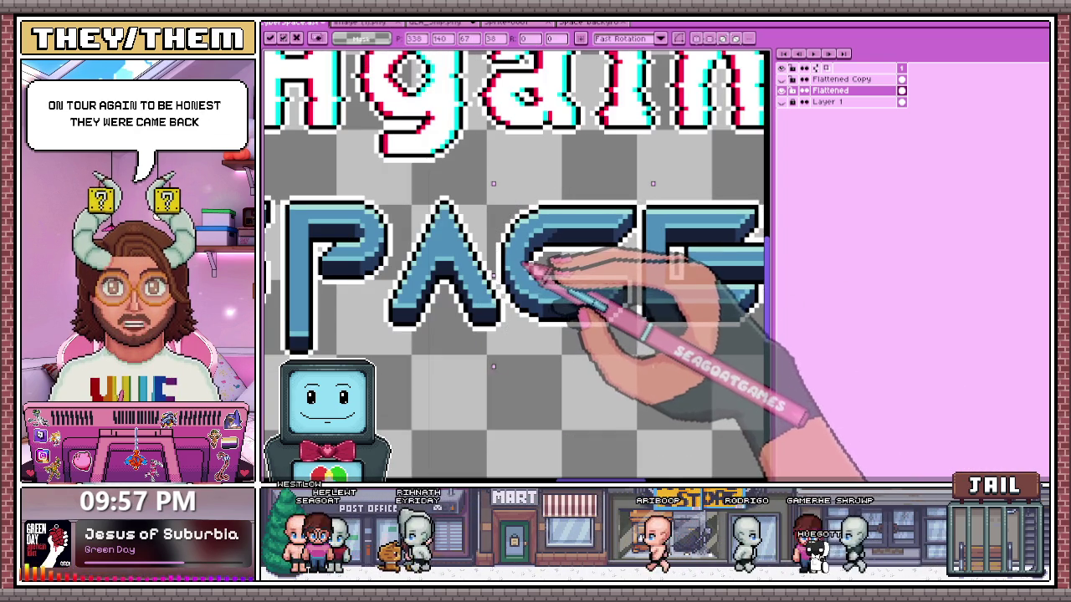
{"action": "scroll", "coordinate": [540, 272], "scroll_direction": "down", "scroll_amount": 1}
{"action": "scroll", "coordinate": [546, 335], "scroll_direction": "down", "scroll_amount": 3}
{"action": "scroll", "coordinate": [546, 361], "scroll_direction": "up", "scroll_amount": 1}
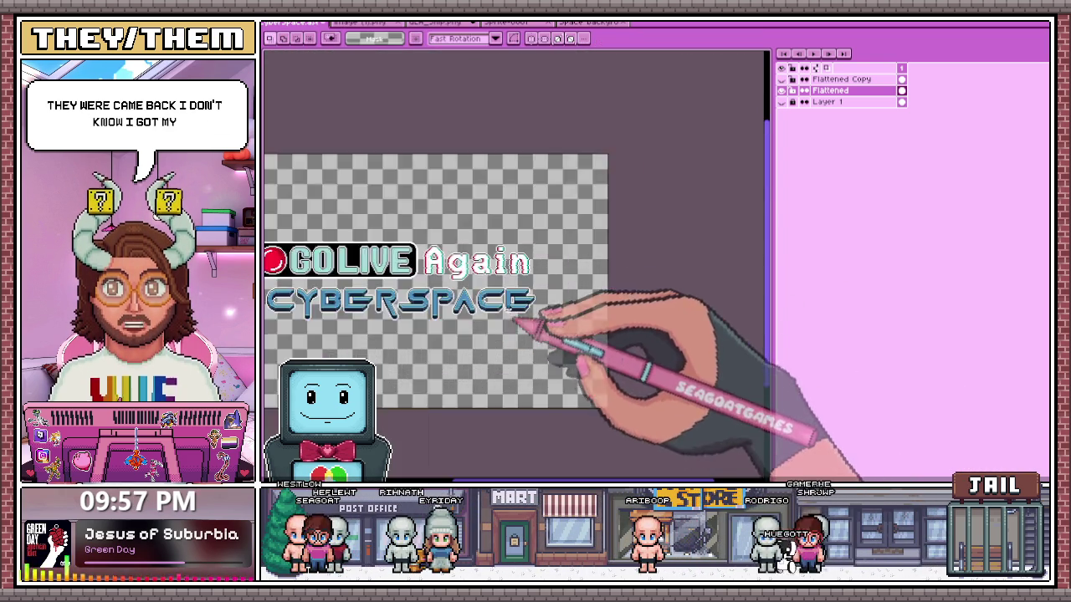
{"action": "scroll", "coordinate": [552, 361], "scroll_direction": "up", "scroll_amount": 2}
{"action": "scroll", "coordinate": [565, 361], "scroll_direction": "up", "scroll_amount": 1}
{"action": "scroll", "coordinate": [573, 361], "scroll_direction": "down", "scroll_amount": 1}
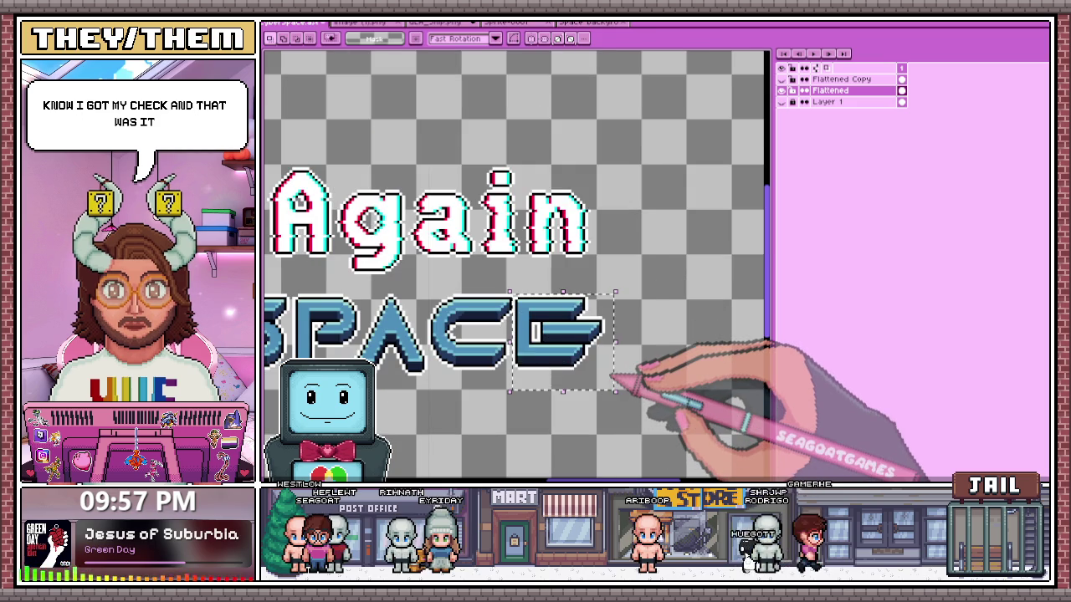
{"action": "key", "text": "ctrl+t"}
{"action": "key", "text": "Right"}
{"action": "key", "text": "Right"}
{"action": "key", "text": "Right"}
{"action": "scroll", "coordinate": [622, 383], "scroll_direction": "down", "scroll_amount": 3}
{"action": "key", "text": "Return"}
- Touch up the pixels between C and E with the Pencil
{"action": "scroll", "coordinate": [645, 393], "scroll_direction": "up", "scroll_amount": 2}
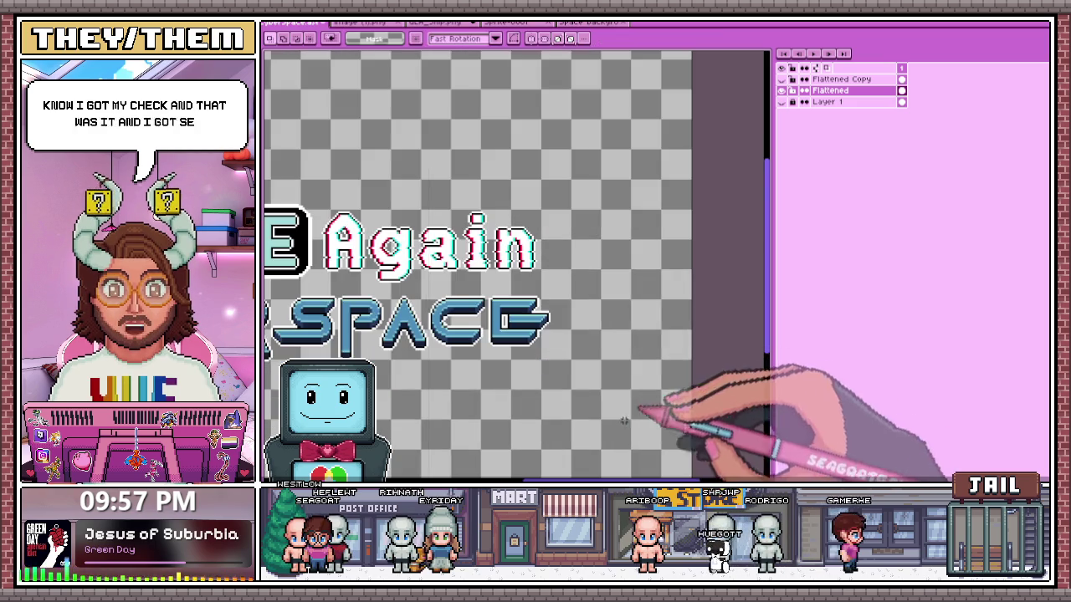
{"action": "scroll", "coordinate": [505, 306], "scroll_direction": "up", "scroll_amount": 2}
{"action": "key", "text": "b"}
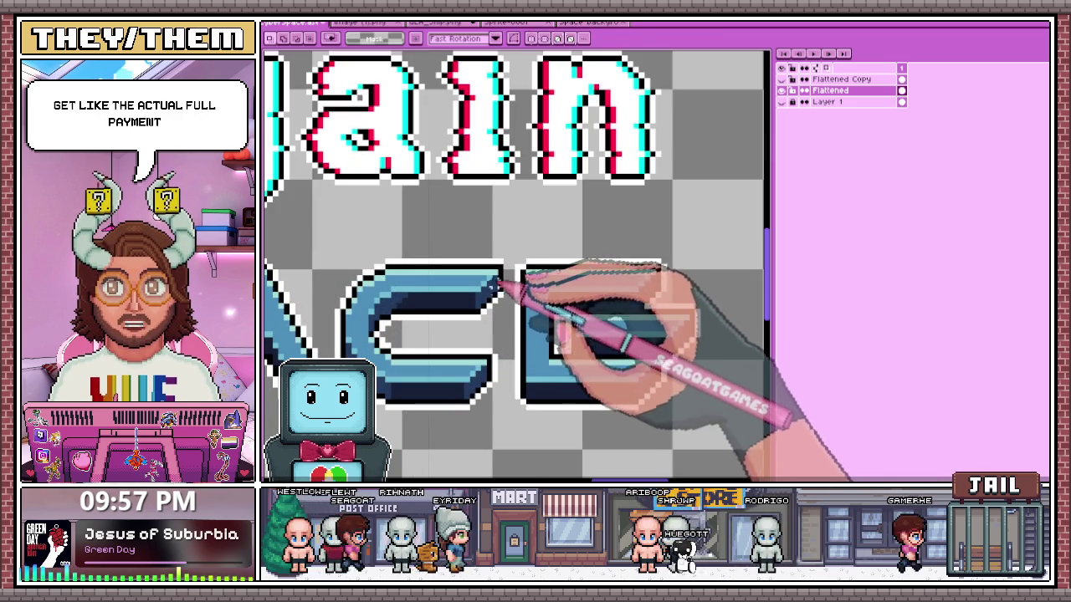
{"action": "scroll", "coordinate": [508, 301], "scroll_direction": "up", "scroll_amount": 2}
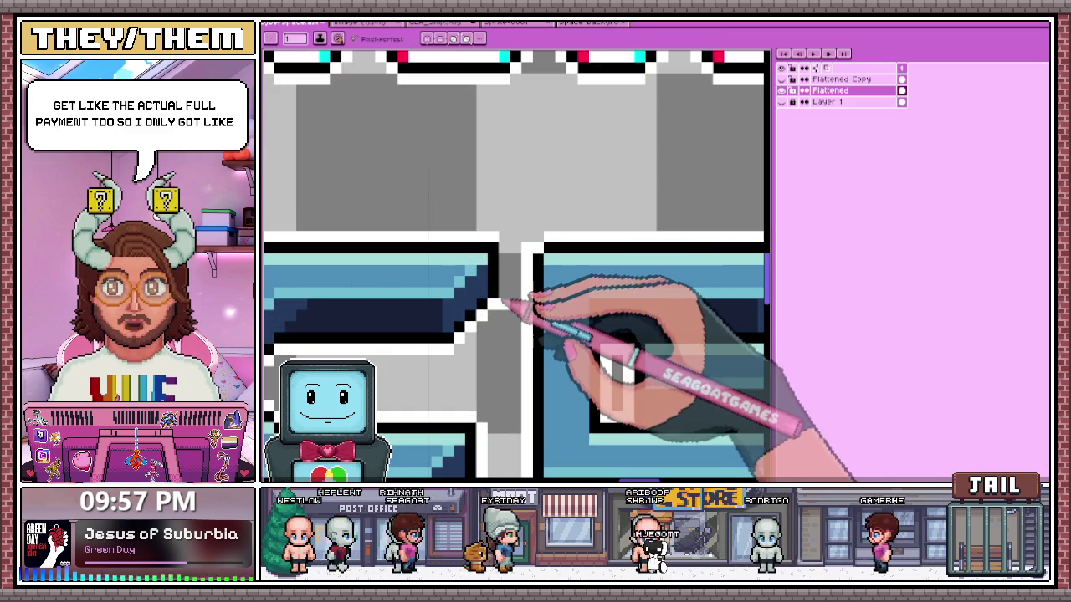
{"action": "scroll", "coordinate": [509, 288], "scroll_direction": "down", "scroll_amount": 2}
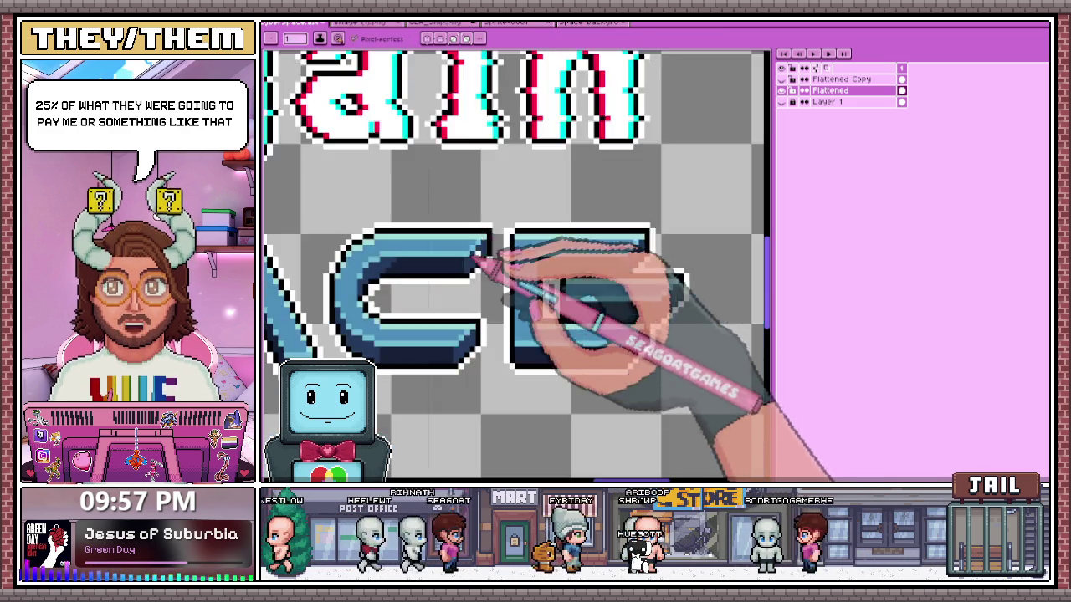
{"action": "scroll", "coordinate": [502, 334], "scroll_direction": "down", "scroll_amount": 2}
{"action": "key", "text": "v"}
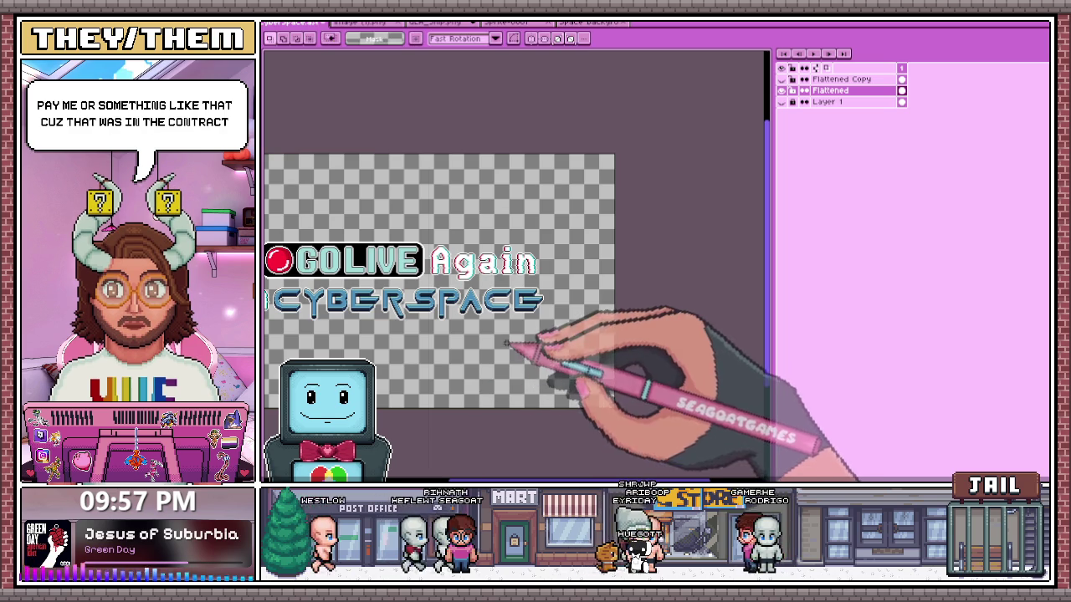
{"action": "key", "text": "b"}
{"action": "scroll", "coordinate": [502, 335], "scroll_direction": "up", "scroll_amount": 2}
{"action": "scroll", "coordinate": [499, 291], "scroll_direction": "up", "scroll_amount": 2}
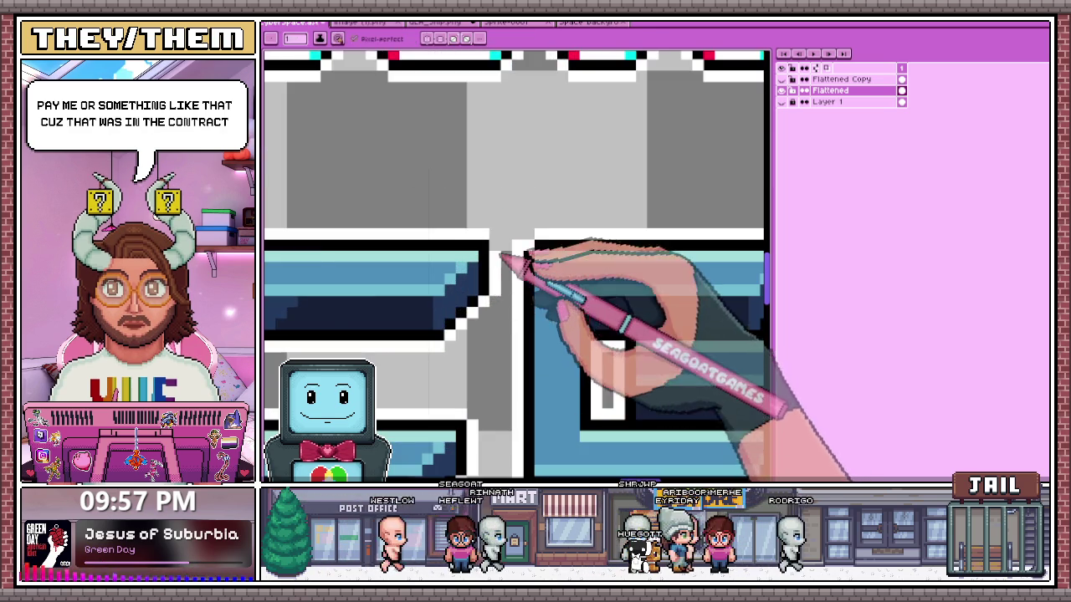
{"action": "scroll", "coordinate": [499, 291], "scroll_direction": "down", "scroll_amount": 2}
{"action": "scroll", "coordinate": [500, 293], "scroll_direction": "down", "scroll_amount": 1}
{"action": "scroll", "coordinate": [502, 297], "scroll_direction": "down", "scroll_amount": 1}
{"action": "scroll", "coordinate": [532, 287], "scroll_direction": "up", "scroll_amount": 1}
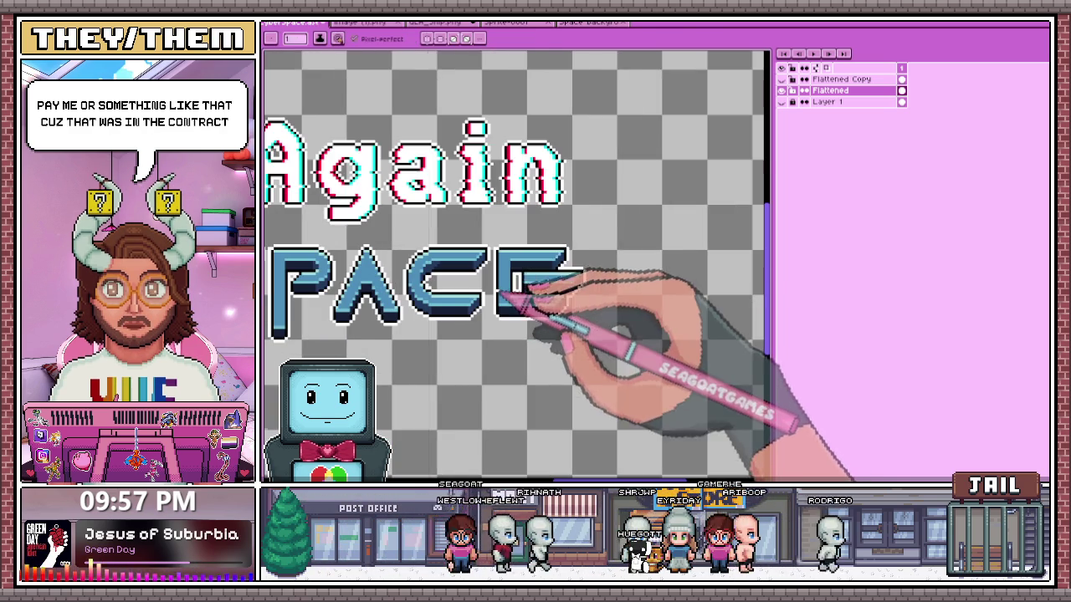
{"action": "scroll", "coordinate": [577, 297], "scroll_direction": "down", "scroll_amount": 1}
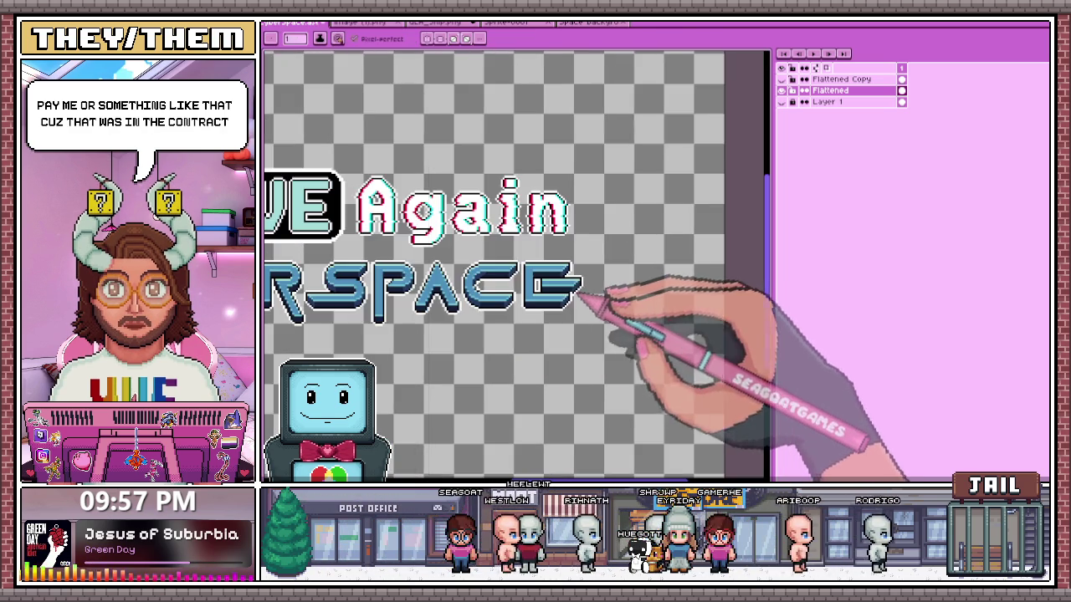
{"action": "scroll", "coordinate": [573, 288], "scroll_direction": "up", "scroll_amount": 2}
{"action": "scroll", "coordinate": [577, 293], "scroll_direction": "up", "scroll_amount": 1}
{"action": "scroll", "coordinate": [577, 293], "scroll_direction": "down", "scroll_amount": 2}
{"action": "scroll", "coordinate": [590, 303], "scroll_direction": "down", "scroll_amount": 2}
{"action": "scroll", "coordinate": [593, 311], "scroll_direction": "up", "scroll_amount": 2}
{"action": "scroll", "coordinate": [626, 303], "scroll_direction": "down", "scroll_amount": 2}
{"action": "scroll", "coordinate": [561, 310], "scroll_direction": "up", "scroll_amount": 4}
{"action": "scroll", "coordinate": [548, 289], "scroll_direction": "up", "scroll_amount": 2}
{"action": "scroll", "coordinate": [569, 293], "scroll_direction": "down", "scroll_amount": 3}
{"action": "scroll", "coordinate": [577, 299], "scroll_direction": "down", "scroll_amount": 3}
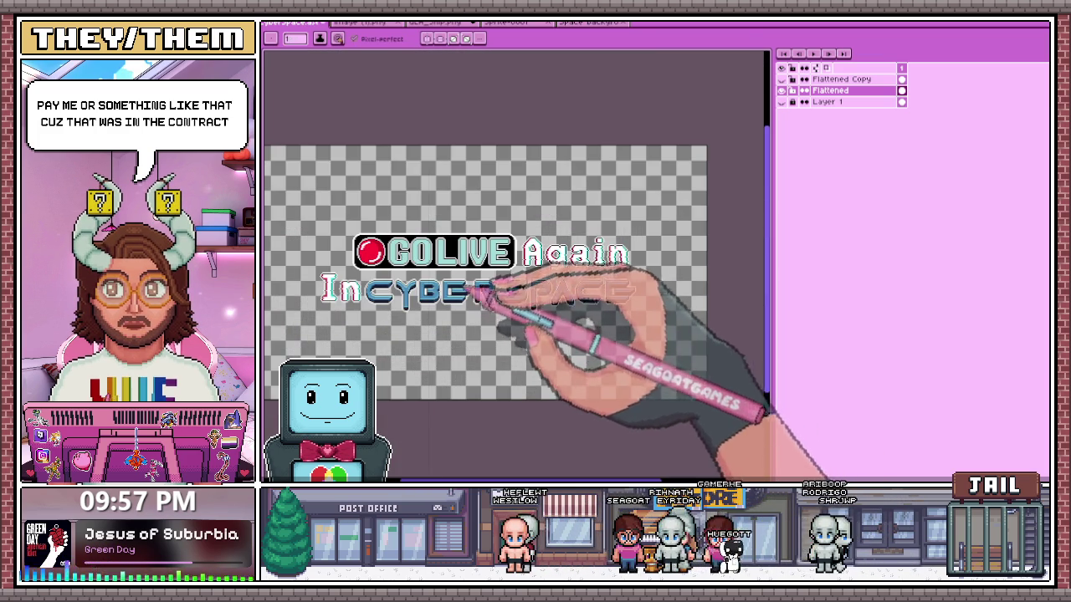
{"action": "scroll", "coordinate": [495, 339], "scroll_direction": "up", "scroll_amount": 2}
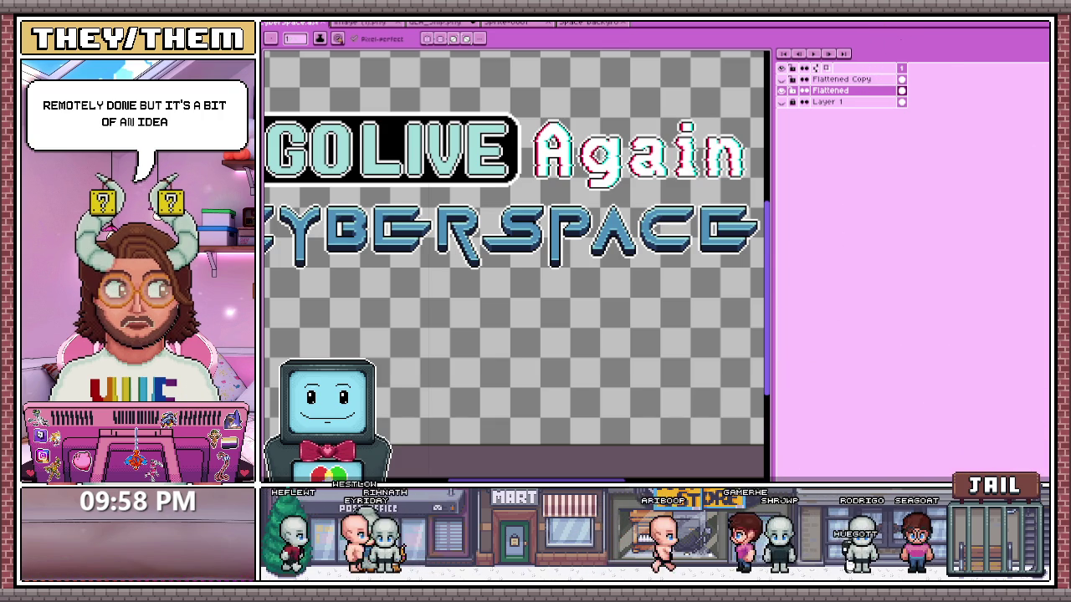
- Switch from Aseprite to the Go Live_sPACE score in MuseScore
{"action": "key", "text": "alt+Tab"}
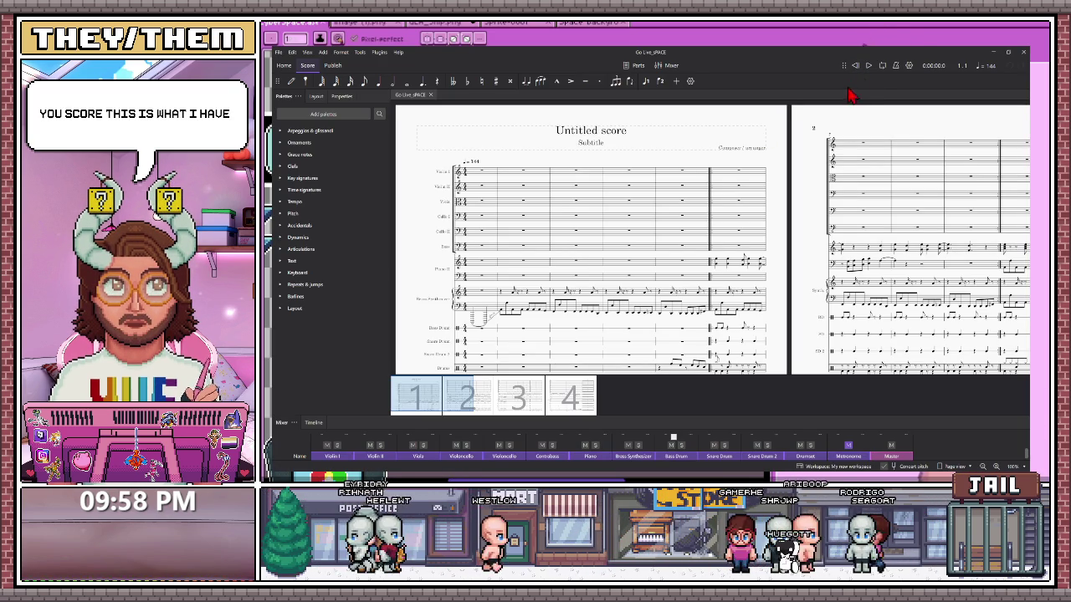
- Play the score and enlarge the Mixer panel to show every channel's faders
{"action": "left_click", "coordinate": [869, 66]}
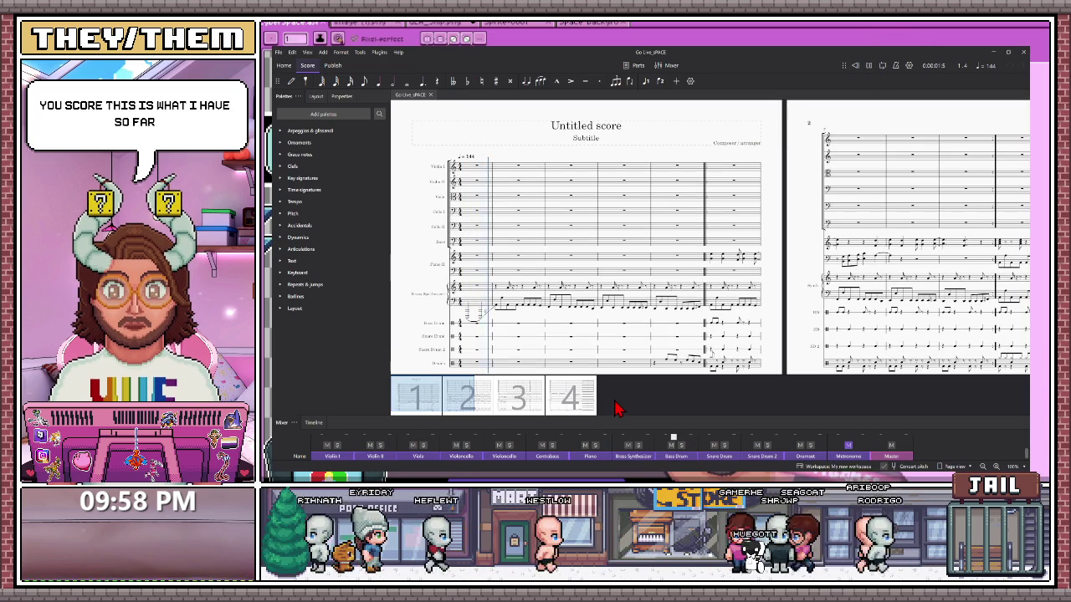
{"action": "mouse_move", "coordinate": [628, 418]}
{"action": "left_mouse_down"}
{"action": "mouse_move", "coordinate": [642, 352]}
{"action": "mouse_move", "coordinate": [644, 372]}
{"action": "left_mouse_up"}
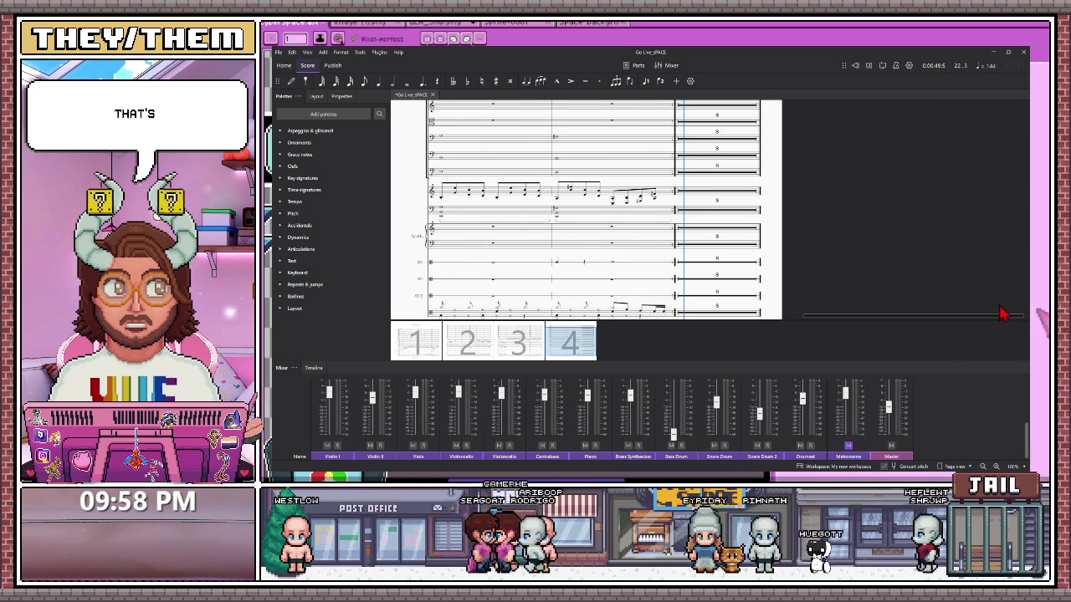
{"action": "left_click", "coordinate": [870, 65]}
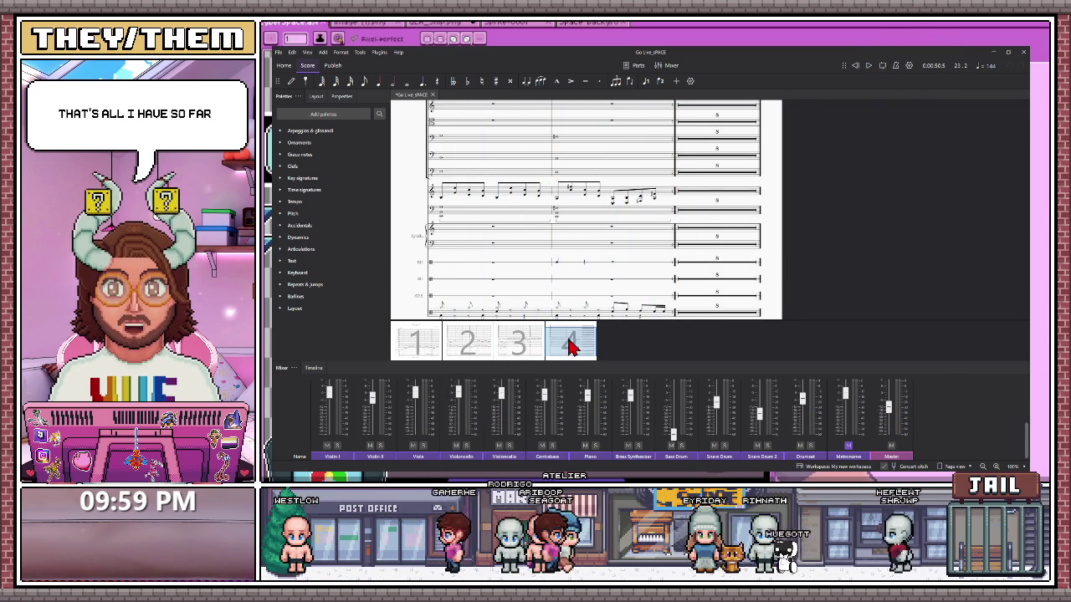
{"action": "left_click_drag", "start_coordinate": [566, 342], "coordinate": [473, 353]}
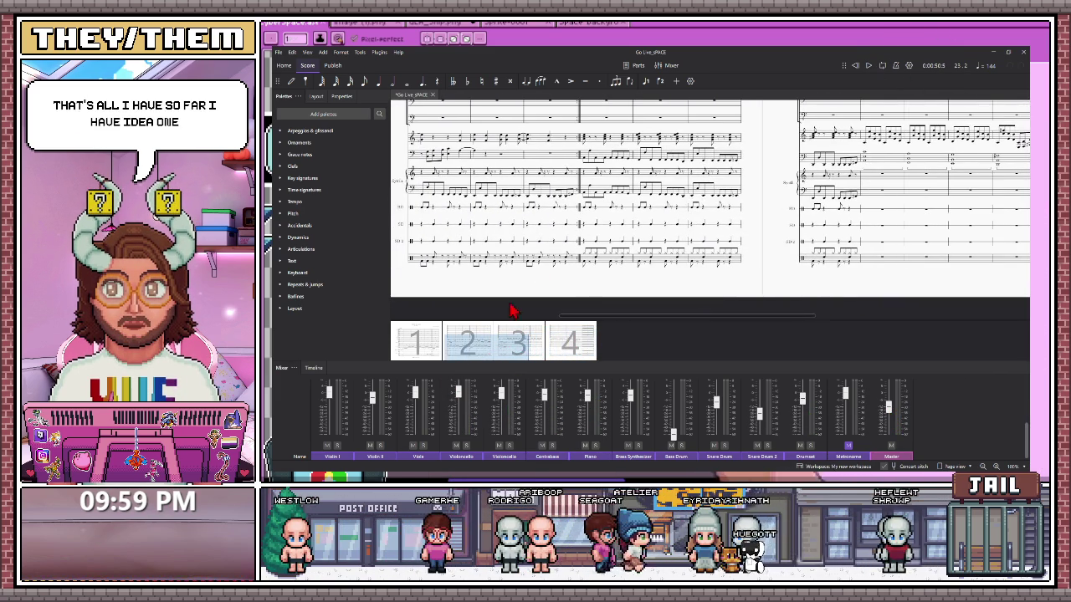
{"action": "left_click_drag", "start_coordinate": [490, 359], "coordinate": [466, 354]}
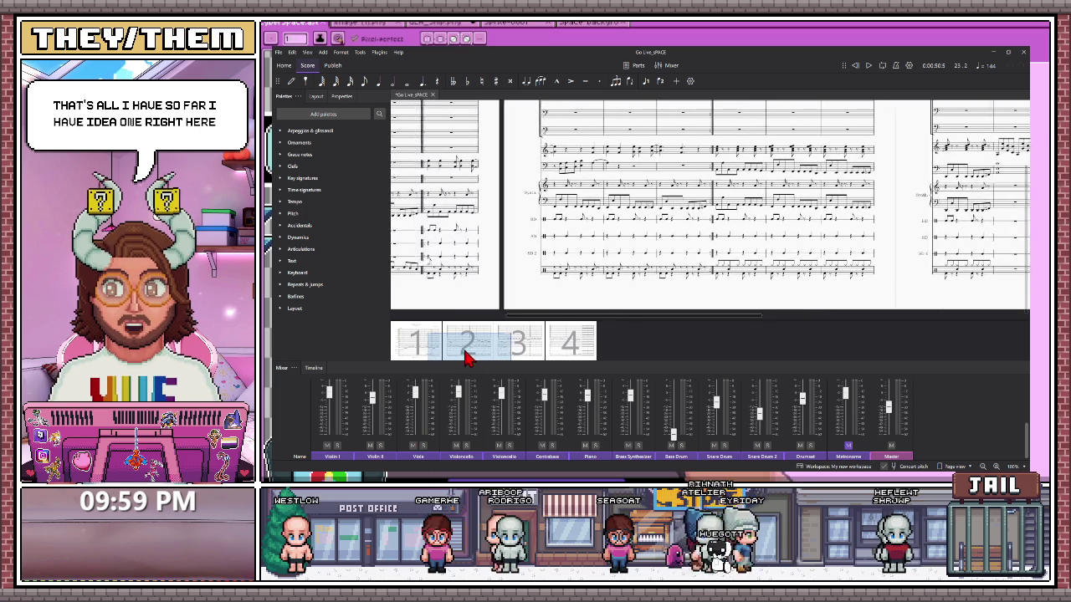
{"action": "left_click", "coordinate": [491, 167]}
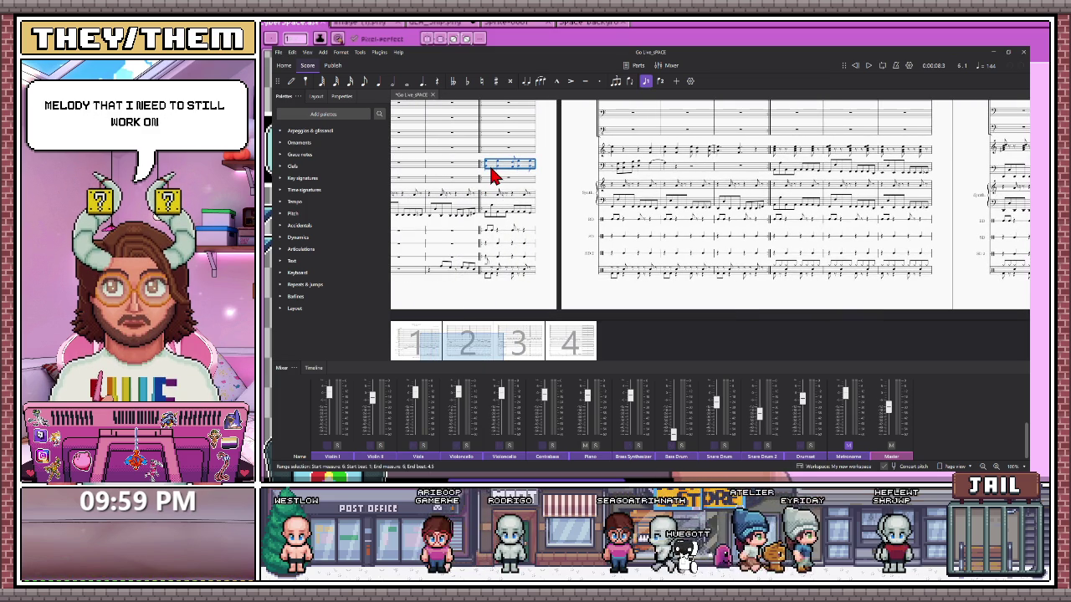
{"action": "scroll", "coordinate": [487, 174], "scroll_direction": "up", "scroll_amount": 2, "text": "ctrl"}
{"action": "key", "text": "n"}
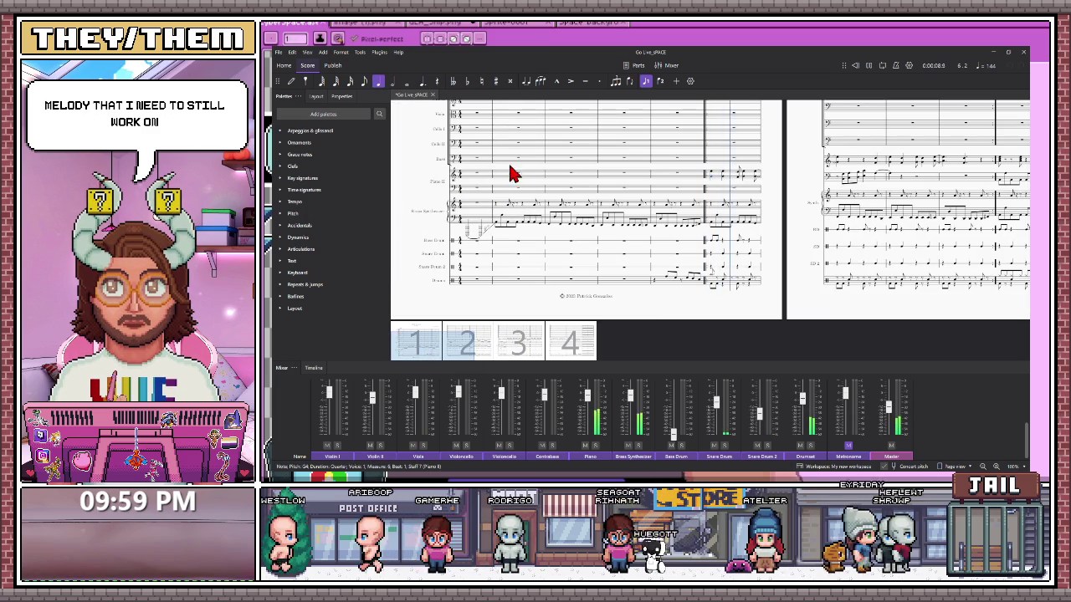
{"action": "key", "text": "Escape"}
{"action": "left_click", "coordinate": [718, 181]}
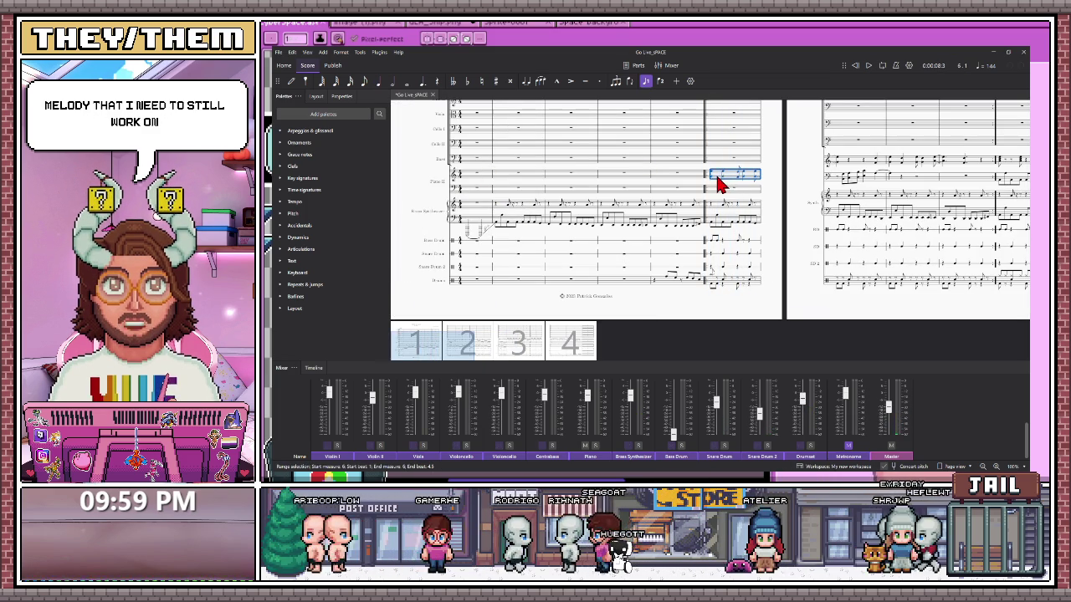
{"action": "key", "text": "space"}
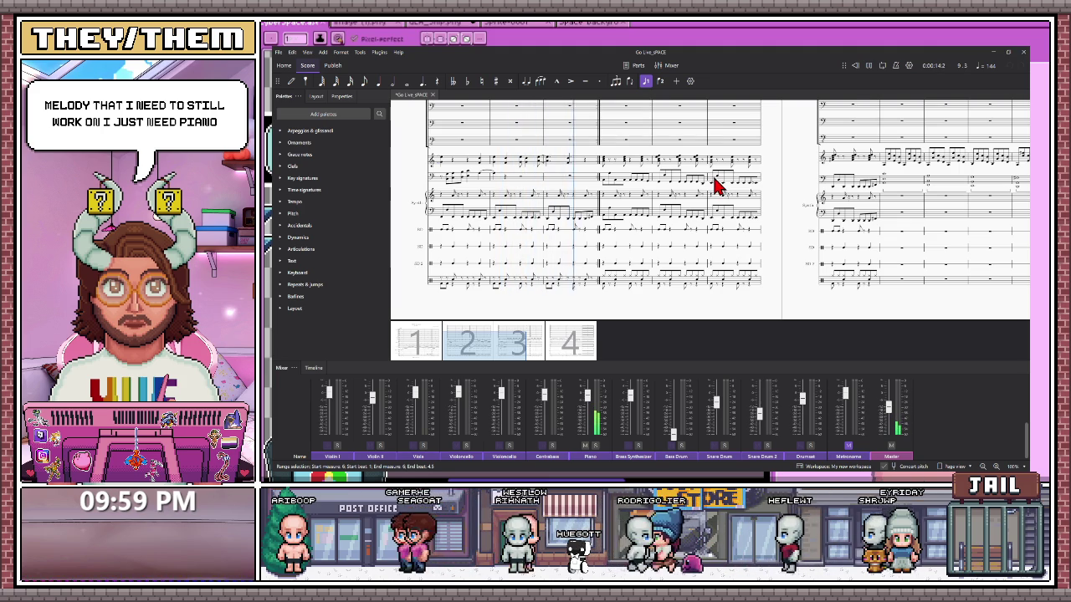
{"action": "left_click", "coordinate": [712, 185]}
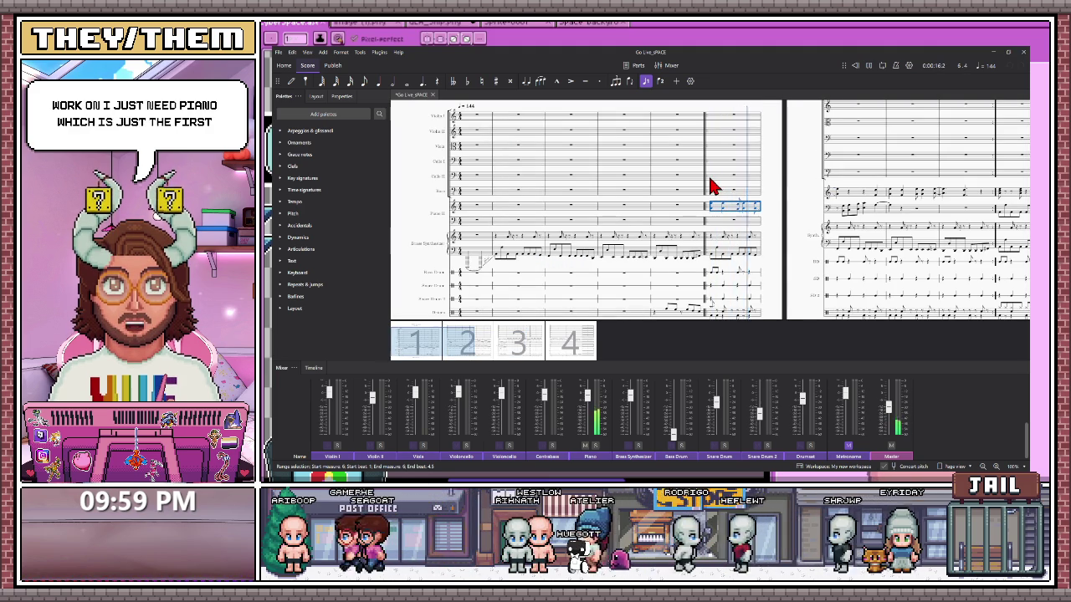
{"action": "left_click", "coordinate": [869, 67]}
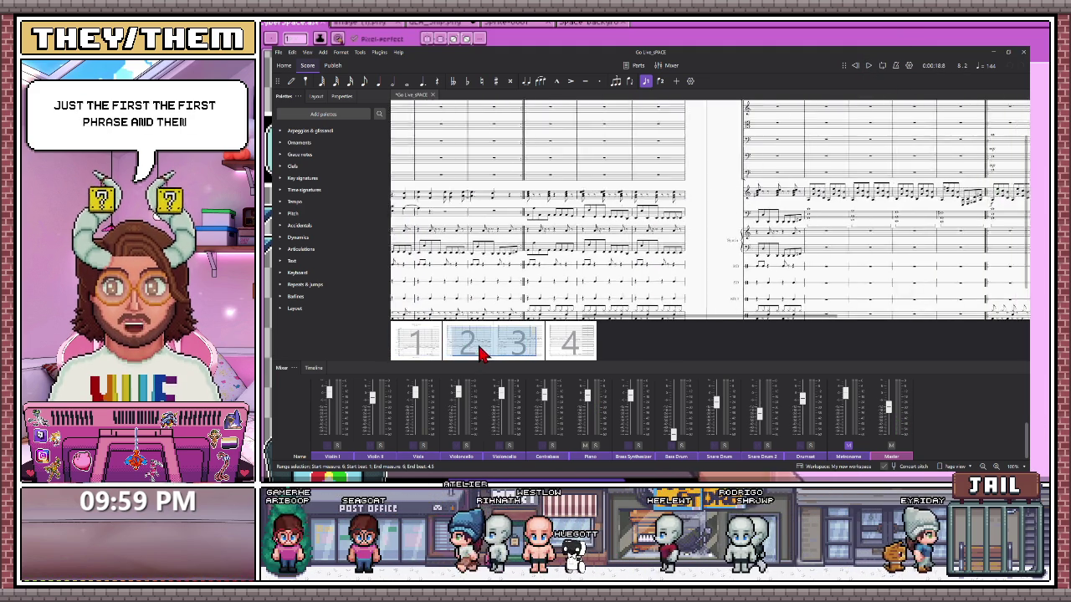
{"action": "left_click_drag", "start_coordinate": [497, 355], "coordinate": [521, 354]}
{"action": "left_click", "coordinate": [633, 196]}
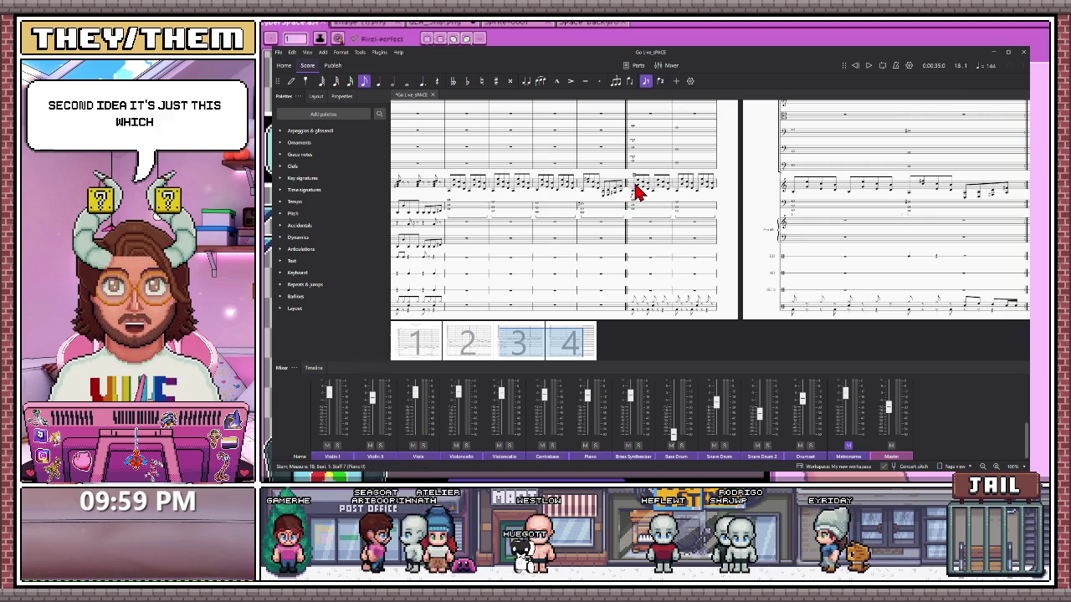
{"action": "key", "text": "space"}
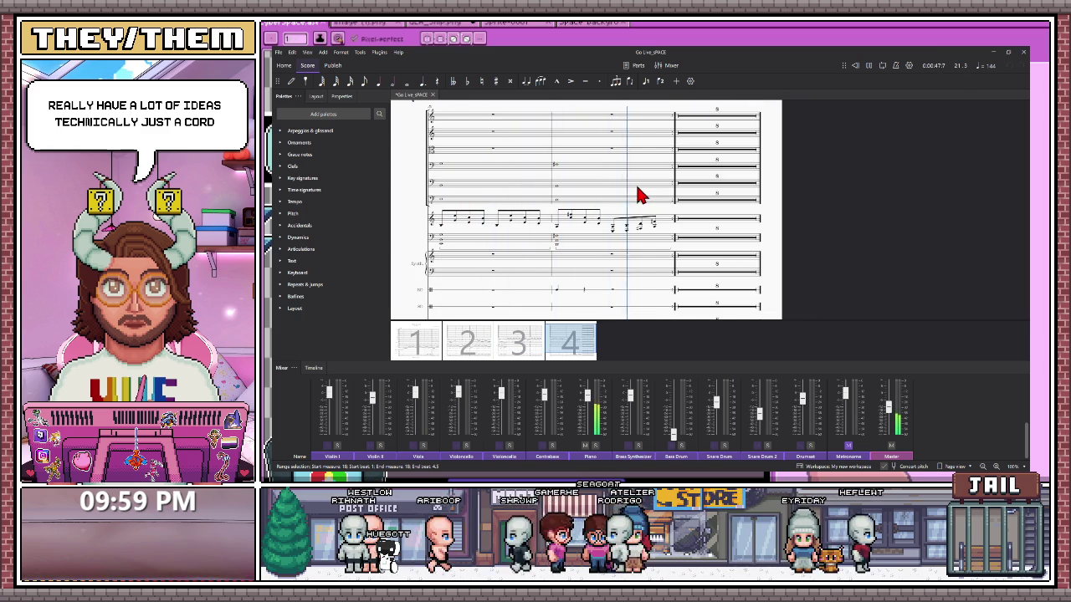
{"action": "left_click", "coordinate": [854, 66]}
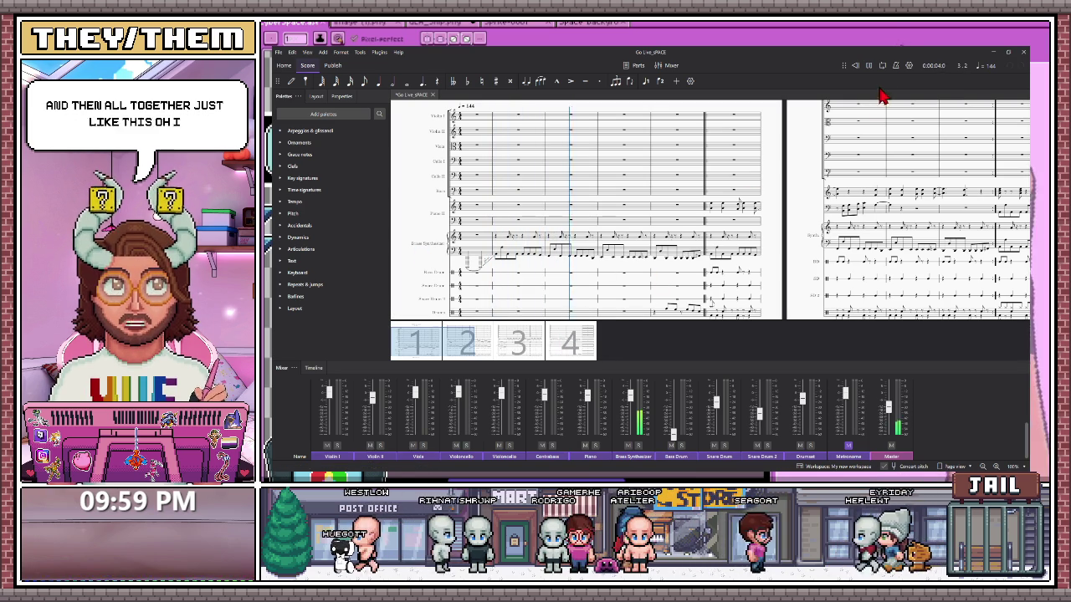
{"action": "left_click", "coordinate": [854, 66]}
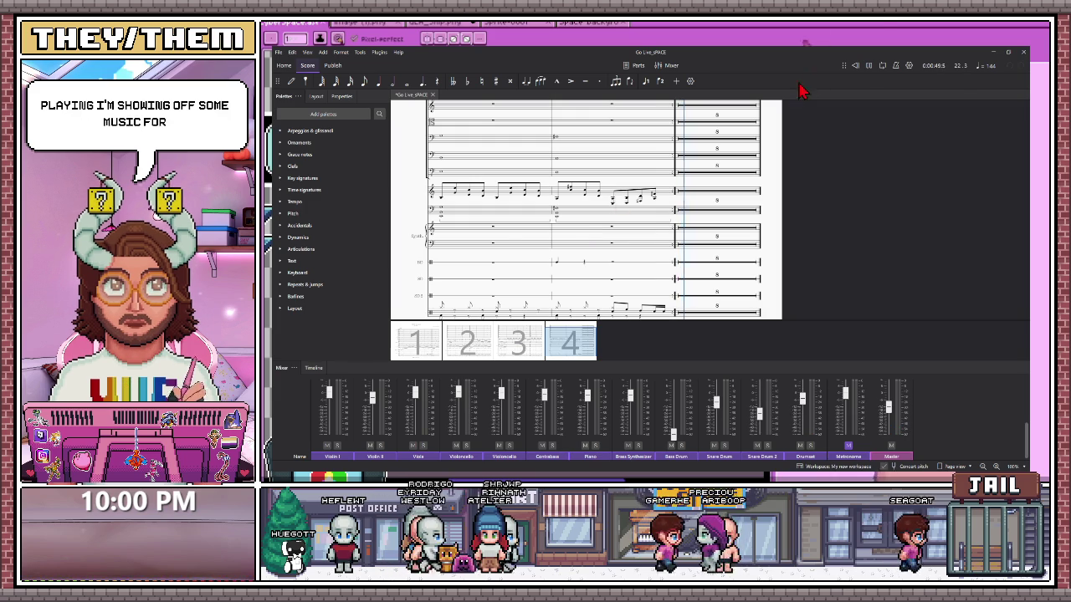
{"action": "left_click", "coordinate": [855, 67]}
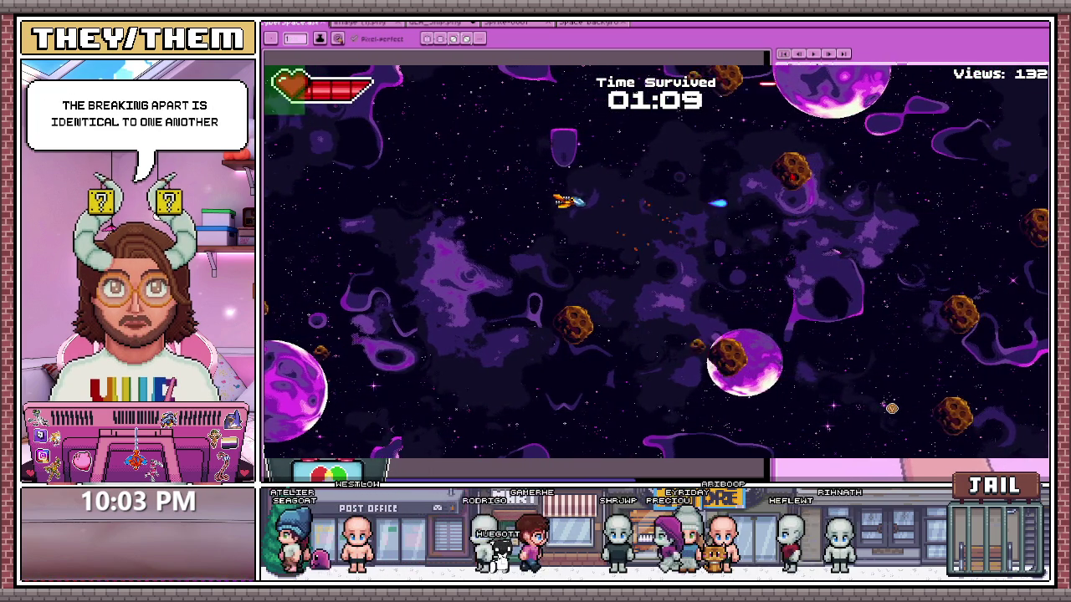
- Close the running game and select Spawner_Asteroids in the Gameplay scene
{"action": "key", "text": "alt+F4"}
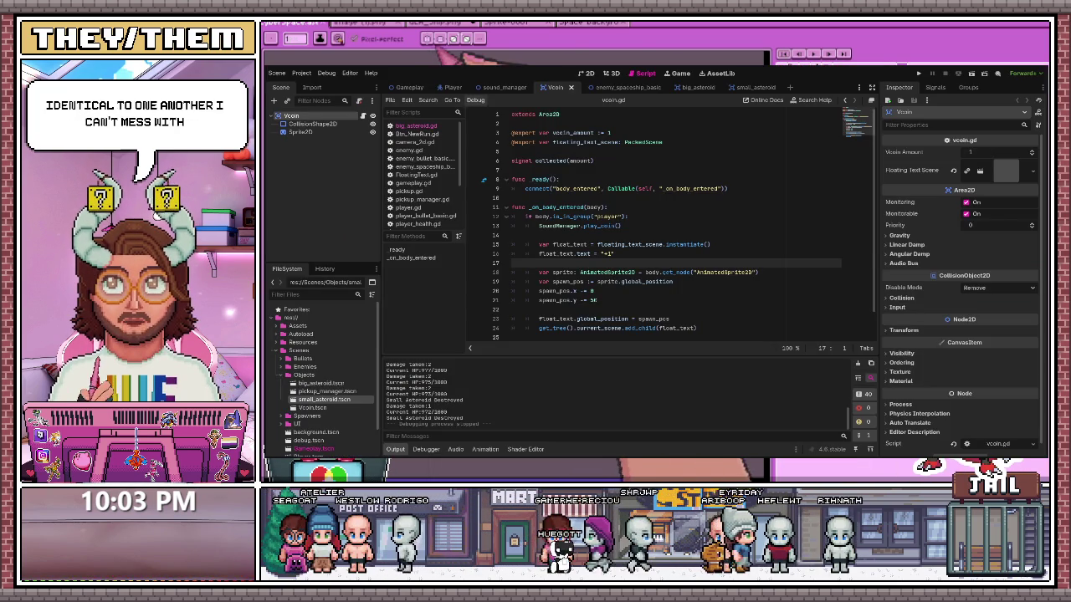
{"action": "left_click", "coordinate": [409, 87]}
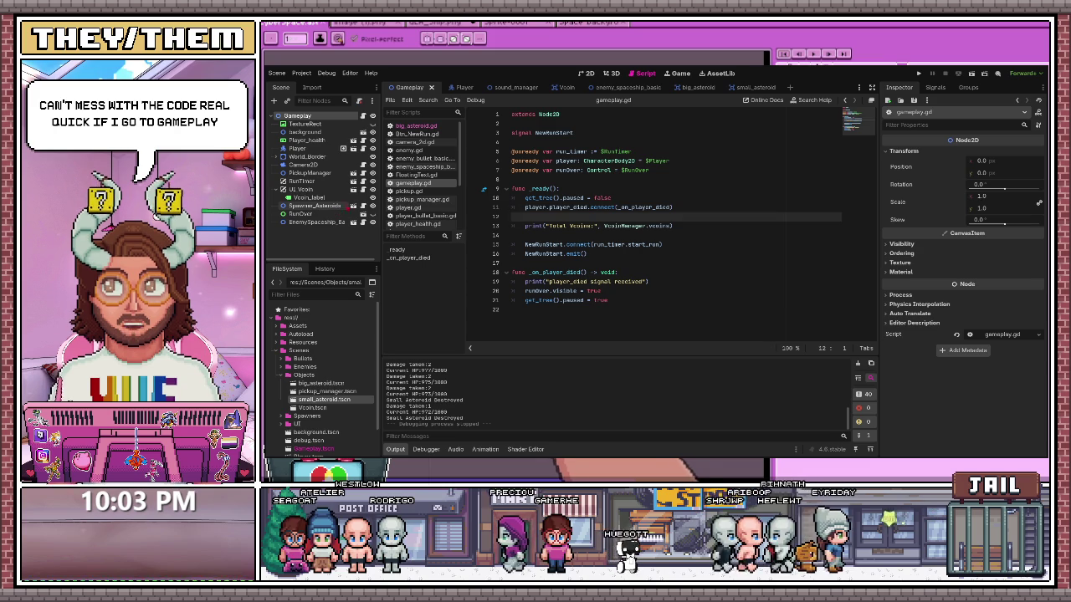
{"action": "left_click", "coordinate": [343, 205]}
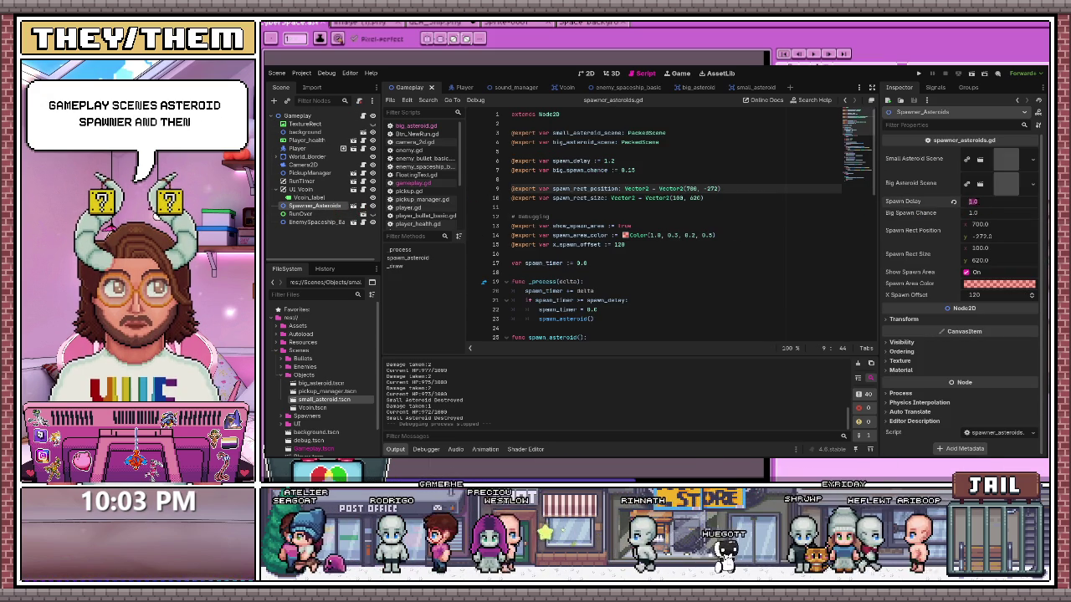
- Set Spawn Delay to 0.2 and Big Spawn Chance to 0.3, then run the game
{"action": "left_click", "coordinate": [980, 205]}
{"action": "type", "text": "0.2"}
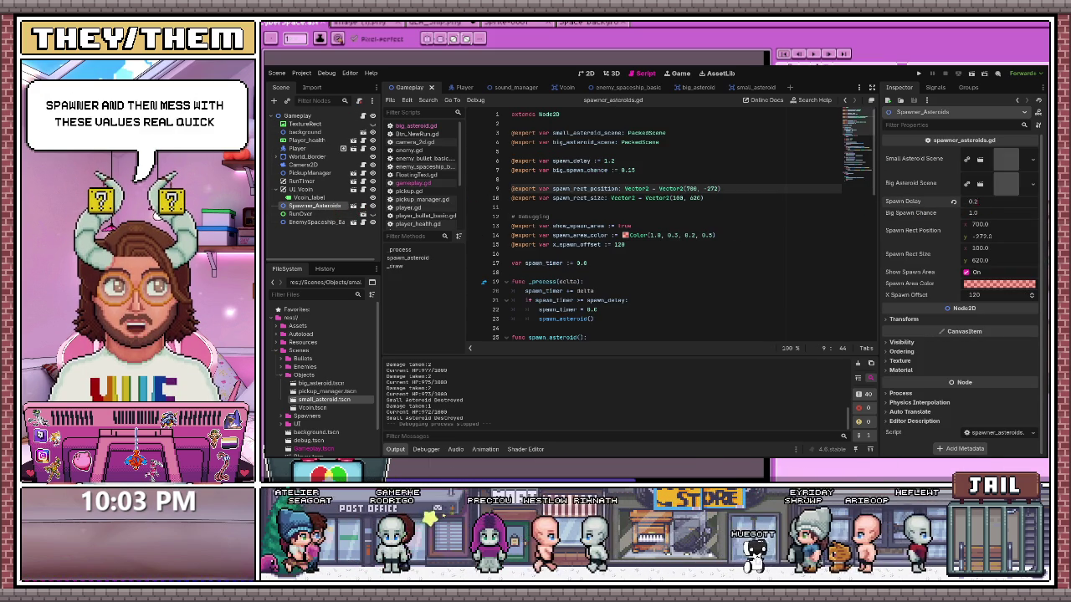
{"action": "key", "text": "Tab"}
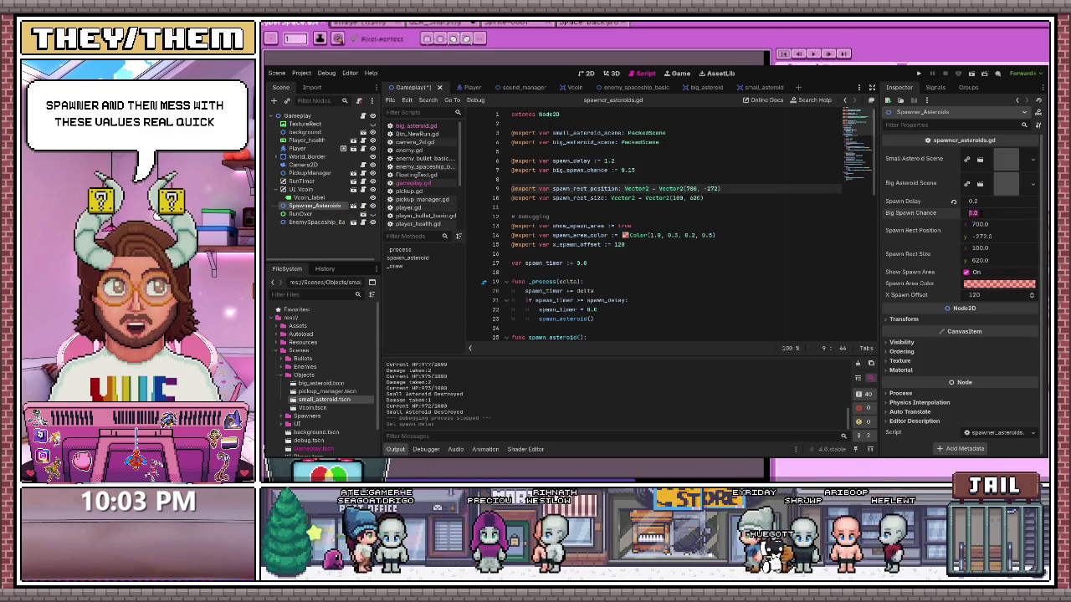
{"action": "type", "text": ".3"}
{"action": "key", "text": "Return"}
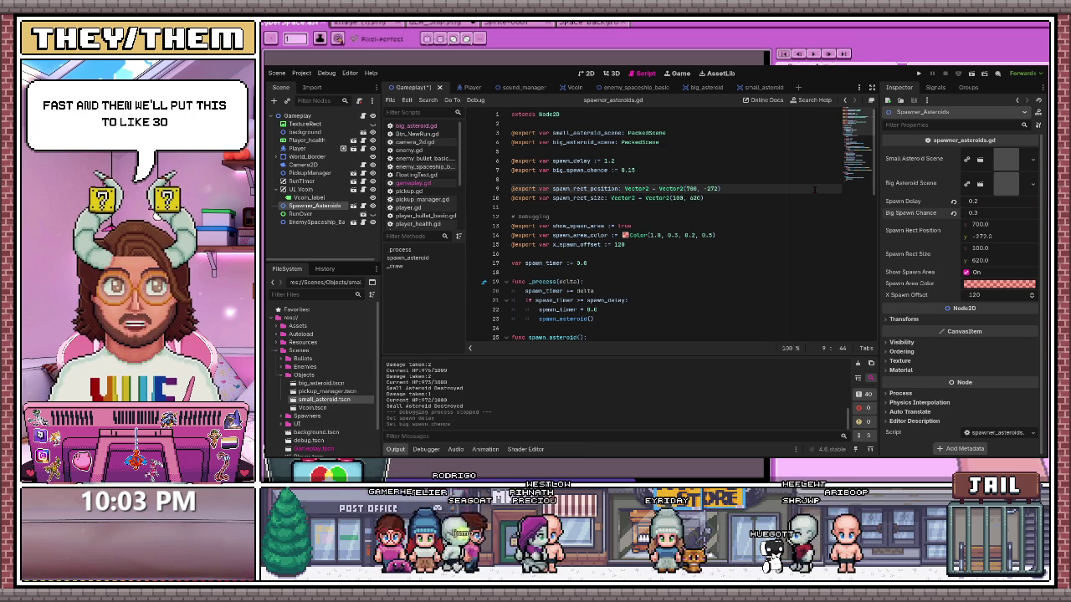
{"action": "key", "text": "F5"}
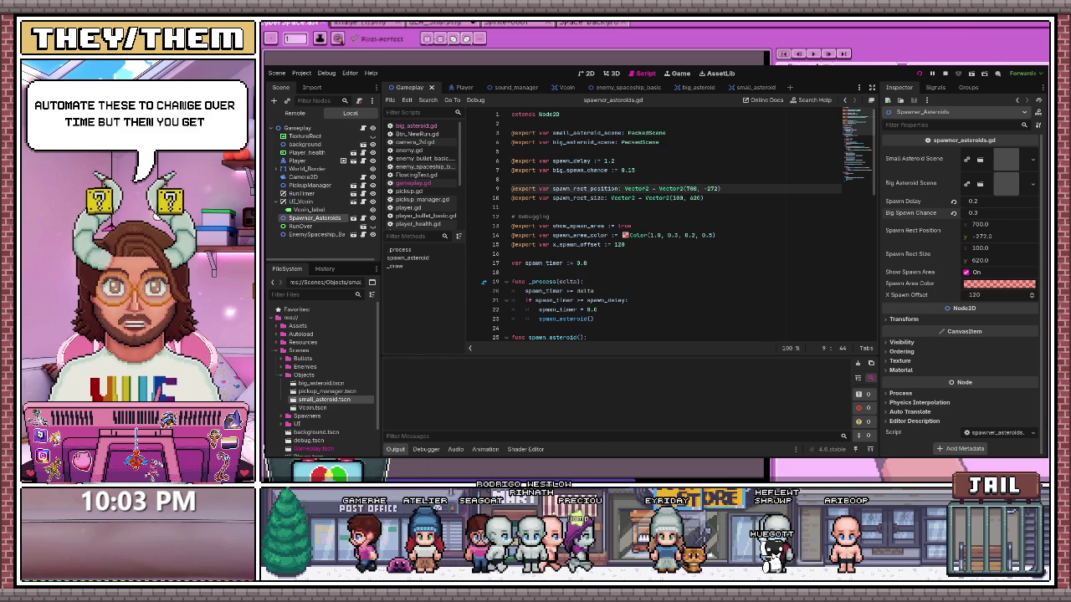
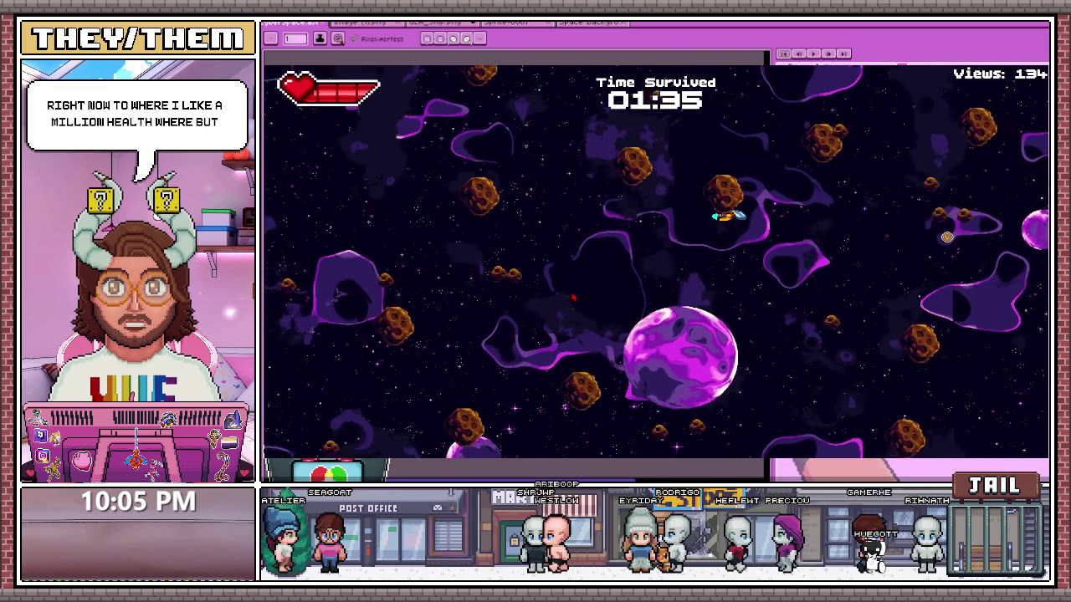
- End the space shooter playtest and switch away from Godot to the Aseprite logo canvas
{"action": "key", "text": "Escape"}
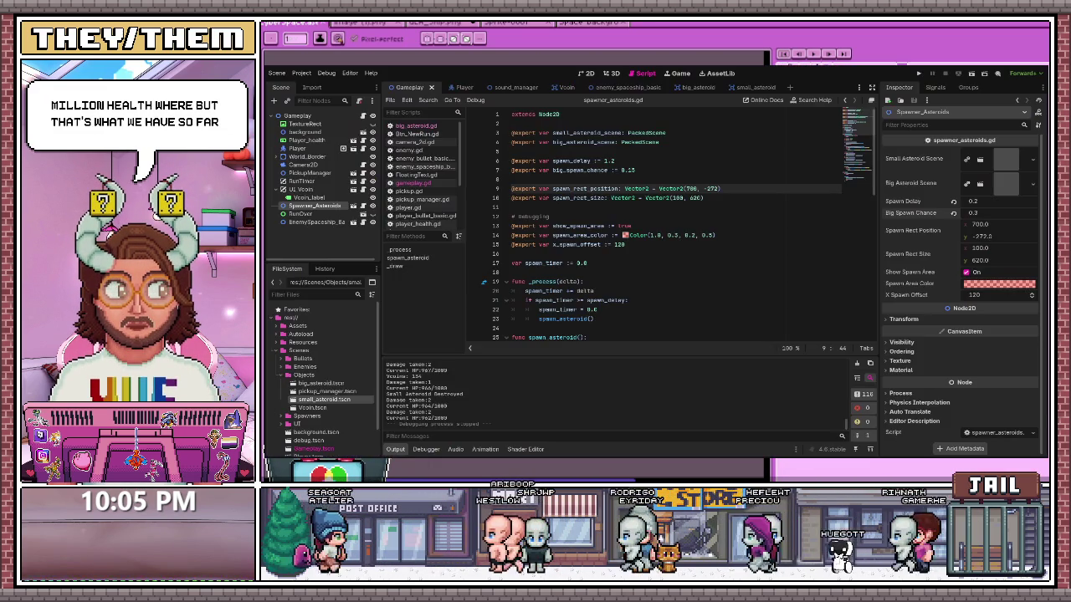
{"action": "key", "text": "alt+Tab"}
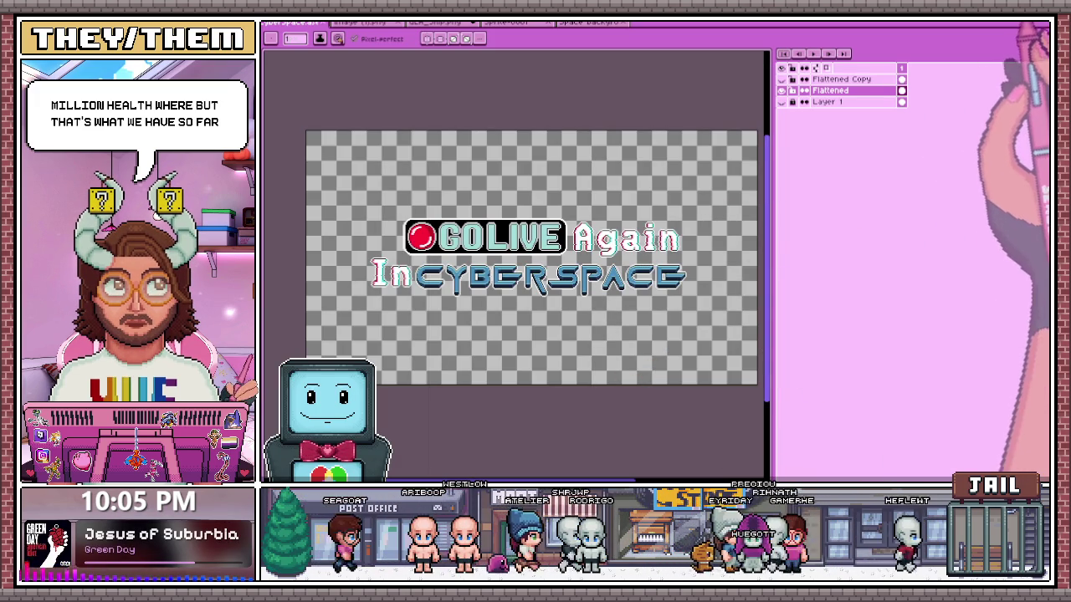
- Zoom into the 'In' letters, eyedrop the cyan and pencil a pixel onto the I's outline
{"action": "scroll", "coordinate": [533, 242], "scroll_direction": "down", "scroll_amount": 1}
{"action": "scroll", "coordinate": [381, 232], "scroll_direction": "up", "scroll_amount": 1}
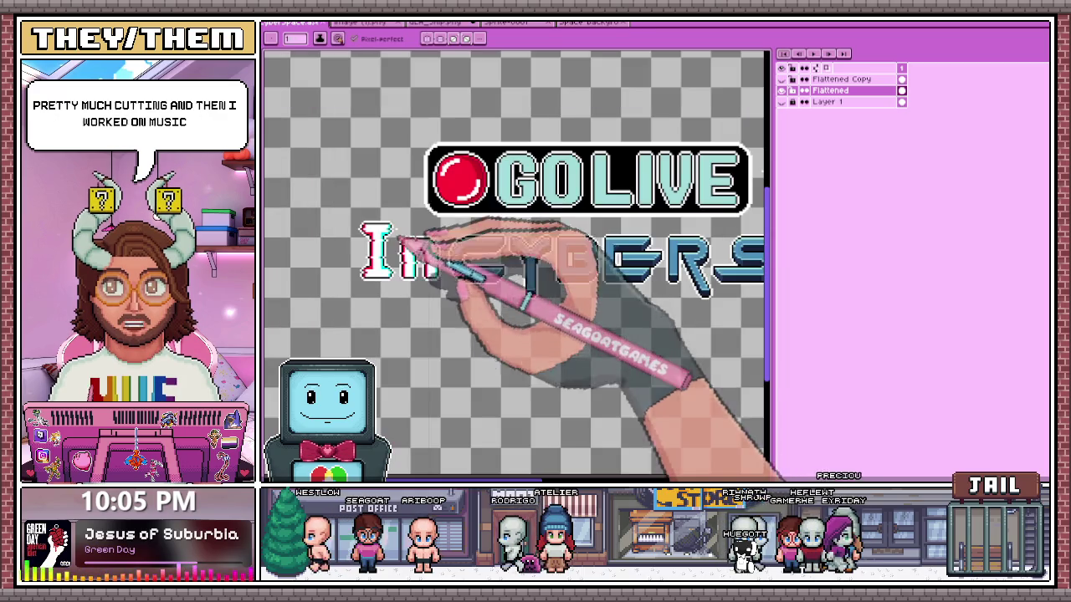
{"action": "scroll", "coordinate": [381, 232], "scroll_direction": "up", "scroll_amount": 2}
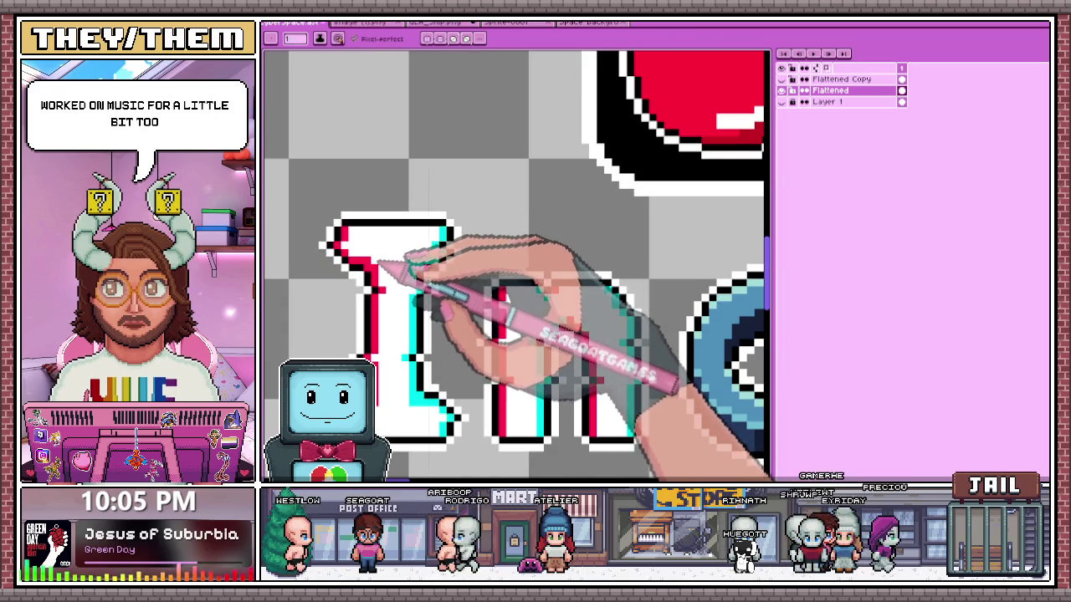
{"action": "scroll", "coordinate": [420, 239], "scroll_direction": "down", "scroll_amount": 1}
{"action": "scroll", "coordinate": [418, 351], "scroll_direction": "up", "scroll_amount": 2}
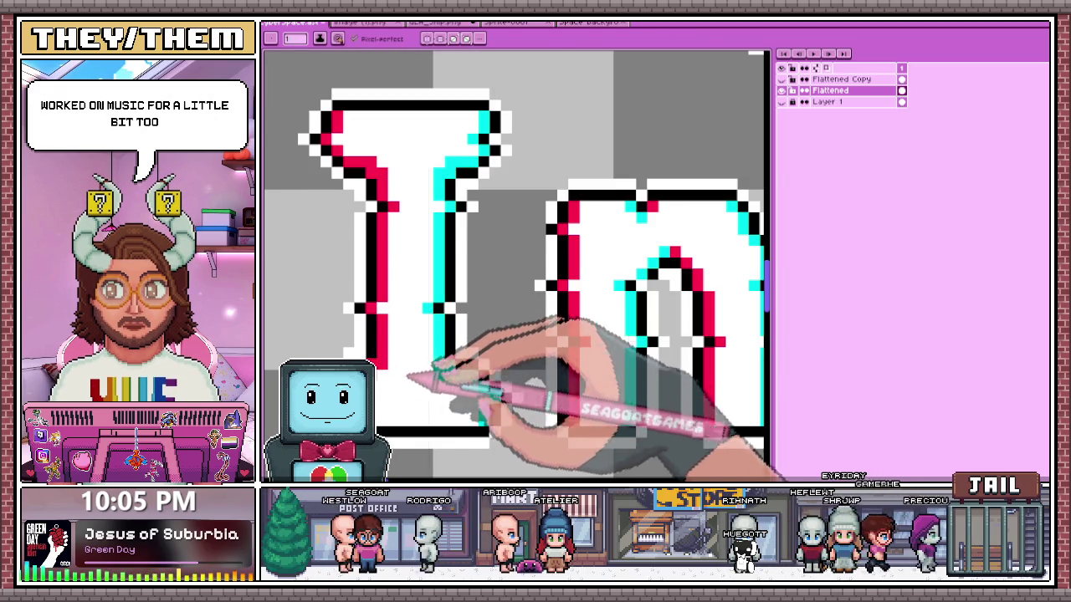
{"action": "scroll", "coordinate": [431, 375], "scroll_direction": "down", "scroll_amount": 1}
{"action": "scroll", "coordinate": [441, 378], "scroll_direction": "down", "scroll_amount": 2}
{"action": "scroll", "coordinate": [443, 378], "scroll_direction": "down", "scroll_amount": 2}
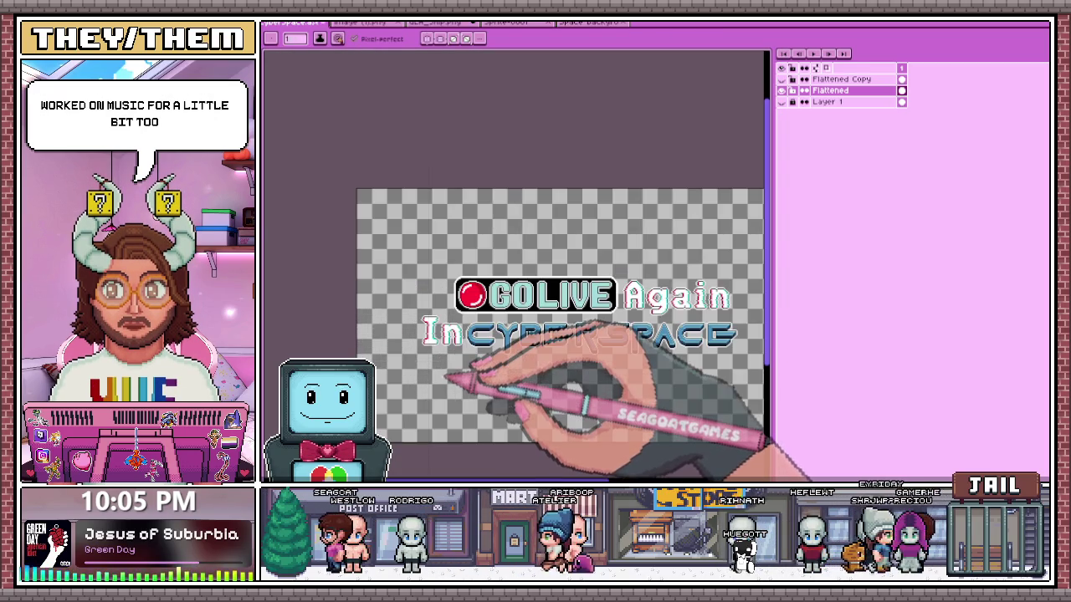
{"action": "scroll", "coordinate": [448, 376], "scroll_direction": "up", "scroll_amount": 2}
{"action": "scroll", "coordinate": [441, 334], "scroll_direction": "down", "scroll_amount": 2}
{"action": "scroll", "coordinate": [425, 259], "scroll_direction": "up", "scroll_amount": 2}
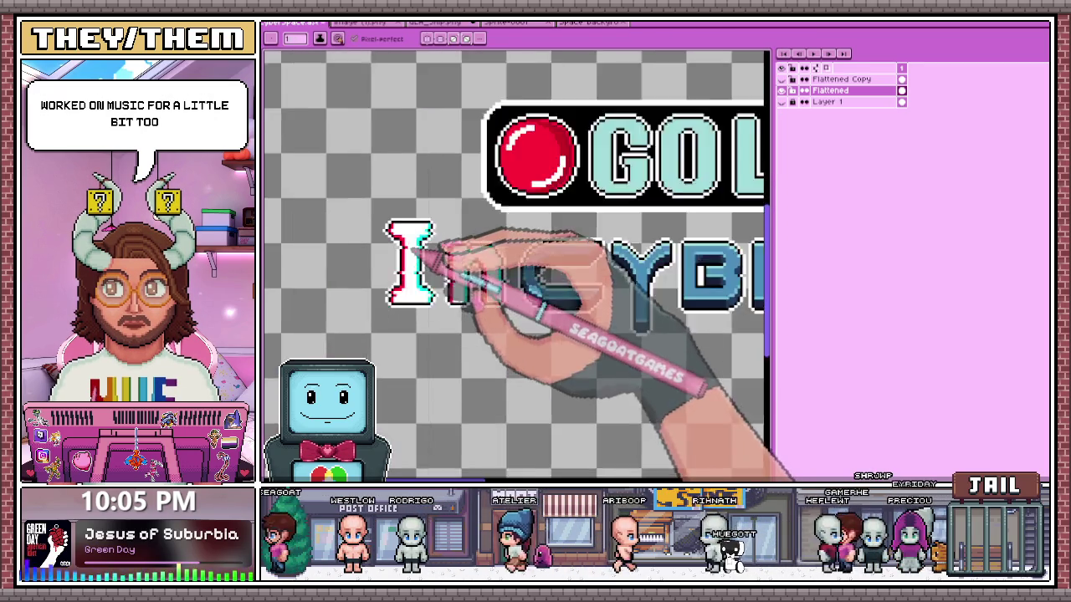
{"action": "scroll", "coordinate": [430, 239], "scroll_direction": "up", "scroll_amount": 1}
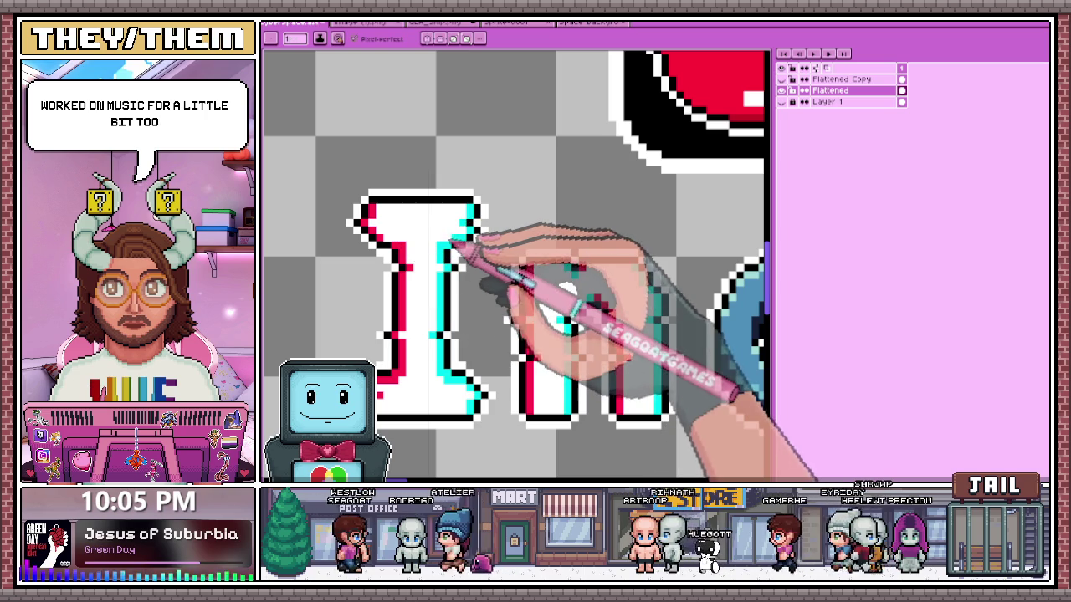
{"action": "scroll", "coordinate": [423, 246], "scroll_direction": "down", "scroll_amount": 1}
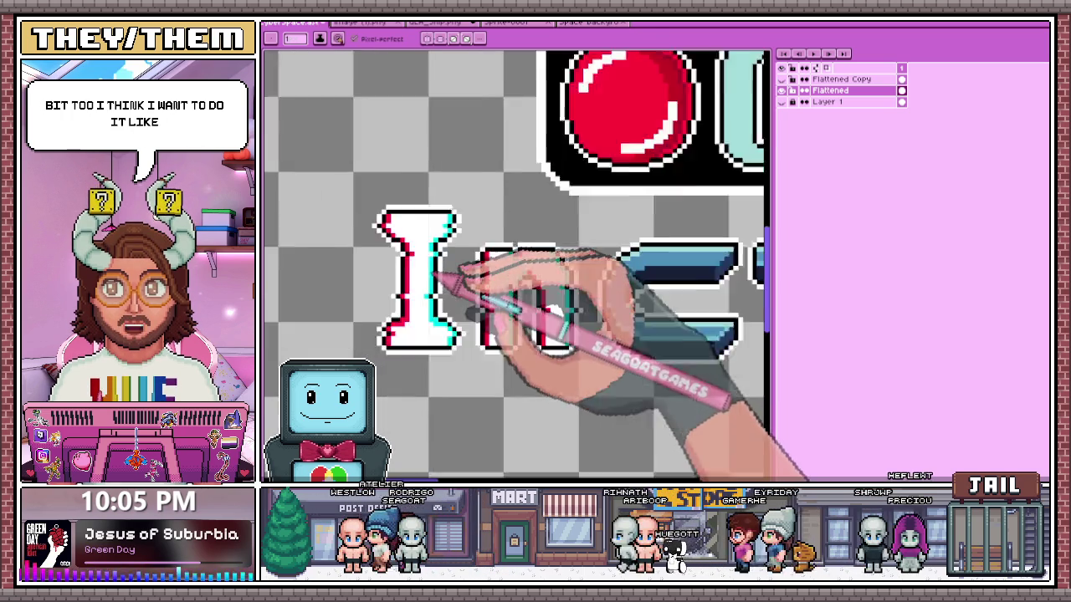
{"action": "scroll", "coordinate": [409, 248], "scroll_direction": "up", "scroll_amount": 2}
{"action": "key", "text": "i"}
{"action": "key", "text": "b"}
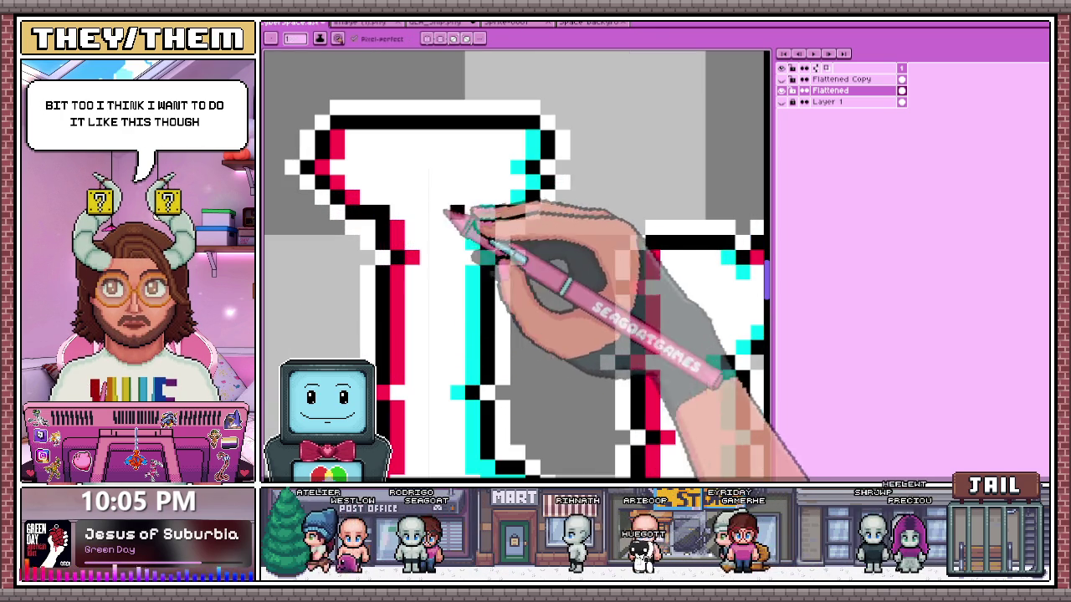
{"action": "left_click", "coordinate": [457, 197]}
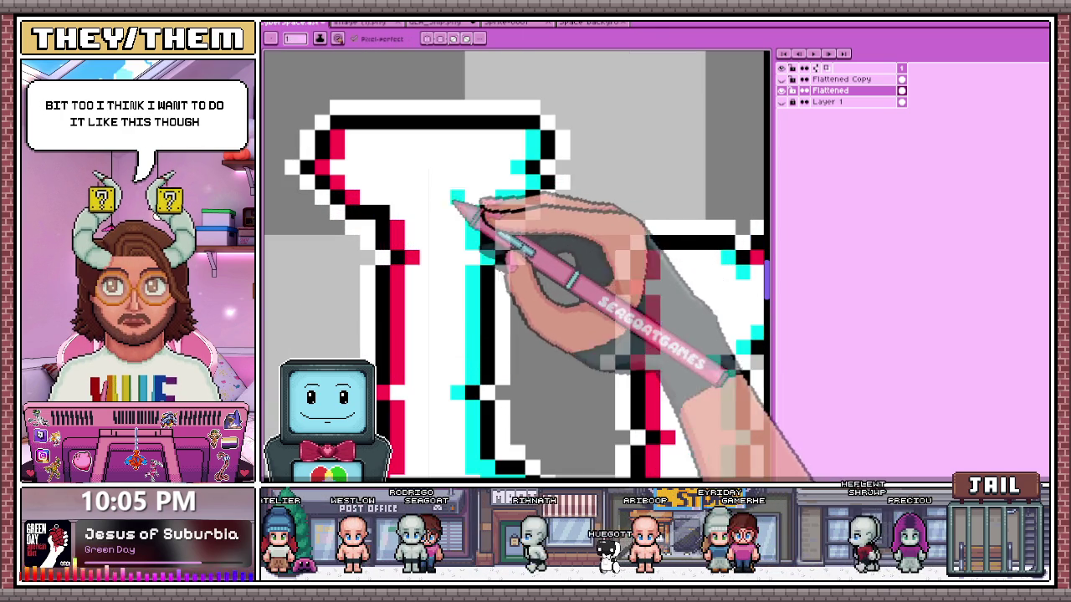
- Re-sample the cyan from the letter I and switch between the eraser and pencil
{"action": "scroll", "coordinate": [479, 232], "scroll_direction": "down", "scroll_amount": 3}
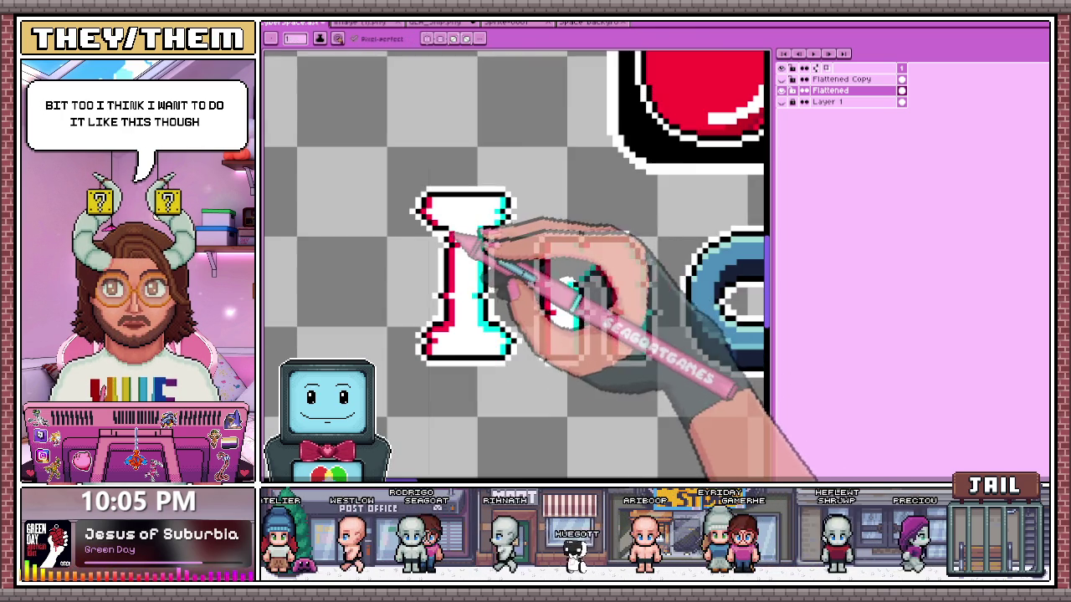
{"action": "scroll", "coordinate": [481, 235], "scroll_direction": "down", "scroll_amount": 1}
{"action": "scroll", "coordinate": [468, 267], "scroll_direction": "up", "scroll_amount": 1}
{"action": "scroll", "coordinate": [456, 285], "scroll_direction": "up", "scroll_amount": 2}
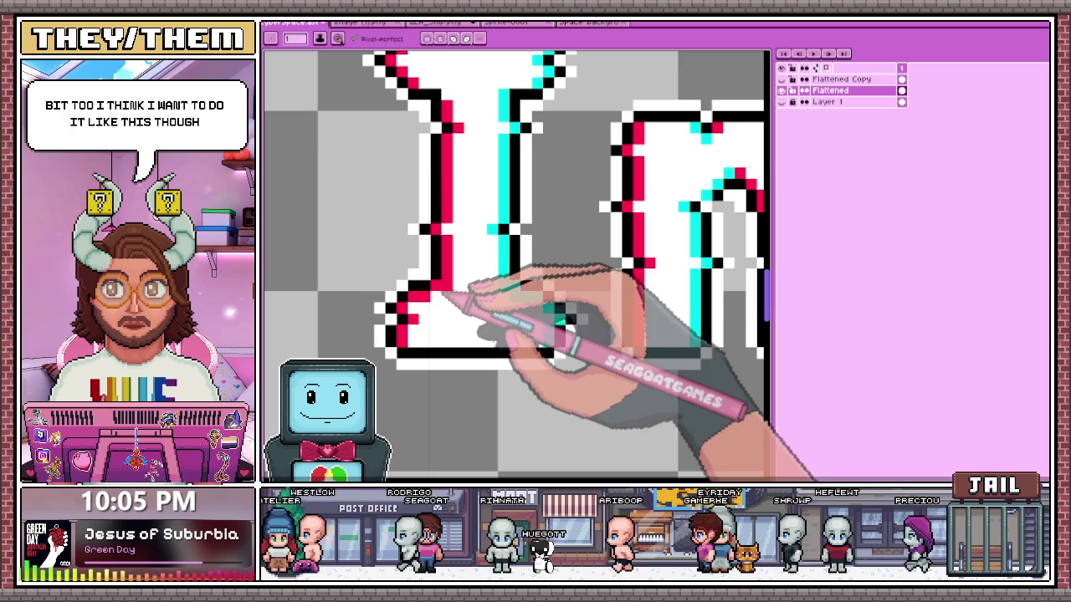
{"action": "scroll", "coordinate": [494, 246], "scroll_direction": "down", "scroll_amount": 2}
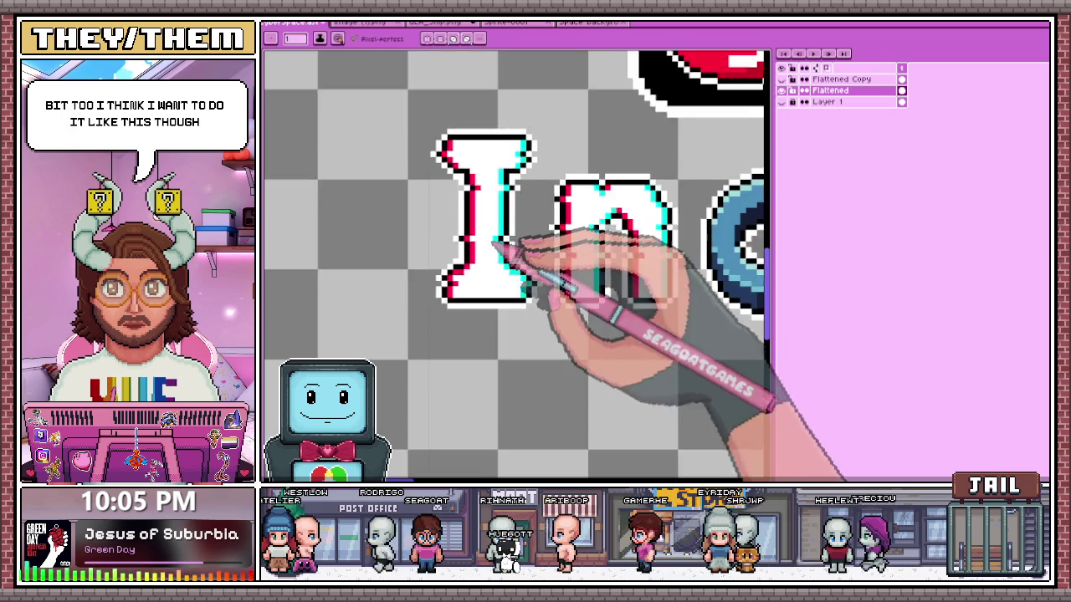
{"action": "scroll", "coordinate": [496, 245], "scroll_direction": "down", "scroll_amount": 1}
{"action": "scroll", "coordinate": [499, 303], "scroll_direction": "up", "scroll_amount": 3}
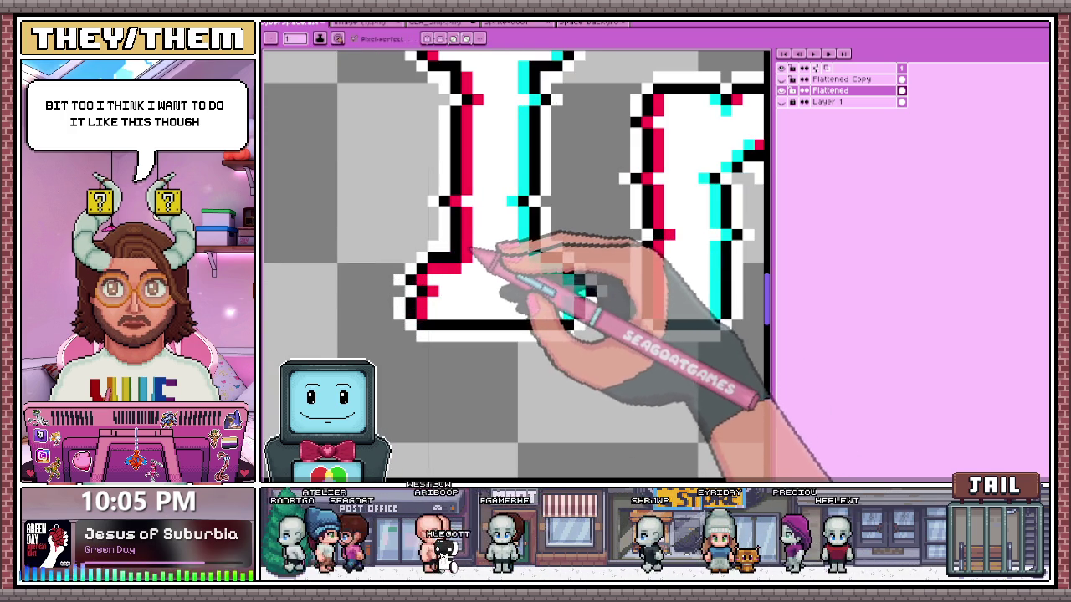
{"action": "scroll", "coordinate": [465, 269], "scroll_direction": "down", "scroll_amount": 2}
{"action": "scroll", "coordinate": [468, 269], "scroll_direction": "up", "scroll_amount": 1}
{"action": "scroll", "coordinate": [470, 270], "scroll_direction": "down", "scroll_amount": 2}
{"action": "scroll", "coordinate": [459, 288], "scroll_direction": "down", "scroll_amount": 1}
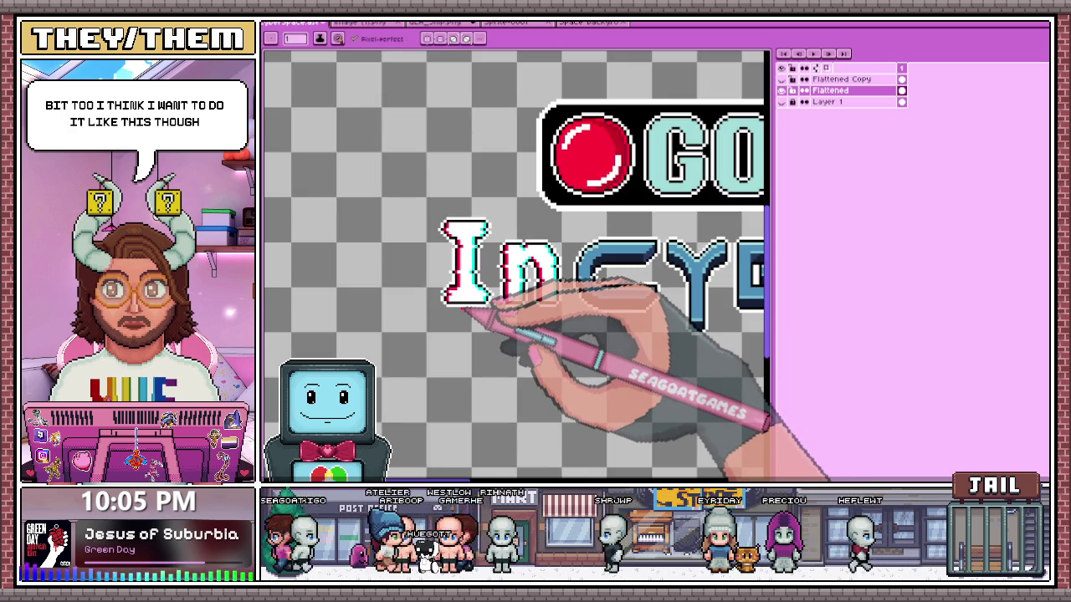
{"action": "scroll", "coordinate": [469, 297], "scroll_direction": "up", "scroll_amount": 2}
{"action": "scroll", "coordinate": [456, 280], "scroll_direction": "down", "scroll_amount": 1}
{"action": "scroll", "coordinate": [447, 269], "scroll_direction": "down", "scroll_amount": 2}
{"action": "scroll", "coordinate": [444, 266], "scroll_direction": "down", "scroll_amount": 1}
{"action": "scroll", "coordinate": [442, 267], "scroll_direction": "up", "scroll_amount": 2}
{"action": "scroll", "coordinate": [439, 269], "scroll_direction": "up", "scroll_amount": 2}
{"action": "scroll", "coordinate": [435, 273], "scroll_direction": "up", "scroll_amount": 1}
{"action": "key", "text": "alt"}
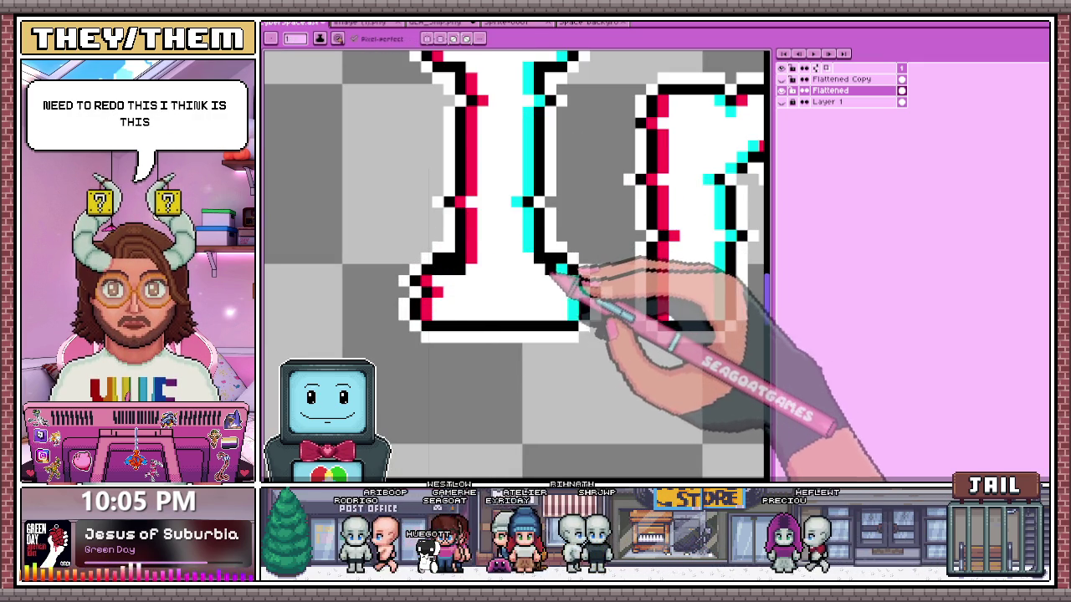
{"action": "key", "text": "b"}
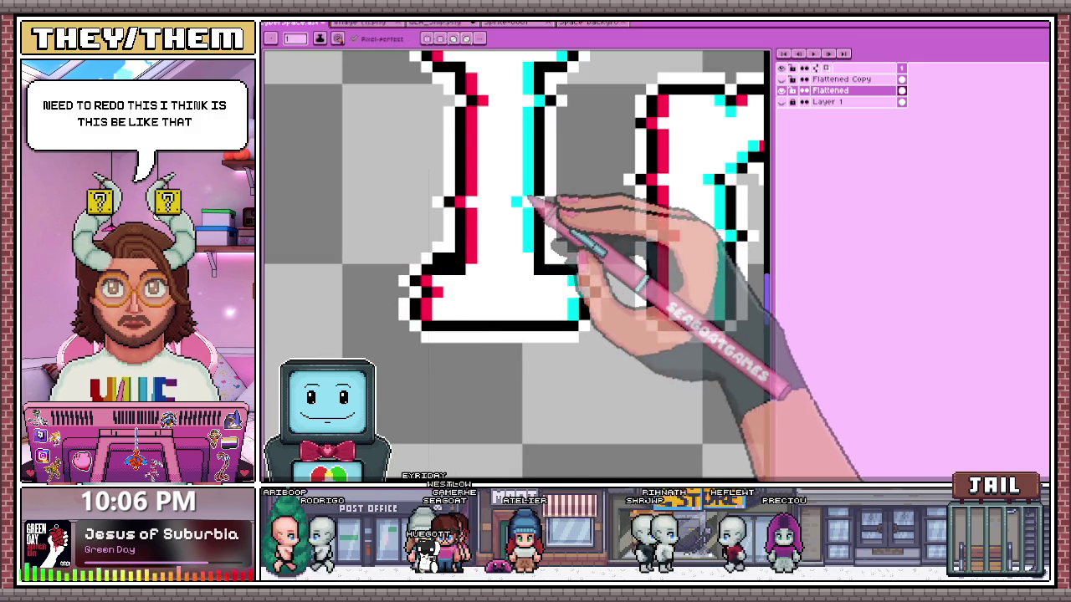
{"action": "key", "text": "e"}
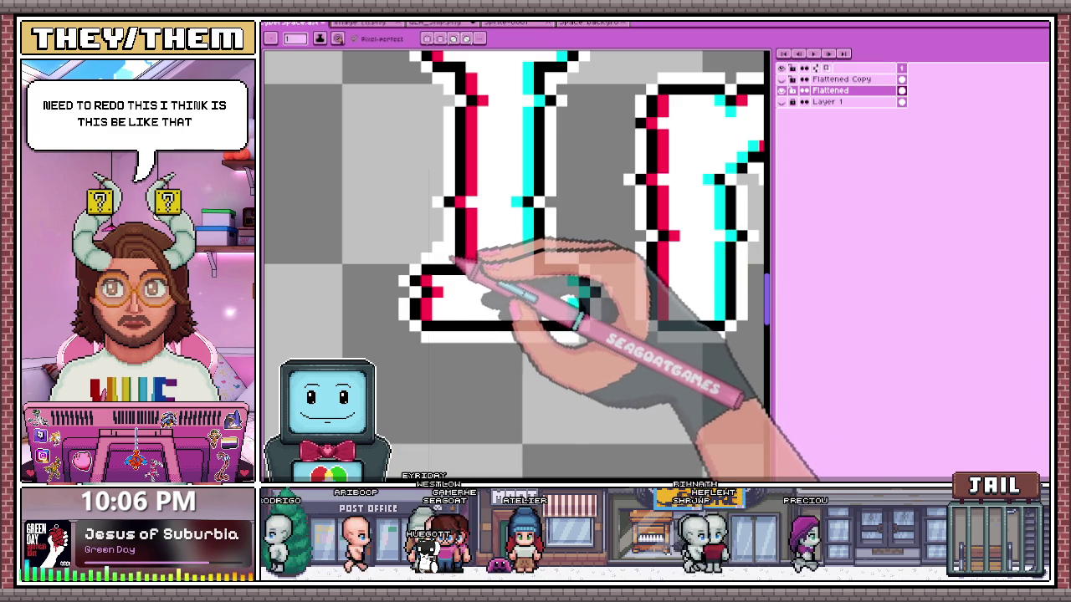
{"action": "key", "text": "b"}
- Pick the cyan again from the 'In' lettering and return to the pencil for more outline pixels
{"action": "scroll", "coordinate": [452, 251], "scroll_direction": "down", "scroll_amount": 1}
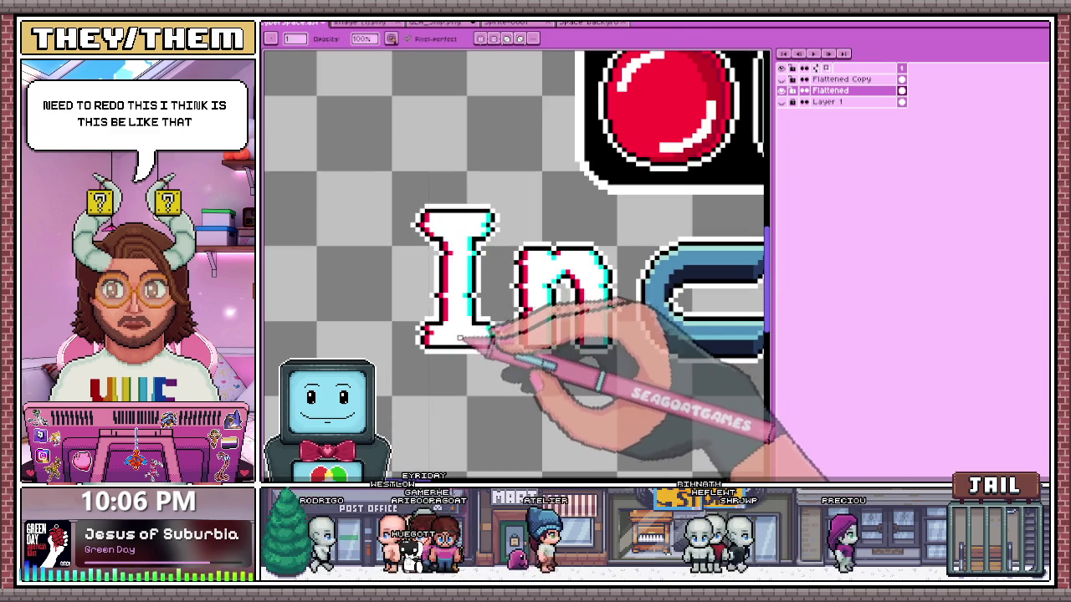
{"action": "scroll", "coordinate": [459, 262], "scroll_direction": "down", "scroll_amount": 1}
{"action": "scroll", "coordinate": [498, 306], "scroll_direction": "down", "scroll_amount": 1}
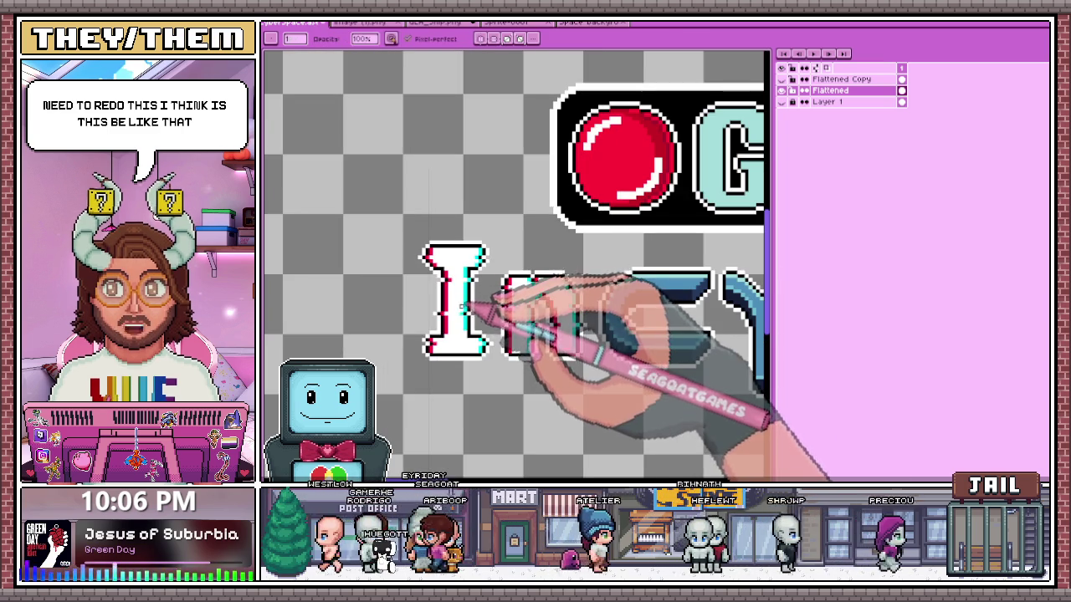
{"action": "scroll", "coordinate": [477, 348], "scroll_direction": "down", "scroll_amount": 1}
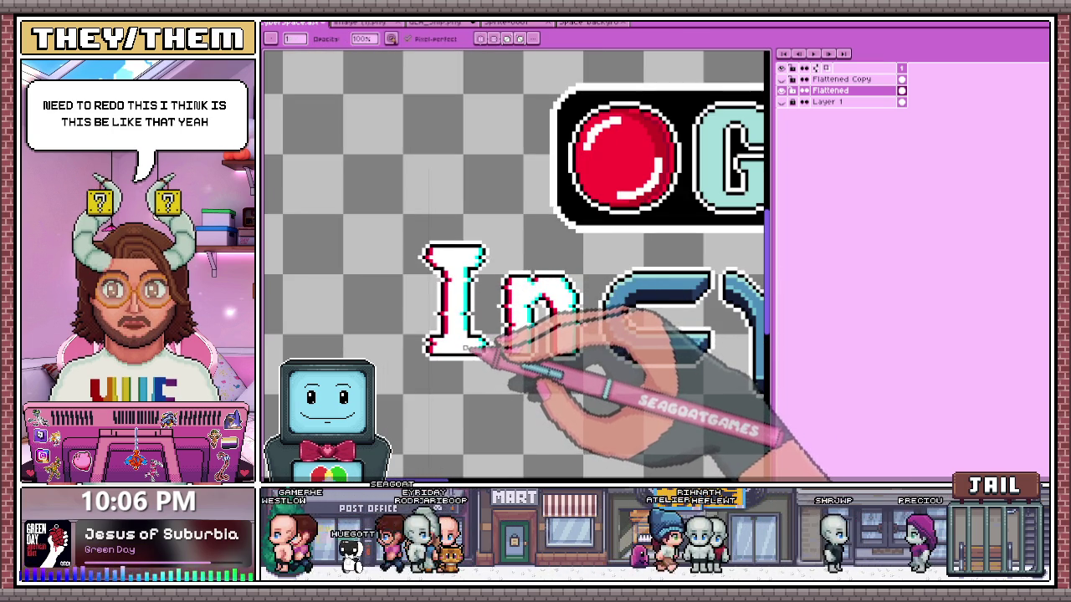
{"action": "scroll", "coordinate": [462, 335], "scroll_direction": "up", "scroll_amount": 1}
{"action": "key", "text": "i"}
{"action": "scroll", "coordinate": [460, 255], "scroll_direction": "up", "scroll_amount": 1}
{"action": "key", "text": "b"}
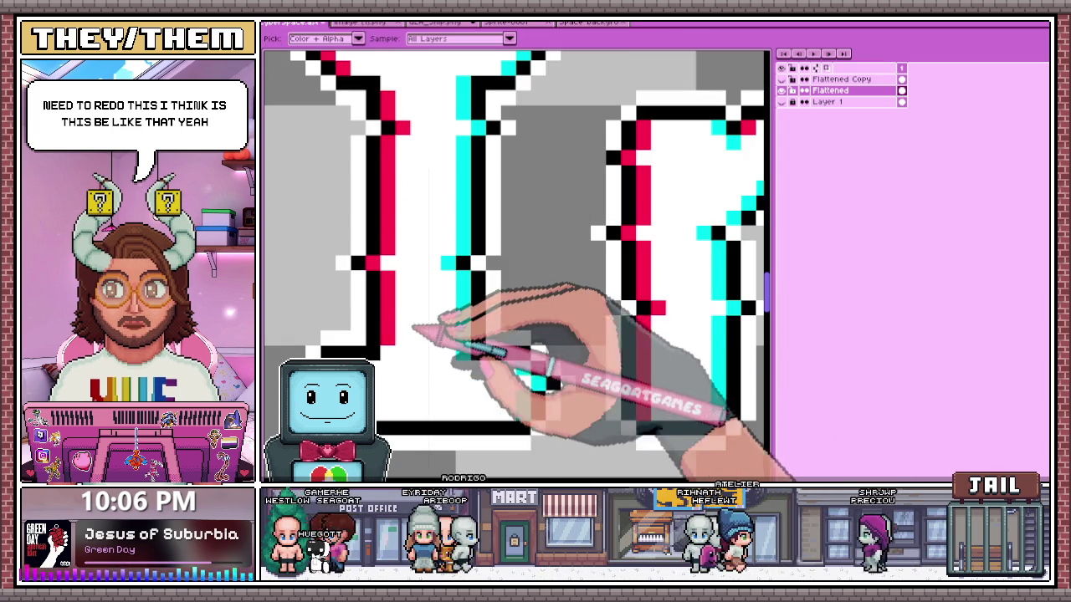
{"action": "scroll", "coordinate": [435, 330], "scroll_direction": "down", "scroll_amount": 2}
{"action": "scroll", "coordinate": [473, 326], "scroll_direction": "down", "scroll_amount": 2}
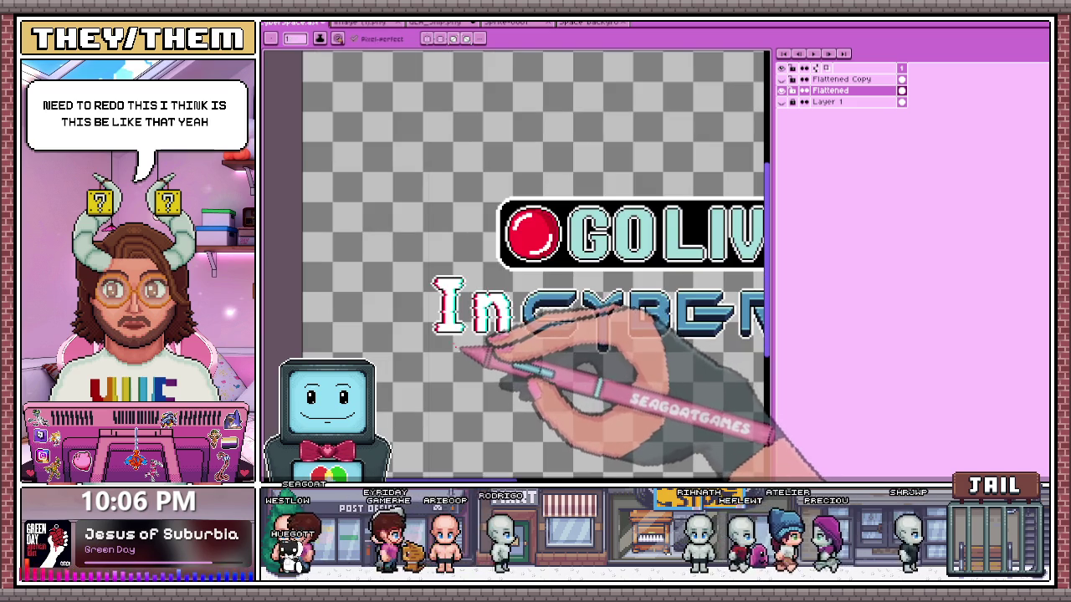
{"action": "scroll", "coordinate": [451, 310], "scroll_direction": "up", "scroll_amount": 2}
{"action": "scroll", "coordinate": [442, 276], "scroll_direction": "up", "scroll_amount": 1}
{"action": "scroll", "coordinate": [444, 273], "scroll_direction": "down", "scroll_amount": 1}
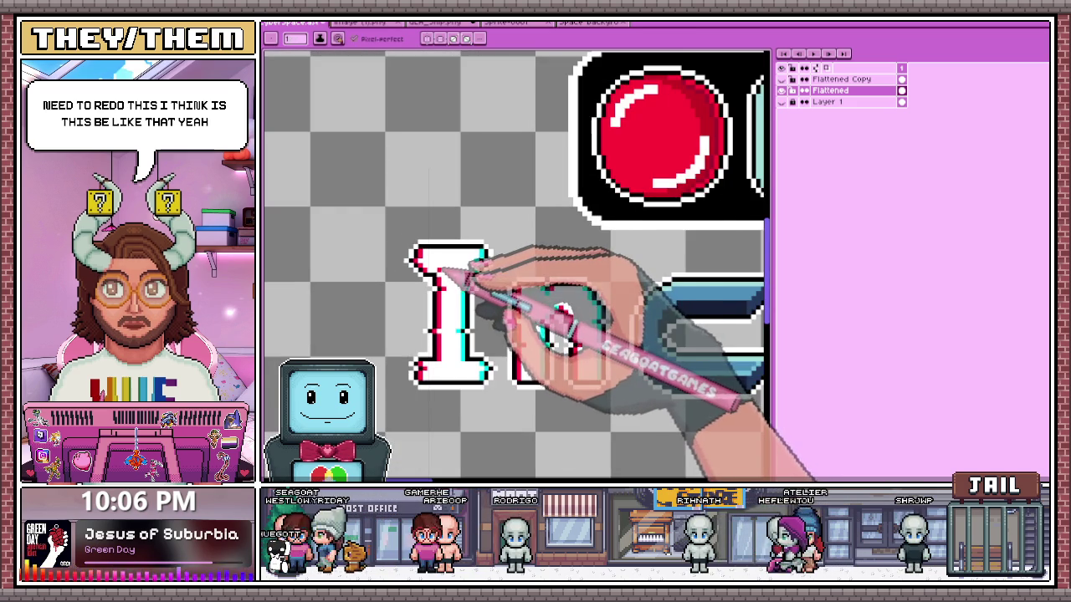
{"action": "scroll", "coordinate": [447, 271], "scroll_direction": "down", "scroll_amount": 1}
{"action": "scroll", "coordinate": [468, 276], "scroll_direction": "down", "scroll_amount": 1}
{"action": "scroll", "coordinate": [455, 303], "scroll_direction": "down", "scroll_amount": 2}
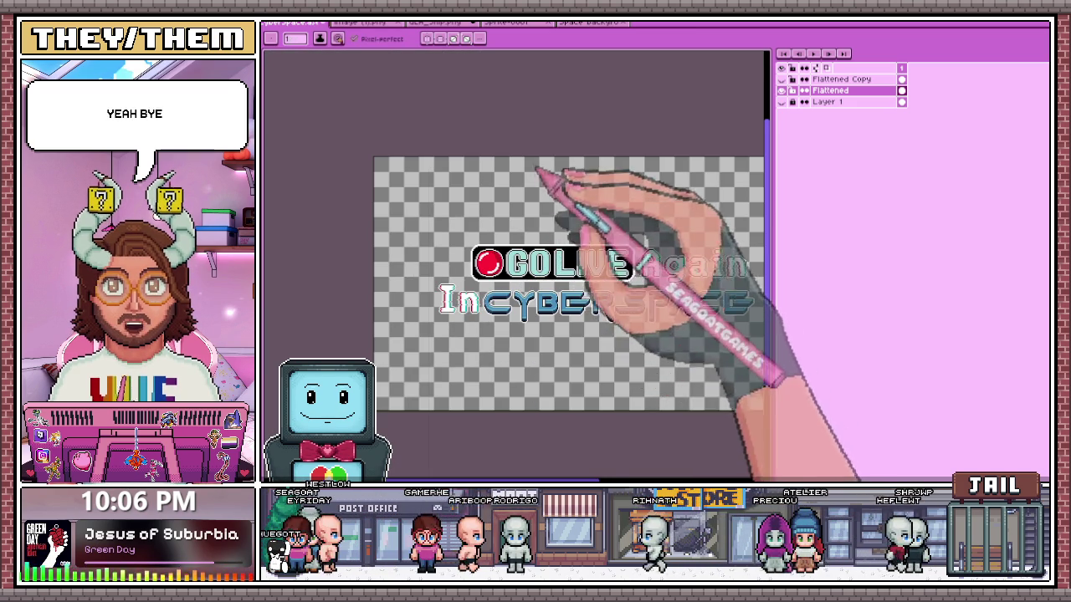
{"action": "scroll", "coordinate": [439, 282], "scroll_direction": "up", "scroll_amount": 2}
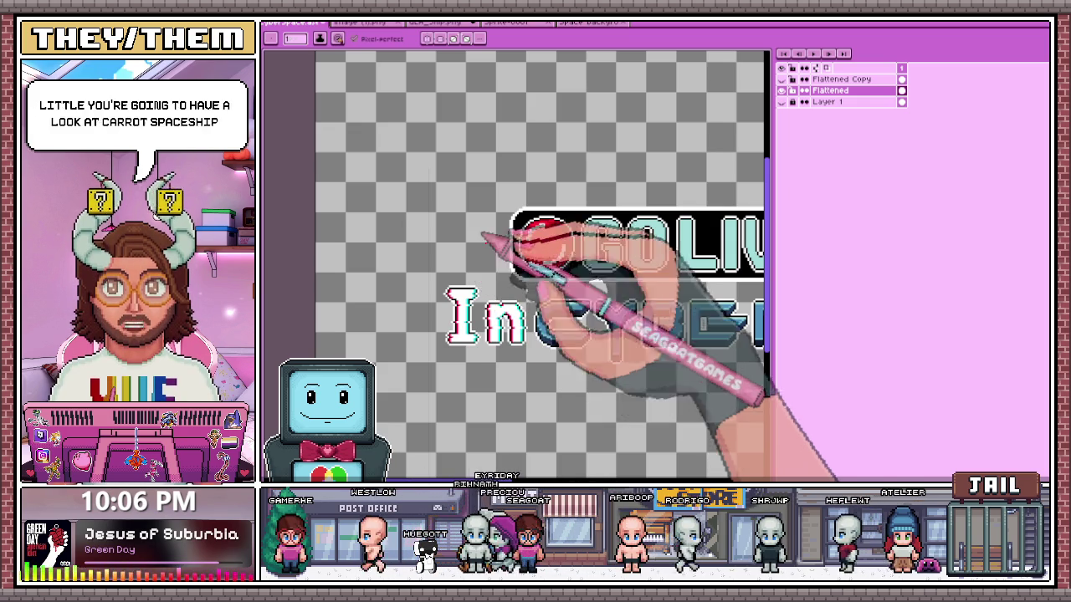
{"action": "scroll", "coordinate": [569, 341], "scroll_direction": "down", "scroll_amount": 2}
{"action": "scroll", "coordinate": [577, 343], "scroll_direction": "down", "scroll_amount": 1}
{"action": "scroll", "coordinate": [609, 406], "scroll_direction": "up", "scroll_amount": 1}
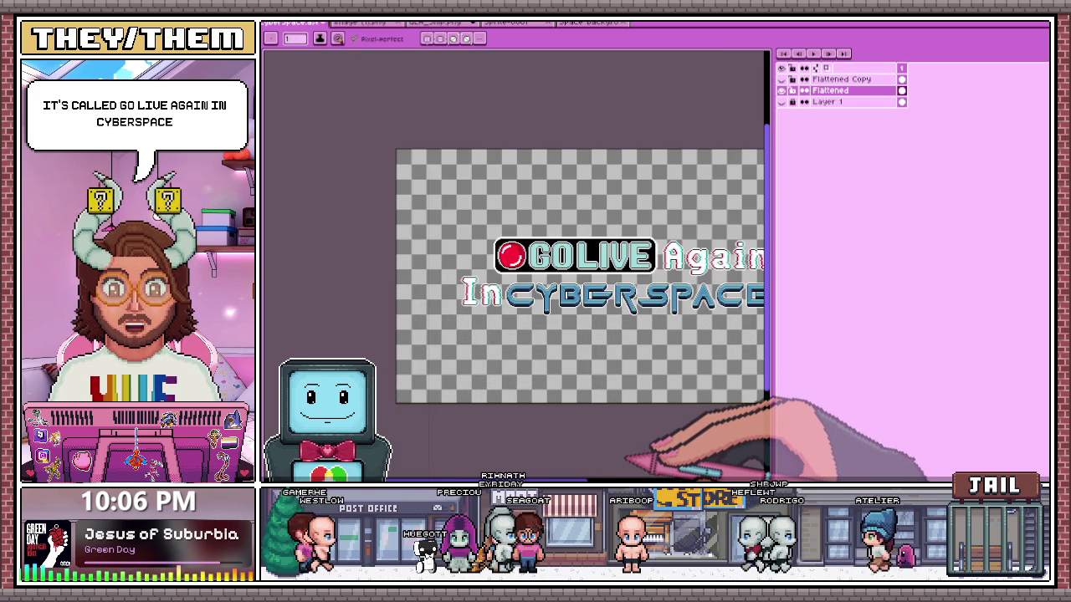
{"action": "scroll", "coordinate": [615, 351], "scroll_direction": "down", "scroll_amount": 2}
{"action": "scroll", "coordinate": [599, 293], "scroll_direction": "up", "scroll_amount": 2}
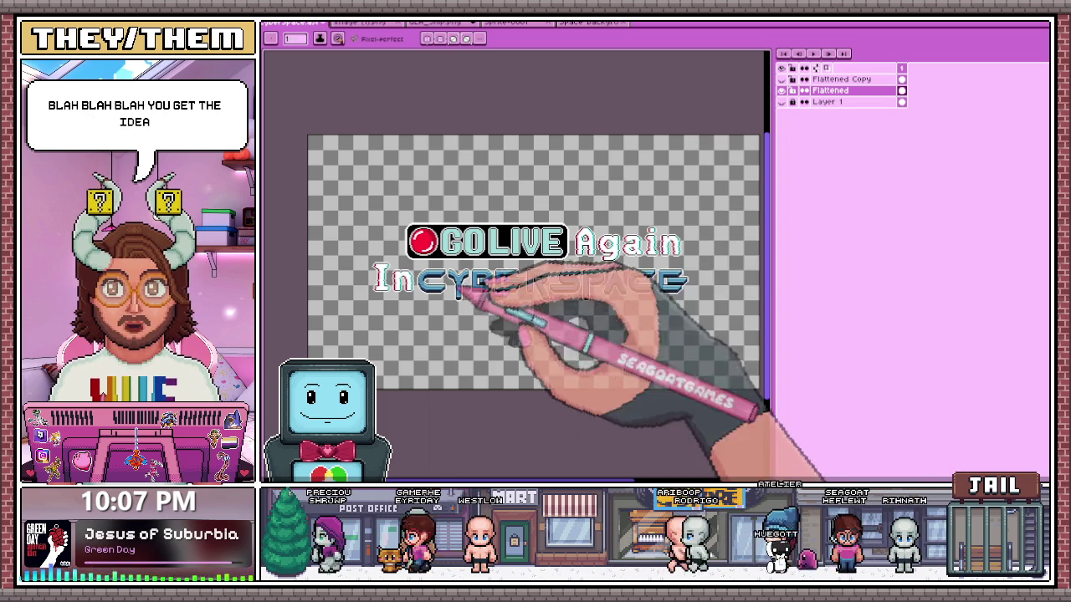
- Add black pixels at the I's top, bottom and stem corner to close its outline
{"action": "scroll", "coordinate": [377, 292], "scroll_direction": "up", "scroll_amount": 3}
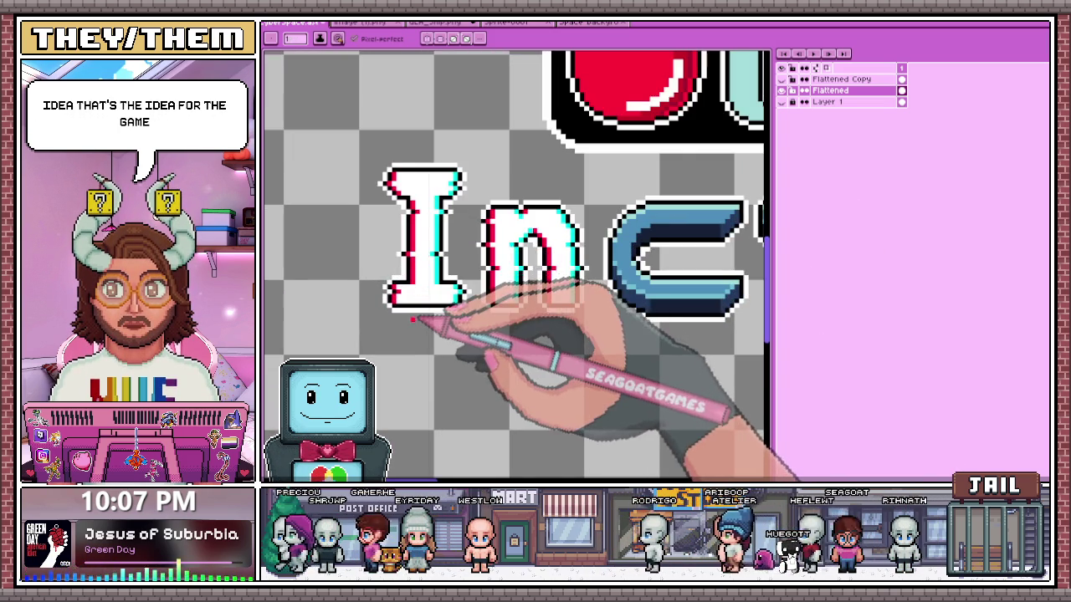
{"action": "scroll", "coordinate": [407, 205], "scroll_direction": "up", "scroll_amount": 3}
{"action": "scroll", "coordinate": [407, 210], "scroll_direction": "down", "scroll_amount": 2}
{"action": "scroll", "coordinate": [406, 210], "scroll_direction": "up", "scroll_amount": 2}
{"action": "scroll", "coordinate": [410, 201], "scroll_direction": "down", "scroll_amount": 2}
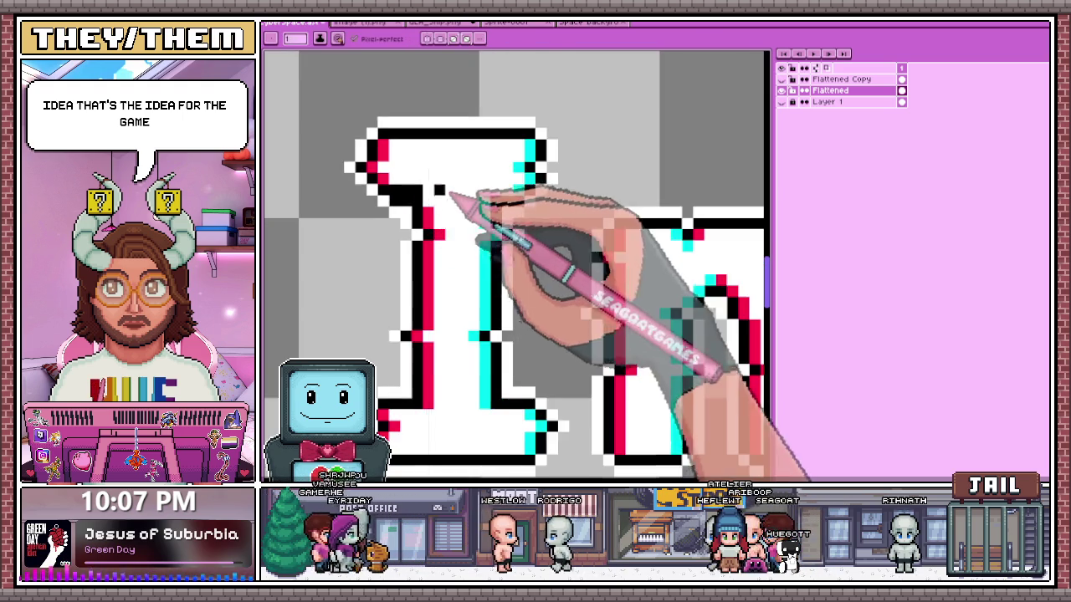
{"action": "scroll", "coordinate": [443, 226], "scroll_direction": "up", "scroll_amount": 2}
{"action": "left_click", "coordinate": [416, 147]}
{"action": "scroll", "coordinate": [427, 159], "scroll_direction": "down", "scroll_amount": 2}
{"action": "scroll", "coordinate": [452, 309], "scroll_direction": "up", "scroll_amount": 2}
{"action": "left_click", "coordinate": [435, 343]}
{"action": "scroll", "coordinate": [453, 348], "scroll_direction": "down", "scroll_amount": 2}
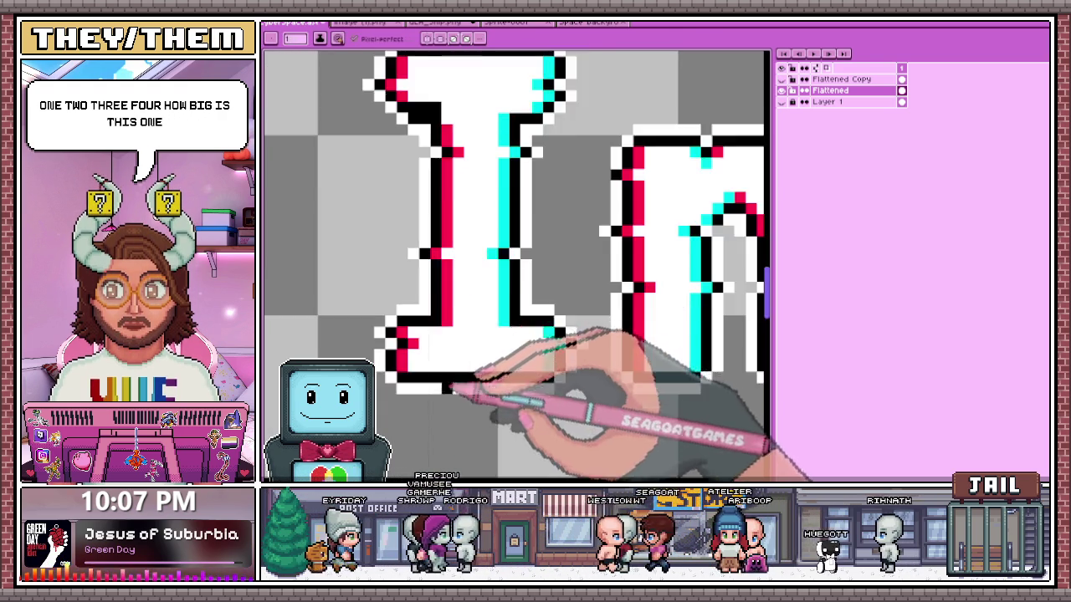
{"action": "scroll", "coordinate": [526, 227], "scroll_direction": "up", "scroll_amount": 2}
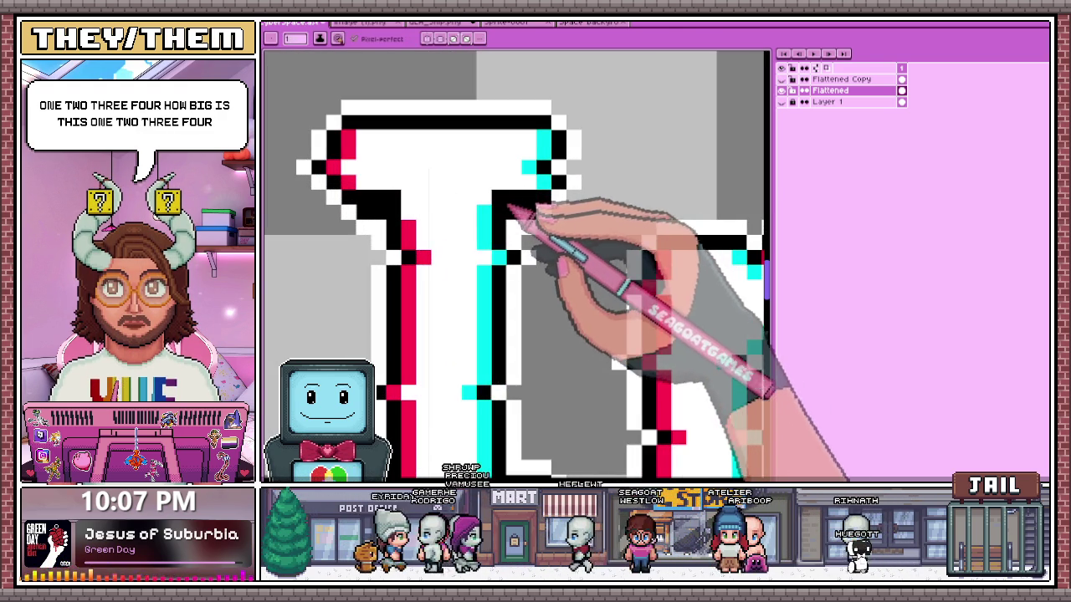
{"action": "left_click", "coordinate": [499, 198]}
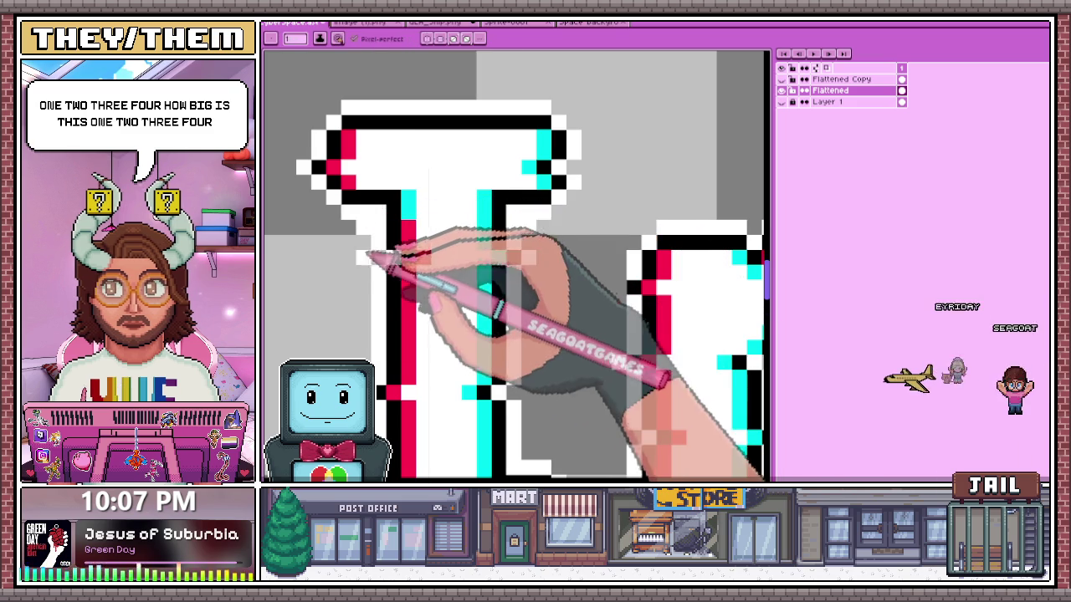
- Switch the active drawing tool and look over the 'In' lettering
{"action": "key", "text": "b"}
{"action": "scroll", "coordinate": [529, 228], "scroll_direction": "down", "scroll_amount": 3}
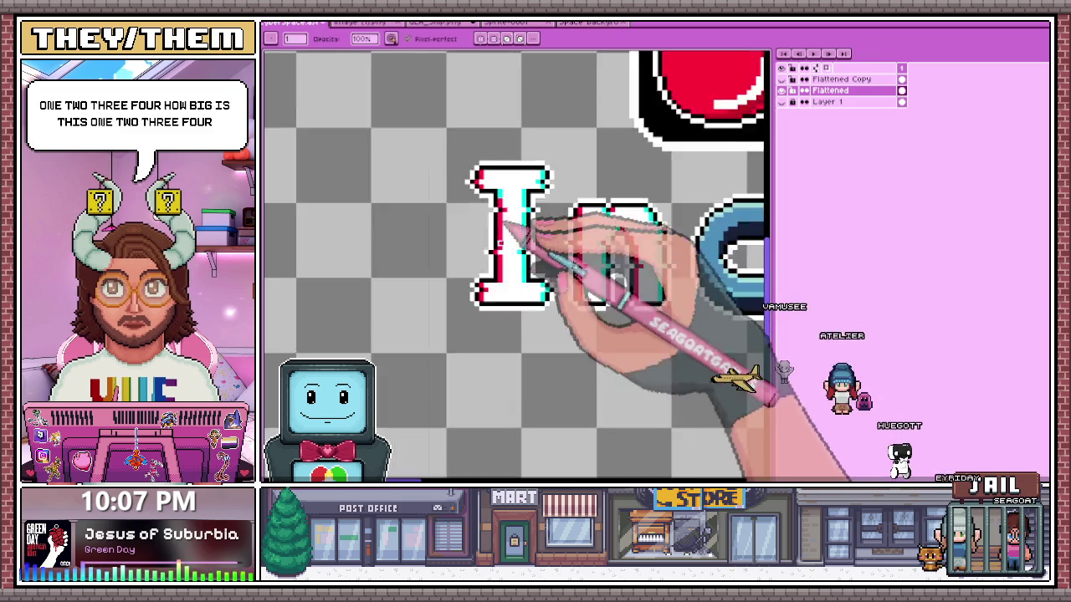
{"action": "scroll", "coordinate": [531, 235], "scroll_direction": "down", "scroll_amount": 2}
{"action": "scroll", "coordinate": [628, 326], "scroll_direction": "up", "scroll_amount": 2}
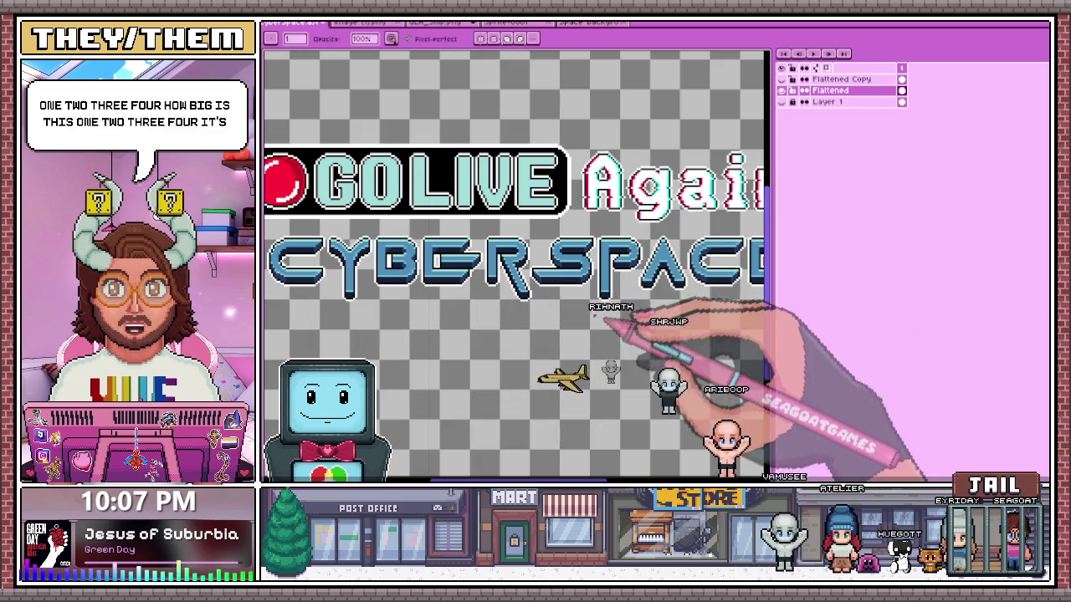
{"action": "scroll", "coordinate": [569, 230], "scroll_direction": "down", "scroll_amount": 1}
{"action": "scroll", "coordinate": [485, 210], "scroll_direction": "up", "scroll_amount": 4}
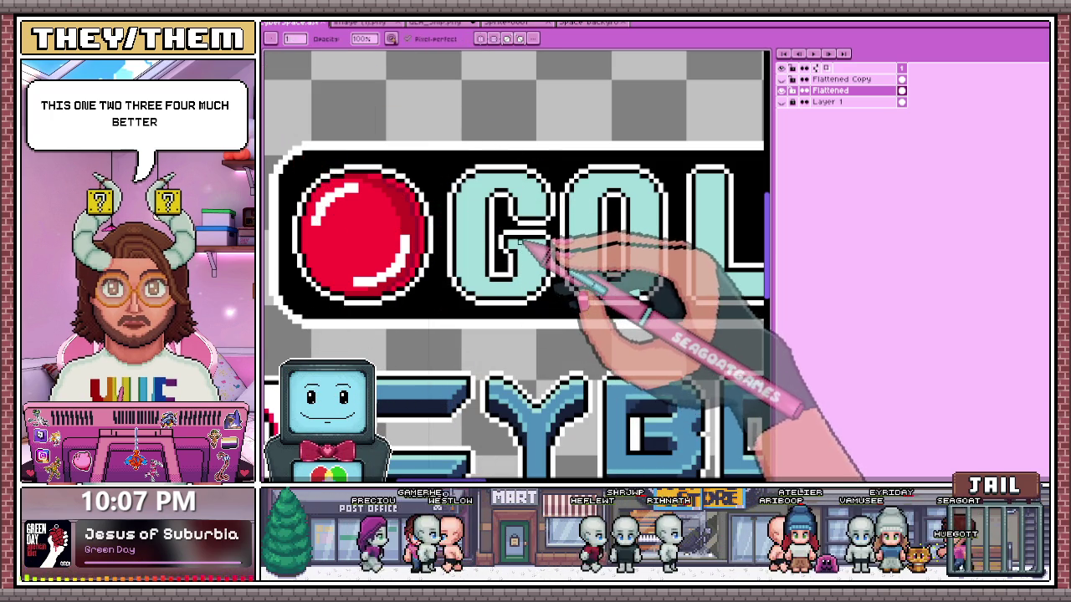
- Bucket-fill the lower area of the G with a lighter blue
{"action": "scroll", "coordinate": [509, 242], "scroll_direction": "up", "scroll_amount": 1}
{"action": "scroll", "coordinate": [466, 240], "scroll_direction": "up", "scroll_amount": 1}
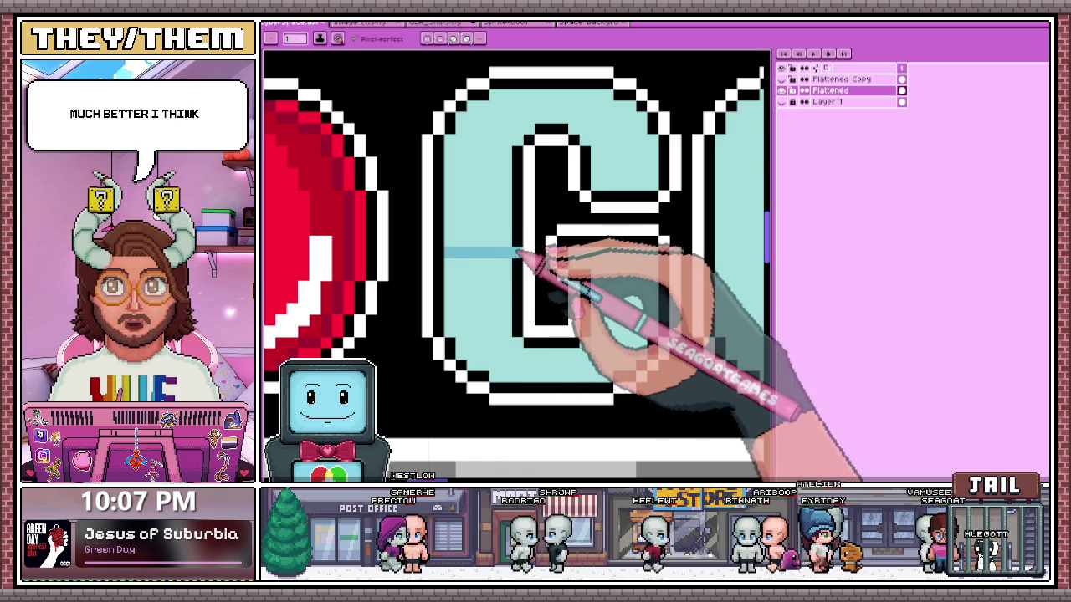
{"action": "scroll", "coordinate": [712, 251], "scroll_direction": "down", "scroll_amount": 2}
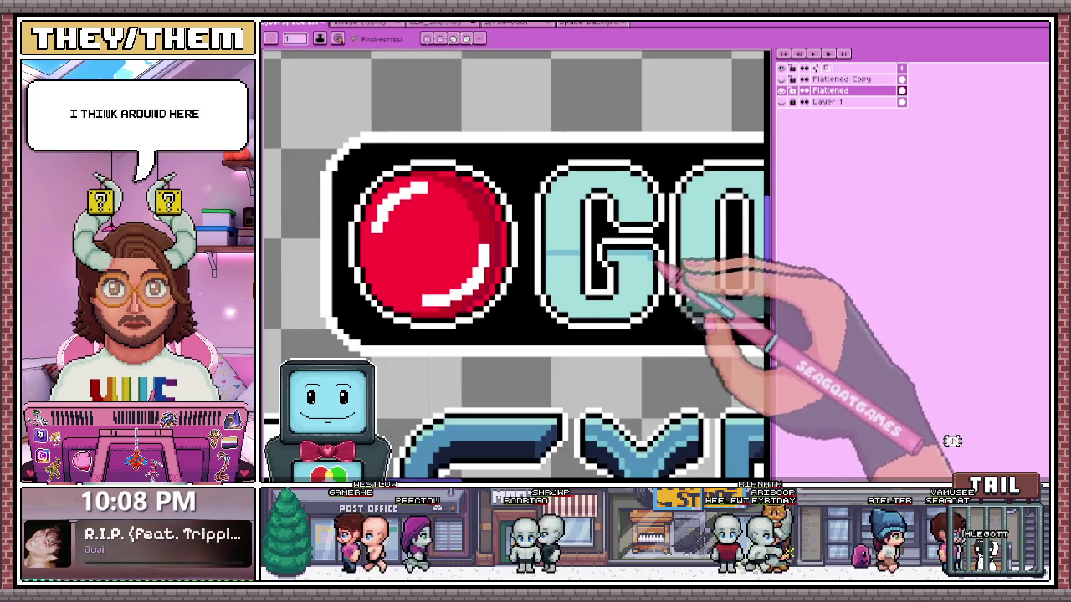
{"action": "scroll", "coordinate": [560, 293], "scroll_direction": "up", "scroll_amount": 2}
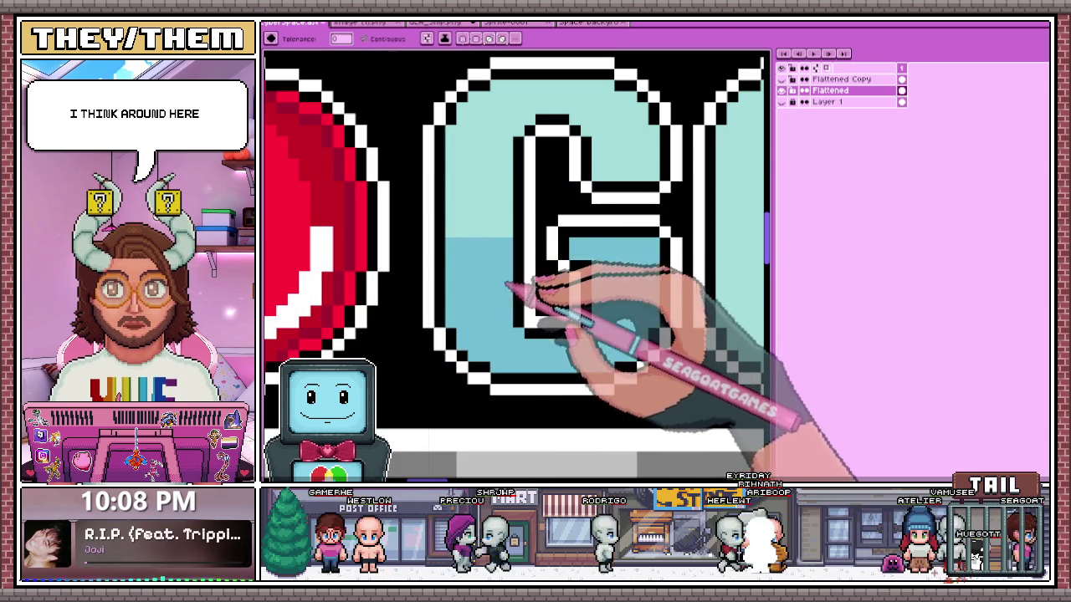
{"action": "scroll", "coordinate": [502, 284], "scroll_direction": "down", "scroll_amount": 2}
{"action": "scroll", "coordinate": [610, 251], "scroll_direction": "down", "scroll_amount": 2}
{"action": "scroll", "coordinate": [702, 309], "scroll_direction": "down", "scroll_amount": 1}
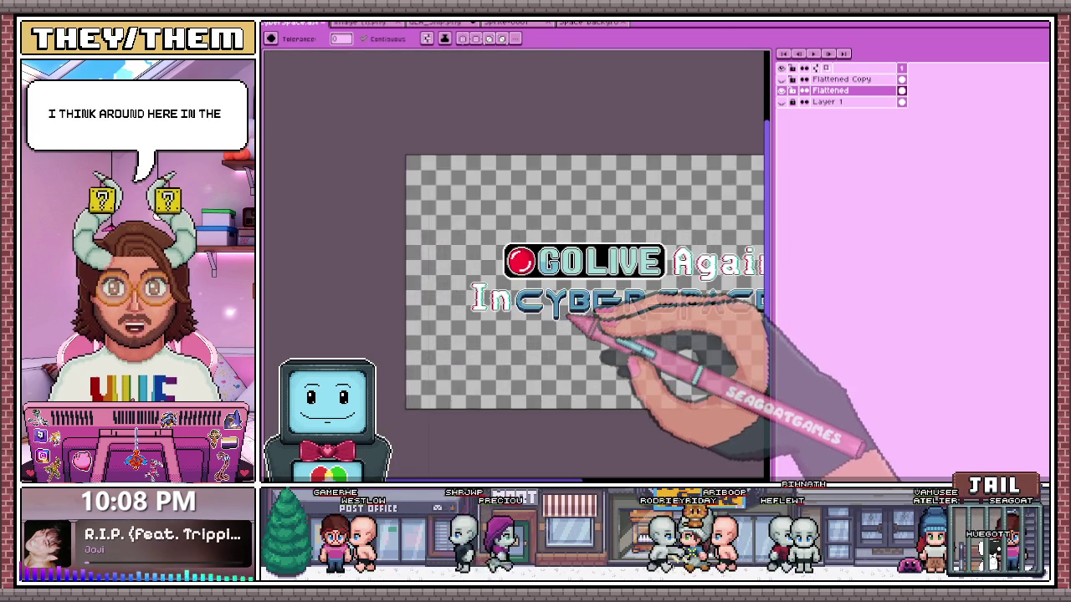
{"action": "scroll", "coordinate": [572, 316], "scroll_direction": "up", "scroll_amount": 3}
{"action": "scroll", "coordinate": [454, 168], "scroll_direction": "up", "scroll_amount": 1}
{"action": "scroll", "coordinate": [424, 100], "scroll_direction": "down", "scroll_amount": 1}
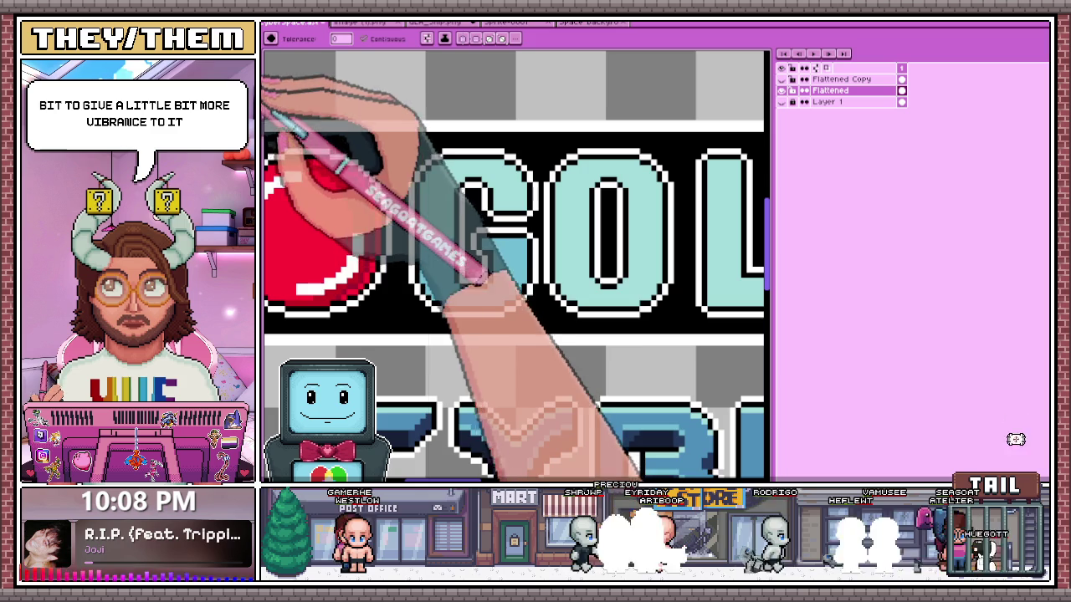
{"action": "scroll", "coordinate": [426, 251], "scroll_direction": "up", "scroll_amount": 2}
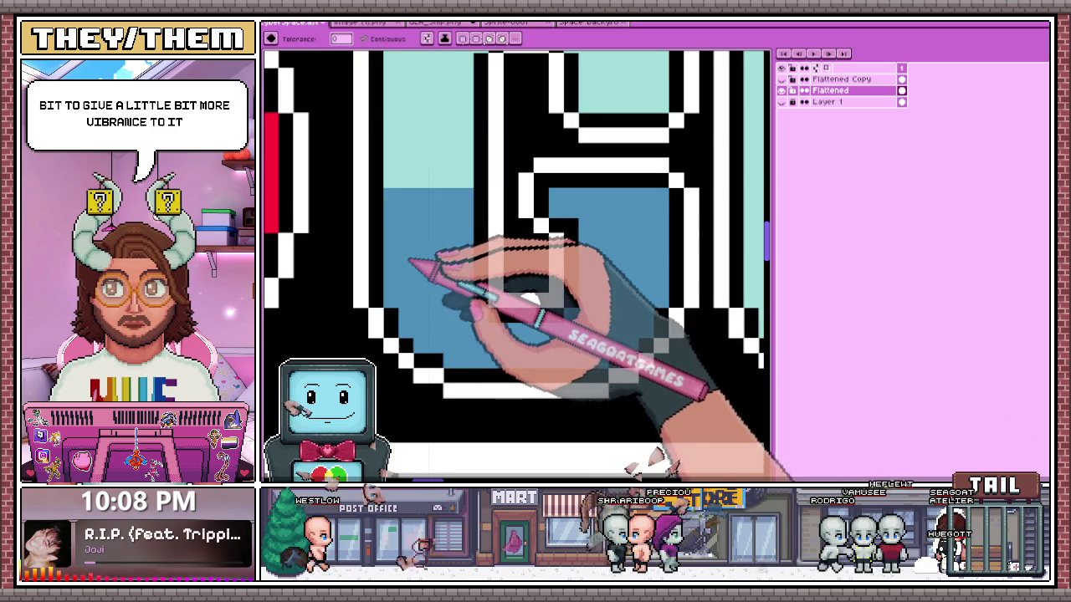
{"action": "left_click", "coordinate": [403, 266]}
- Draw a darker blue line across the G's lower half
{"action": "key", "text": "b"}
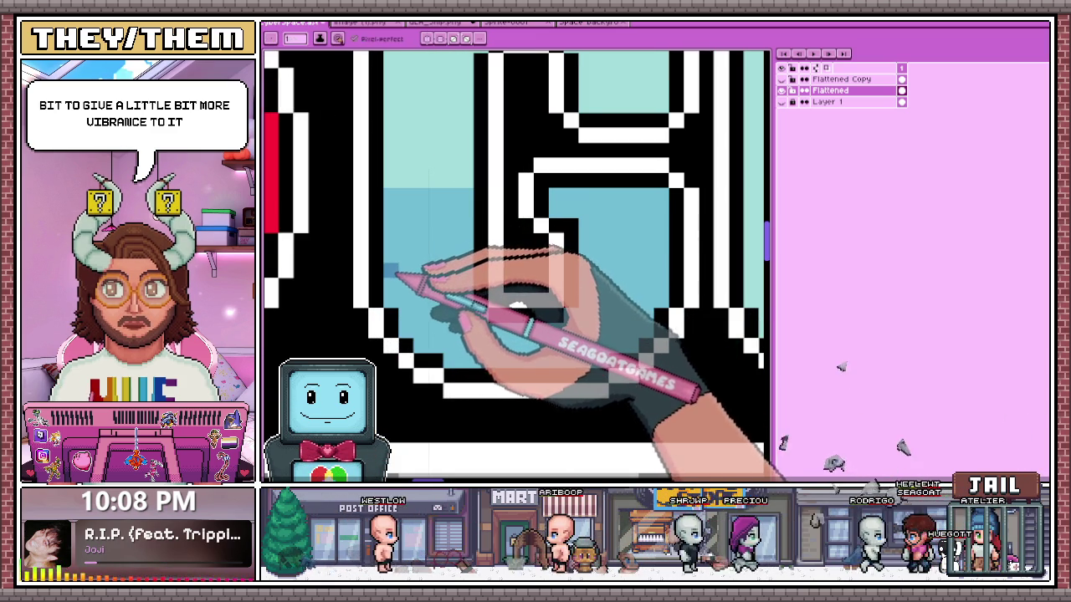
{"action": "left_click_drag", "start_coordinate": [391, 271], "coordinate": [474, 270]}
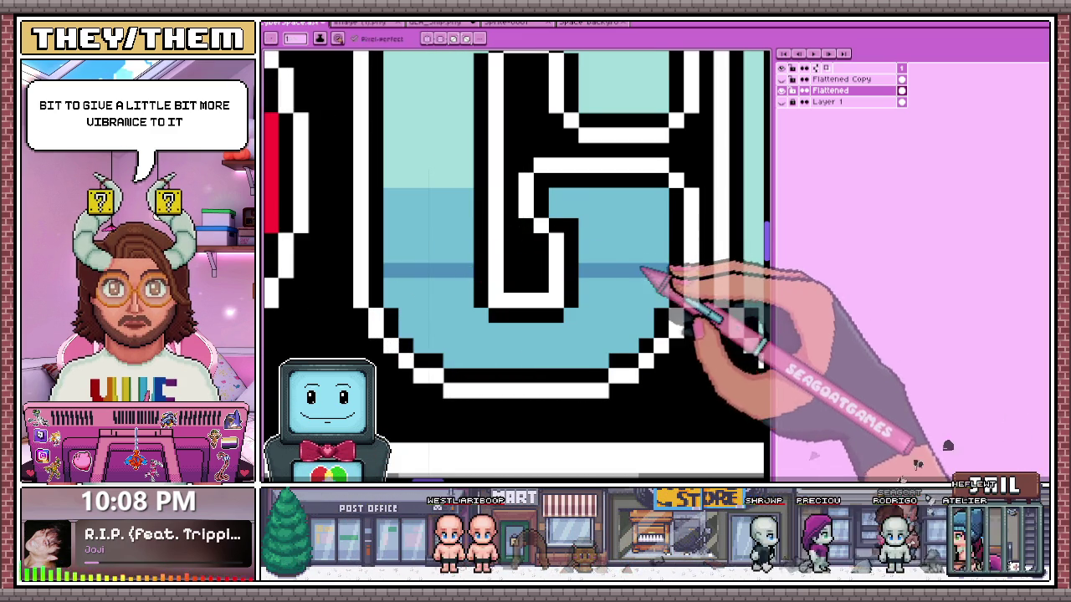
{"action": "key", "text": "g"}
{"action": "scroll", "coordinate": [586, 323], "scroll_direction": "down", "scroll_amount": 2}
{"action": "scroll", "coordinate": [599, 391], "scroll_direction": "down", "scroll_amount": 1}
{"action": "scroll", "coordinate": [535, 301], "scroll_direction": "up", "scroll_amount": 1}
{"action": "scroll", "coordinate": [527, 293], "scroll_direction": "up", "scroll_amount": 2}
{"action": "scroll", "coordinate": [514, 289], "scroll_direction": "up", "scroll_amount": 2}
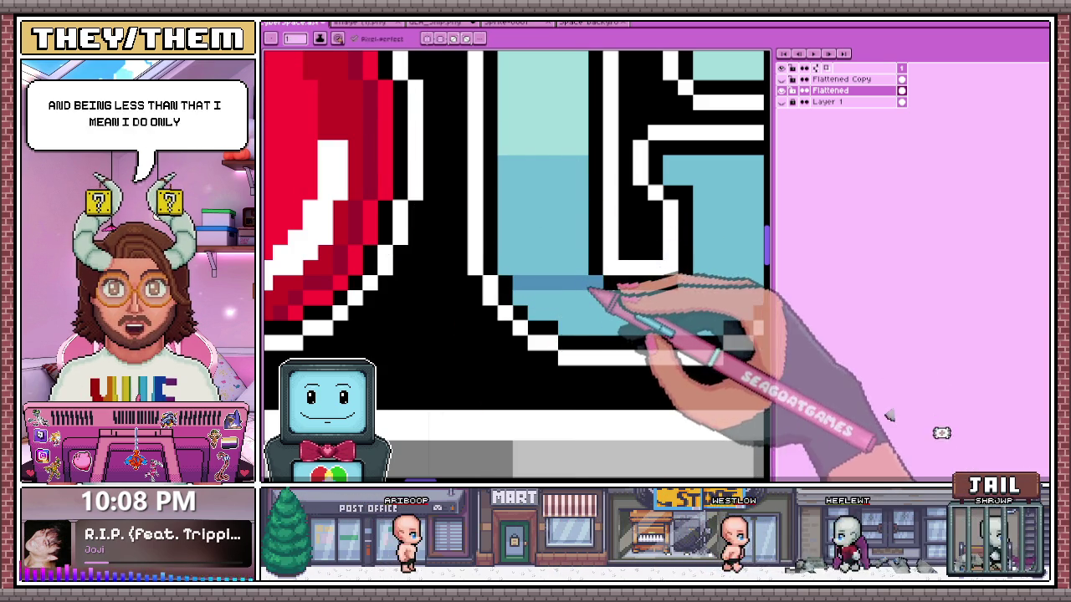
{"action": "scroll", "coordinate": [589, 289], "scroll_direction": "down", "scroll_amount": 2}
{"action": "scroll", "coordinate": [586, 287], "scroll_direction": "up", "scroll_amount": 2}
{"action": "scroll", "coordinate": [552, 291], "scroll_direction": "up", "scroll_amount": 1}
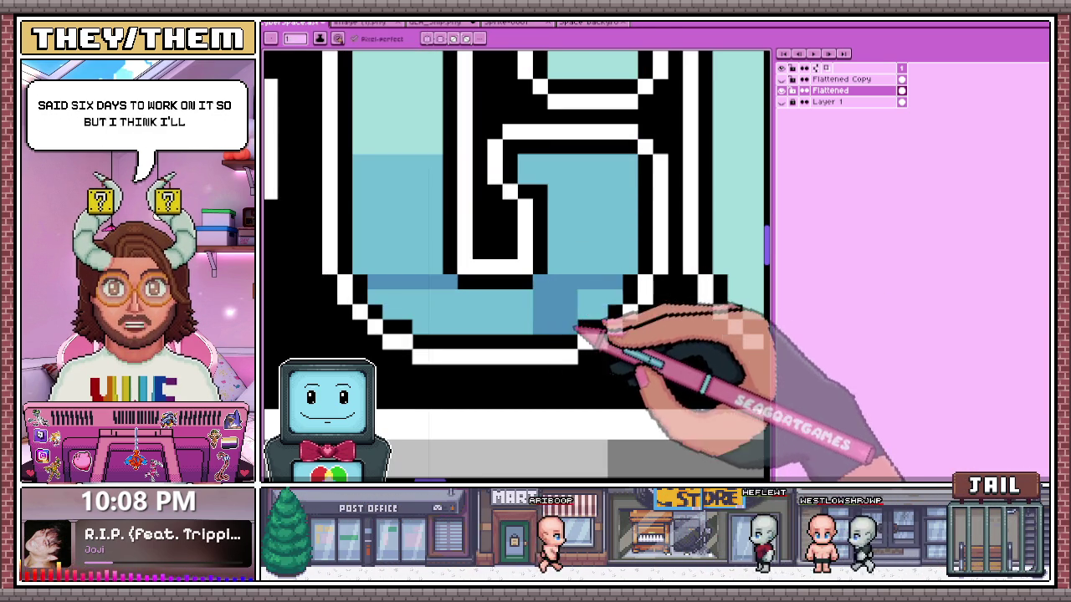
- Repaint part of the dark strip light blue and extend the darker blue band along the G's bottom
{"action": "left_click_drag", "start_coordinate": [619, 314], "coordinate": [535, 318]}
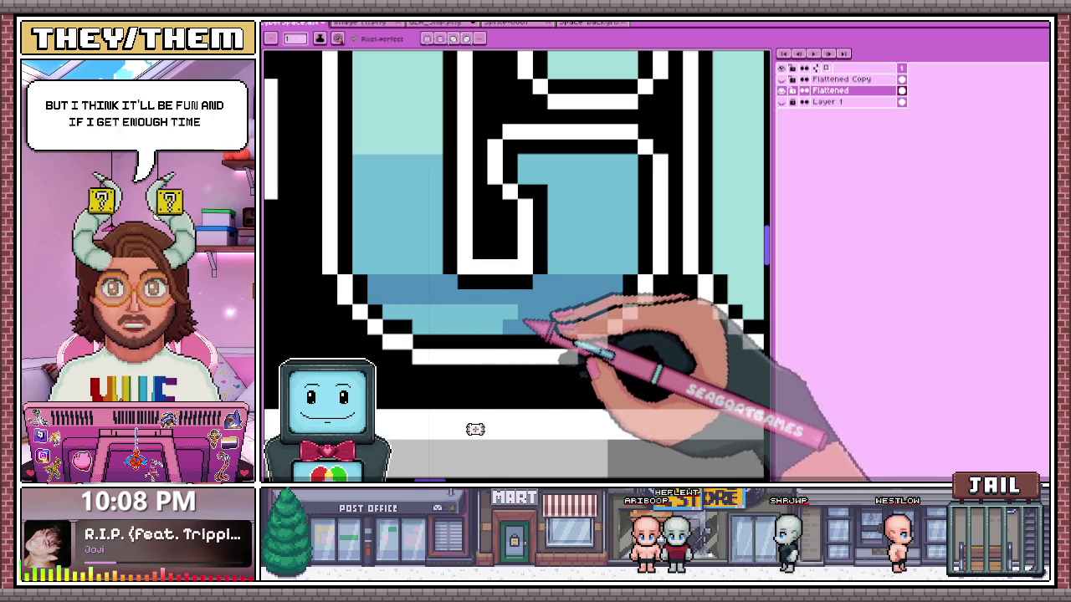
{"action": "left_click_drag", "start_coordinate": [425, 310], "coordinate": [517, 307]}
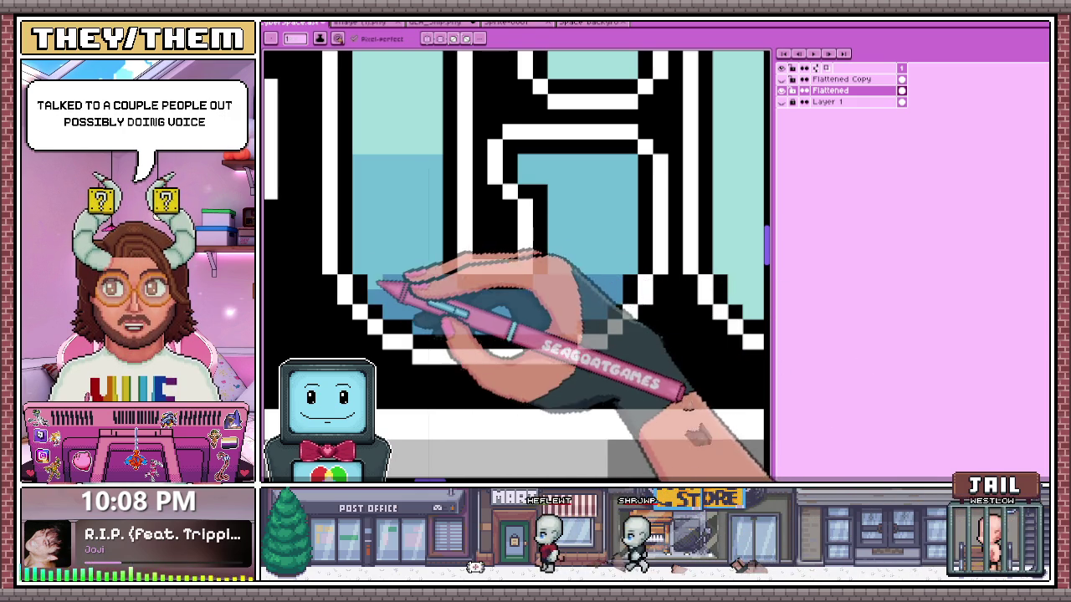
{"action": "left_click_drag", "start_coordinate": [378, 284], "coordinate": [548, 286]}
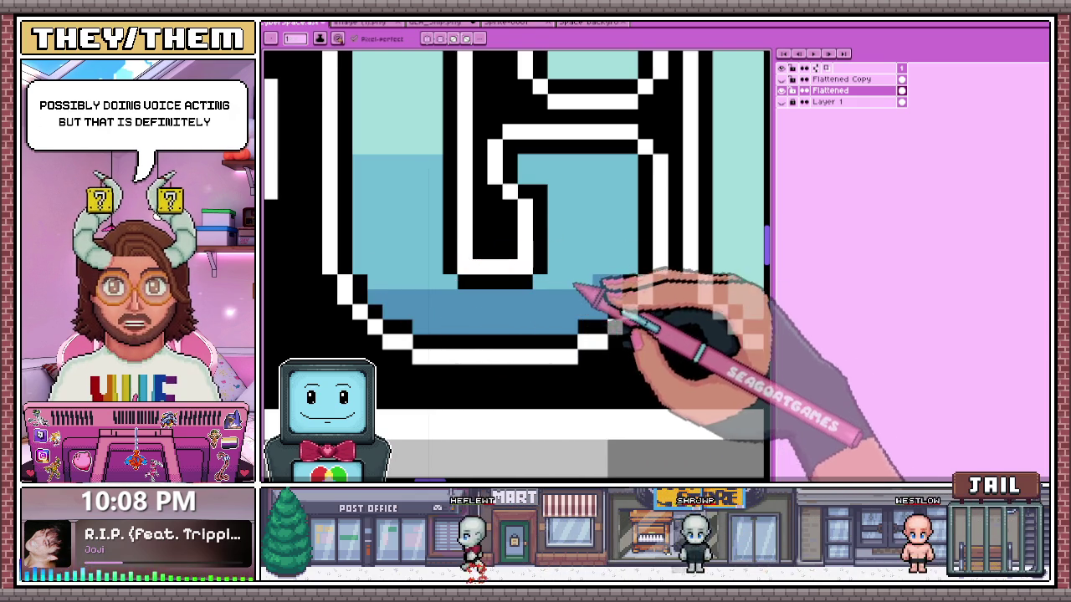
{"action": "scroll", "coordinate": [536, 388], "scroll_direction": "down", "scroll_amount": 2}
{"action": "scroll", "coordinate": [536, 388], "scroll_direction": "down", "scroll_amount": 1}
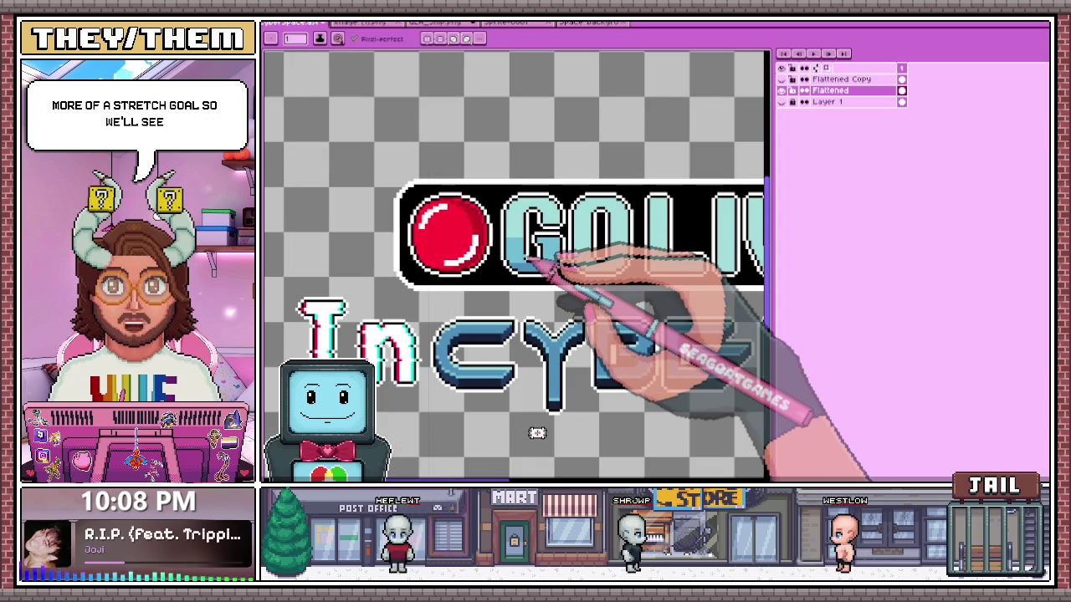
- Paint a checkerboard of light blue pixels along the G's boundary between pale top and shaded bottom
{"action": "scroll", "coordinate": [522, 255], "scroll_direction": "down", "scroll_amount": 3}
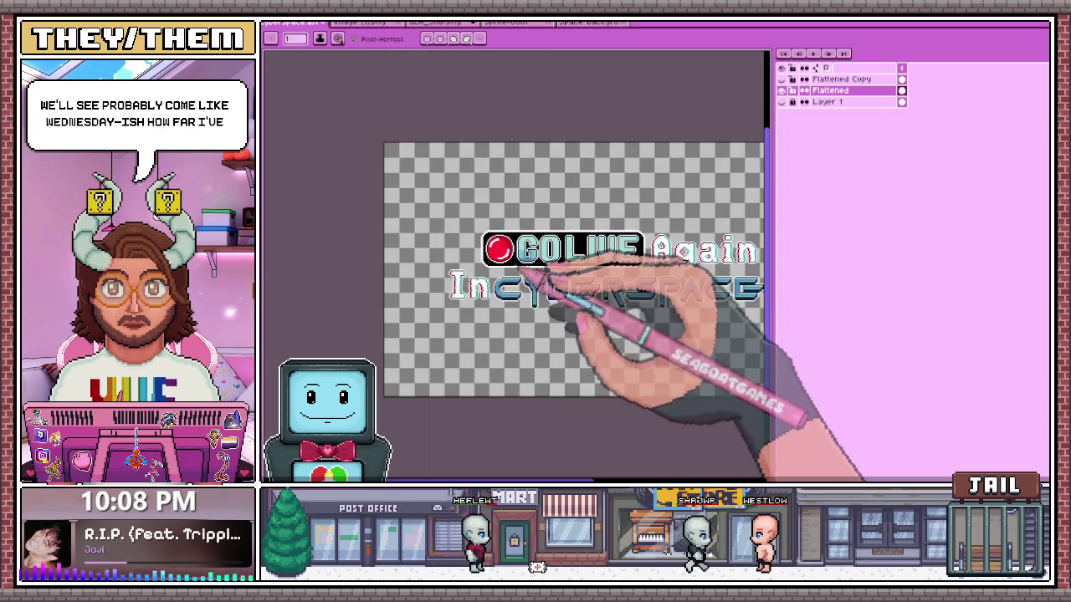
{"action": "scroll", "coordinate": [521, 275], "scroll_direction": "up", "scroll_amount": 2}
{"action": "scroll", "coordinate": [535, 250], "scroll_direction": "up", "scroll_amount": 1}
{"action": "scroll", "coordinate": [514, 251], "scroll_direction": "up", "scroll_amount": 1}
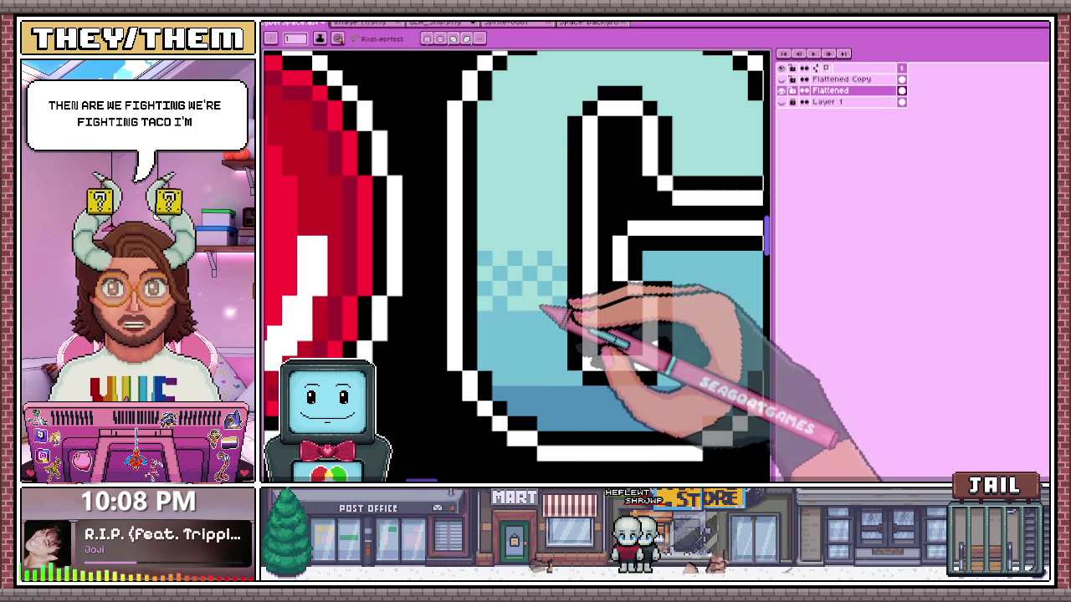
{"action": "scroll", "coordinate": [530, 244], "scroll_direction": "down", "scroll_amount": 1}
{"action": "scroll", "coordinate": [538, 310], "scroll_direction": "down", "scroll_amount": 1}
{"action": "scroll", "coordinate": [580, 306], "scroll_direction": "up", "scroll_amount": 1}
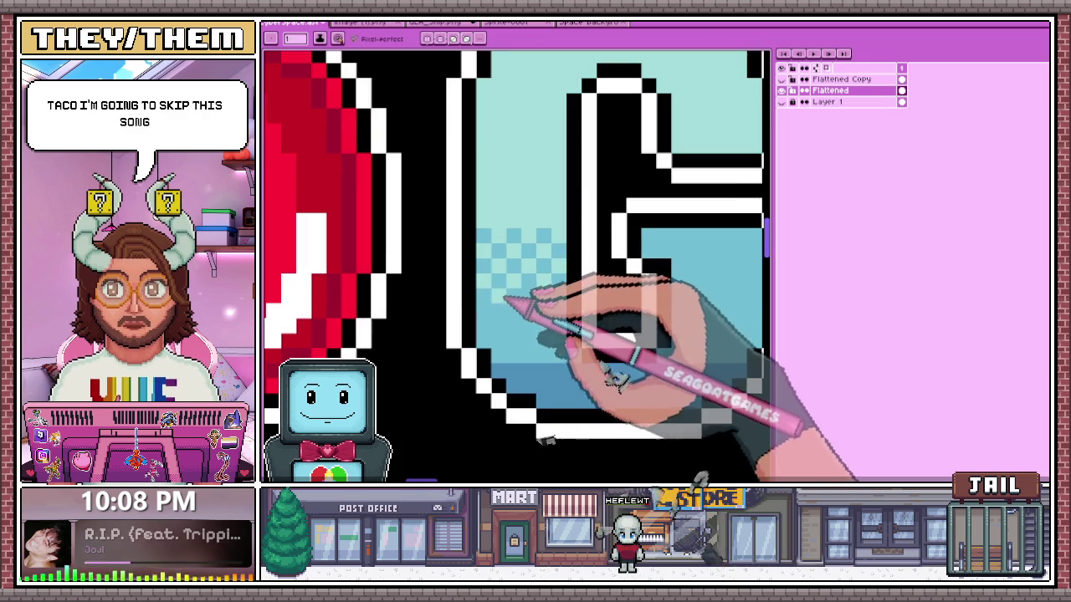
{"action": "scroll", "coordinate": [604, 261], "scroll_direction": "down", "scroll_amount": 1}
{"action": "scroll", "coordinate": [577, 253], "scroll_direction": "up", "scroll_amount": 1}
{"action": "scroll", "coordinate": [586, 251], "scroll_direction": "up", "scroll_amount": 2}
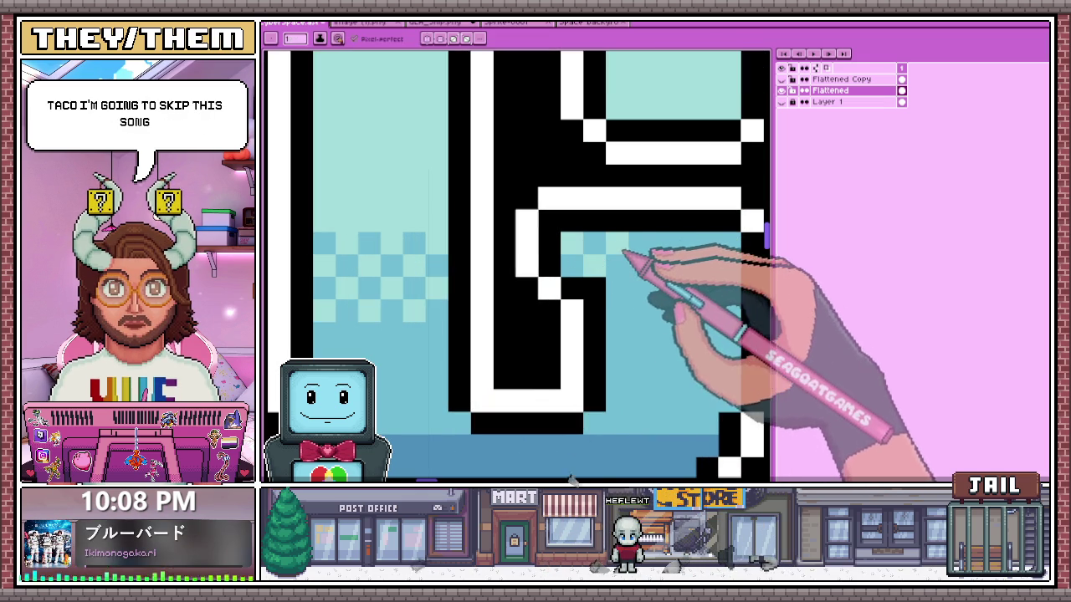
{"action": "mouse_move", "coordinate": [661, 287]}
{"action": "left_mouse_down"}
{"action": "mouse_move", "coordinate": [709, 246]}
{"action": "mouse_move", "coordinate": [675, 251]}
{"action": "mouse_move", "coordinate": [629, 301]}
{"action": "left_mouse_up"}
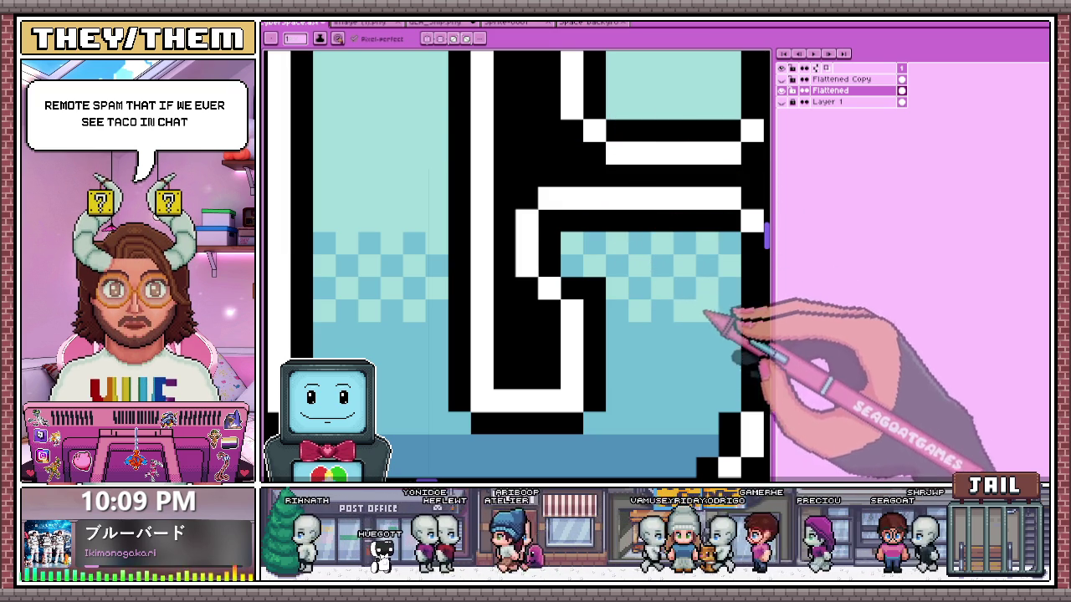
{"action": "scroll", "coordinate": [702, 305], "scroll_direction": "down", "scroll_amount": 2}
{"action": "scroll", "coordinate": [623, 322], "scroll_direction": "down", "scroll_amount": 2}
{"action": "scroll", "coordinate": [623, 334], "scroll_direction": "down", "scroll_amount": 3}
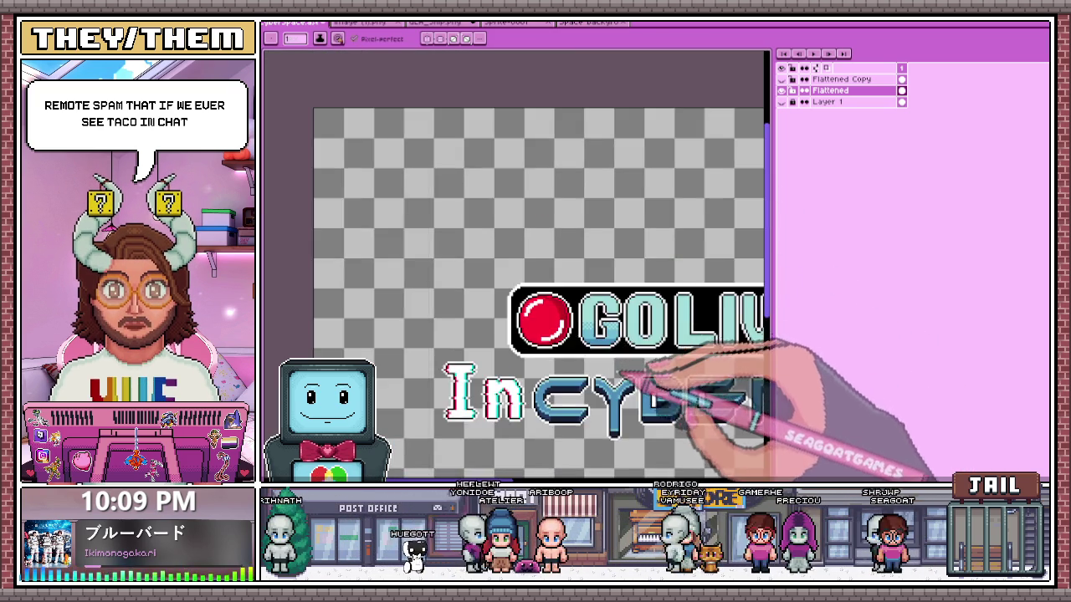
{"action": "scroll", "coordinate": [636, 351], "scroll_direction": "up", "scroll_amount": 2}
{"action": "scroll", "coordinate": [631, 349], "scroll_direction": "up", "scroll_amount": 1}
{"action": "scroll", "coordinate": [610, 327], "scroll_direction": "up", "scroll_amount": 2}
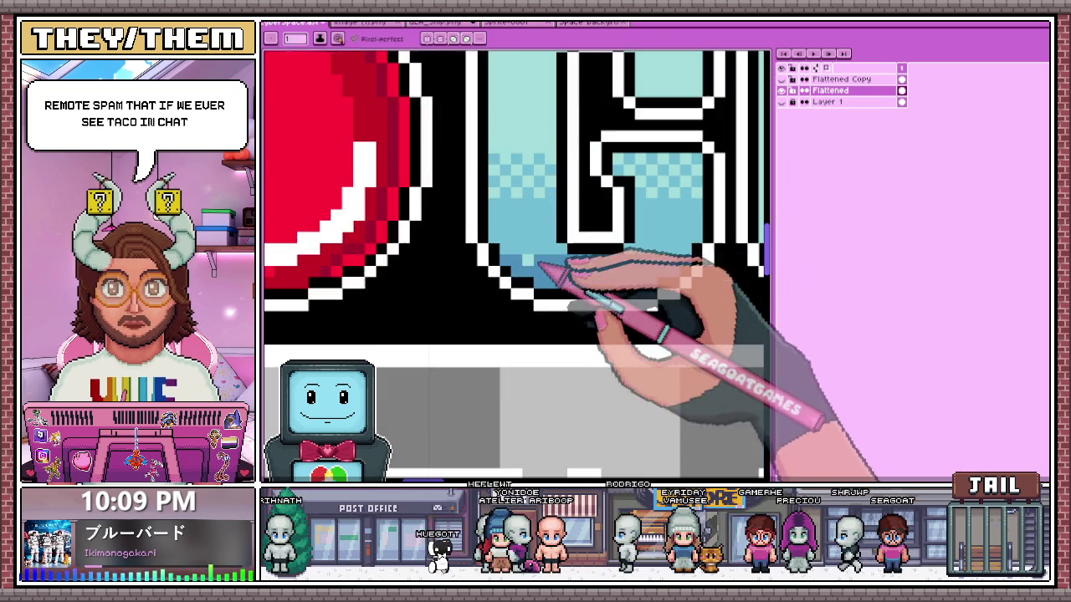
{"action": "scroll", "coordinate": [545, 270], "scroll_direction": "up", "scroll_amount": 1}
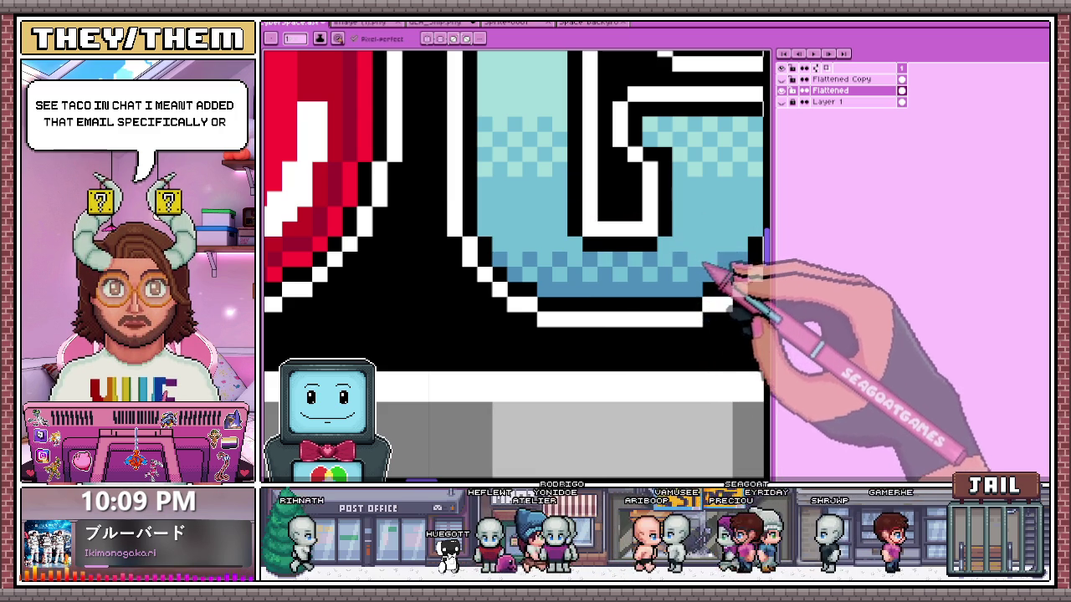
{"action": "scroll", "coordinate": [701, 266], "scroll_direction": "down", "scroll_amount": 3}
{"action": "scroll", "coordinate": [586, 251], "scroll_direction": "down", "scroll_amount": 2}
{"action": "scroll", "coordinate": [577, 310], "scroll_direction": "up", "scroll_amount": 1}
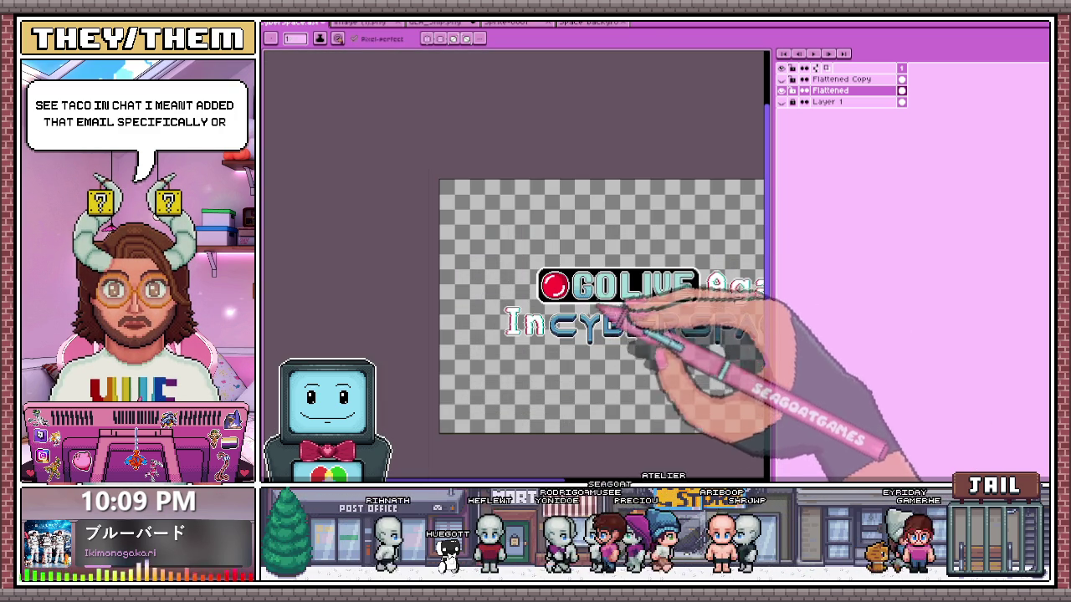
{"action": "scroll", "coordinate": [604, 266], "scroll_direction": "up", "scroll_amount": 3}
{"action": "scroll", "coordinate": [535, 264], "scroll_direction": "up", "scroll_amount": 1}
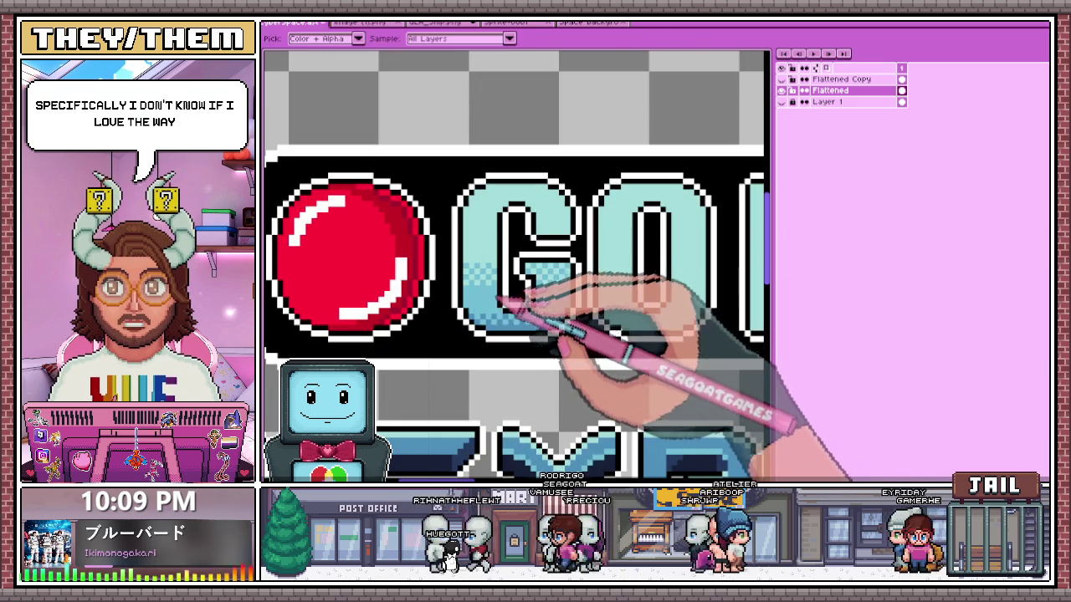
{"action": "scroll", "coordinate": [536, 251], "scroll_direction": "down", "scroll_amount": 1}
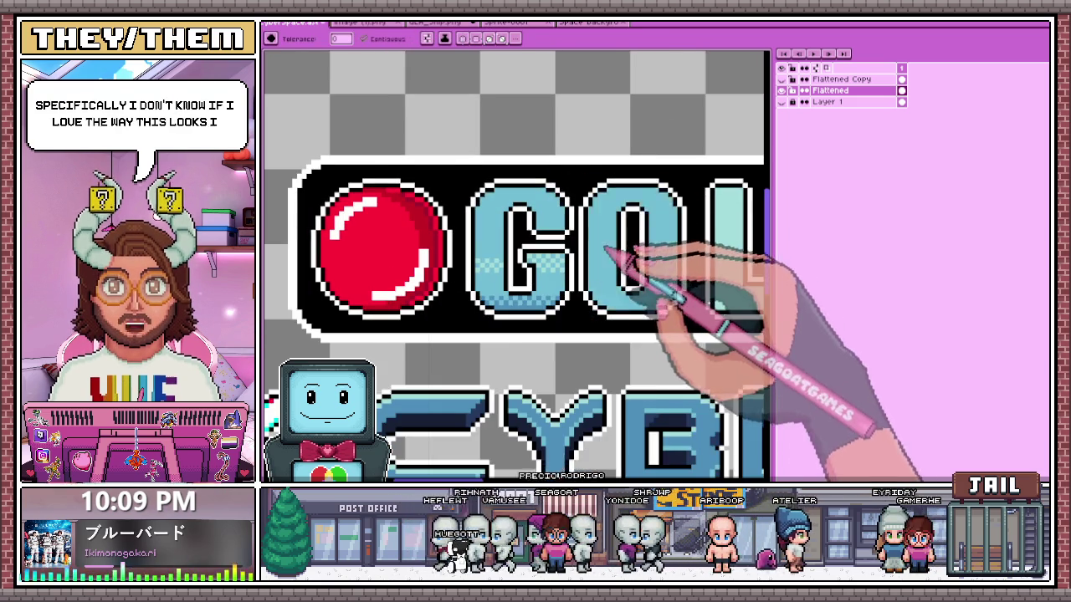
{"action": "scroll", "coordinate": [617, 234], "scroll_direction": "down", "scroll_amount": 2}
{"action": "scroll", "coordinate": [694, 276], "scroll_direction": "down", "scroll_amount": 2}
{"action": "scroll", "coordinate": [538, 286], "scroll_direction": "up", "scroll_amount": 2}
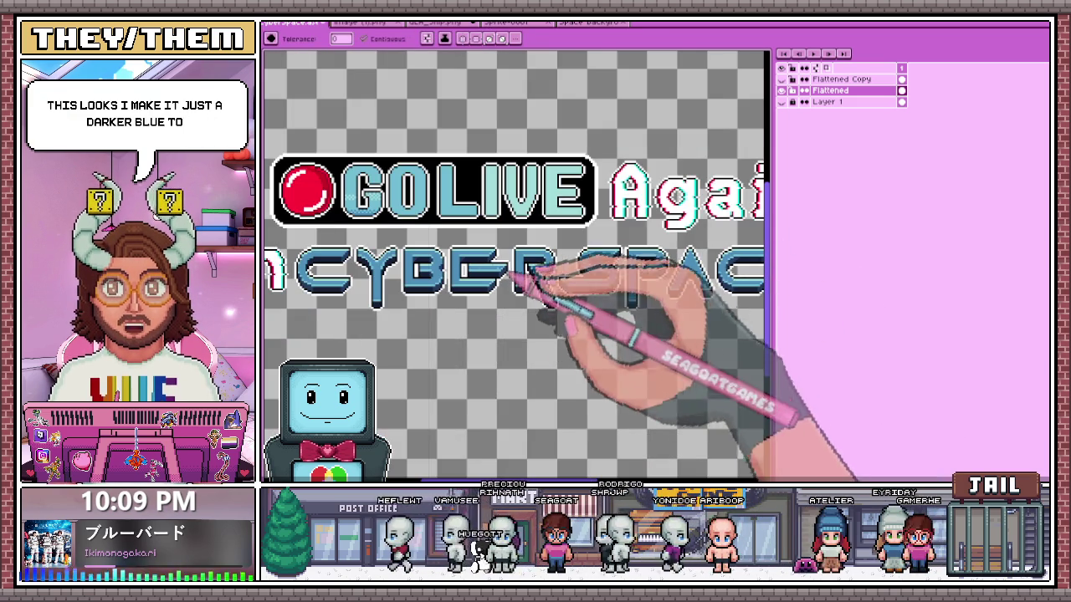
{"action": "scroll", "coordinate": [466, 268], "scroll_direction": "up", "scroll_amount": 1}
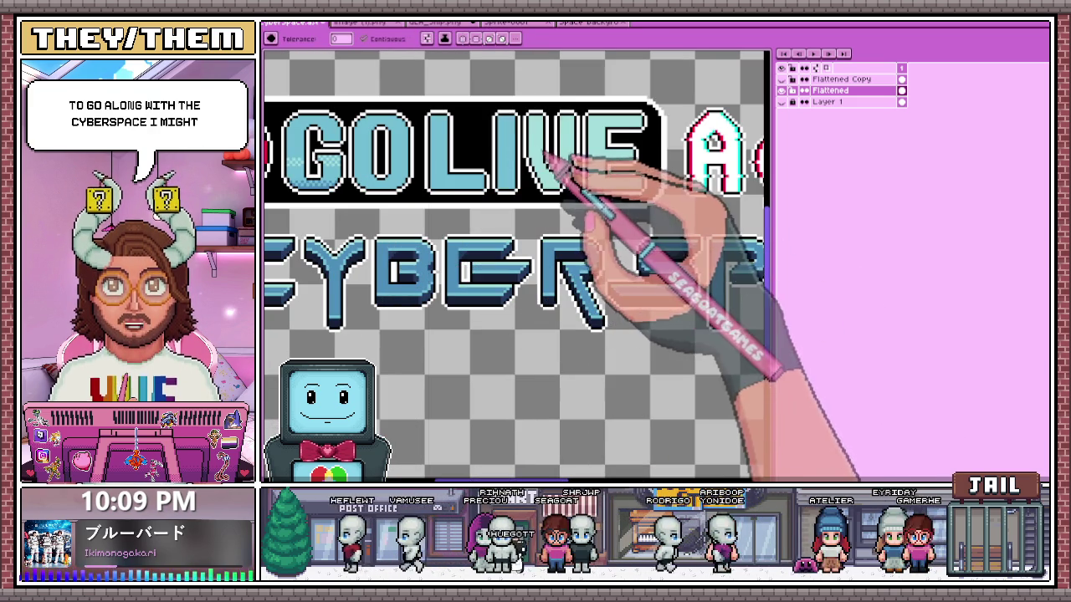
{"action": "scroll", "coordinate": [571, 233], "scroll_direction": "down", "scroll_amount": 3}
{"action": "scroll", "coordinate": [571, 232], "scroll_direction": "up", "scroll_amount": 1}
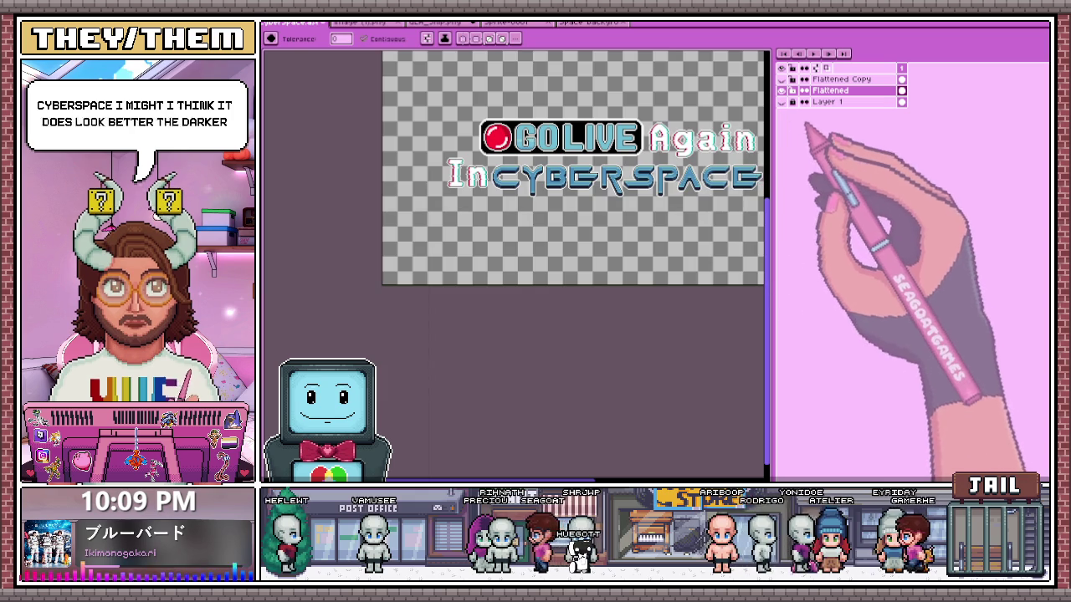
- Hide the Flattened Copy layer so the logo shows over the purple space background
{"action": "left_click", "coordinate": [781, 79]}
{"action": "scroll", "coordinate": [568, 278], "scroll_direction": "down", "scroll_amount": 2}
{"action": "scroll", "coordinate": [565, 251], "scroll_direction": "up", "scroll_amount": 1}
{"action": "scroll", "coordinate": [577, 168], "scroll_direction": "up", "scroll_amount": 2}
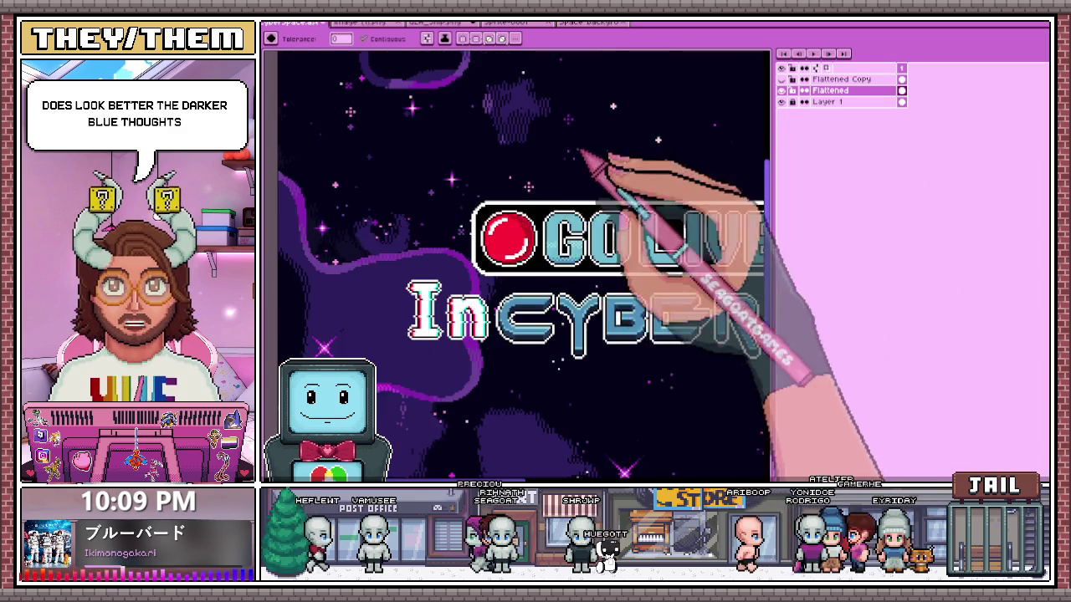
{"action": "scroll", "coordinate": [480, 278], "scroll_direction": "up", "scroll_amount": 1}
{"action": "scroll", "coordinate": [507, 297], "scroll_direction": "up", "scroll_amount": 1}
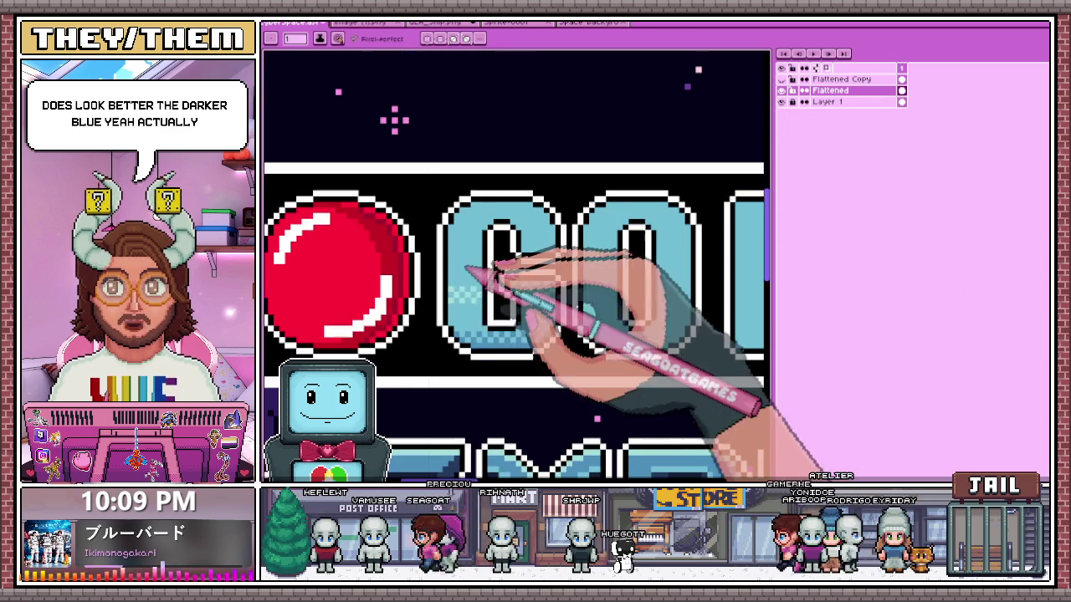
- Eyedrop a light blue from the G and pencil a checkered dither highlight across its fill
{"action": "left_click", "coordinate": [454, 293], "text": "alt"}
{"action": "scroll", "coordinate": [459, 216], "scroll_direction": "up", "scroll_amount": 1}
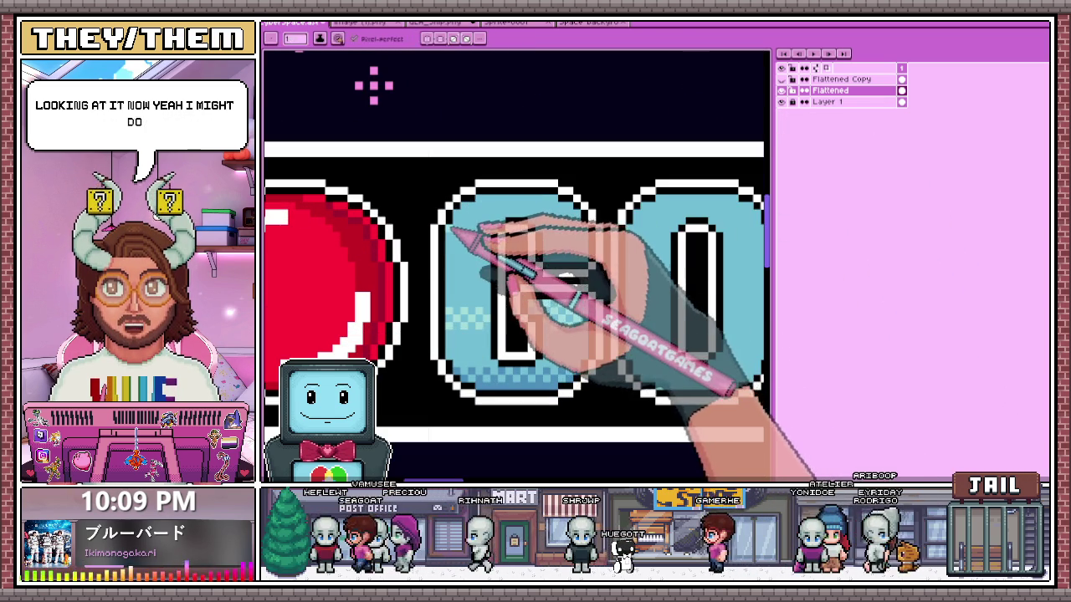
{"action": "scroll", "coordinate": [461, 221], "scroll_direction": "up", "scroll_amount": 2}
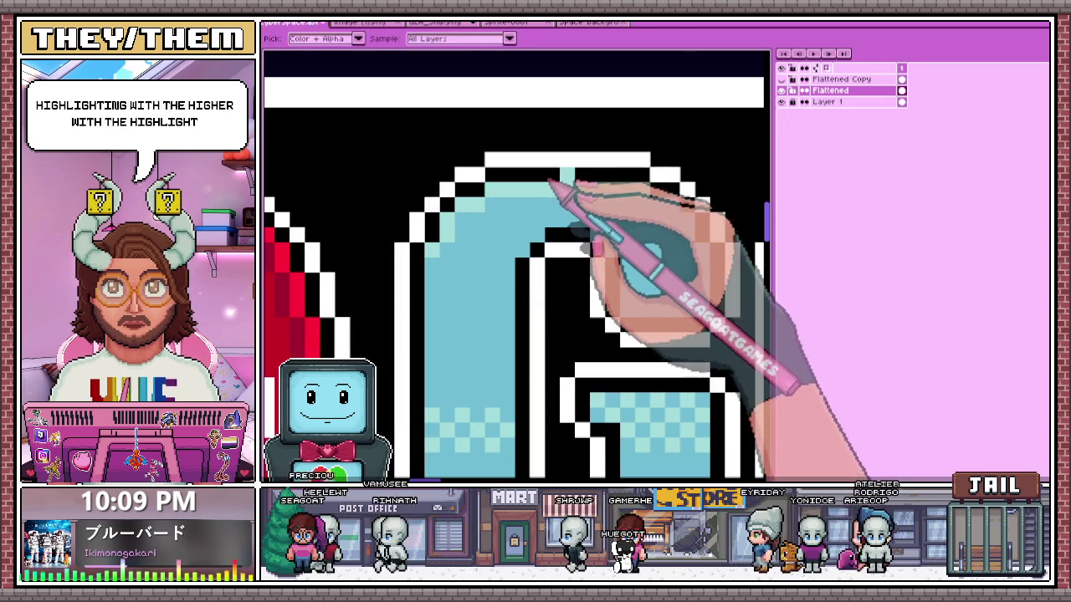
{"action": "scroll", "coordinate": [490, 287], "scroll_direction": "down", "scroll_amount": 2}
{"action": "scroll", "coordinate": [490, 377], "scroll_direction": "up", "scroll_amount": 2}
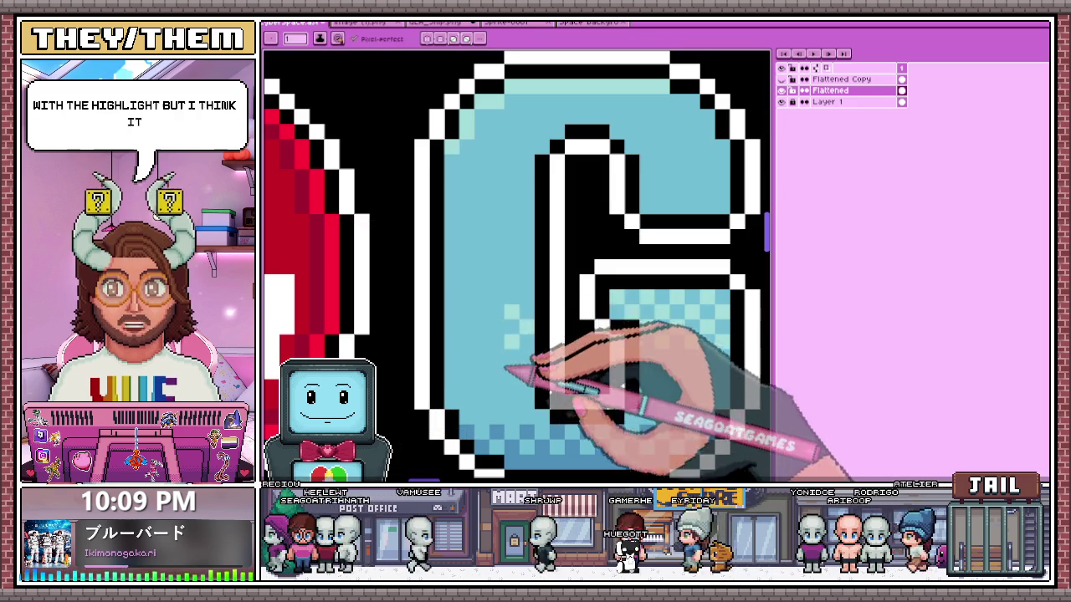
{"action": "scroll", "coordinate": [506, 368], "scroll_direction": "down", "scroll_amount": 2}
{"action": "scroll", "coordinate": [546, 308], "scroll_direction": "up", "scroll_amount": 3}
{"action": "left_click_drag", "start_coordinate": [495, 263], "coordinate": [623, 311]}
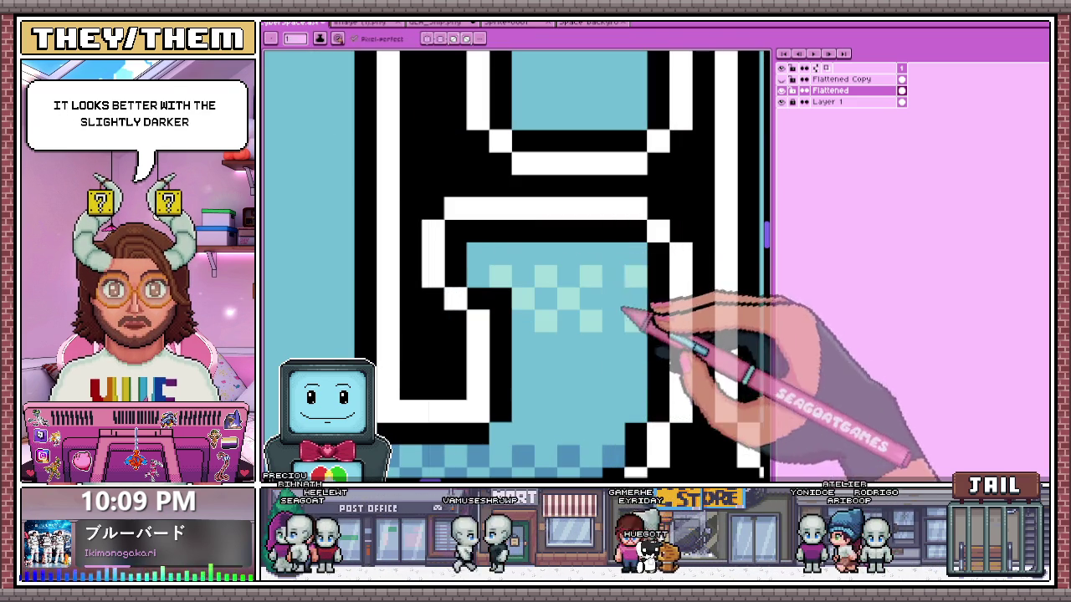
{"action": "scroll", "coordinate": [522, 289], "scroll_direction": "down", "scroll_amount": 2}
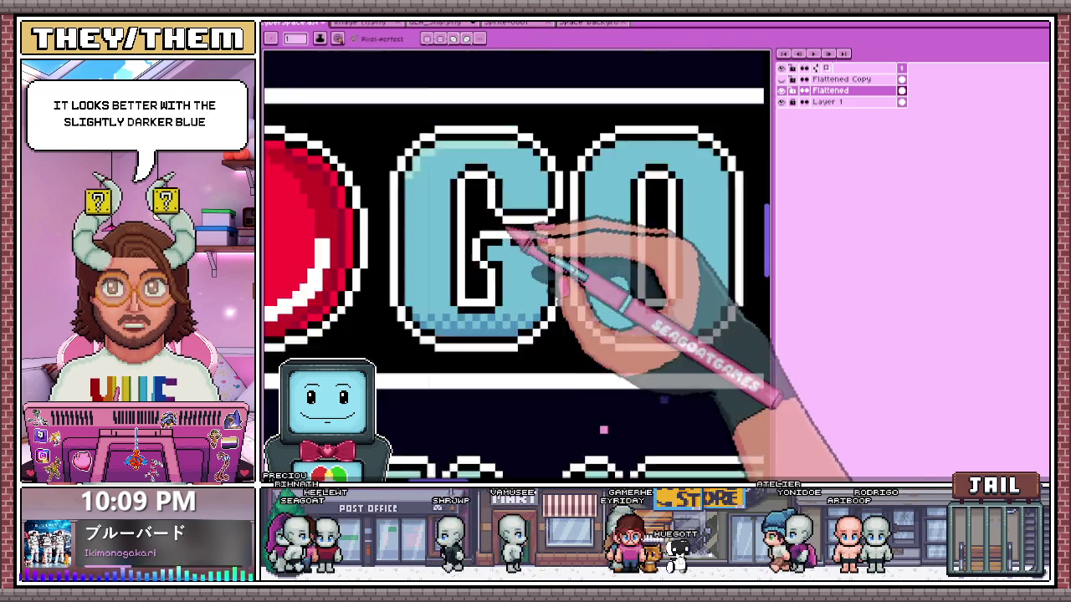
{"action": "scroll", "coordinate": [567, 232], "scroll_direction": "down", "scroll_amount": 1}
{"action": "scroll", "coordinate": [566, 284], "scroll_direction": "down", "scroll_amount": 1}
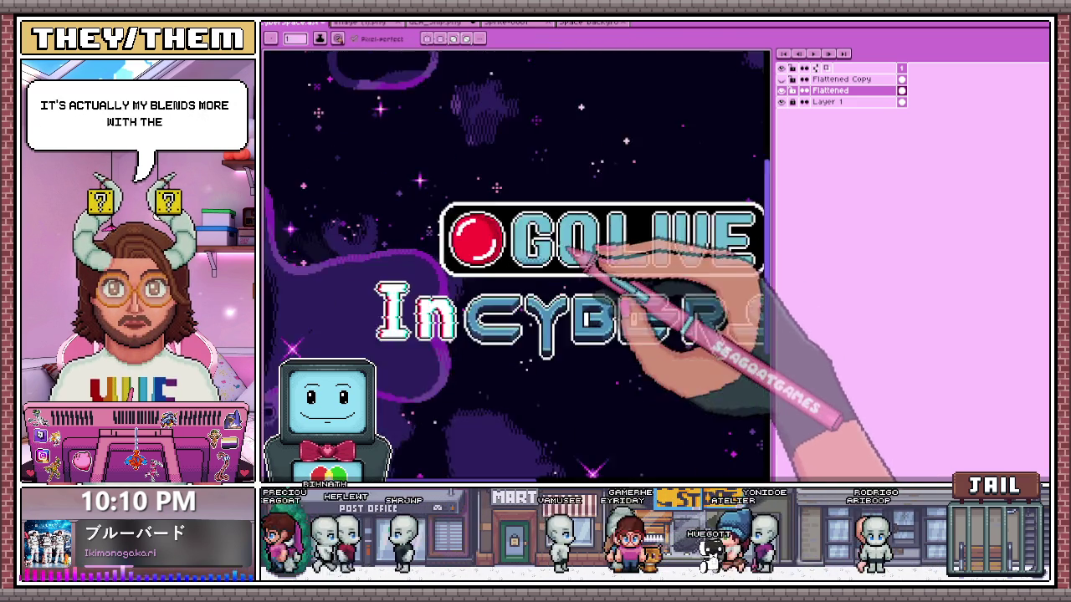
- Pick the light-cyan colour from the canvas and return to the Pencil
{"action": "scroll", "coordinate": [555, 210], "scroll_direction": "up", "scroll_amount": 2}
{"action": "scroll", "coordinate": [552, 205], "scroll_direction": "up", "scroll_amount": 1}
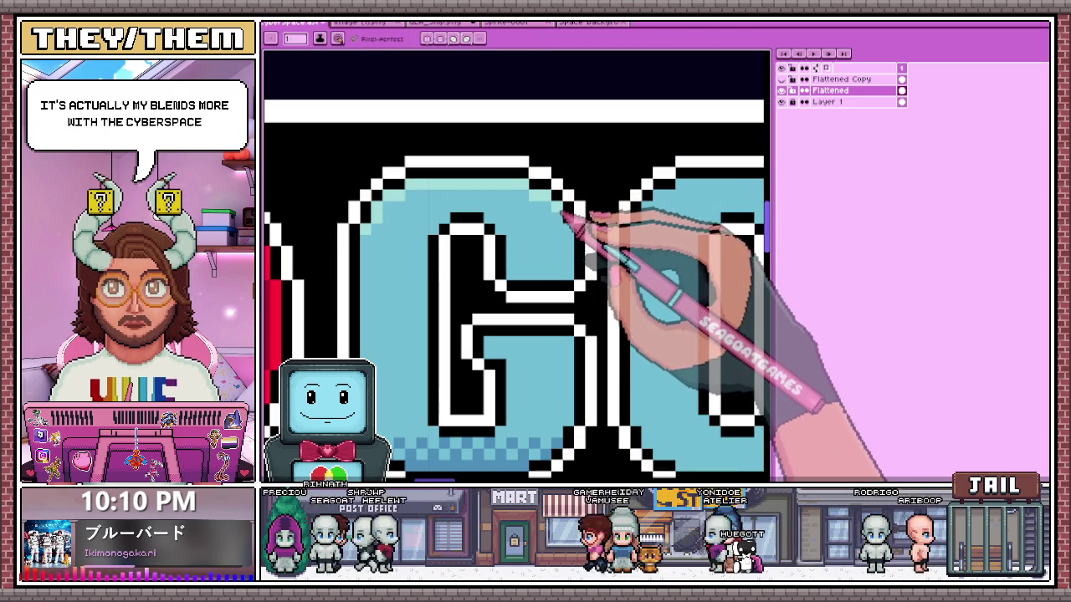
{"action": "scroll", "coordinate": [535, 268], "scroll_direction": "down", "scroll_amount": 2}
{"action": "scroll", "coordinate": [510, 284], "scroll_direction": "up", "scroll_amount": 1}
{"action": "key", "text": "alt"}
{"action": "scroll", "coordinate": [502, 305], "scroll_direction": "up", "scroll_amount": 2}
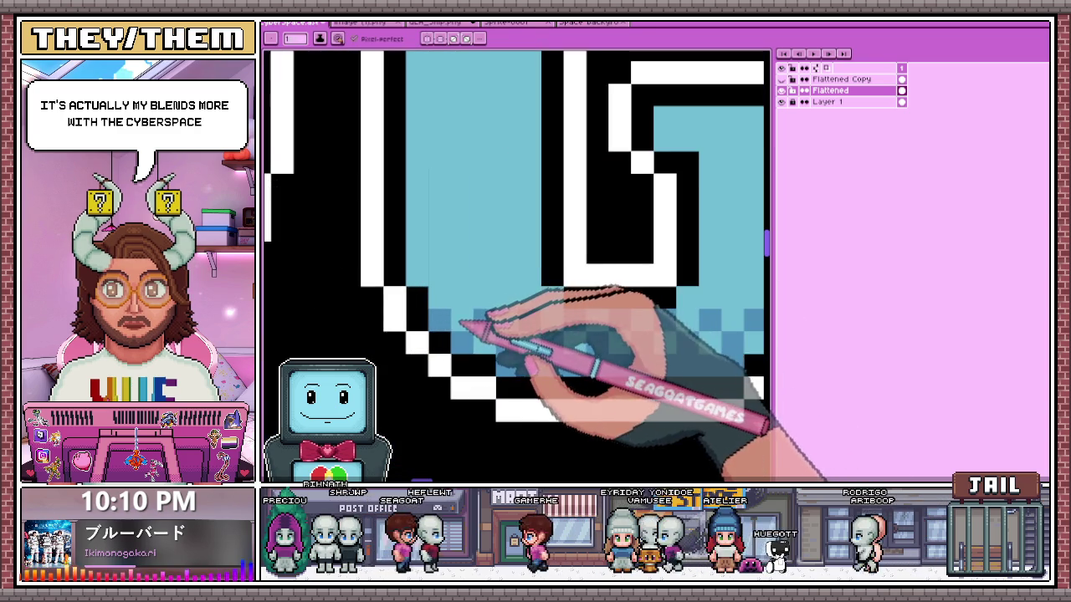
{"action": "scroll", "coordinate": [501, 284], "scroll_direction": "down", "scroll_amount": 3}
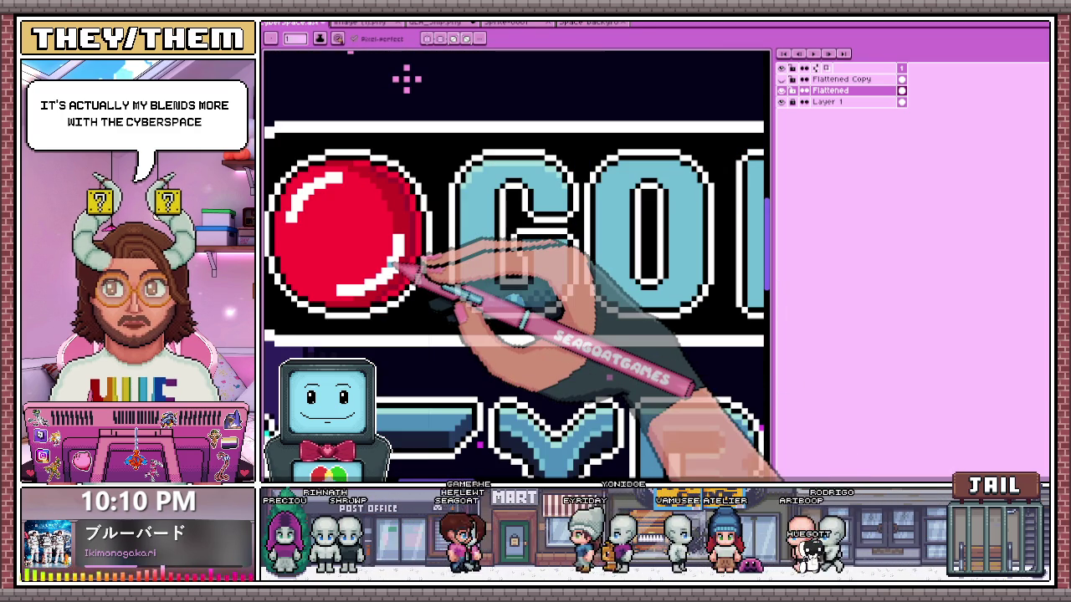
{"action": "scroll", "coordinate": [517, 280], "scroll_direction": "up", "scroll_amount": 3}
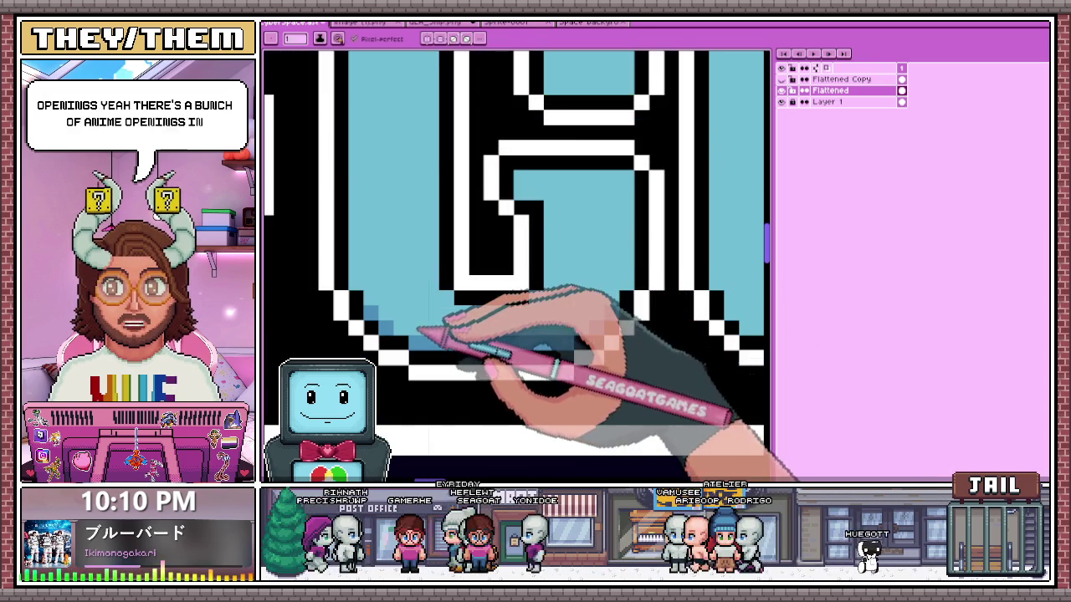
{"action": "scroll", "coordinate": [441, 335], "scroll_direction": "down", "scroll_amount": 2}
{"action": "scroll", "coordinate": [442, 334], "scroll_direction": "up", "scroll_amount": 2}
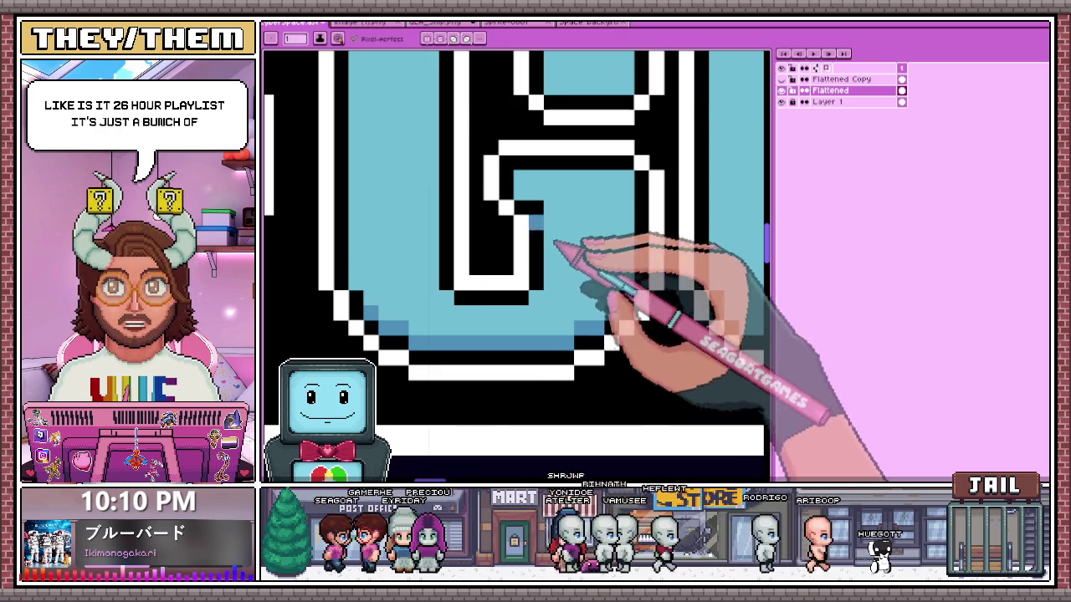
{"action": "scroll", "coordinate": [544, 242], "scroll_direction": "down", "scroll_amount": 3}
{"action": "scroll", "coordinate": [527, 239], "scroll_direction": "up", "scroll_amount": 2}
{"action": "key", "text": "b"}
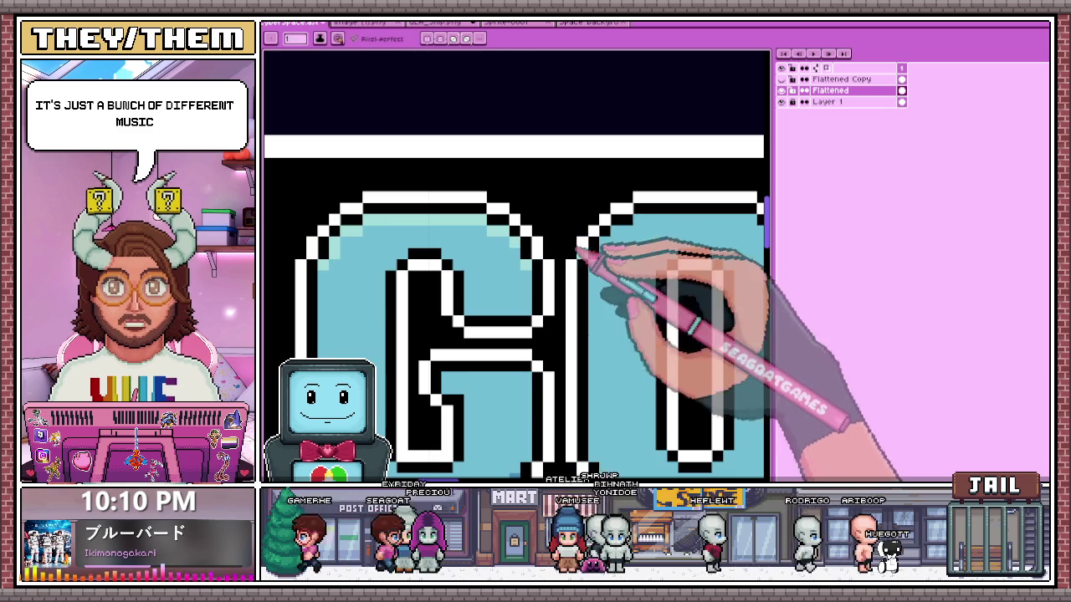
{"action": "scroll", "coordinate": [615, 238], "scroll_direction": "up", "scroll_amount": 1}
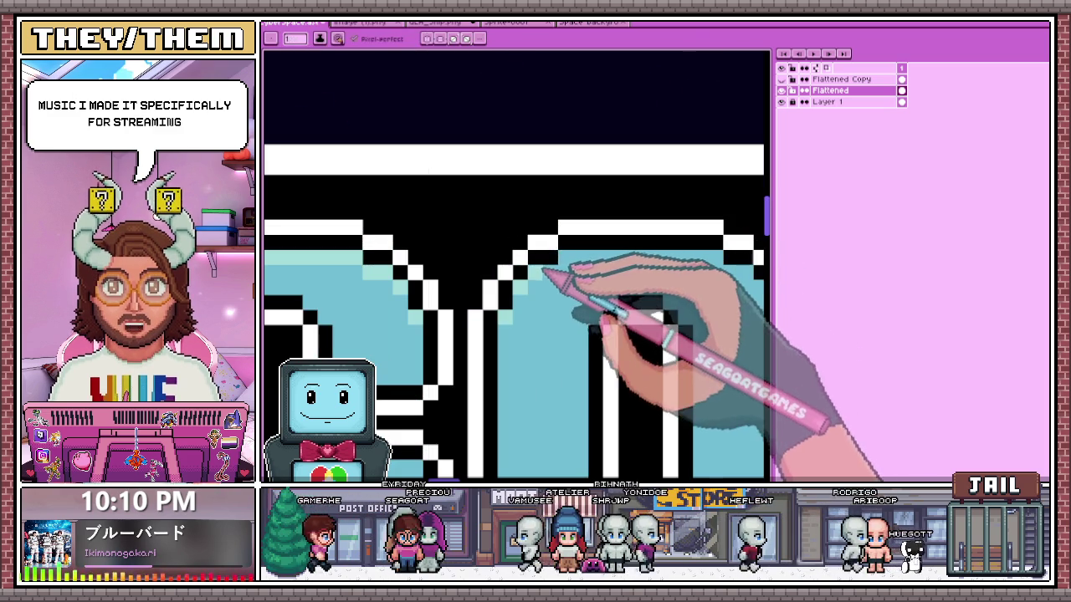
{"action": "scroll", "coordinate": [720, 263], "scroll_direction": "down", "scroll_amount": 1}
{"action": "scroll", "coordinate": [669, 268], "scroll_direction": "down", "scroll_amount": 1}
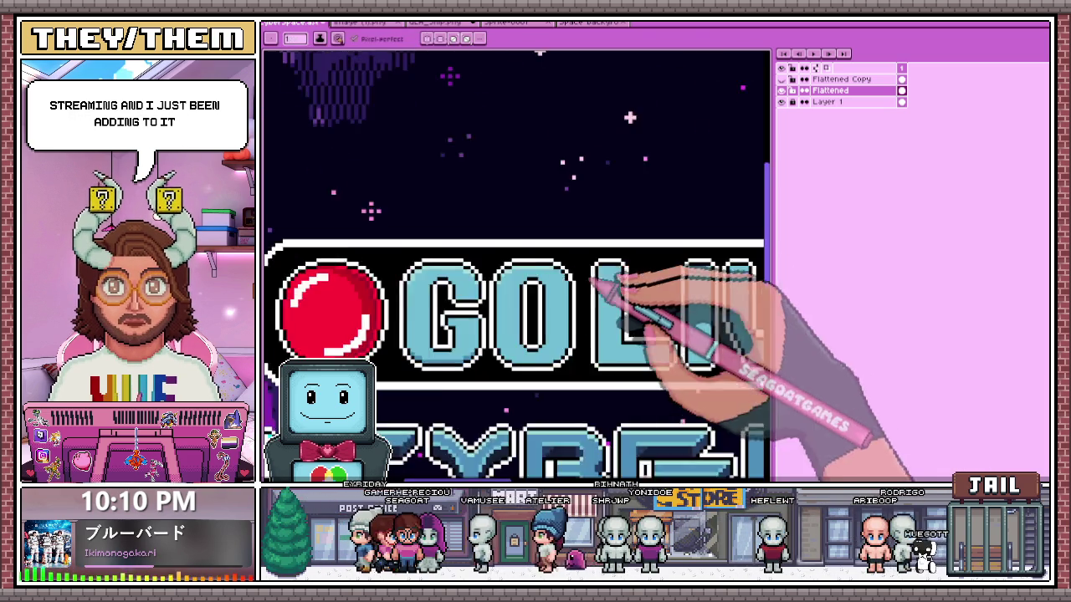
{"action": "scroll", "coordinate": [585, 243], "scroll_direction": "up", "scroll_amount": 1}
{"action": "scroll", "coordinate": [535, 255], "scroll_direction": "up", "scroll_amount": 2}
{"action": "scroll", "coordinate": [573, 282], "scroll_direction": "down", "scroll_amount": 3}
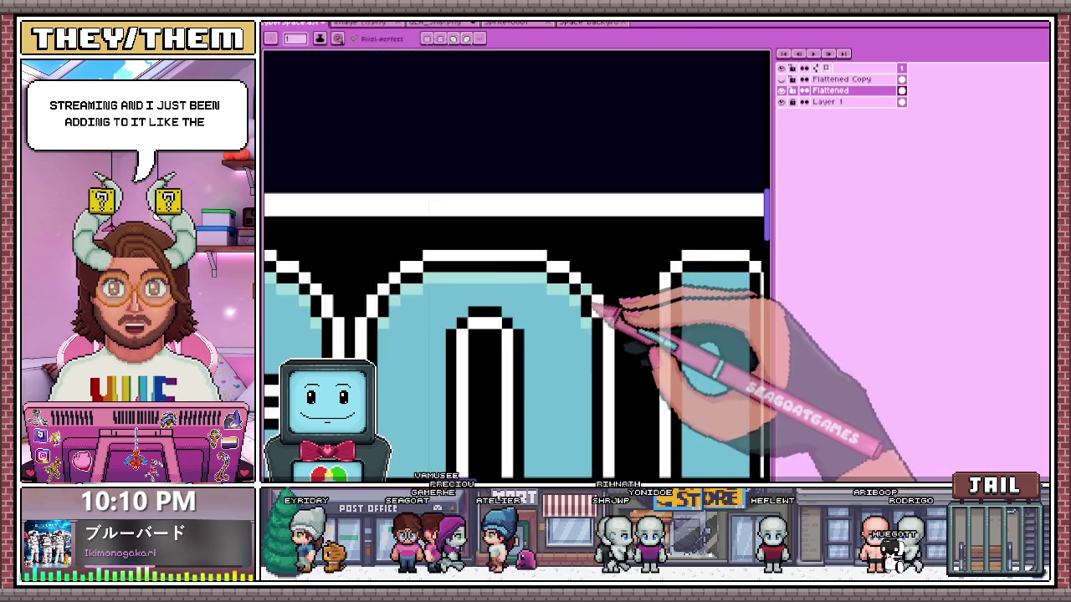
{"action": "scroll", "coordinate": [573, 382], "scroll_direction": "up", "scroll_amount": 3}
{"action": "scroll", "coordinate": [442, 336], "scroll_direction": "up", "scroll_amount": 2}
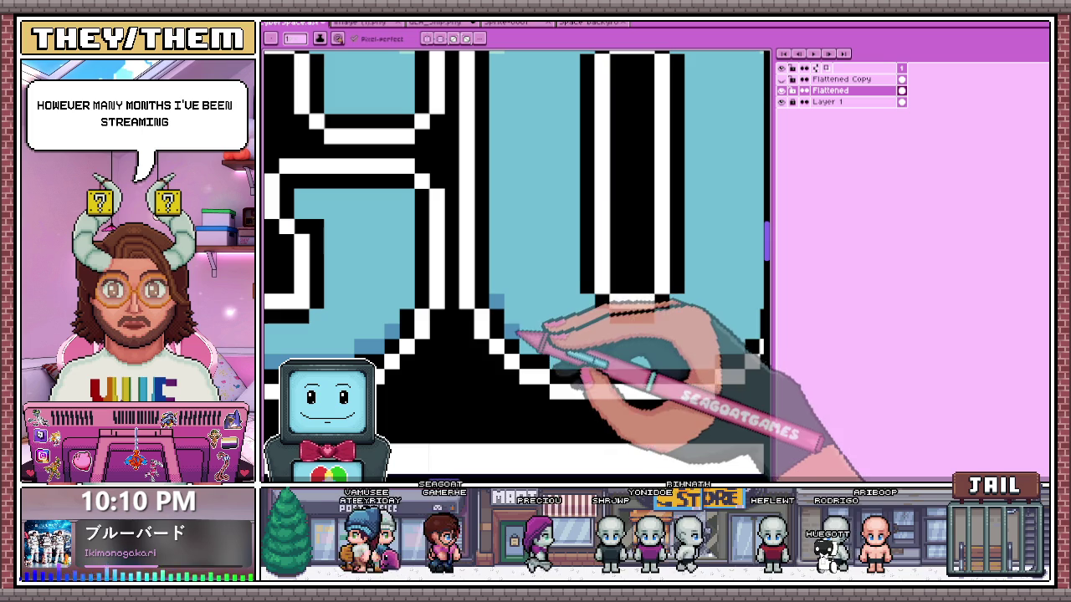
{"action": "scroll", "coordinate": [682, 361], "scroll_direction": "down", "scroll_amount": 3}
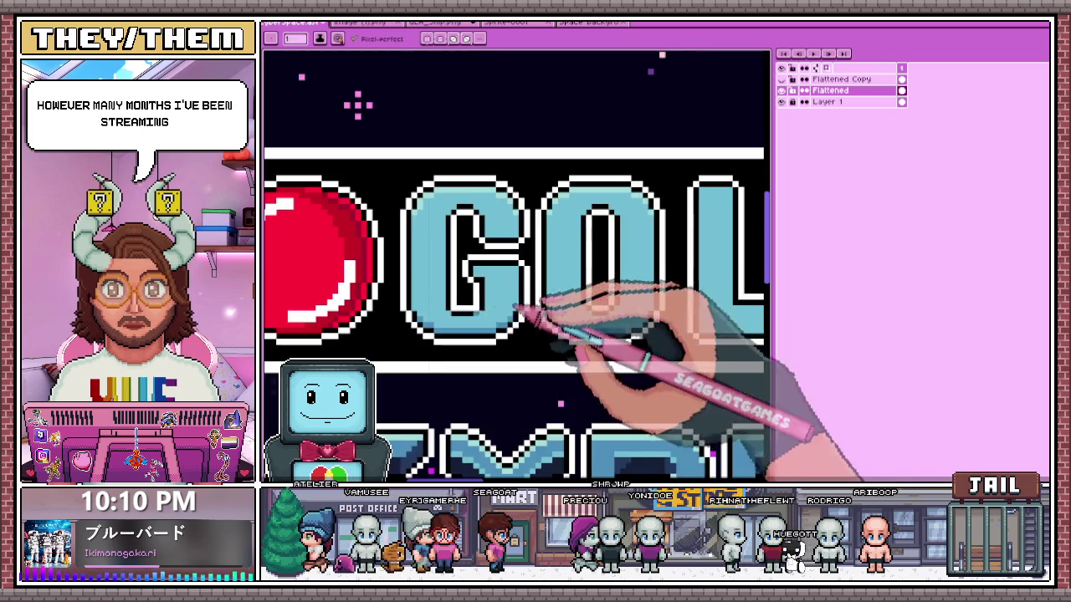
{"action": "scroll", "coordinate": [633, 316], "scroll_direction": "up", "scroll_amount": 2}
{"action": "scroll", "coordinate": [640, 347], "scroll_direction": "up", "scroll_amount": 2}
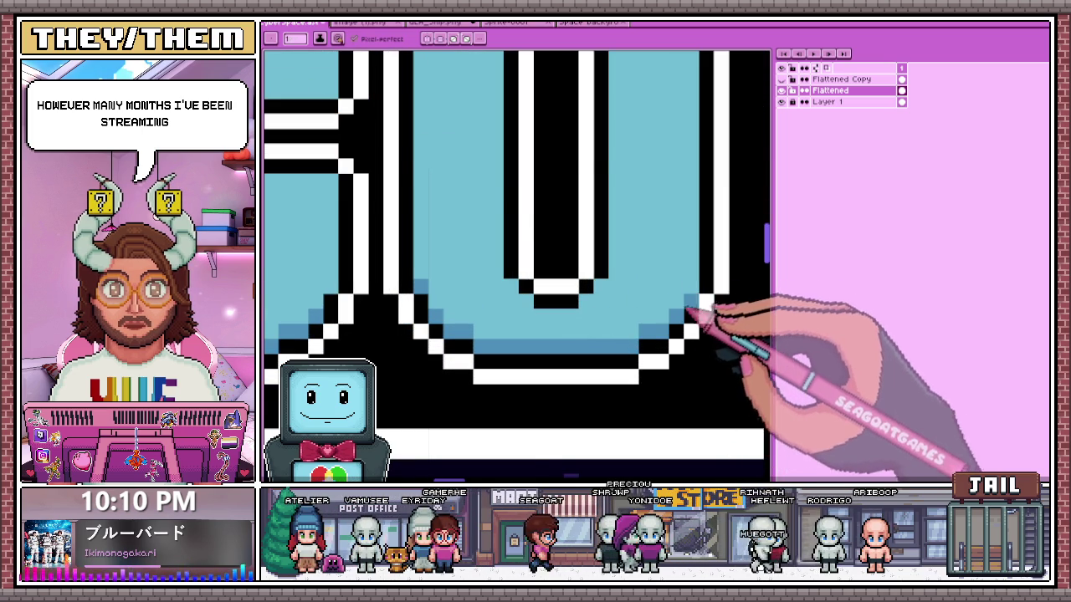
{"action": "scroll", "coordinate": [690, 309], "scroll_direction": "down", "scroll_amount": 2}
{"action": "scroll", "coordinate": [607, 297], "scroll_direction": "up", "scroll_amount": 2}
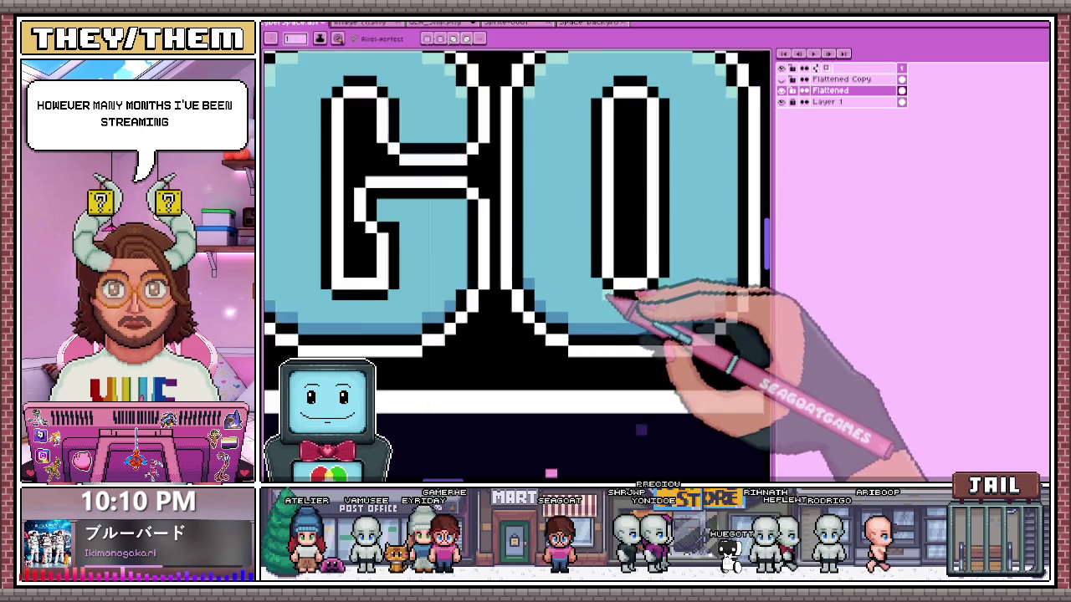
{"action": "scroll", "coordinate": [606, 295], "scroll_direction": "up", "scroll_amount": 1}
{"action": "scroll", "coordinate": [677, 297], "scroll_direction": "down", "scroll_amount": 2}
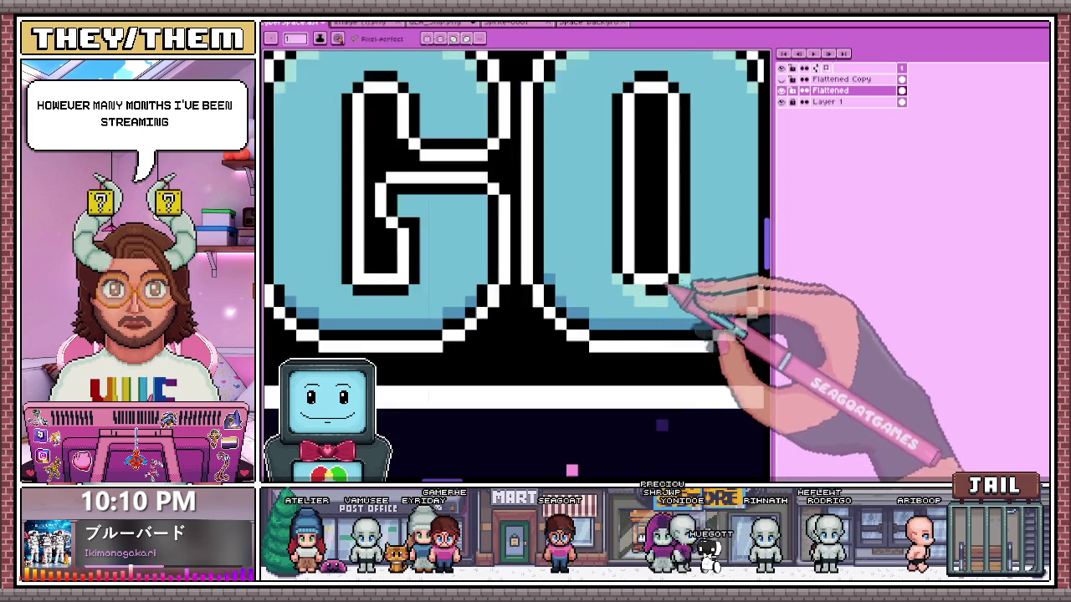
{"action": "scroll", "coordinate": [707, 287], "scroll_direction": "down", "scroll_amount": 2}
{"action": "scroll", "coordinate": [711, 301], "scroll_direction": "down", "scroll_amount": 2}
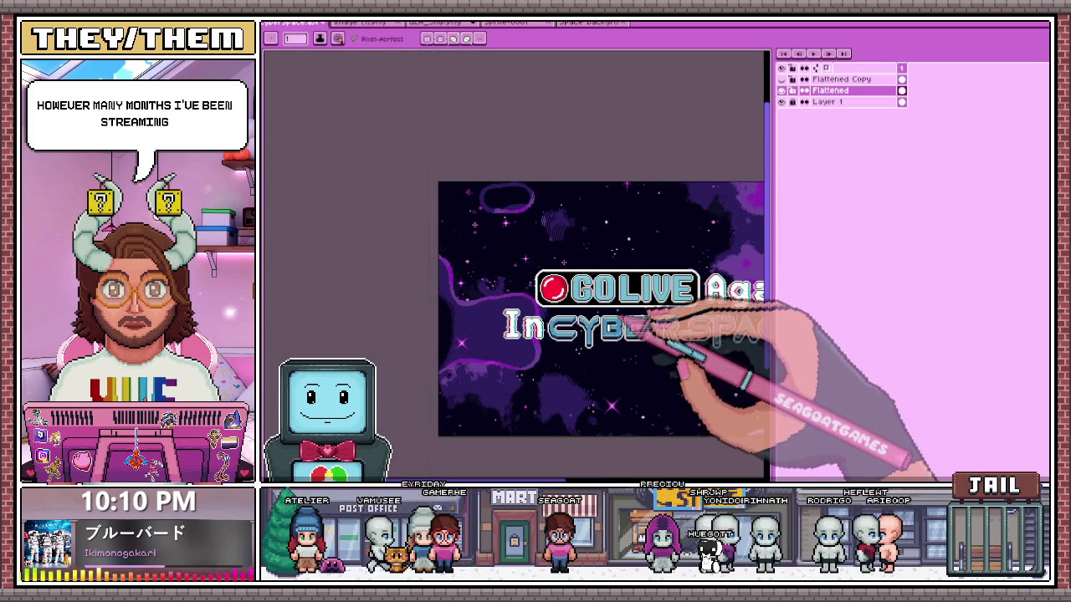
{"action": "scroll", "coordinate": [623, 334], "scroll_direction": "up", "scroll_amount": 2}
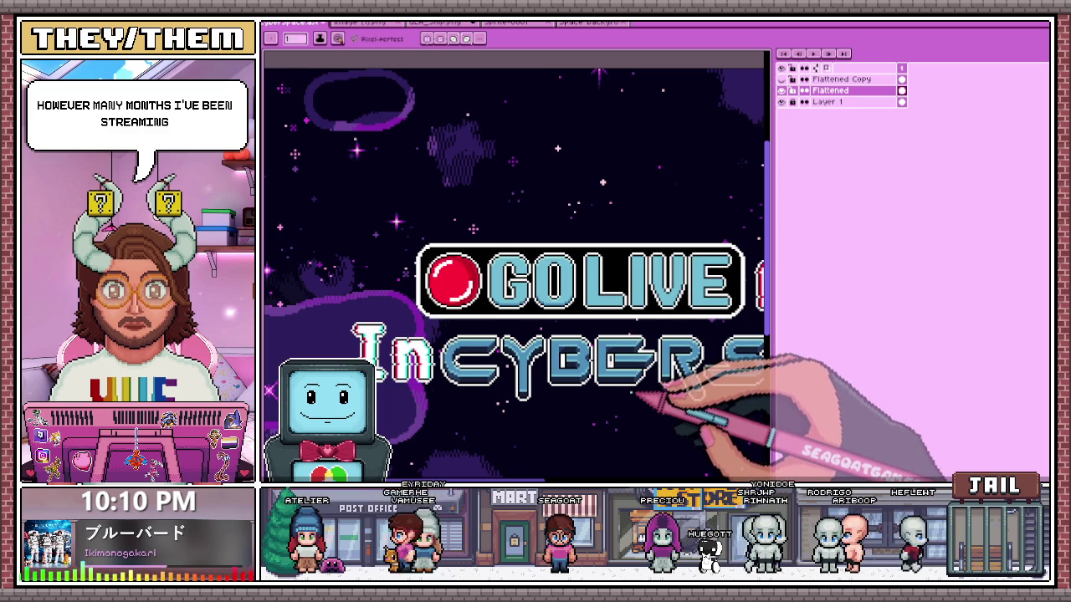
{"action": "scroll", "coordinate": [619, 368], "scroll_direction": "up", "scroll_amount": 1}
{"action": "scroll", "coordinate": [552, 335], "scroll_direction": "up", "scroll_amount": 1}
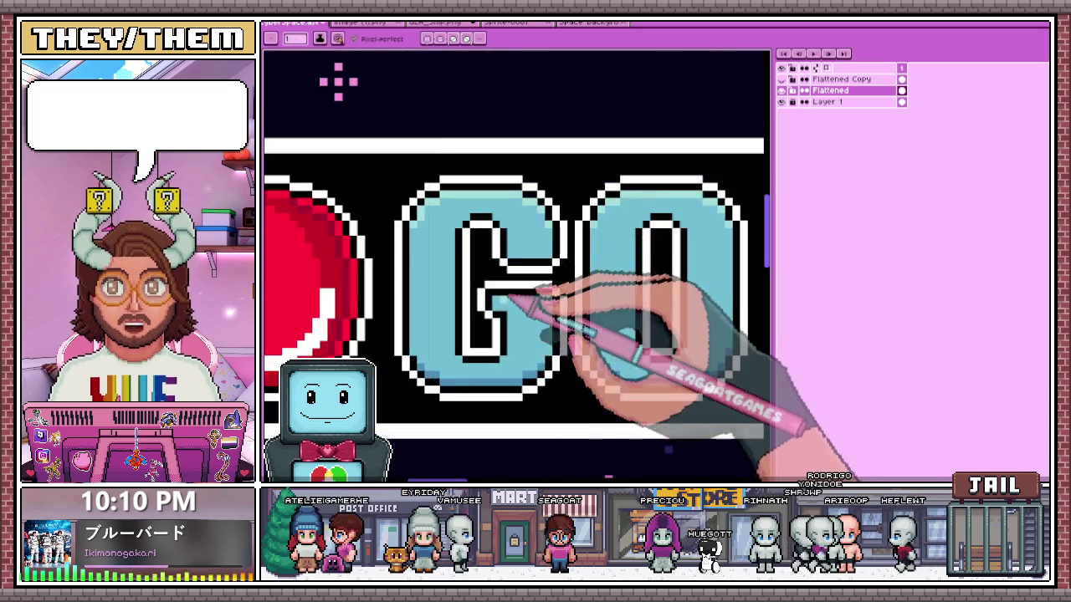
{"action": "scroll", "coordinate": [515, 351], "scroll_direction": "up", "scroll_amount": 1}
{"action": "scroll", "coordinate": [509, 355], "scroll_direction": "up", "scroll_amount": 1}
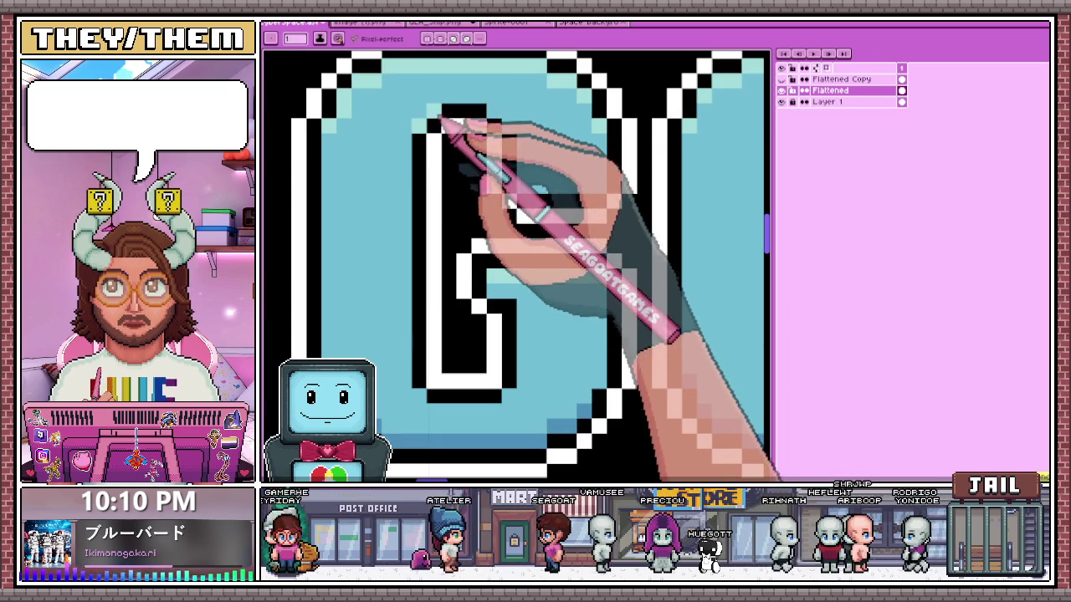
- Pencil a light-cyan highlight along the G's top edge and darker-blue shading on its bar
{"action": "left_click_drag", "start_coordinate": [435, 104], "coordinate": [508, 110]}
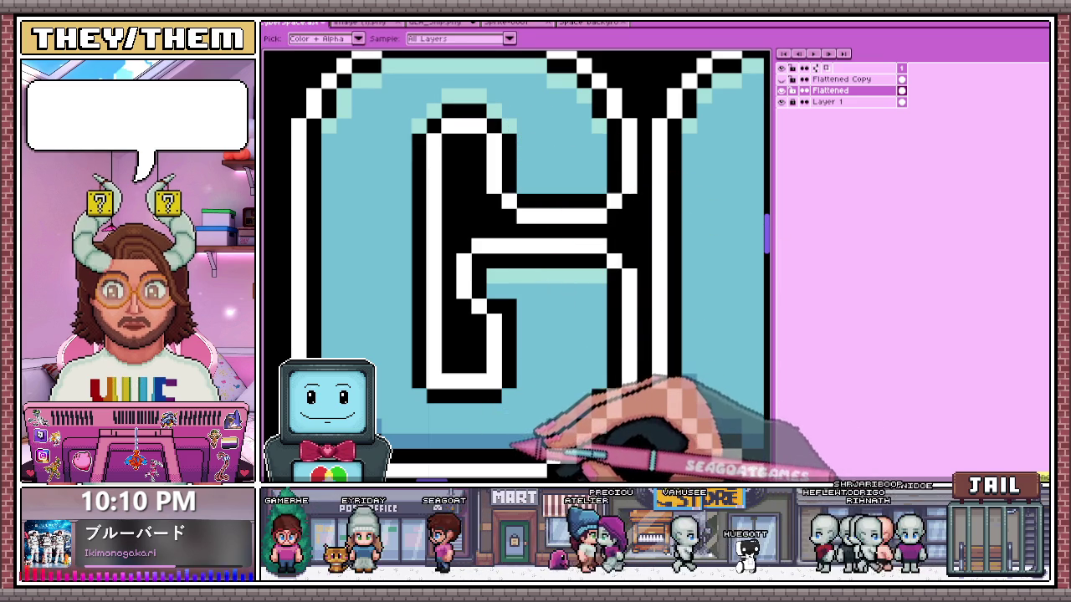
{"action": "left_click_drag", "start_coordinate": [519, 187], "coordinate": [605, 193]}
{"action": "scroll", "coordinate": [608, 194], "scroll_direction": "down", "scroll_amount": 2}
{"action": "scroll", "coordinate": [633, 245], "scroll_direction": "down", "scroll_amount": 2}
{"action": "scroll", "coordinate": [658, 262], "scroll_direction": "down", "scroll_amount": 2}
{"action": "scroll", "coordinate": [596, 284], "scroll_direction": "up", "scroll_amount": 1}
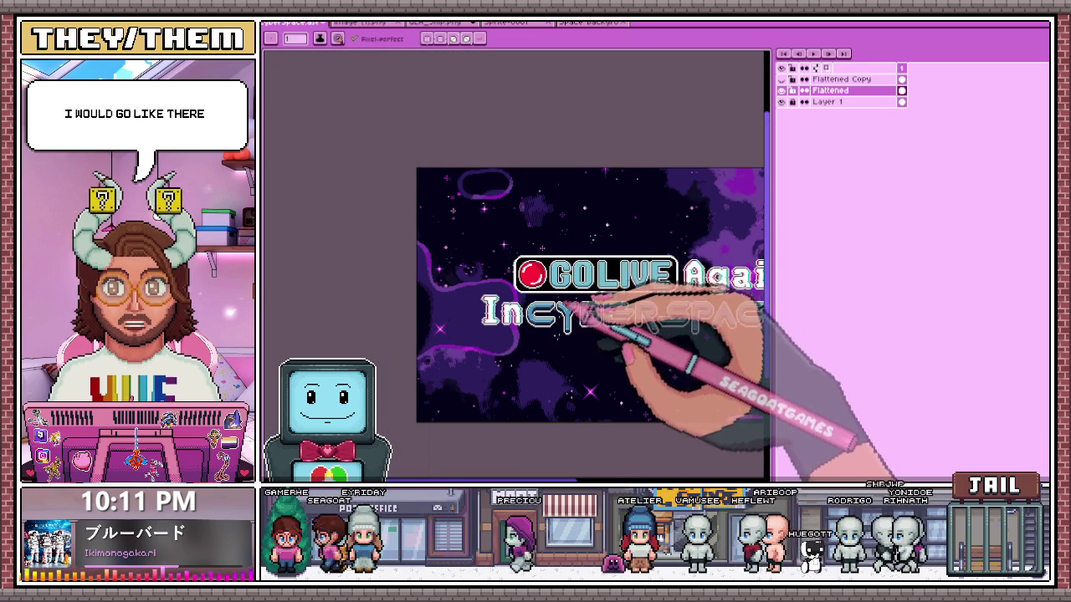
{"action": "scroll", "coordinate": [555, 282], "scroll_direction": "up", "scroll_amount": 2}
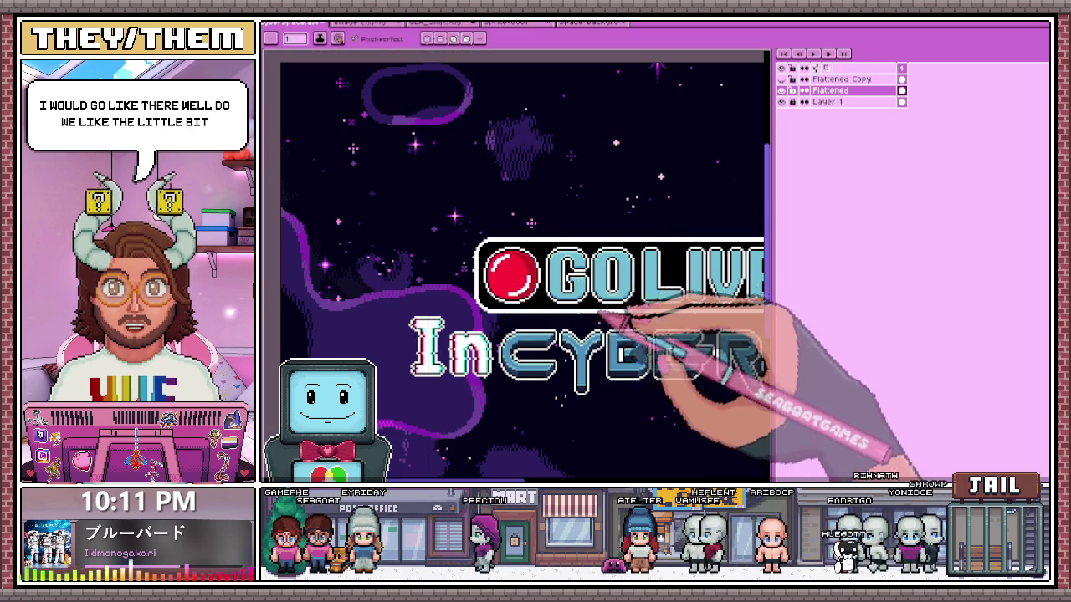
{"action": "scroll", "coordinate": [613, 279], "scroll_direction": "up", "scroll_amount": 1}
{"action": "scroll", "coordinate": [650, 282], "scroll_direction": "up", "scroll_amount": 1}
{"action": "scroll", "coordinate": [633, 346], "scroll_direction": "down", "scroll_amount": 2}
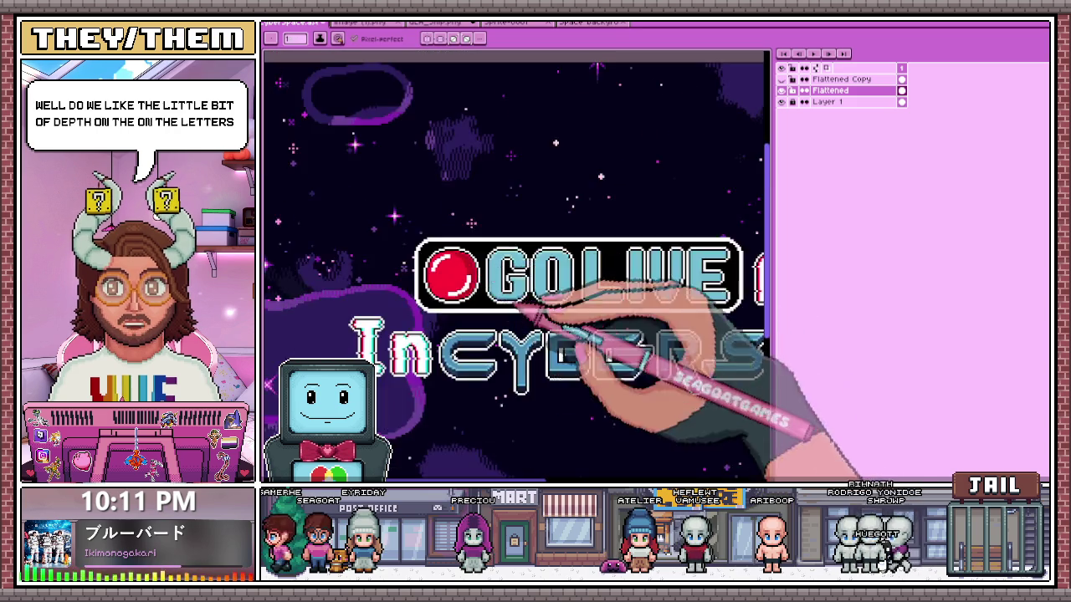
{"action": "scroll", "coordinate": [574, 310], "scroll_direction": "down", "scroll_amount": 1}
- Show and then hide the offset duplicate logo layer to compare the shading
{"action": "left_click", "coordinate": [782, 90]}
{"action": "left_click", "coordinate": [781, 80]}
{"action": "scroll", "coordinate": [569, 285], "scroll_direction": "up", "scroll_amount": 3}
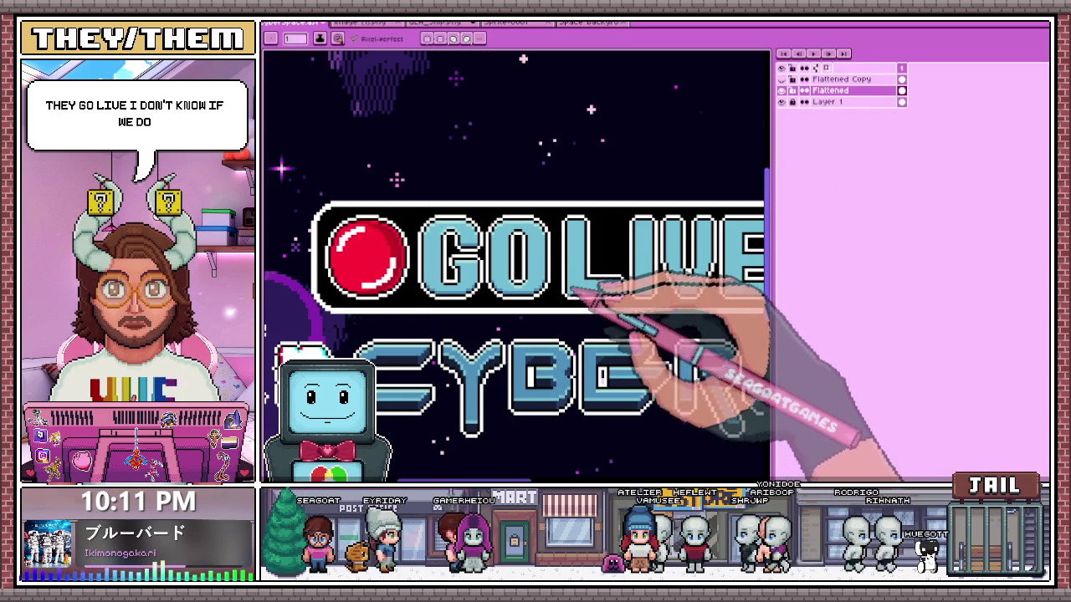
{"action": "scroll", "coordinate": [594, 301], "scroll_direction": "up", "scroll_amount": 2}
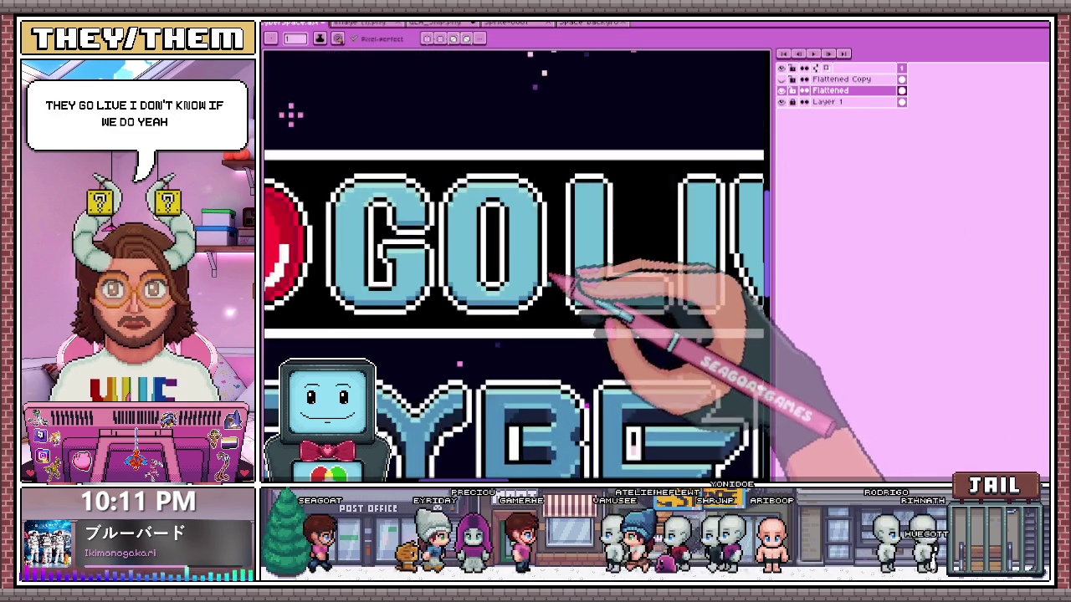
{"action": "scroll", "coordinate": [518, 267], "scroll_direction": "down", "scroll_amount": 1}
{"action": "scroll", "coordinate": [485, 243], "scroll_direction": "up", "scroll_amount": 1}
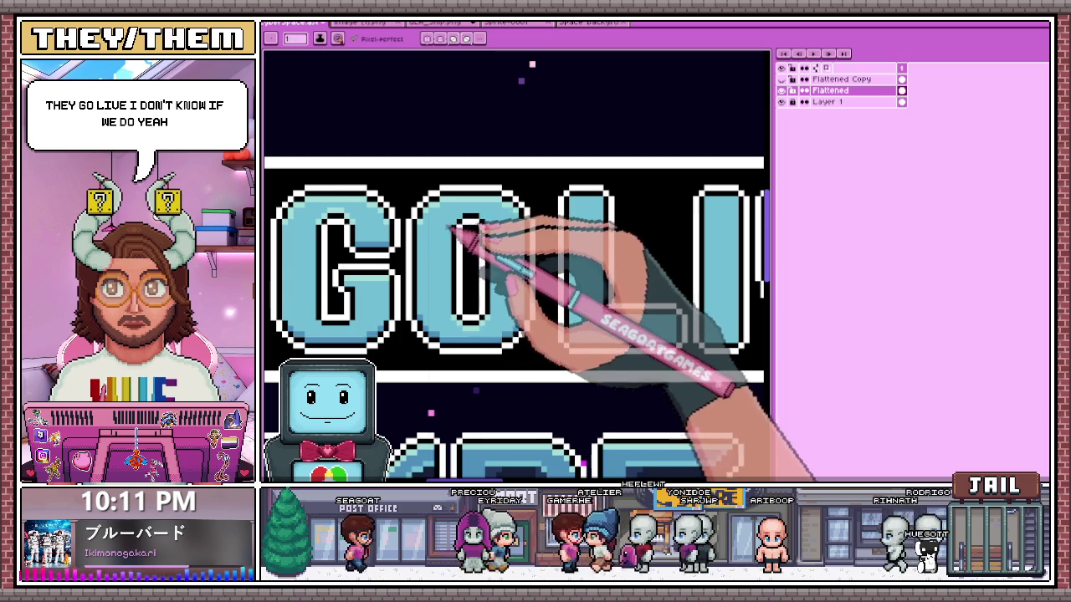
{"action": "scroll", "coordinate": [456, 226], "scroll_direction": "up", "scroll_amount": 2}
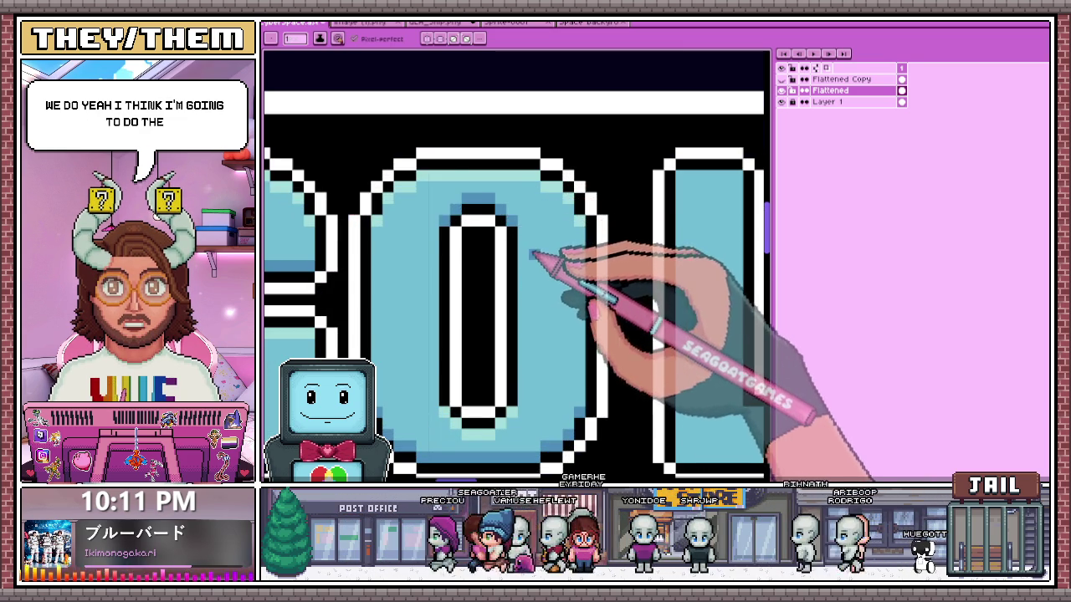
{"action": "scroll", "coordinate": [532, 254], "scroll_direction": "down", "scroll_amount": 2}
{"action": "scroll", "coordinate": [454, 240], "scroll_direction": "up", "scroll_amount": 2}
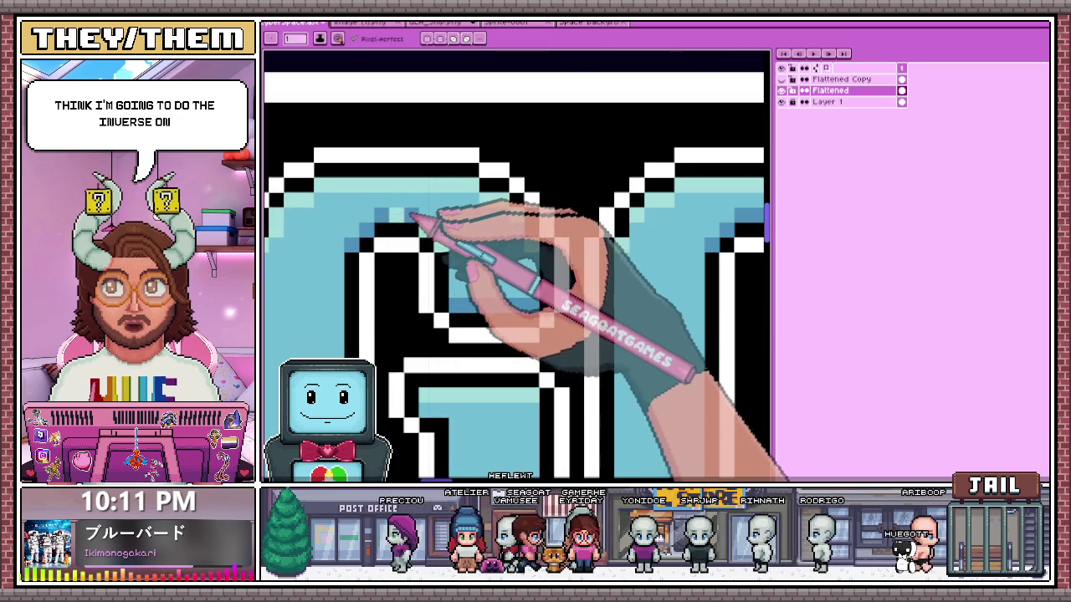
{"action": "scroll", "coordinate": [430, 231], "scroll_direction": "down", "scroll_amount": 3}
{"action": "scroll", "coordinate": [478, 203], "scroll_direction": "down", "scroll_amount": 3}
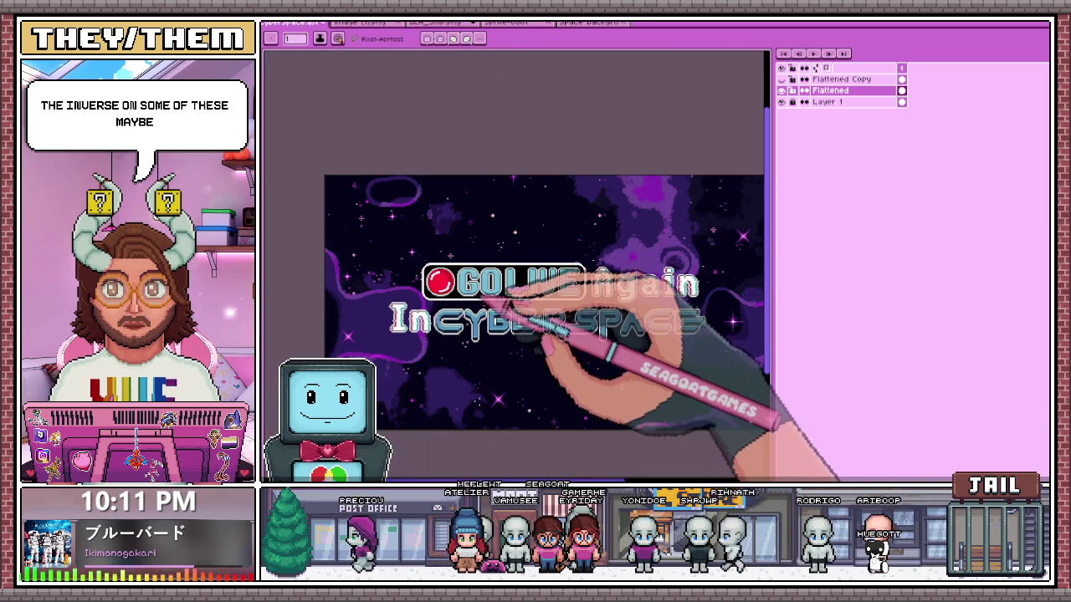
{"action": "scroll", "coordinate": [501, 303], "scroll_direction": "up", "scroll_amount": 3}
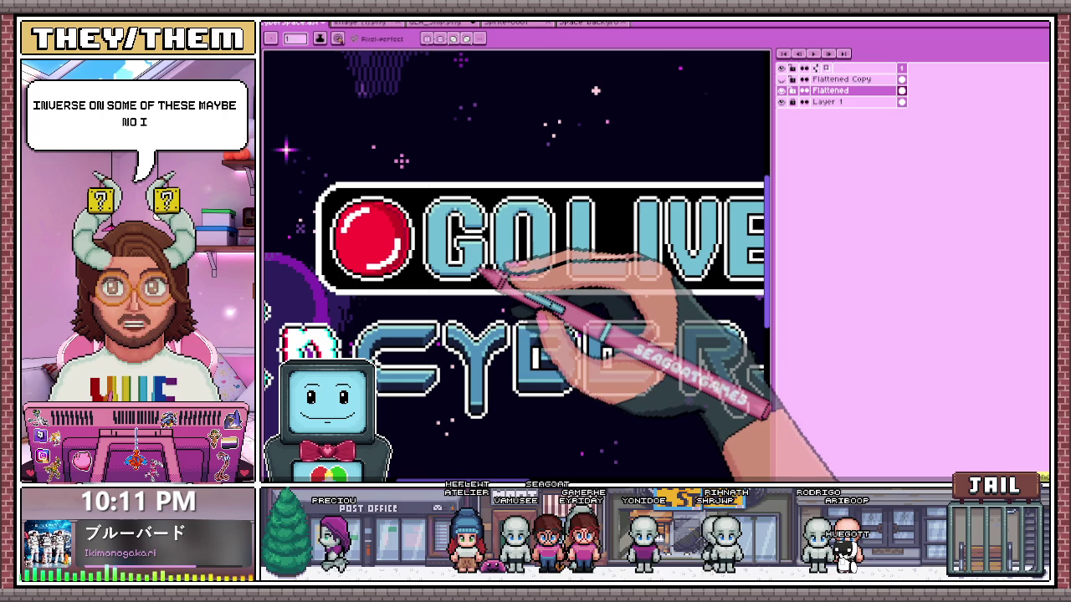
{"action": "scroll", "coordinate": [482, 276], "scroll_direction": "down", "scroll_amount": 3}
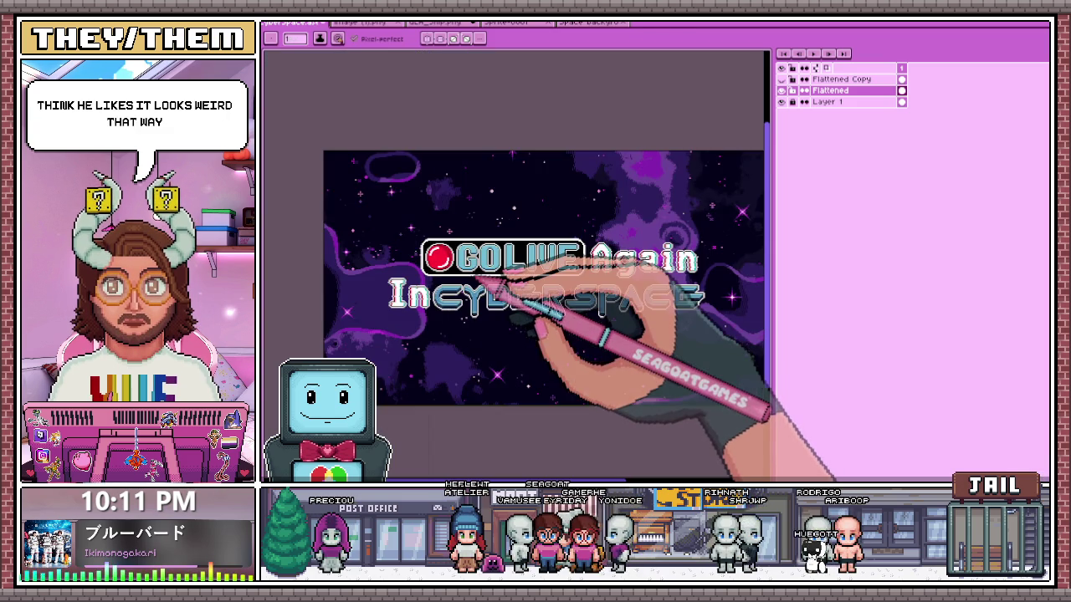
{"action": "scroll", "coordinate": [474, 276], "scroll_direction": "up", "scroll_amount": 2}
{"action": "scroll", "coordinate": [502, 210], "scroll_direction": "up", "scroll_amount": 2}
{"action": "scroll", "coordinate": [466, 220], "scroll_direction": "up", "scroll_amount": 2}
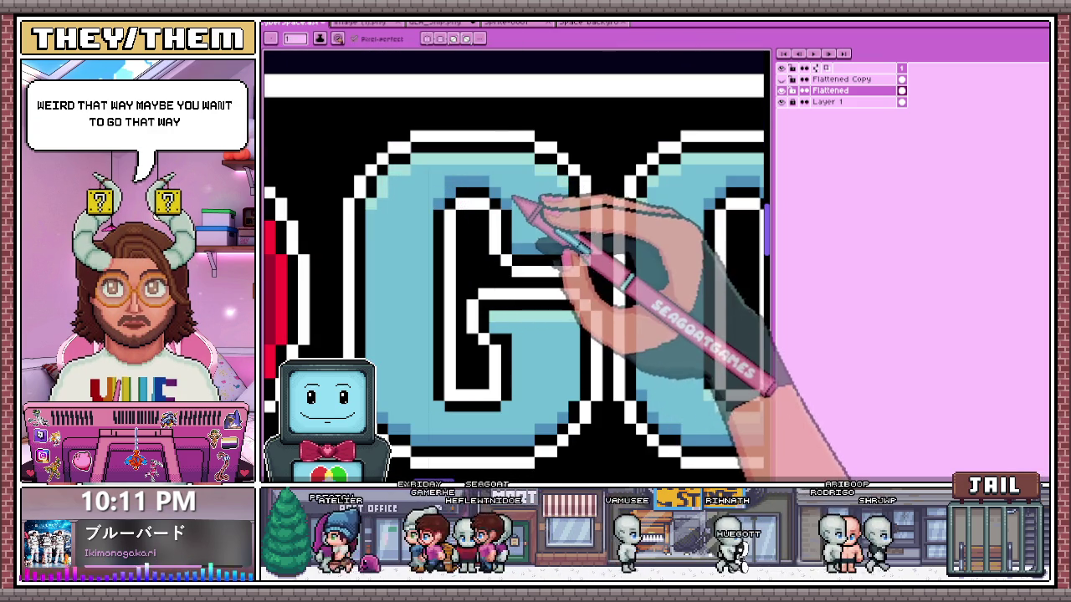
{"action": "scroll", "coordinate": [457, 183], "scroll_direction": "down", "scroll_amount": 2}
{"action": "scroll", "coordinate": [508, 262], "scroll_direction": "down", "scroll_amount": 1}
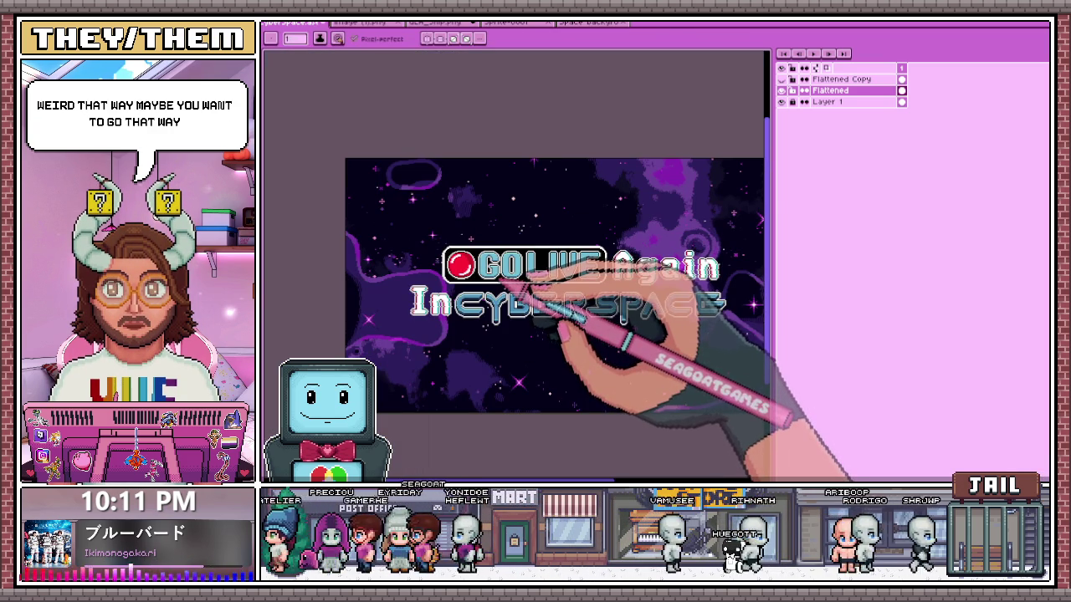
{"action": "scroll", "coordinate": [357, 107], "scroll_direction": "up", "scroll_amount": 3}
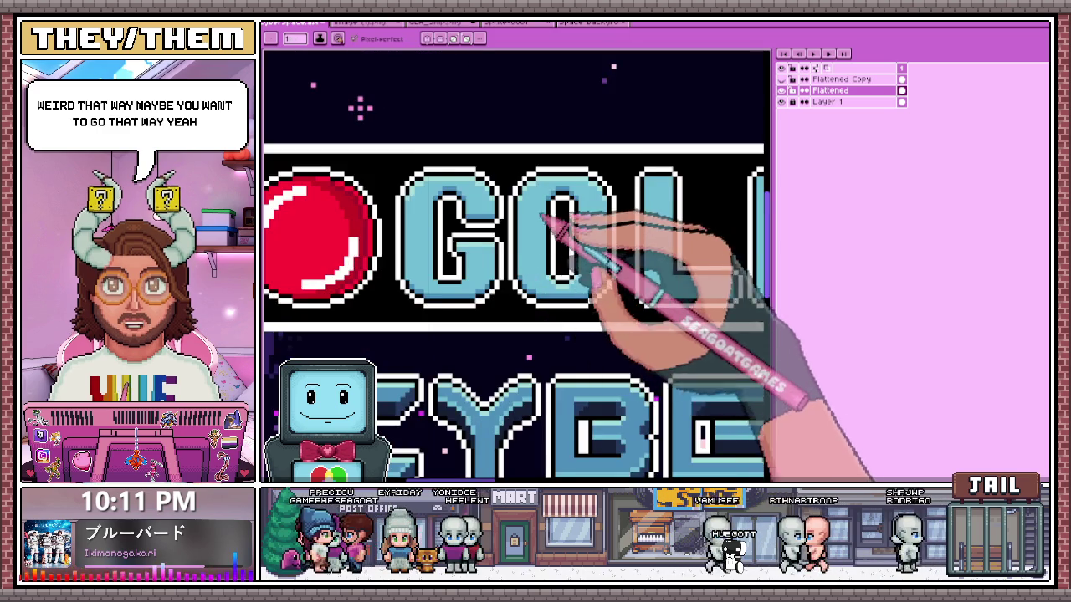
{"action": "scroll", "coordinate": [318, 89], "scroll_direction": "down", "scroll_amount": 1}
{"action": "scroll", "coordinate": [382, 143], "scroll_direction": "up", "scroll_amount": 1}
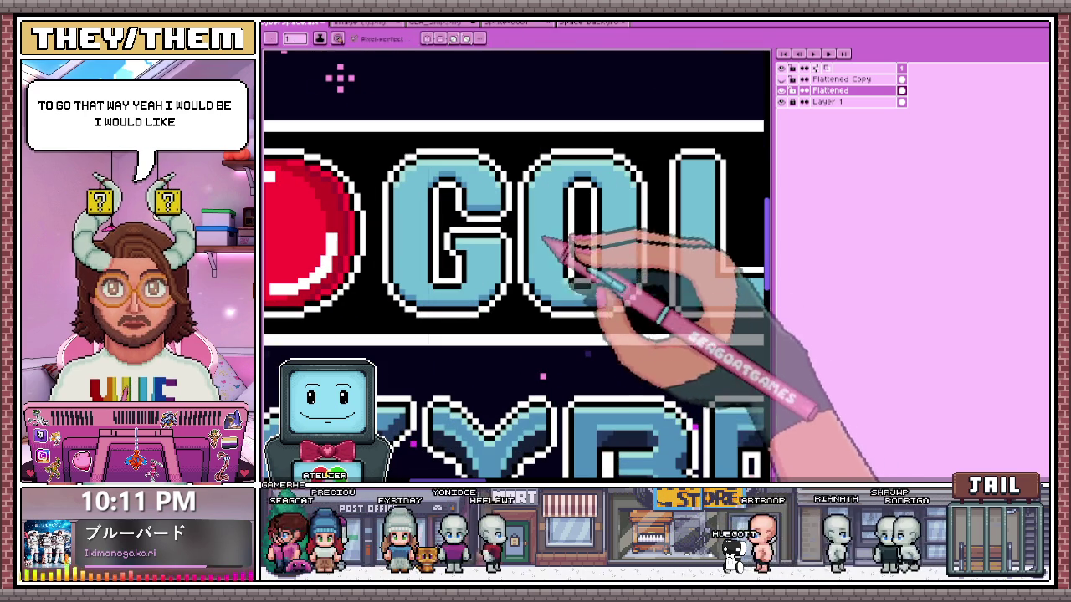
{"action": "scroll", "coordinate": [435, 291], "scroll_direction": "up", "scroll_amount": 1}
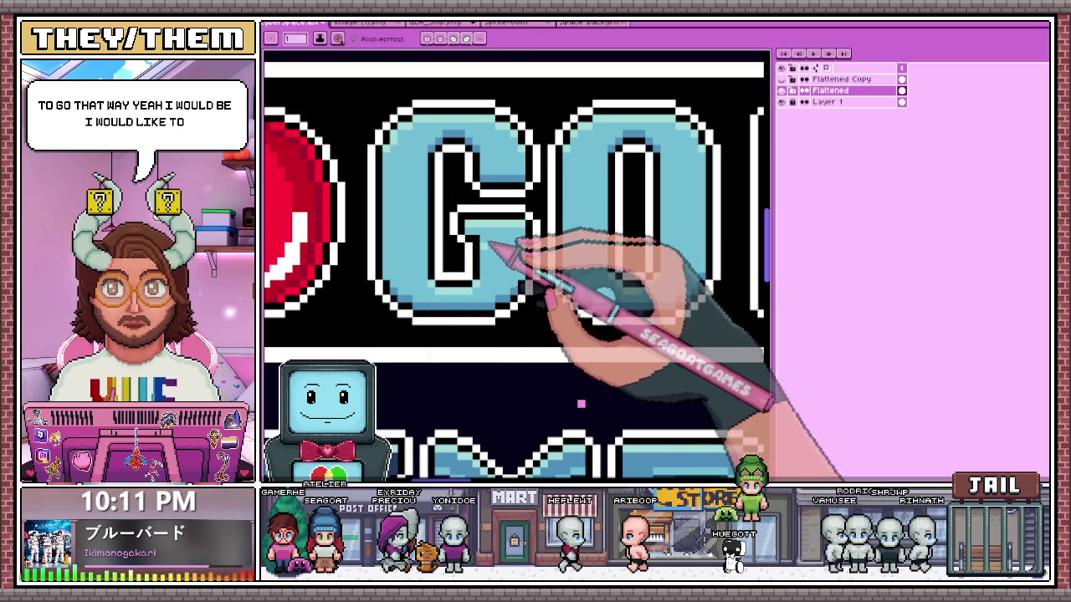
{"action": "scroll", "coordinate": [581, 404], "scroll_direction": "down", "scroll_amount": 1}
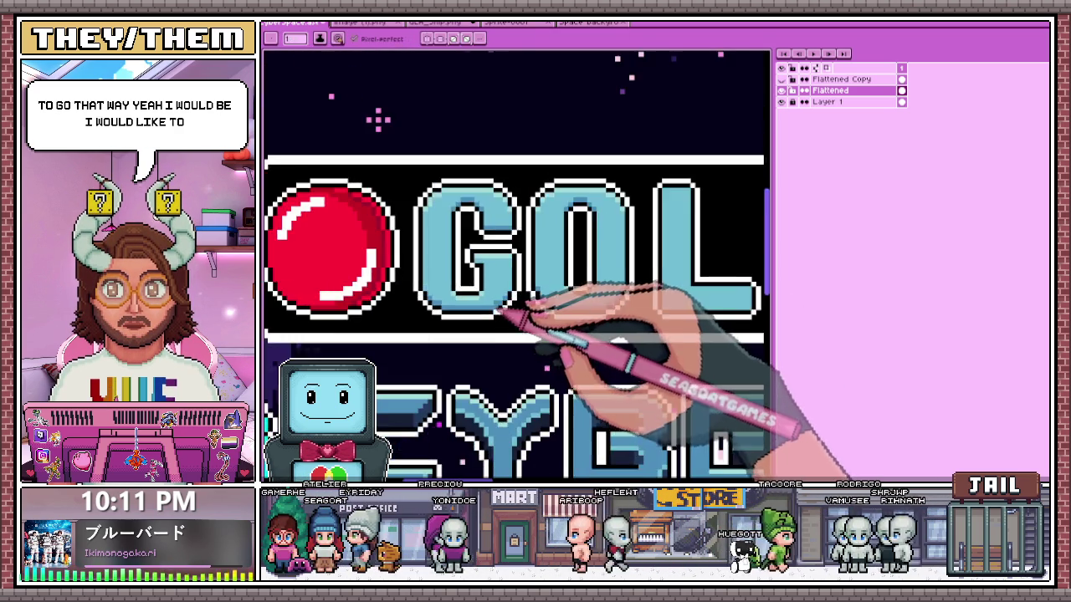
{"action": "scroll", "coordinate": [580, 404], "scroll_direction": "down", "scroll_amount": 1}
{"action": "scroll", "coordinate": [581, 404], "scroll_direction": "up", "scroll_amount": 1}
{"action": "scroll", "coordinate": [580, 404], "scroll_direction": "down", "scroll_amount": 2}
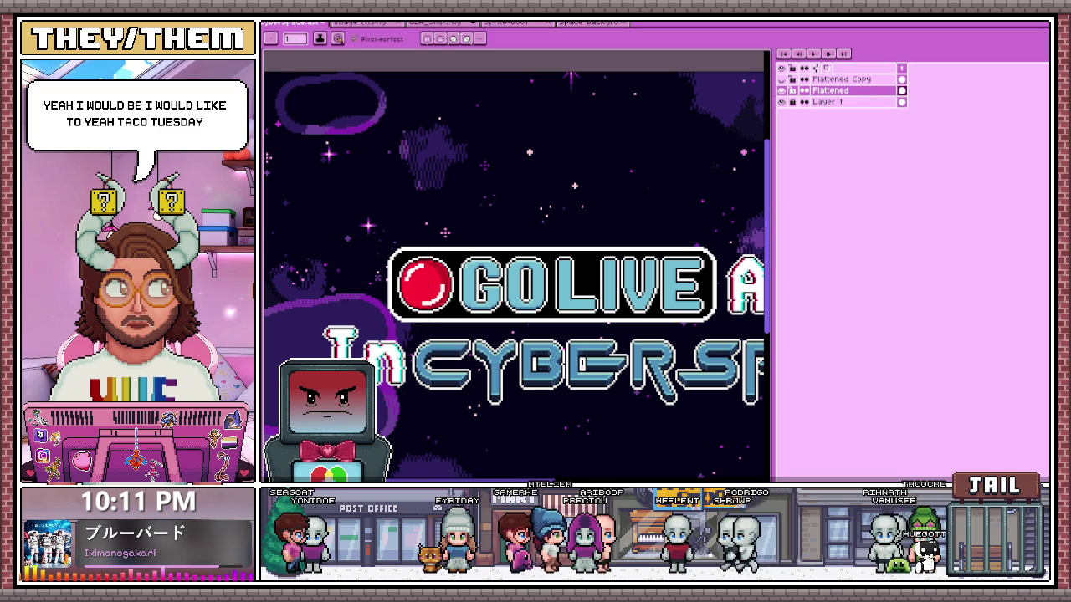
{"action": "scroll", "coordinate": [544, 313], "scroll_direction": "up", "scroll_amount": 2}
{"action": "scroll", "coordinate": [616, 306], "scroll_direction": "up", "scroll_amount": 1}
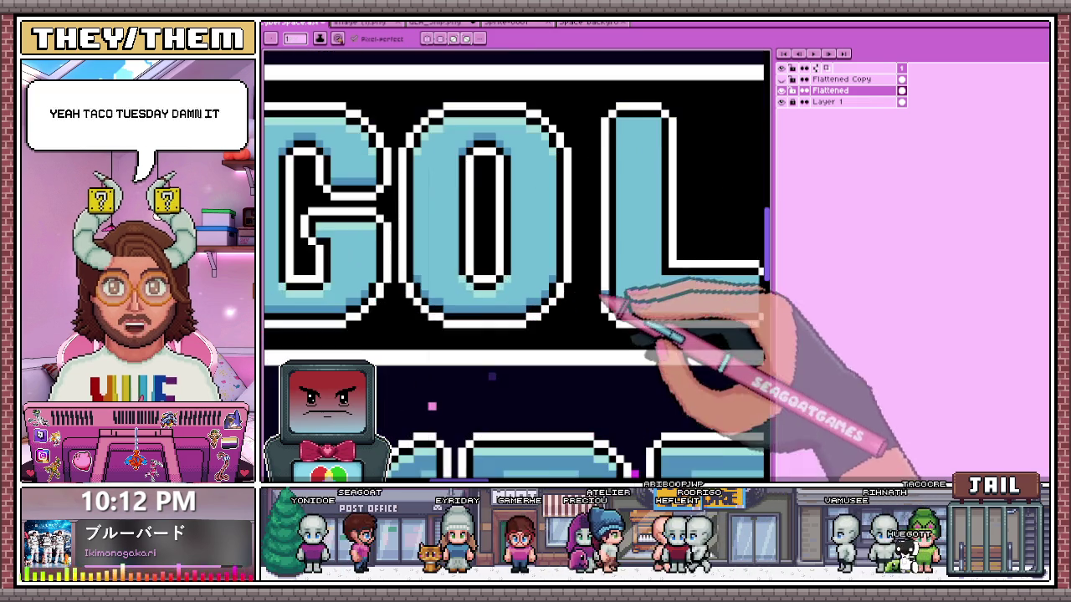
{"action": "scroll", "coordinate": [521, 249], "scroll_direction": "down", "scroll_amount": 1}
{"action": "scroll", "coordinate": [510, 252], "scroll_direction": "up", "scroll_amount": 2}
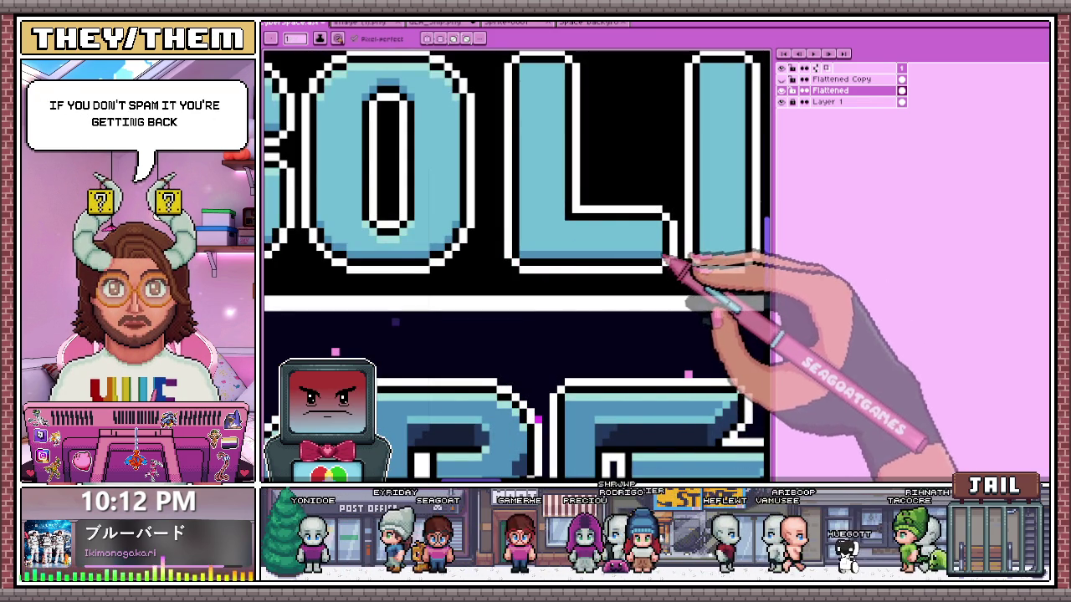
{"action": "scroll", "coordinate": [560, 213], "scroll_direction": "down", "scroll_amount": 2}
{"action": "scroll", "coordinate": [545, 215], "scroll_direction": "up", "scroll_amount": 2}
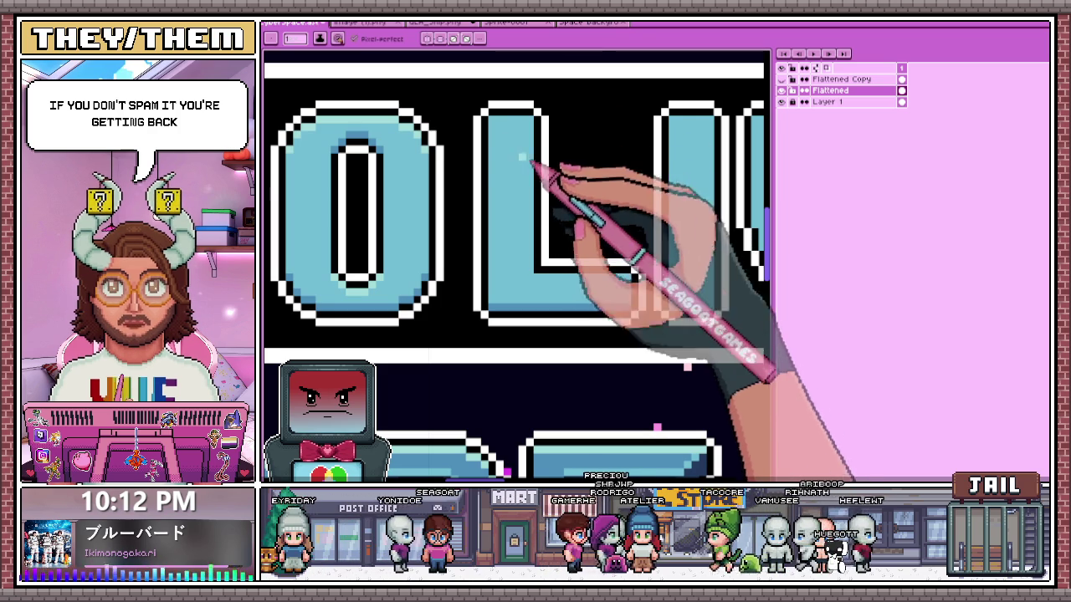
{"action": "scroll", "coordinate": [492, 121], "scroll_direction": "up", "scroll_amount": 2}
{"action": "scroll", "coordinate": [544, 124], "scroll_direction": "down", "scroll_amount": 1}
{"action": "scroll", "coordinate": [574, 131], "scroll_direction": "down", "scroll_amount": 1}
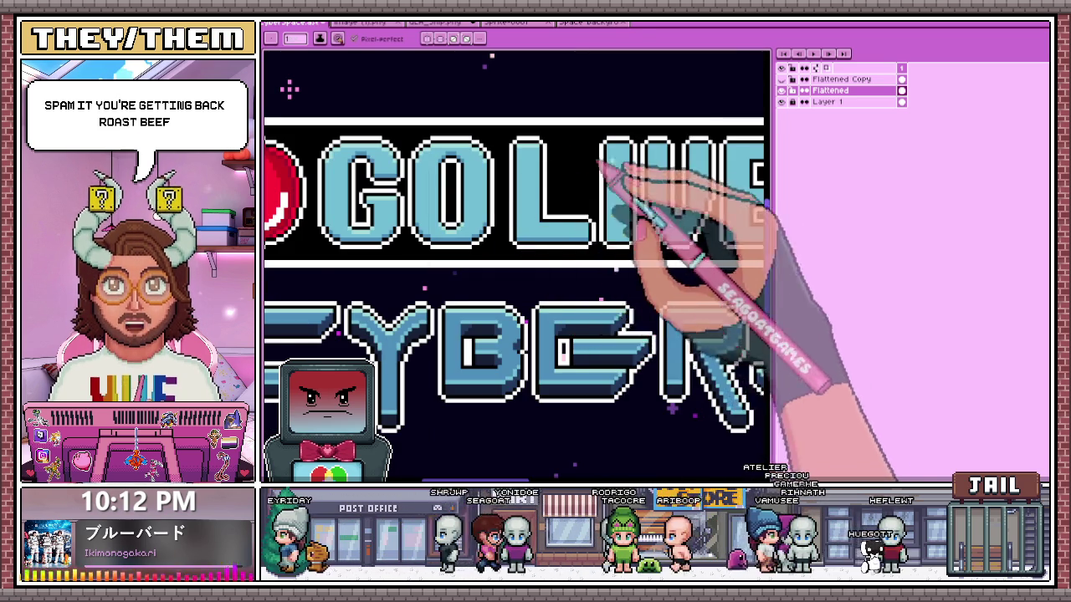
{"action": "scroll", "coordinate": [614, 173], "scroll_direction": "up", "scroll_amount": 1}
{"action": "scroll", "coordinate": [617, 125], "scroll_direction": "up", "scroll_amount": 1}
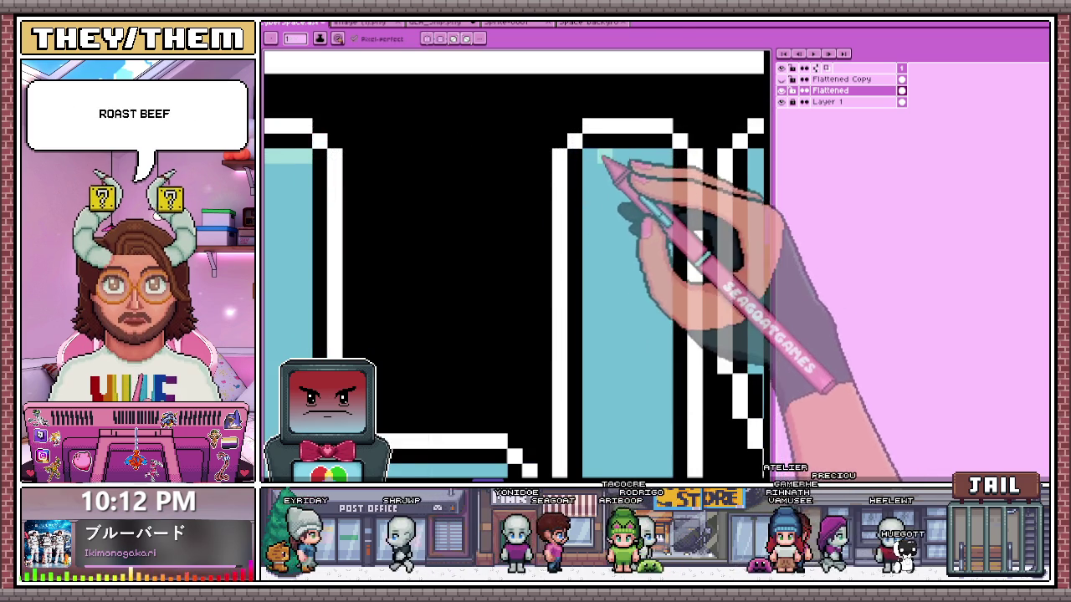
{"action": "scroll", "coordinate": [602, 162], "scroll_direction": "down", "scroll_amount": 1}
{"action": "scroll", "coordinate": [602, 234], "scroll_direction": "down", "scroll_amount": 2}
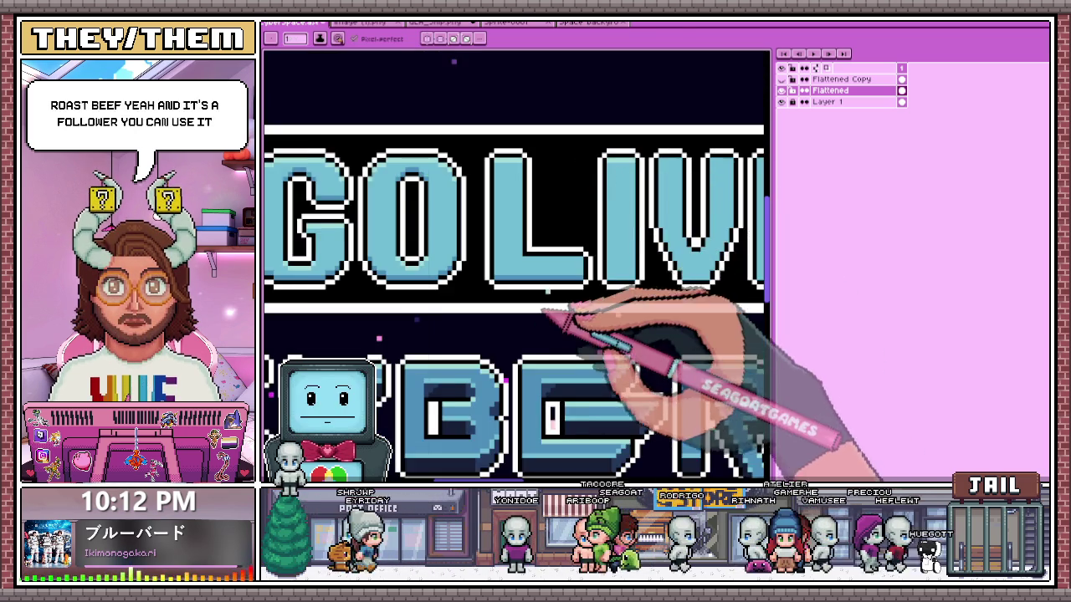
{"action": "scroll", "coordinate": [573, 287], "scroll_direction": "up", "scroll_amount": 1}
{"action": "scroll", "coordinate": [616, 268], "scroll_direction": "down", "scroll_amount": 1}
{"action": "scroll", "coordinate": [632, 266], "scroll_direction": "up", "scroll_amount": 1}
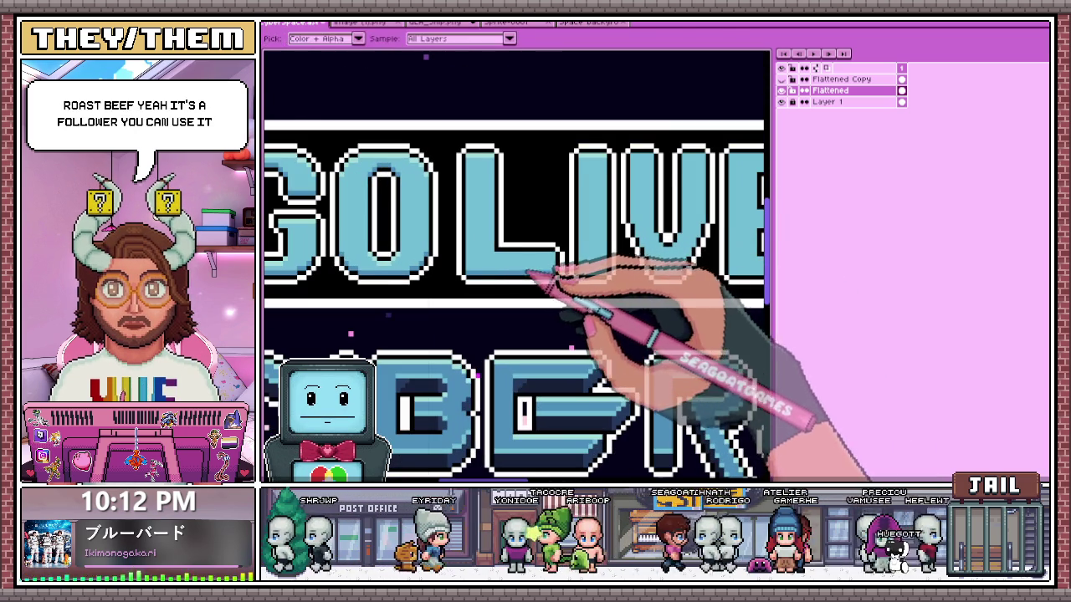
{"action": "scroll", "coordinate": [581, 272], "scroll_direction": "up", "scroll_amount": 1}
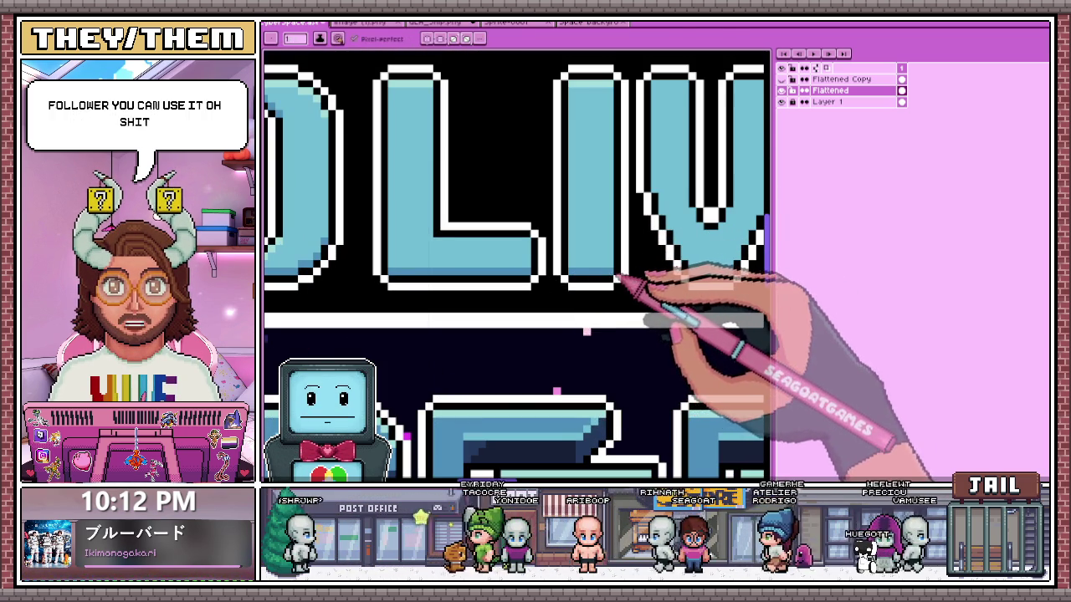
{"action": "scroll", "coordinate": [621, 276], "scroll_direction": "down", "scroll_amount": 2}
{"action": "scroll", "coordinate": [602, 284], "scroll_direction": "down", "scroll_amount": 1}
{"action": "scroll", "coordinate": [607, 230], "scroll_direction": "up", "scroll_amount": 1}
{"action": "scroll", "coordinate": [653, 238], "scroll_direction": "down", "scroll_amount": 1}
{"action": "scroll", "coordinate": [585, 230], "scroll_direction": "up", "scroll_amount": 1}
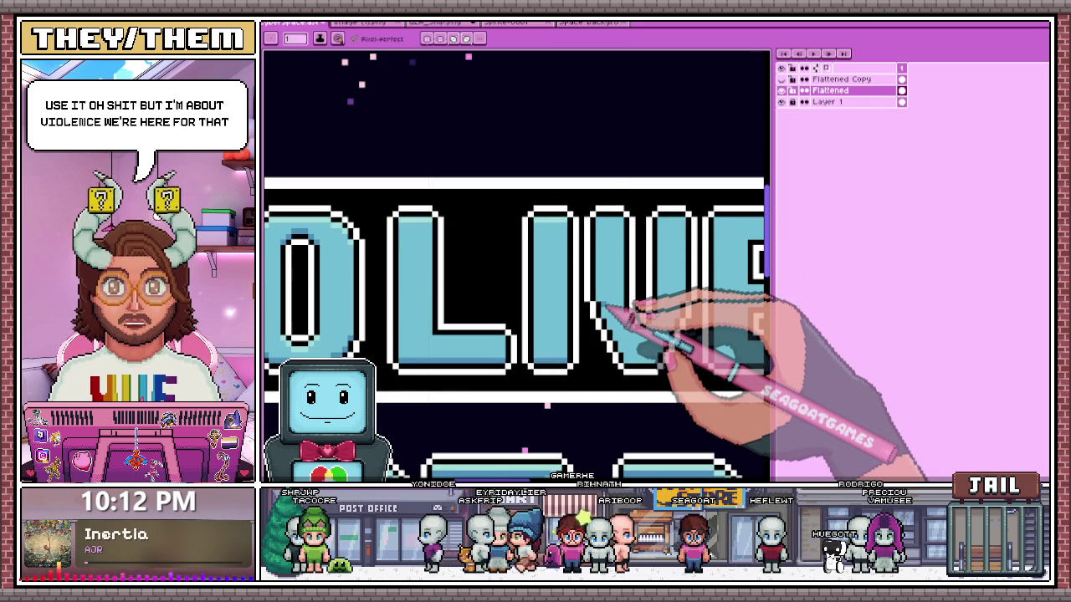
- Place three darker-blue pixels into the inner top corners of the V in LIVE
{"action": "scroll", "coordinate": [578, 209], "scroll_direction": "up", "scroll_amount": 1}
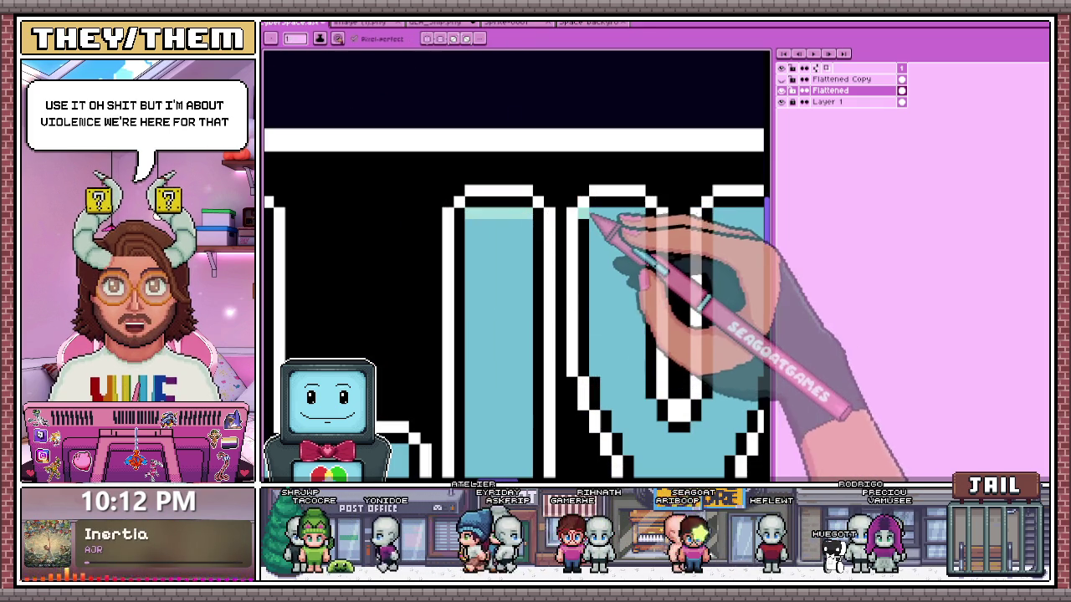
{"action": "scroll", "coordinate": [616, 216], "scroll_direction": "down", "scroll_amount": 1}
{"action": "scroll", "coordinate": [641, 227], "scroll_direction": "down", "scroll_amount": 1}
{"action": "scroll", "coordinate": [717, 251], "scroll_direction": "up", "scroll_amount": 1}
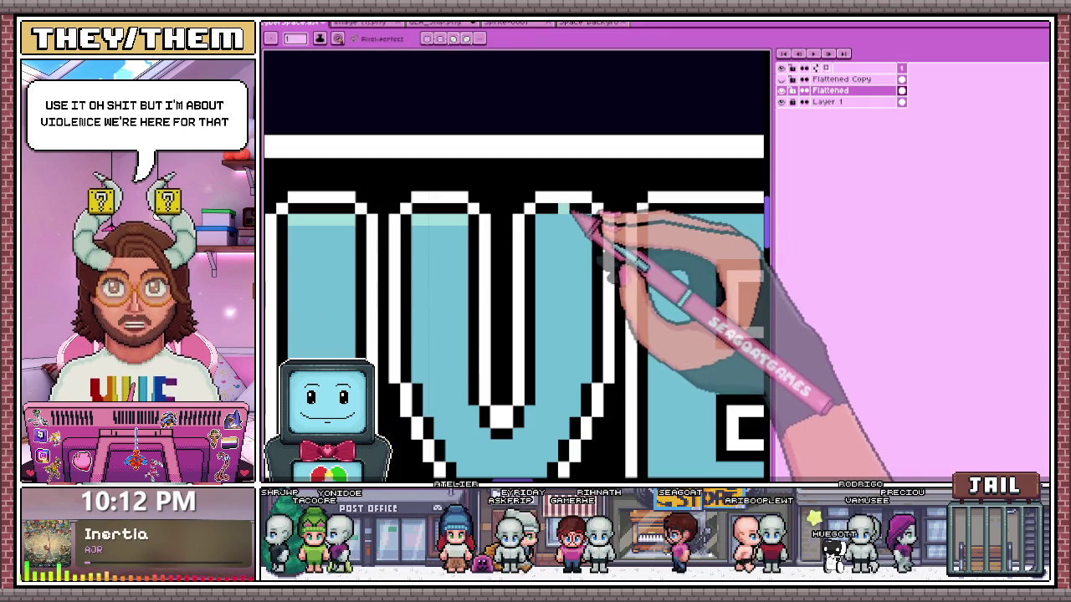
{"action": "scroll", "coordinate": [580, 220], "scroll_direction": "up", "scroll_amount": 1}
{"action": "scroll", "coordinate": [577, 276], "scroll_direction": "down", "scroll_amount": 1}
{"action": "scroll", "coordinate": [569, 334], "scroll_direction": "down", "scroll_amount": 1}
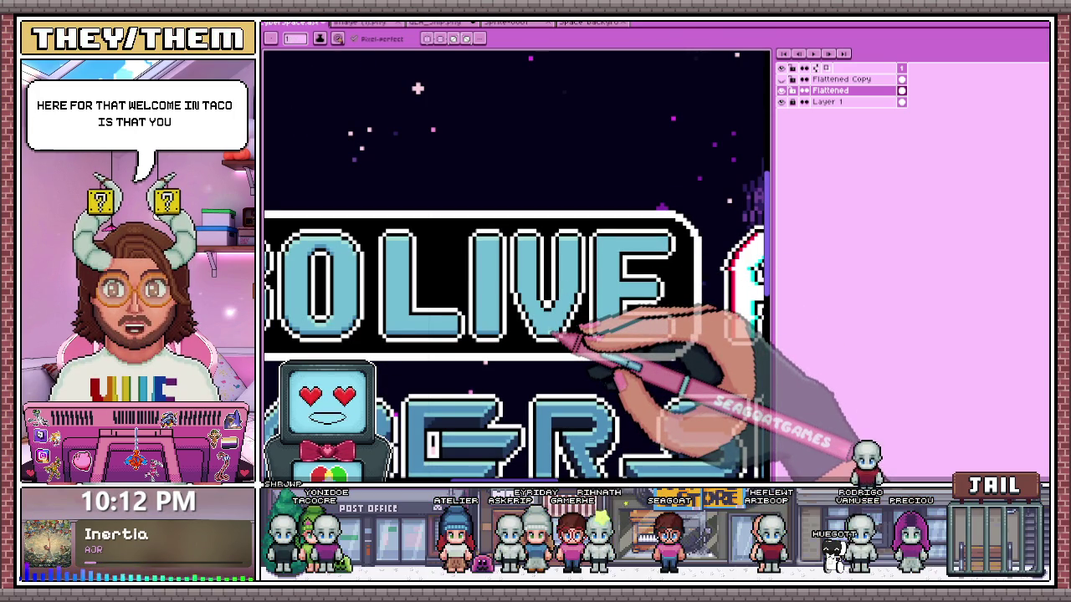
{"action": "scroll", "coordinate": [677, 313], "scroll_direction": "up", "scroll_amount": 1}
{"action": "scroll", "coordinate": [464, 338], "scroll_direction": "up", "scroll_amount": 2}
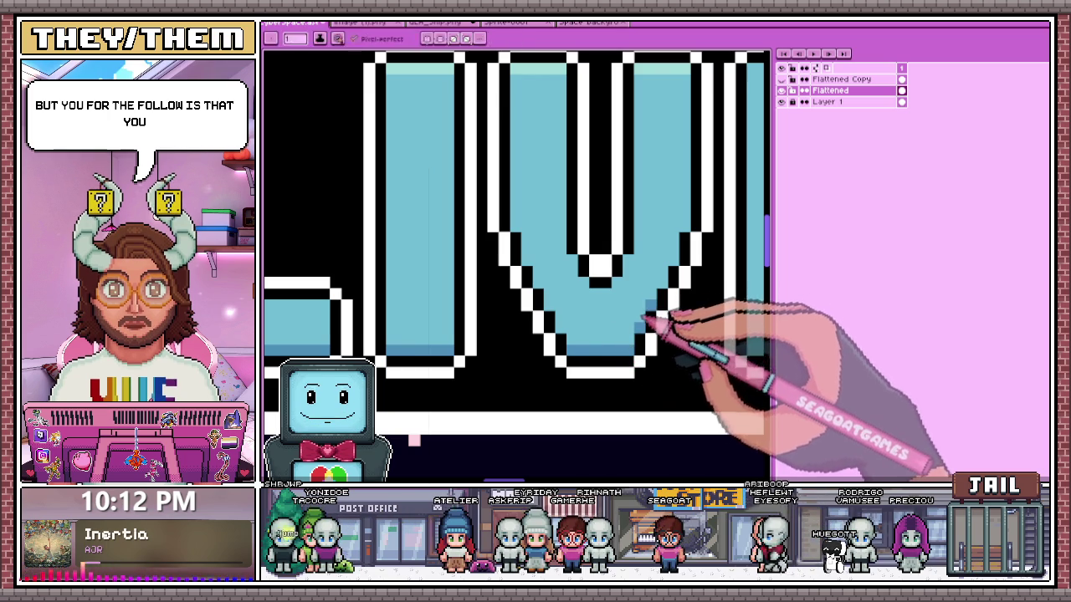
{"action": "left_click", "coordinate": [684, 225]}
{"action": "left_click", "coordinate": [512, 226]}
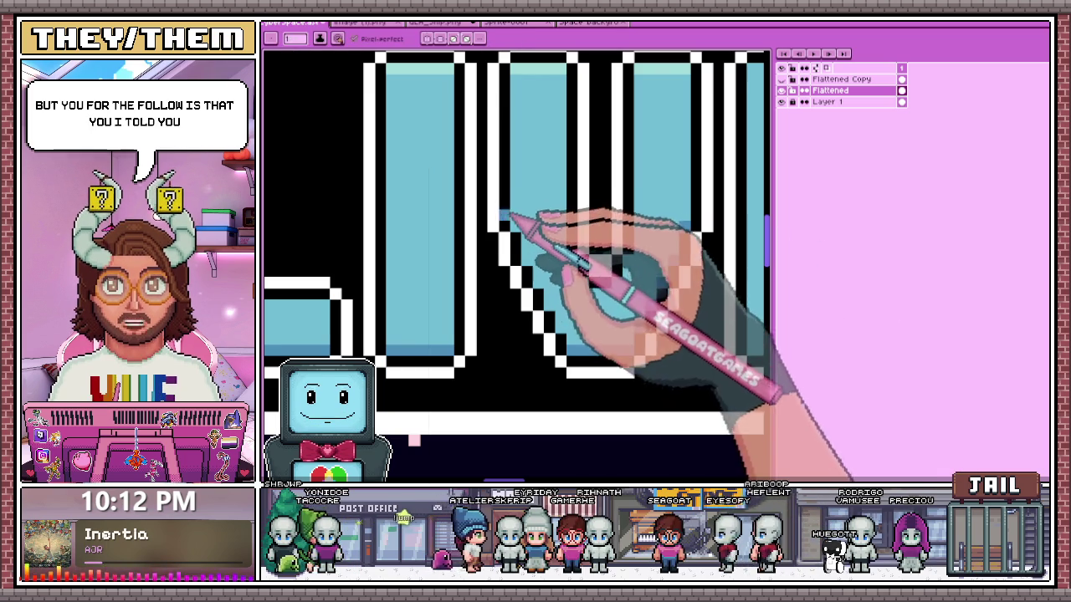
{"action": "left_click", "coordinate": [525, 259]}
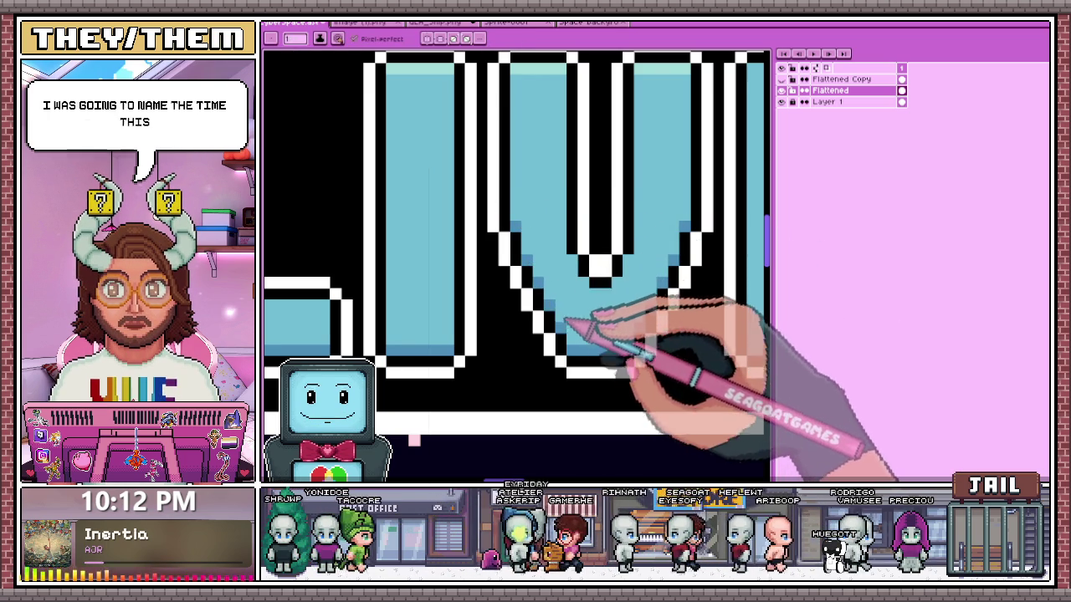
{"action": "scroll", "coordinate": [559, 316], "scroll_direction": "down", "scroll_amount": 2}
{"action": "scroll", "coordinate": [519, 316], "scroll_direction": "up", "scroll_amount": 1}
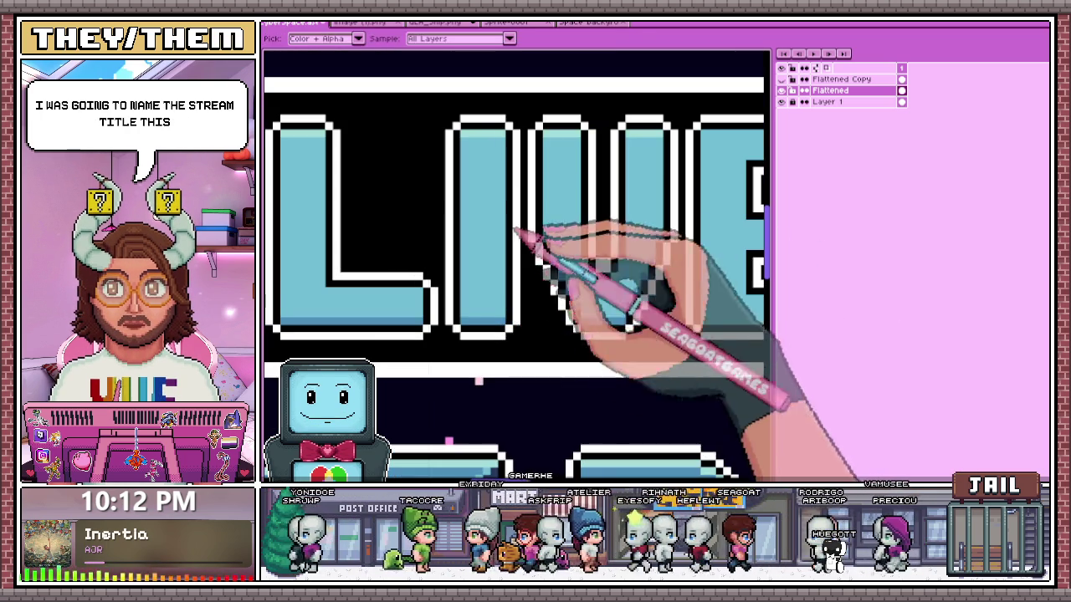
{"action": "scroll", "coordinate": [573, 150], "scroll_direction": "up", "scroll_amount": 1}
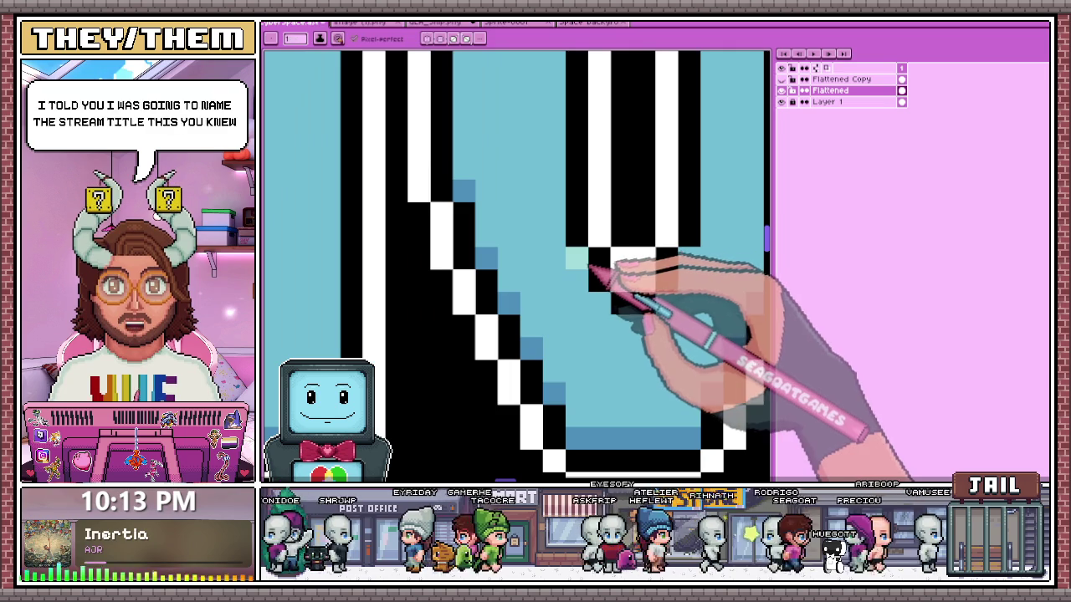
{"action": "scroll", "coordinate": [578, 268], "scroll_direction": "down", "scroll_amount": 1}
{"action": "scroll", "coordinate": [577, 276], "scroll_direction": "down", "scroll_amount": 2}
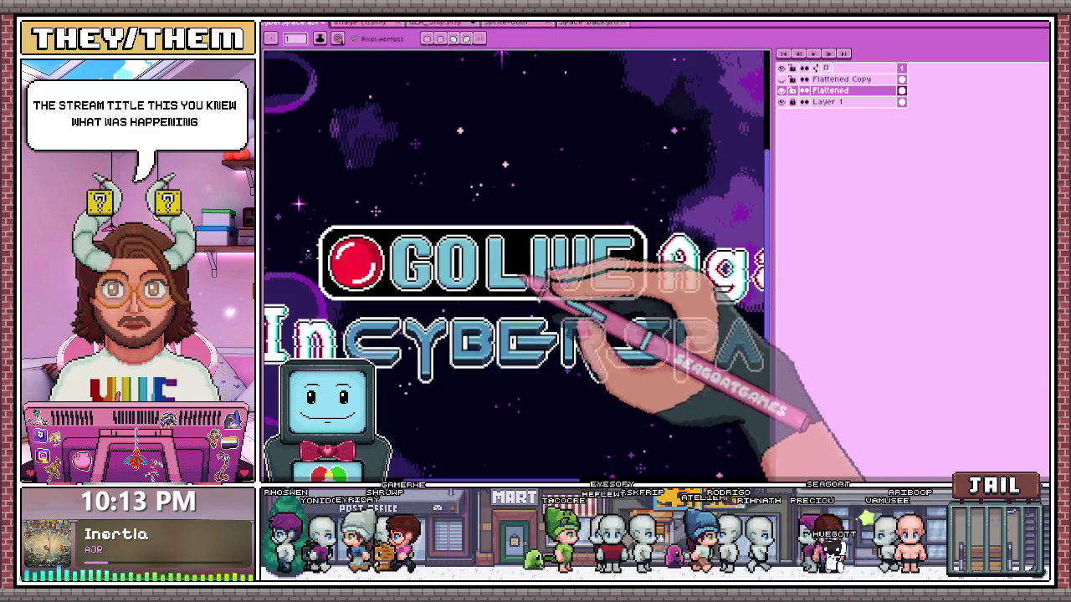
{"action": "scroll", "coordinate": [575, 275], "scroll_direction": "up", "scroll_amount": 1}
{"action": "scroll", "coordinate": [586, 273], "scroll_direction": "down", "scroll_amount": 1}
{"action": "scroll", "coordinate": [577, 271], "scroll_direction": "up", "scroll_amount": 1}
{"action": "scroll", "coordinate": [556, 266], "scroll_direction": "up", "scroll_amount": 2}
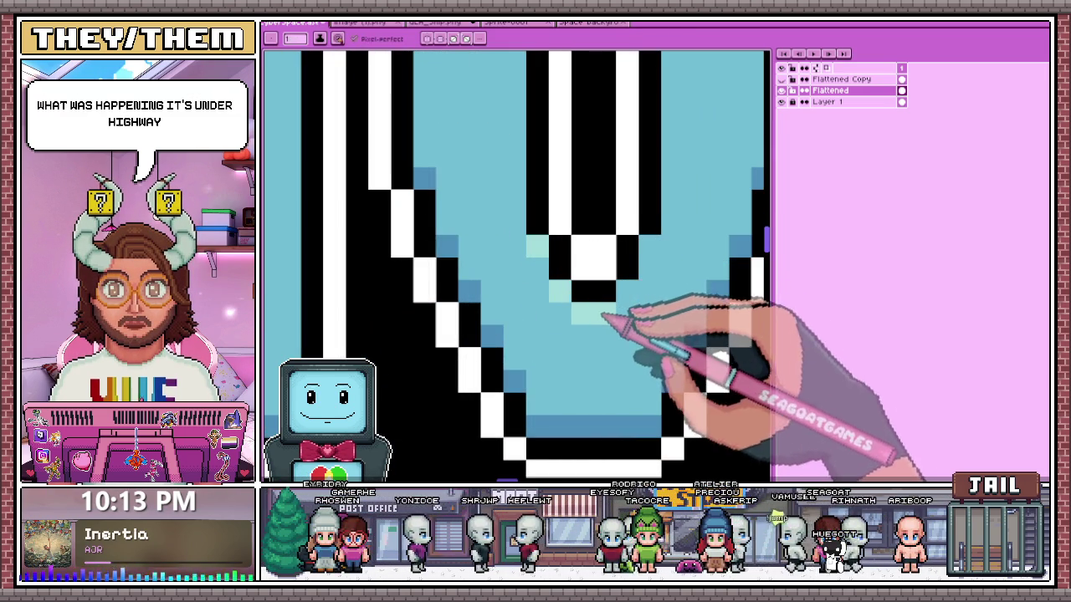
{"action": "scroll", "coordinate": [655, 247], "scroll_direction": "down", "scroll_amount": 2}
- Eyedrop the darker blue and pencil a shading row along the top of the E
{"action": "scroll", "coordinate": [544, 282], "scroll_direction": "up", "scroll_amount": 1}
{"action": "scroll", "coordinate": [676, 354], "scroll_direction": "up", "scroll_amount": 1}
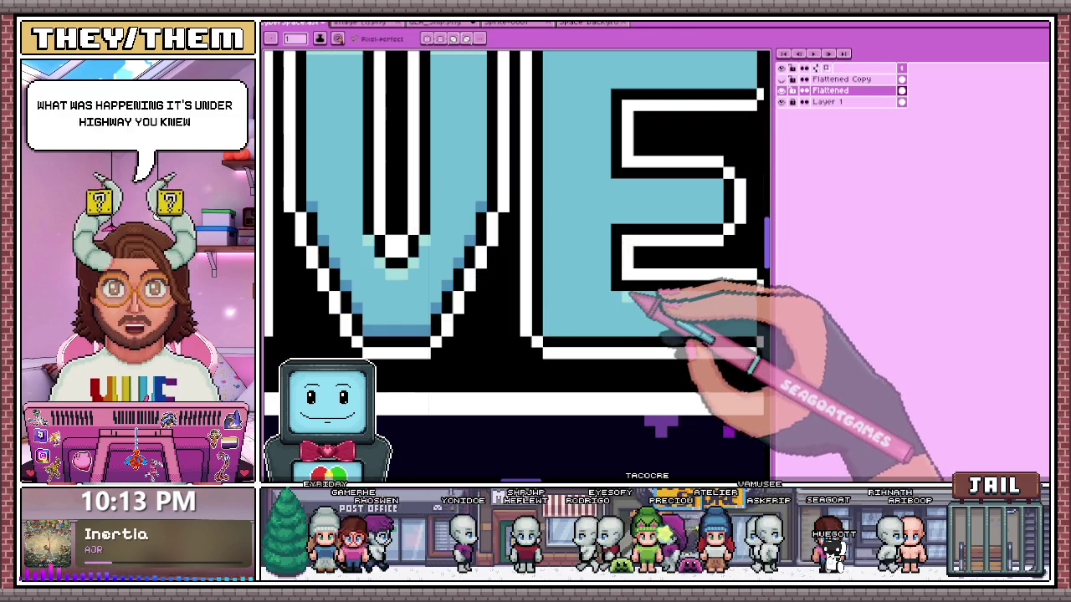
{"action": "scroll", "coordinate": [586, 301], "scroll_direction": "down", "scroll_amount": 1}
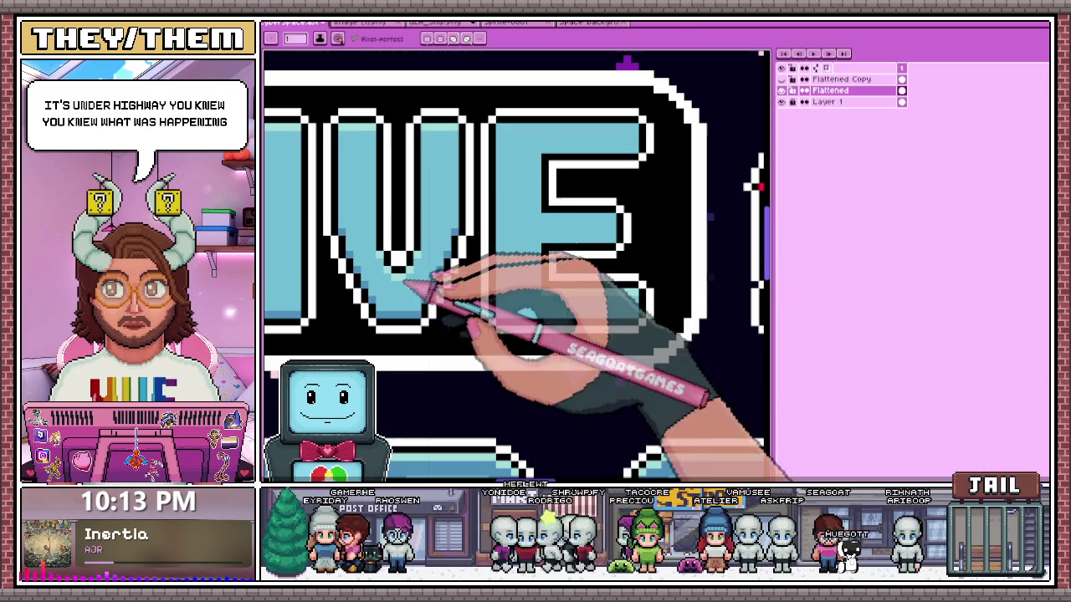
{"action": "scroll", "coordinate": [642, 289], "scroll_direction": "up", "scroll_amount": 2}
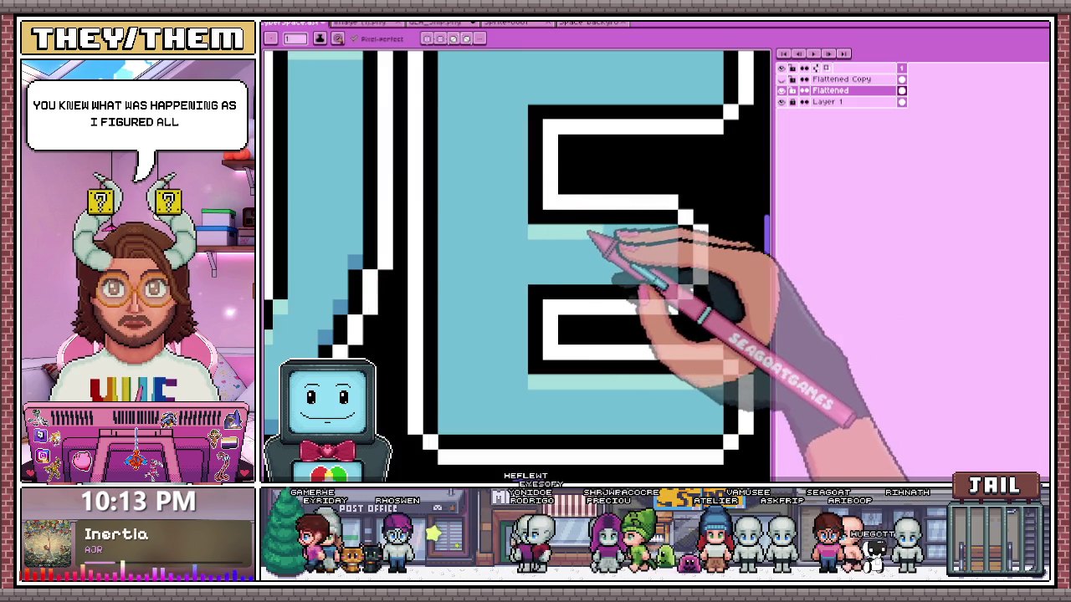
{"action": "scroll", "coordinate": [669, 242], "scroll_direction": "down", "scroll_amount": 2}
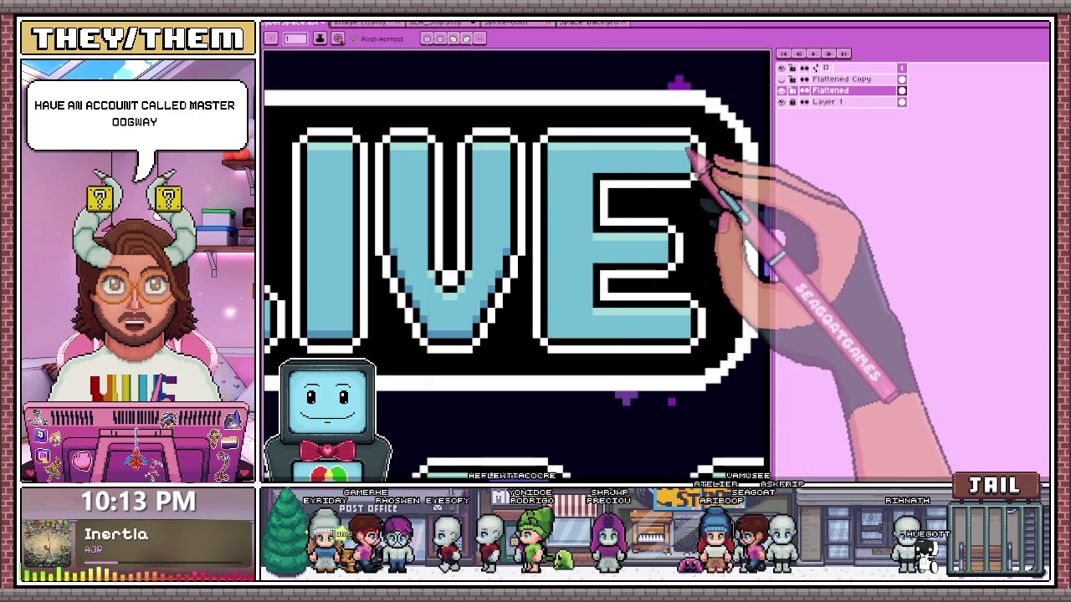
{"action": "key", "text": "i"}
{"action": "key", "text": "b"}
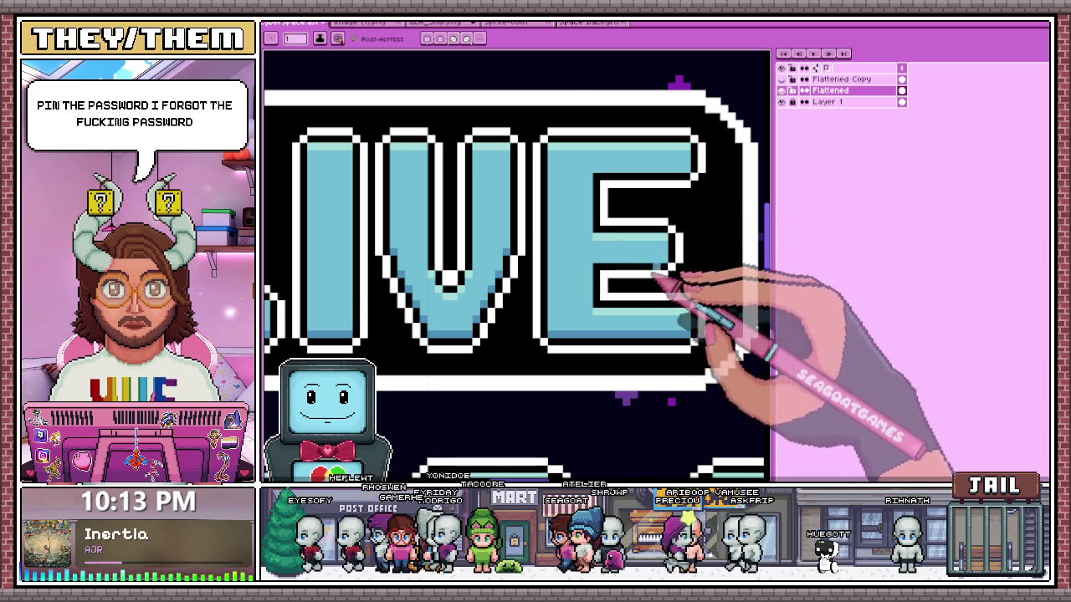
{"action": "scroll", "coordinate": [657, 276], "scroll_direction": "up", "scroll_amount": 2}
{"action": "scroll", "coordinate": [502, 310], "scroll_direction": "down", "scroll_amount": 1}
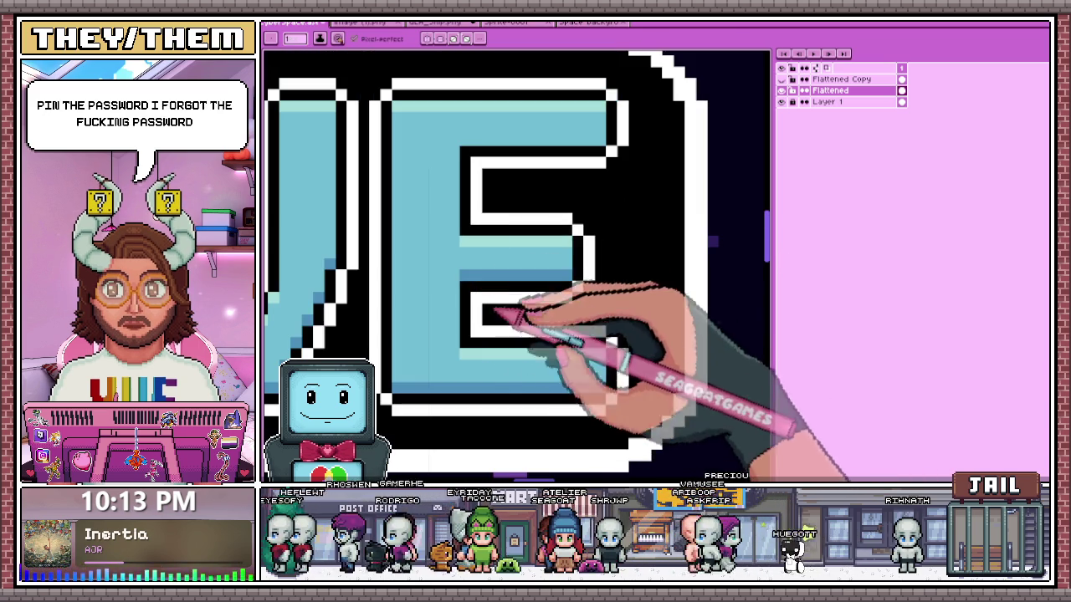
{"action": "left_click_drag", "start_coordinate": [463, 138], "coordinate": [604, 139]}
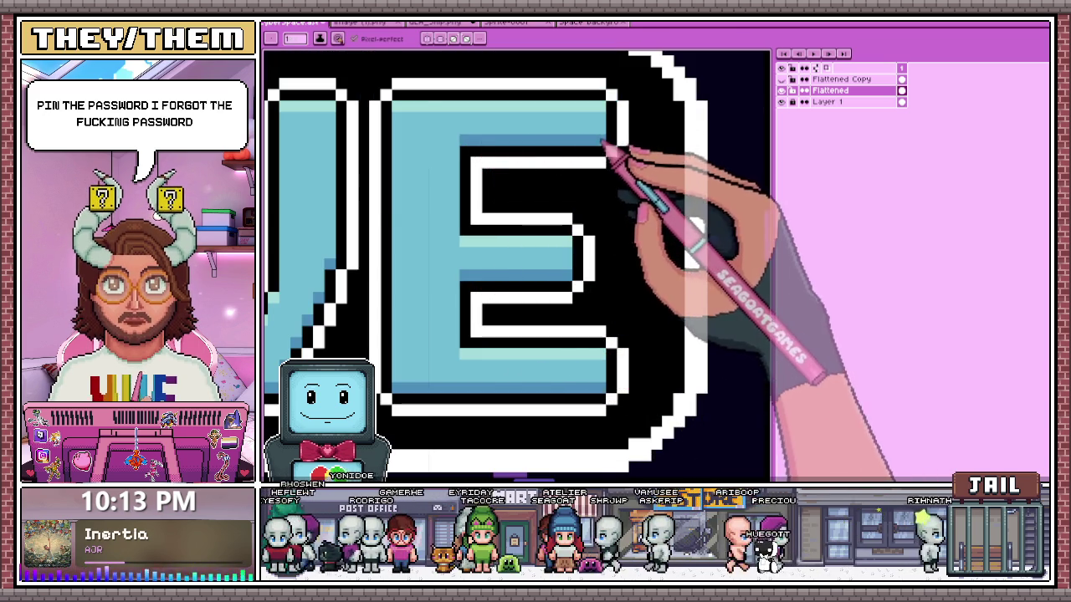
{"action": "scroll", "coordinate": [586, 301], "scroll_direction": "down", "scroll_amount": 2}
{"action": "scroll", "coordinate": [619, 343], "scroll_direction": "down", "scroll_amount": 1}
{"action": "scroll", "coordinate": [569, 272], "scroll_direction": "up", "scroll_amount": 2}
{"action": "scroll", "coordinate": [556, 251], "scroll_direction": "up", "scroll_amount": 1}
{"action": "scroll", "coordinate": [602, 310], "scroll_direction": "down", "scroll_amount": 1}
{"action": "scroll", "coordinate": [574, 304], "scroll_direction": "down", "scroll_amount": 2}
{"action": "scroll", "coordinate": [577, 316], "scroll_direction": "down", "scroll_amount": 1}
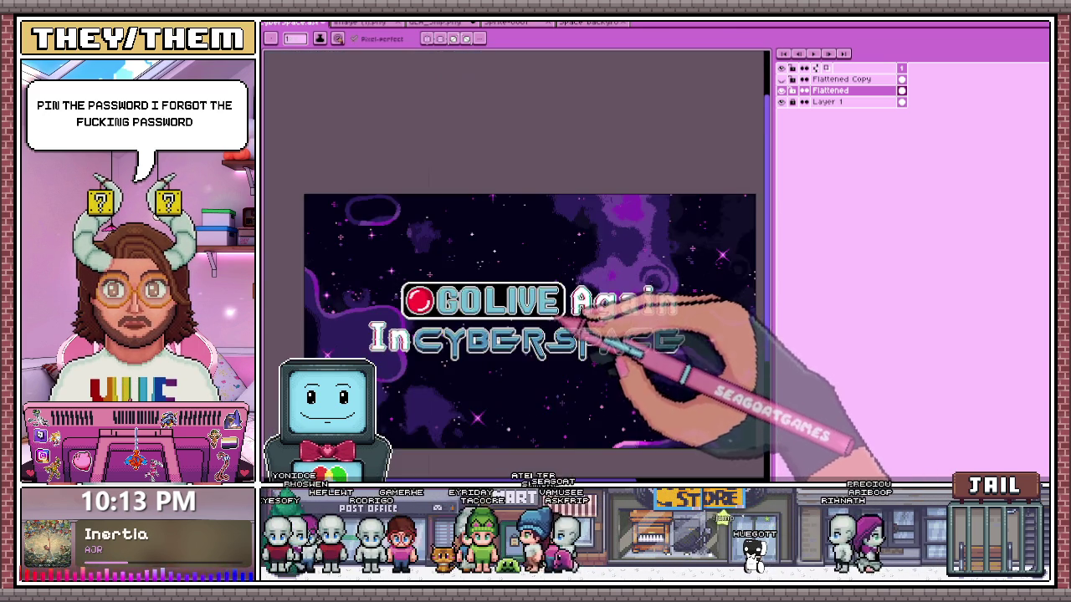
{"action": "scroll", "coordinate": [572, 316], "scroll_direction": "up", "scroll_amount": 2}
{"action": "scroll", "coordinate": [544, 292], "scroll_direction": "up", "scroll_amount": 1}
{"action": "scroll", "coordinate": [555, 282], "scroll_direction": "up", "scroll_amount": 1}
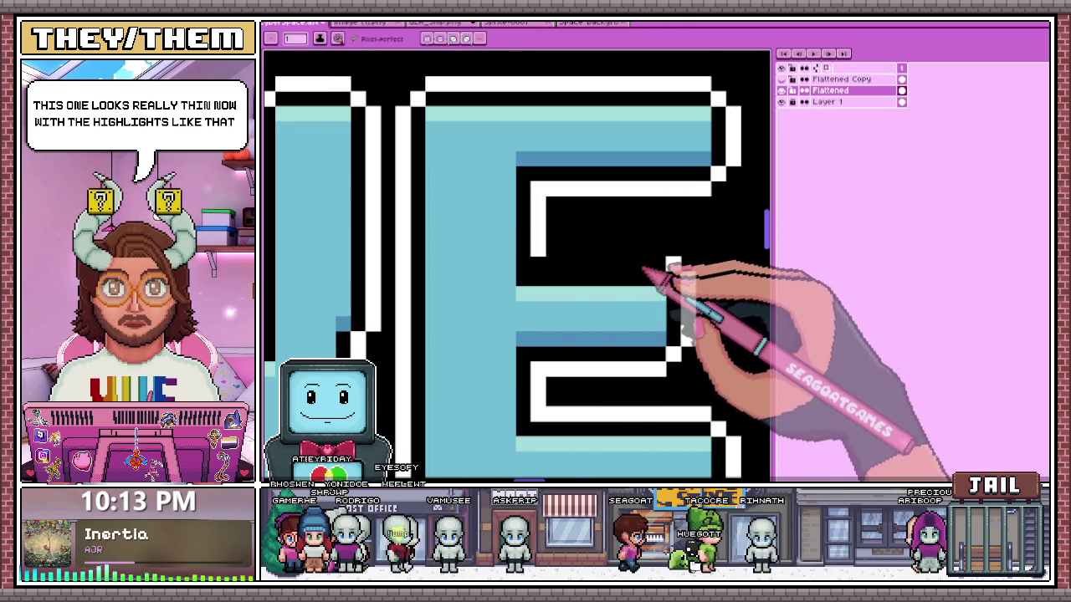
- Draw light highlight lines along the E's middle bar
{"action": "left_click_drag", "start_coordinate": [557, 251], "coordinate": [674, 261]}
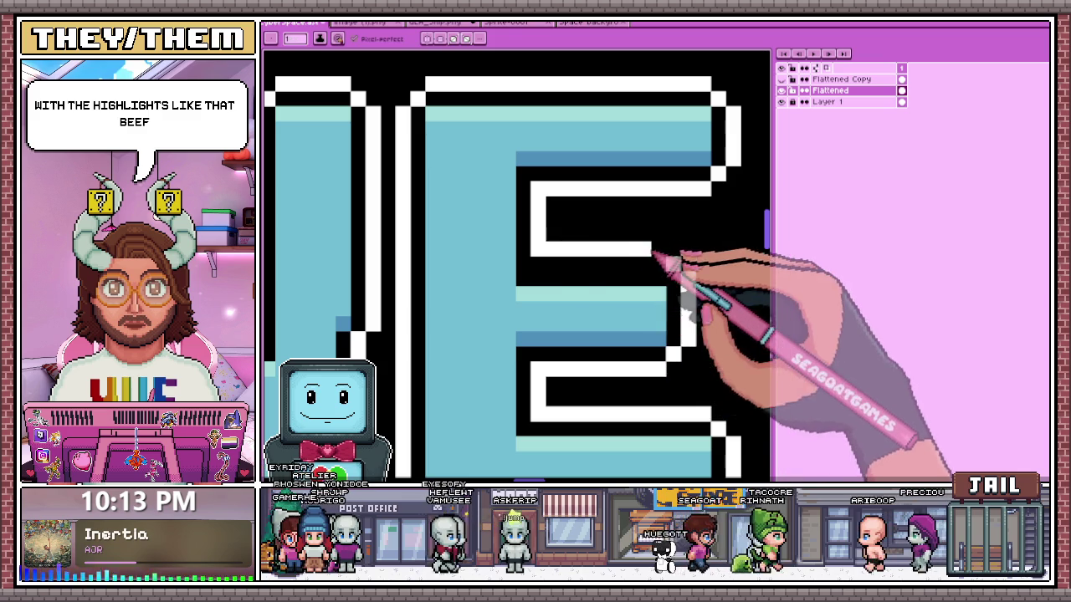
{"action": "mouse_move", "coordinate": [529, 285]}
{"action": "left_mouse_down"}
{"action": "mouse_move", "coordinate": [650, 278]}
{"action": "mouse_move", "coordinate": [623, 295]}
{"action": "left_mouse_up"}
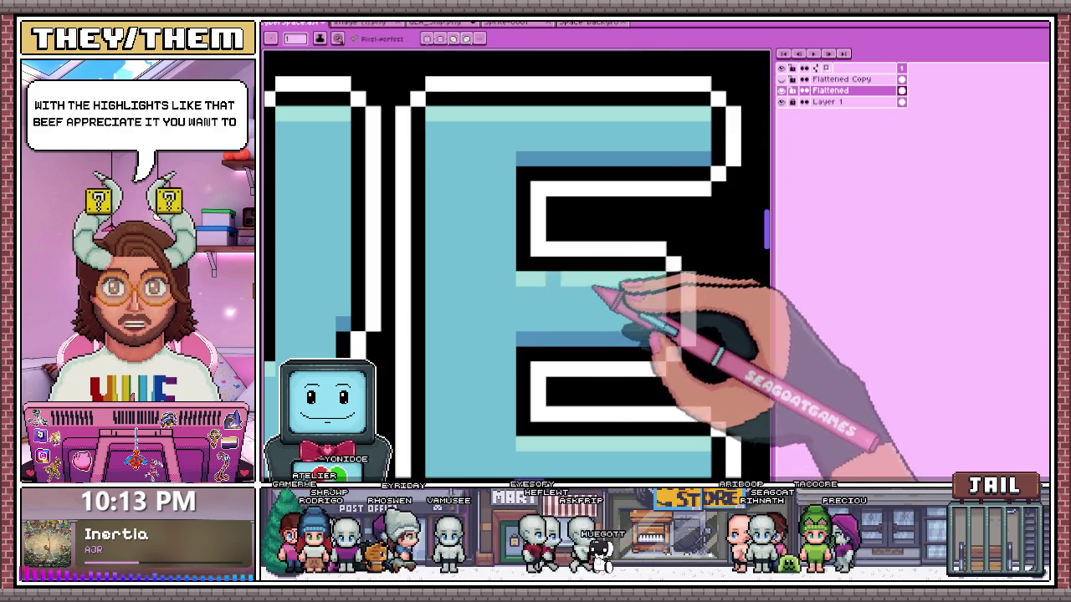
{"action": "scroll", "coordinate": [614, 293], "scroll_direction": "down", "scroll_amount": 2}
{"action": "scroll", "coordinate": [538, 323], "scroll_direction": "up", "scroll_amount": 2}
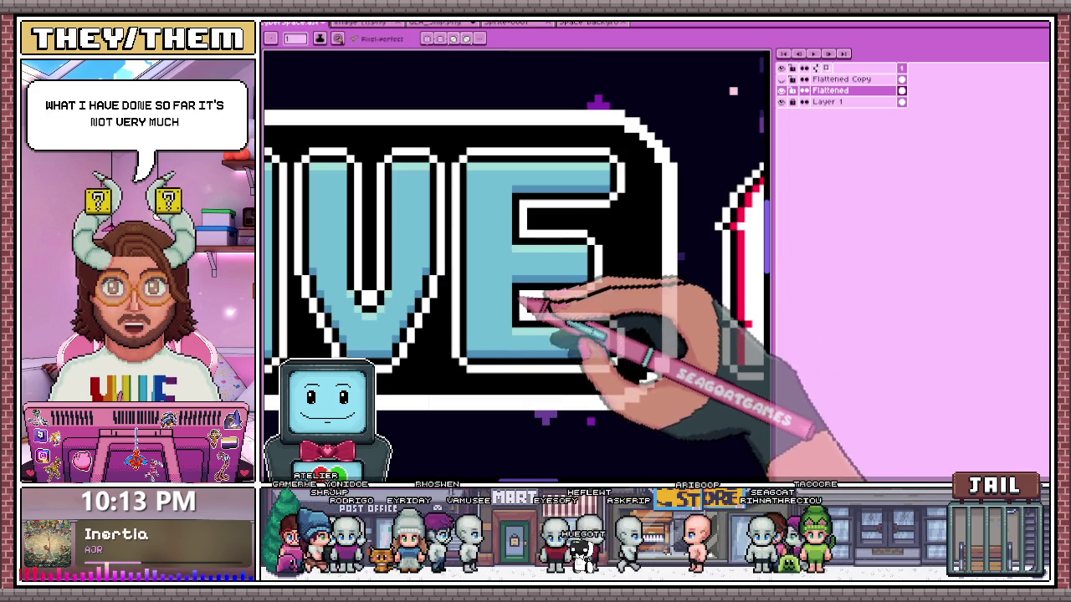
- Switch to the rectangular marquee selection tool (M)
{"action": "key", "text": "m"}
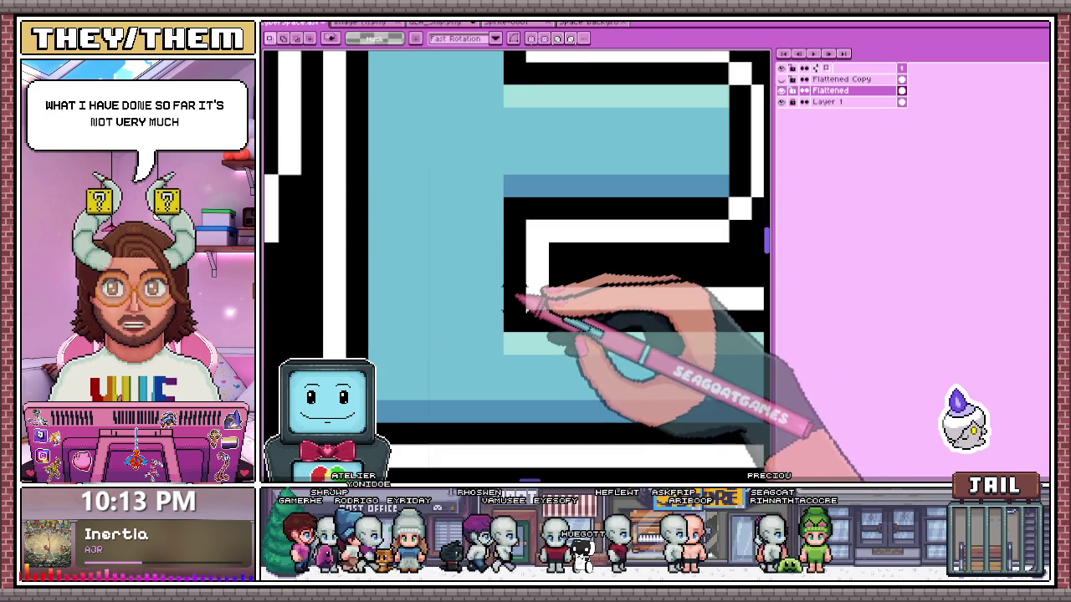
{"action": "scroll", "coordinate": [515, 316], "scroll_direction": "down", "scroll_amount": 1}
{"action": "scroll", "coordinate": [569, 276], "scroll_direction": "down", "scroll_amount": 2}
{"action": "scroll", "coordinate": [569, 220], "scroll_direction": "up", "scroll_amount": 1}
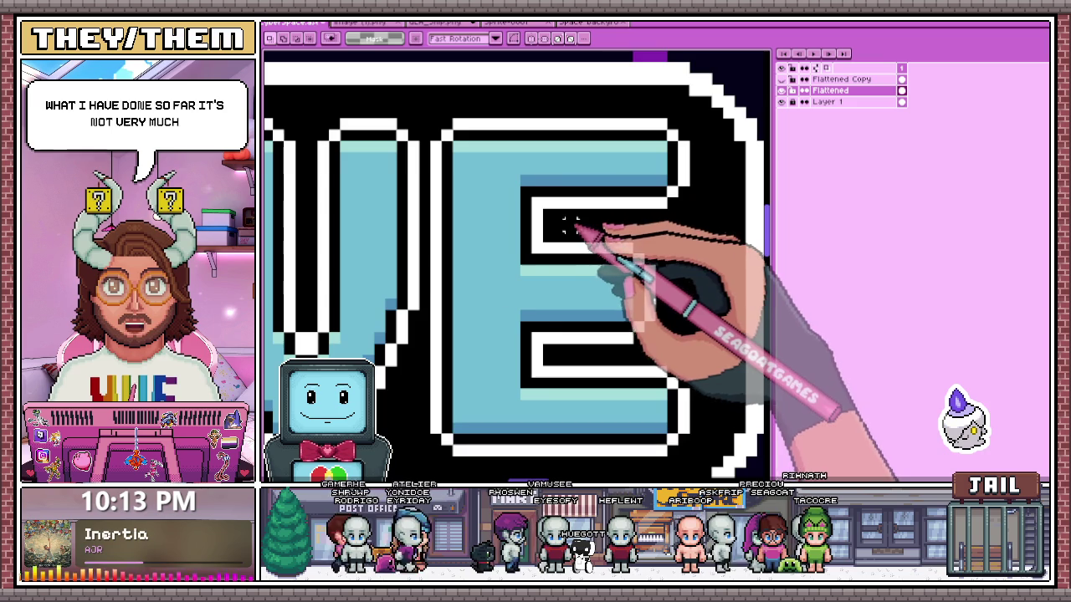
{"action": "scroll", "coordinate": [567, 319], "scroll_direction": "down", "scroll_amount": 1}
{"action": "scroll", "coordinate": [562, 251], "scroll_direction": "up", "scroll_amount": 1}
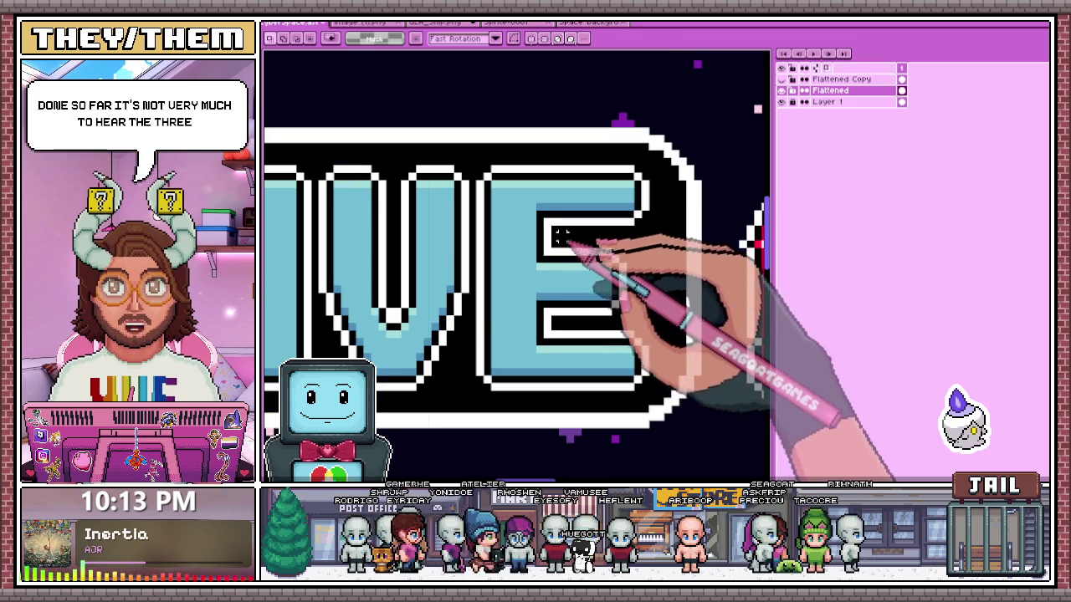
{"action": "scroll", "coordinate": [569, 276], "scroll_direction": "down", "scroll_amount": 3}
{"action": "scroll", "coordinate": [576, 337], "scroll_direction": "down", "scroll_amount": 1}
{"action": "scroll", "coordinate": [577, 334], "scroll_direction": "down", "scroll_amount": 1}
{"action": "scroll", "coordinate": [581, 310], "scroll_direction": "up", "scroll_amount": 2}
{"action": "scroll", "coordinate": [548, 293], "scroll_direction": "up", "scroll_amount": 1}
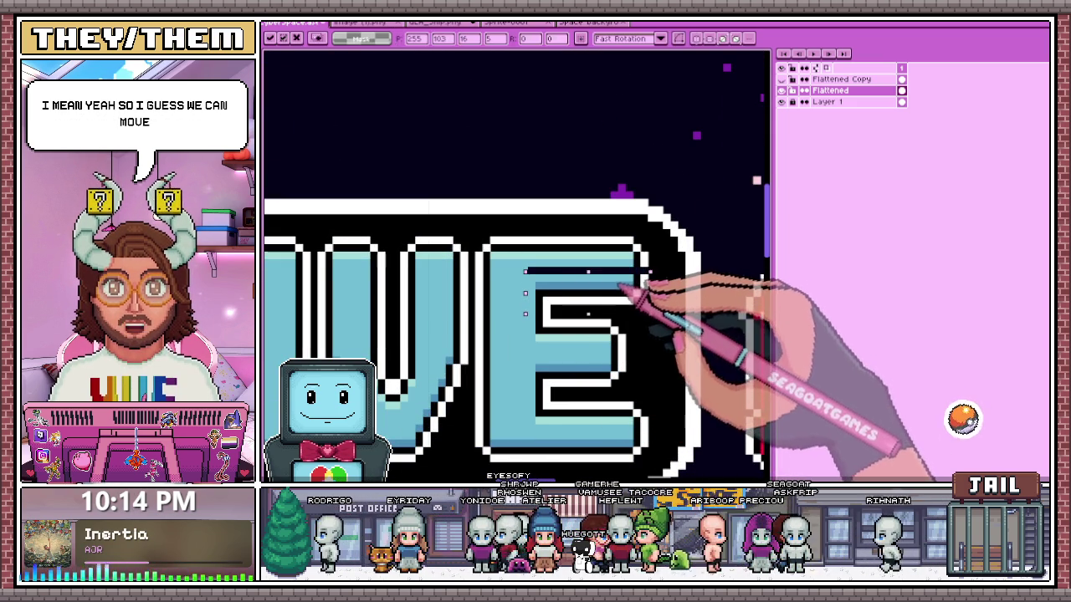
{"action": "scroll", "coordinate": [636, 285], "scroll_direction": "down", "scroll_amount": 1}
{"action": "scroll", "coordinate": [707, 283], "scroll_direction": "down", "scroll_amount": 1}
{"action": "scroll", "coordinate": [636, 280], "scroll_direction": "up", "scroll_amount": 2}
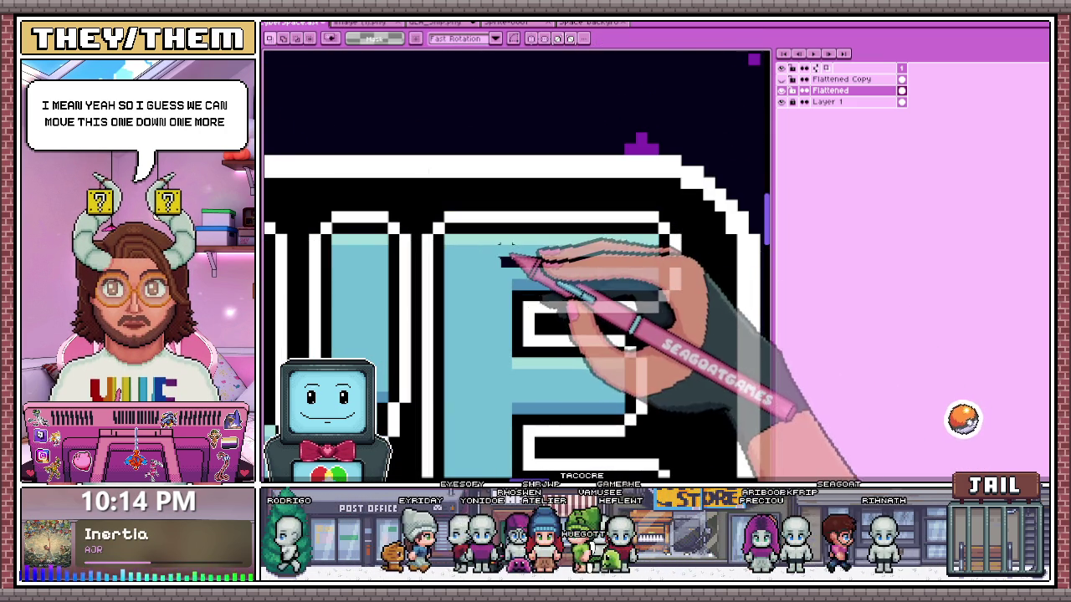
{"action": "left_click_drag", "start_coordinate": [506, 260], "coordinate": [656, 261]}
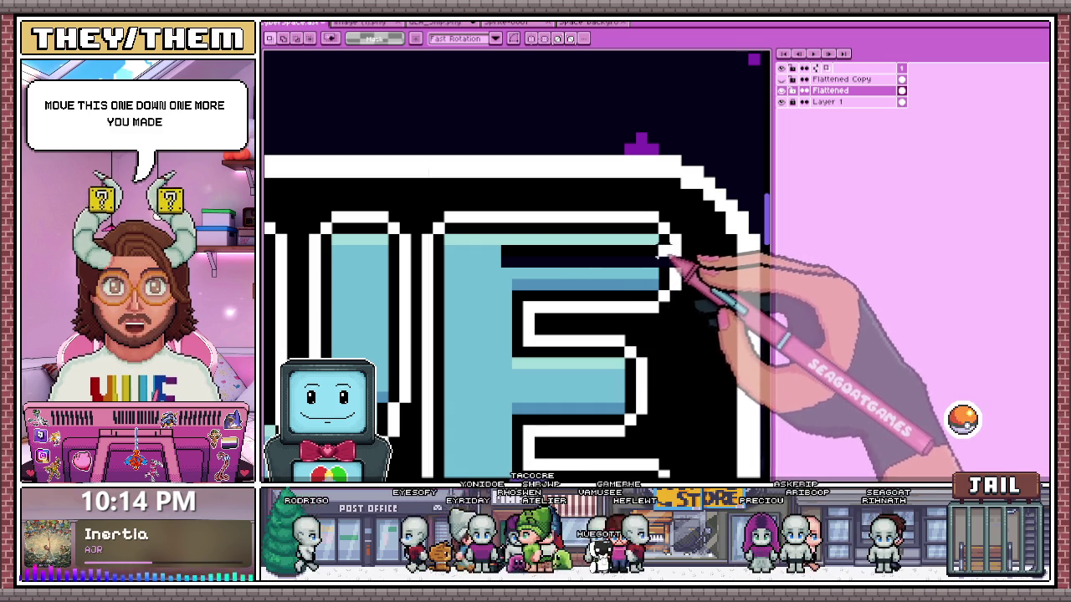
{"action": "left_click_drag", "start_coordinate": [500, 244], "coordinate": [660, 266]}
{"action": "scroll", "coordinate": [585, 305], "scroll_direction": "down", "scroll_amount": 2}
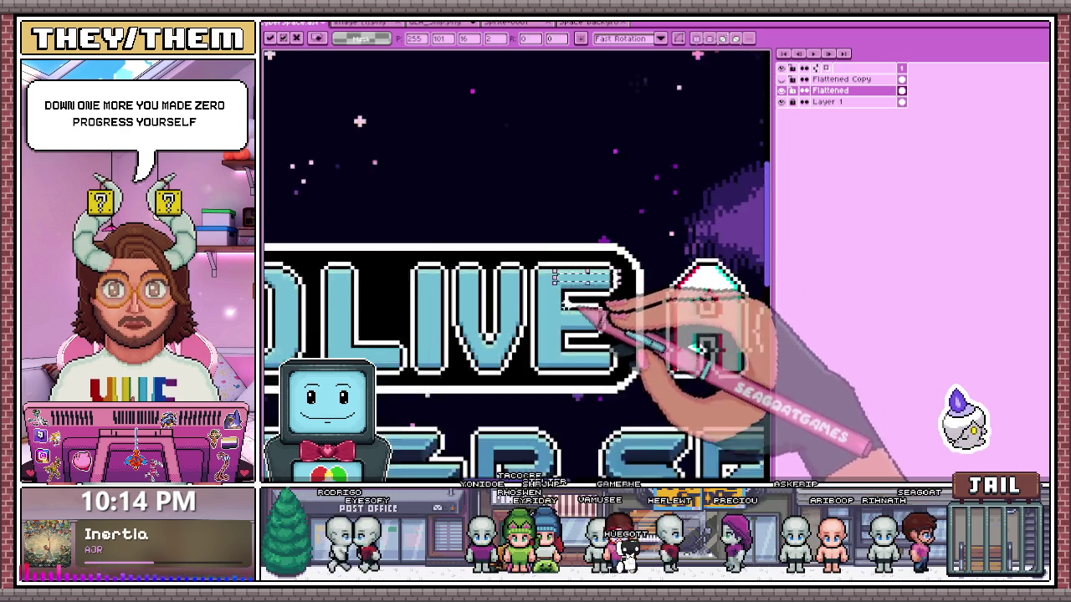
{"action": "scroll", "coordinate": [580, 312], "scroll_direction": "down", "scroll_amount": 3}
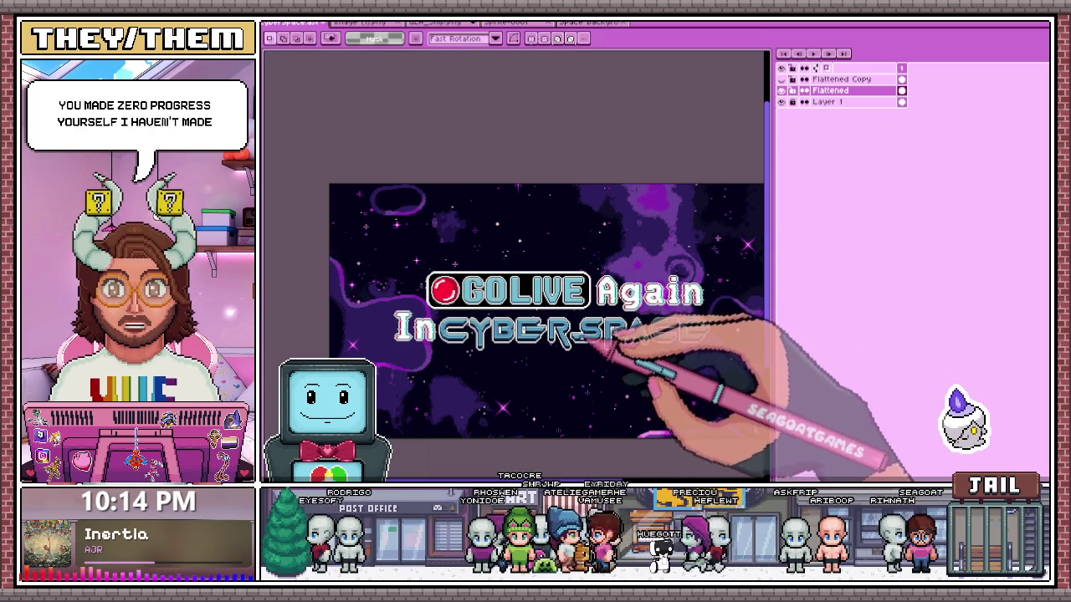
{"action": "scroll", "coordinate": [601, 336], "scroll_direction": "up", "scroll_amount": 3}
{"action": "scroll", "coordinate": [623, 230], "scroll_direction": "up", "scroll_amount": 2}
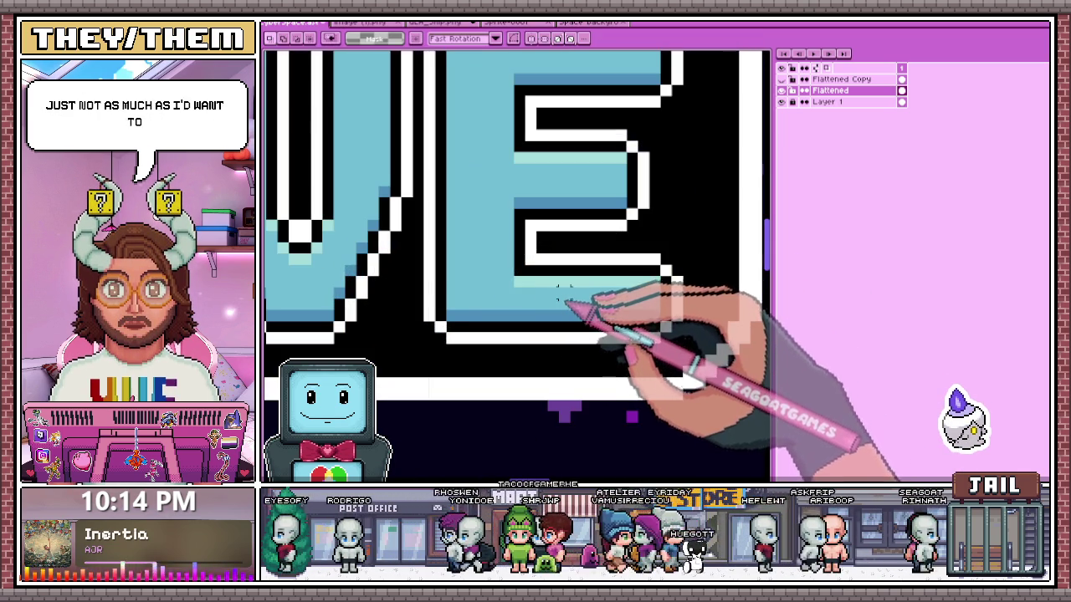
{"action": "scroll", "coordinate": [559, 300], "scroll_direction": "down", "scroll_amount": 1}
{"action": "scroll", "coordinate": [561, 292], "scroll_direction": "down", "scroll_amount": 1}
{"action": "scroll", "coordinate": [574, 203], "scroll_direction": "up", "scroll_amount": 2}
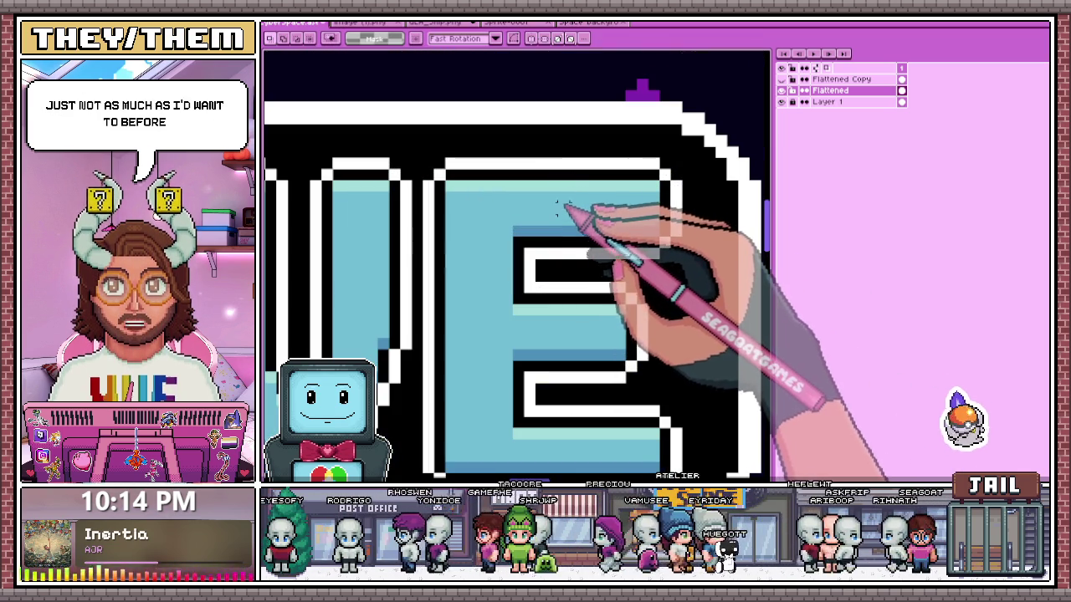
{"action": "scroll", "coordinate": [571, 251], "scroll_direction": "down", "scroll_amount": 1}
{"action": "scroll", "coordinate": [544, 251], "scroll_direction": "up", "scroll_amount": 1}
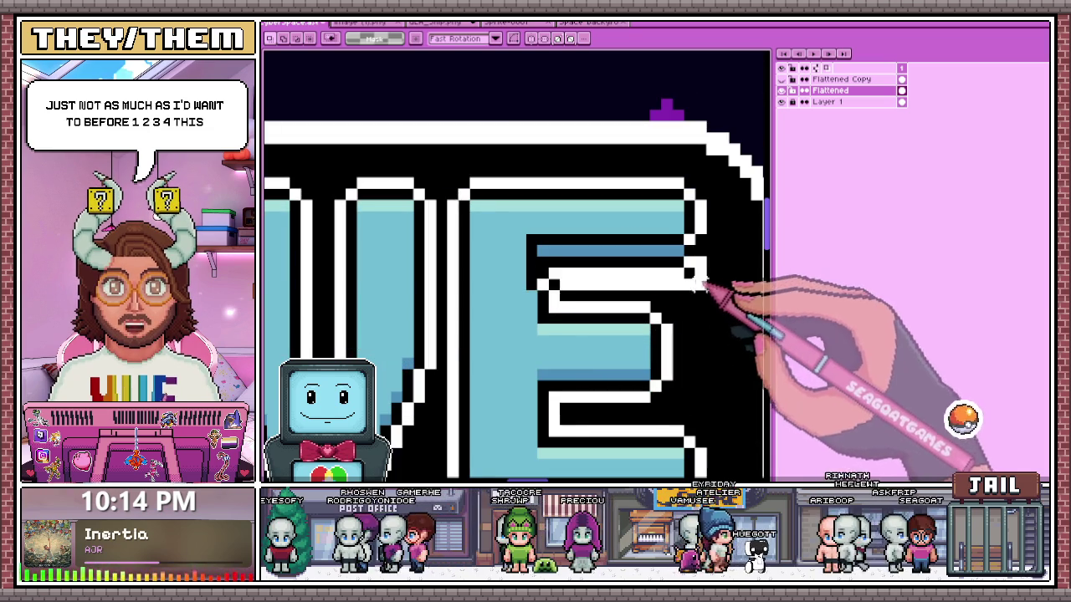
{"action": "scroll", "coordinate": [681, 251], "scroll_direction": "down", "scroll_amount": 1}
{"action": "scroll", "coordinate": [586, 276], "scroll_direction": "up", "scroll_amount": 2}
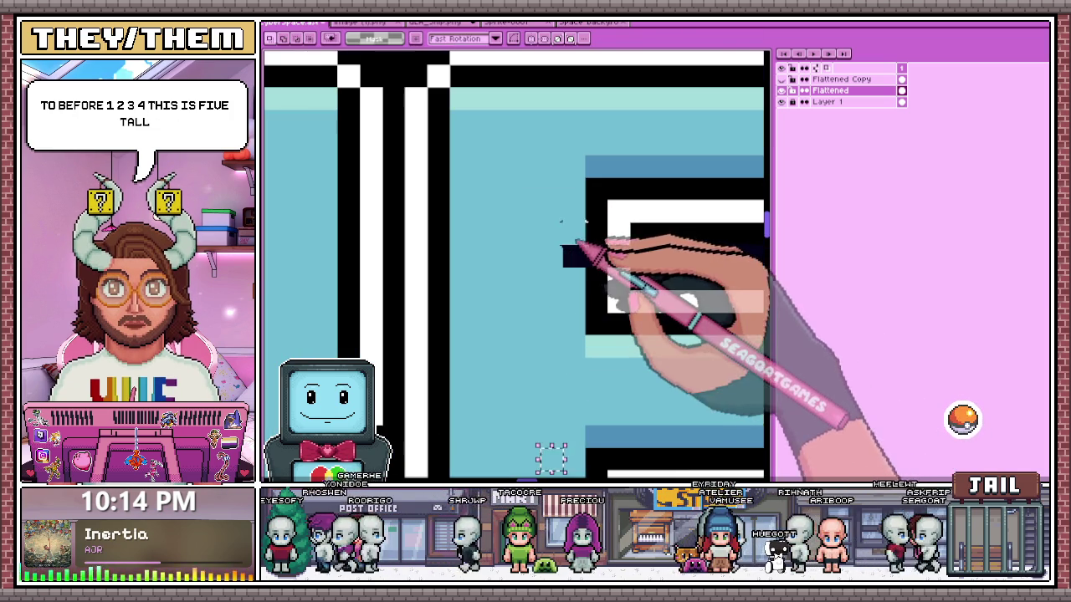
{"action": "scroll", "coordinate": [590, 284], "scroll_direction": "down", "scroll_amount": 1}
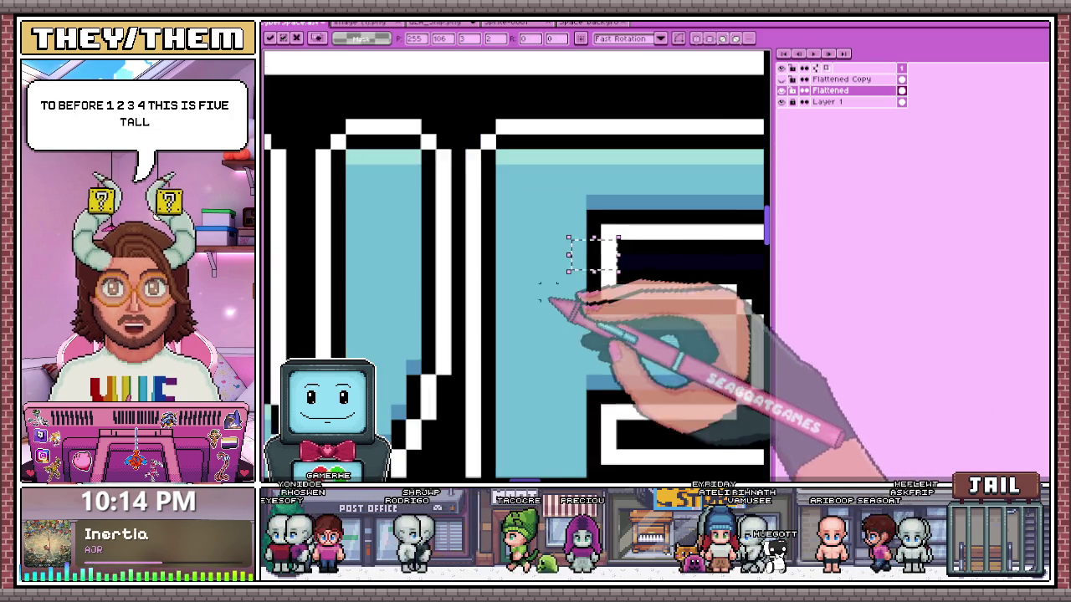
{"action": "scroll", "coordinate": [551, 299], "scroll_direction": "down", "scroll_amount": 1}
{"action": "scroll", "coordinate": [548, 293], "scroll_direction": "down", "scroll_amount": 1}
{"action": "scroll", "coordinate": [544, 280], "scroll_direction": "down", "scroll_amount": 1}
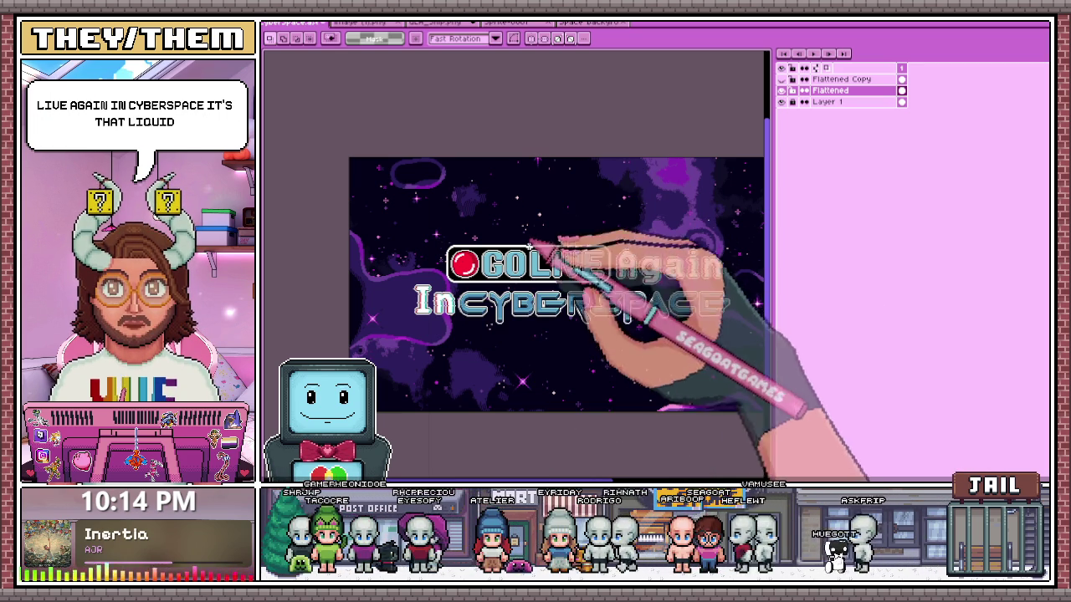
{"action": "scroll", "coordinate": [645, 299], "scroll_direction": "up", "scroll_amount": 3}
{"action": "scroll", "coordinate": [555, 204], "scroll_direction": "down", "scroll_amount": 3}
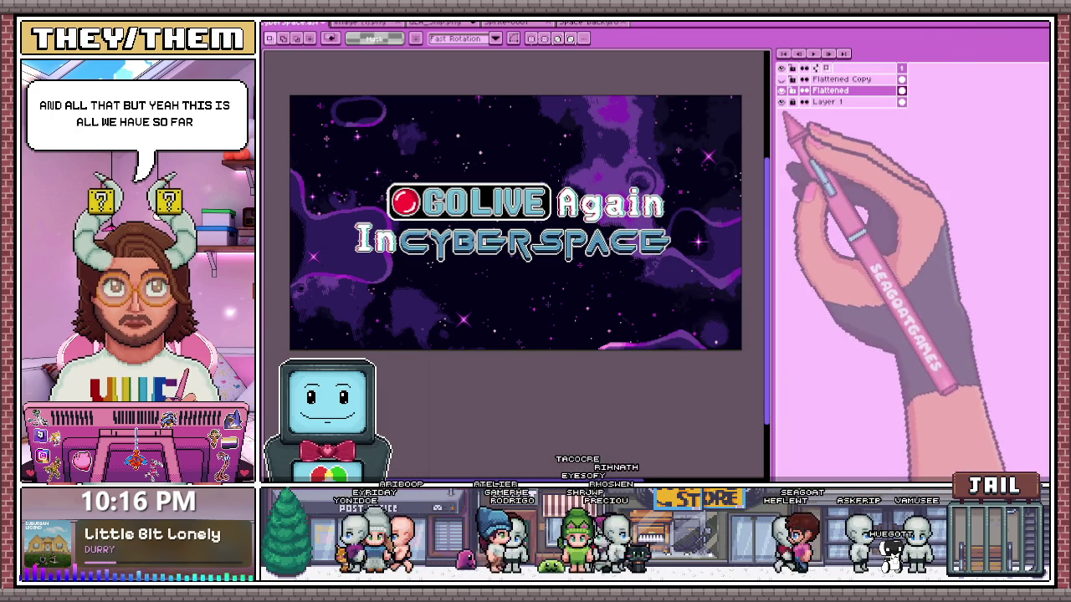
- Select the Pencil and zoom around the title letters on the transparent checkerboard
{"action": "scroll", "coordinate": [597, 215], "scroll_direction": "up", "scroll_amount": 2}
{"action": "scroll", "coordinate": [627, 224], "scroll_direction": "up", "scroll_amount": 2}
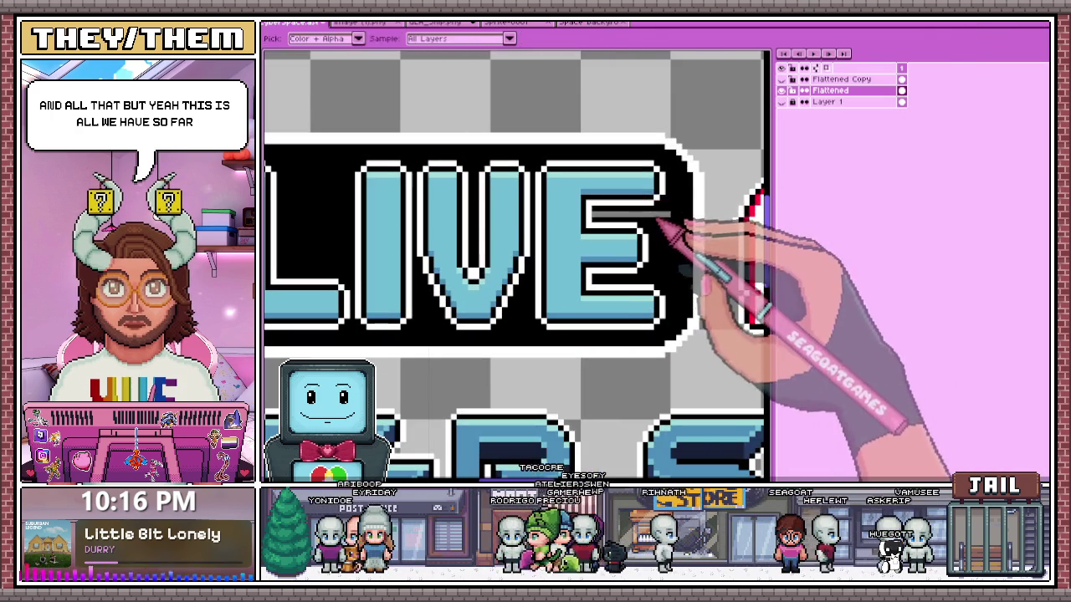
{"action": "key", "text": "b"}
{"action": "scroll", "coordinate": [623, 225], "scroll_direction": "up", "scroll_amount": 1}
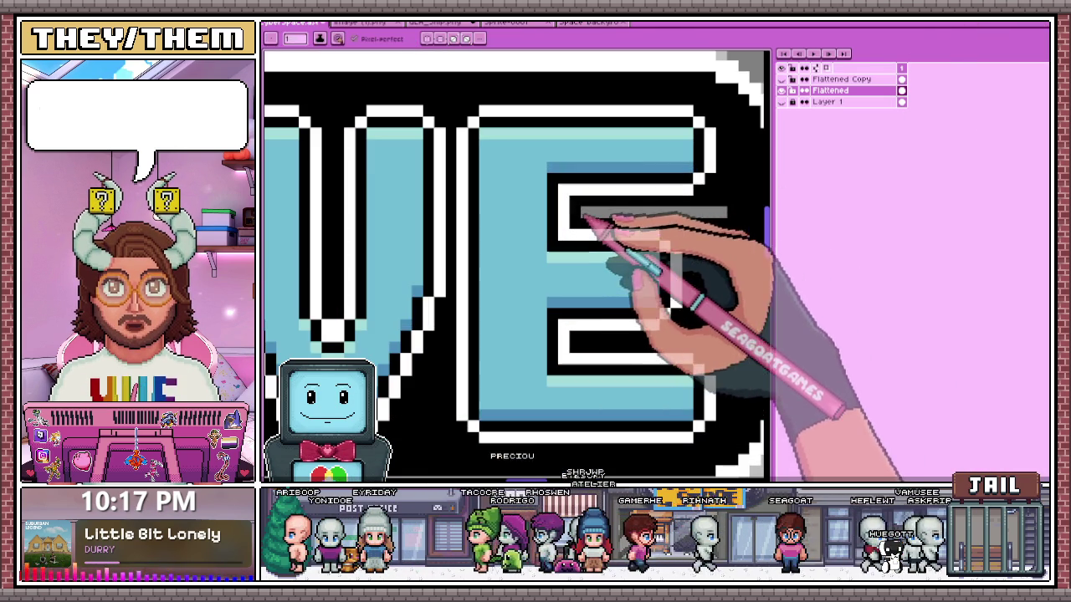
{"action": "scroll", "coordinate": [619, 251], "scroll_direction": "down", "scroll_amount": 2}
{"action": "scroll", "coordinate": [581, 199], "scroll_direction": "down", "scroll_amount": 1}
{"action": "scroll", "coordinate": [585, 204], "scroll_direction": "up", "scroll_amount": 2}
{"action": "scroll", "coordinate": [597, 215], "scroll_direction": "up", "scroll_amount": 1}
{"action": "scroll", "coordinate": [583, 179], "scroll_direction": "down", "scroll_amount": 2}
{"action": "scroll", "coordinate": [583, 179], "scroll_direction": "up", "scroll_amount": 2}
{"action": "scroll", "coordinate": [591, 310], "scroll_direction": "down", "scroll_amount": 1}
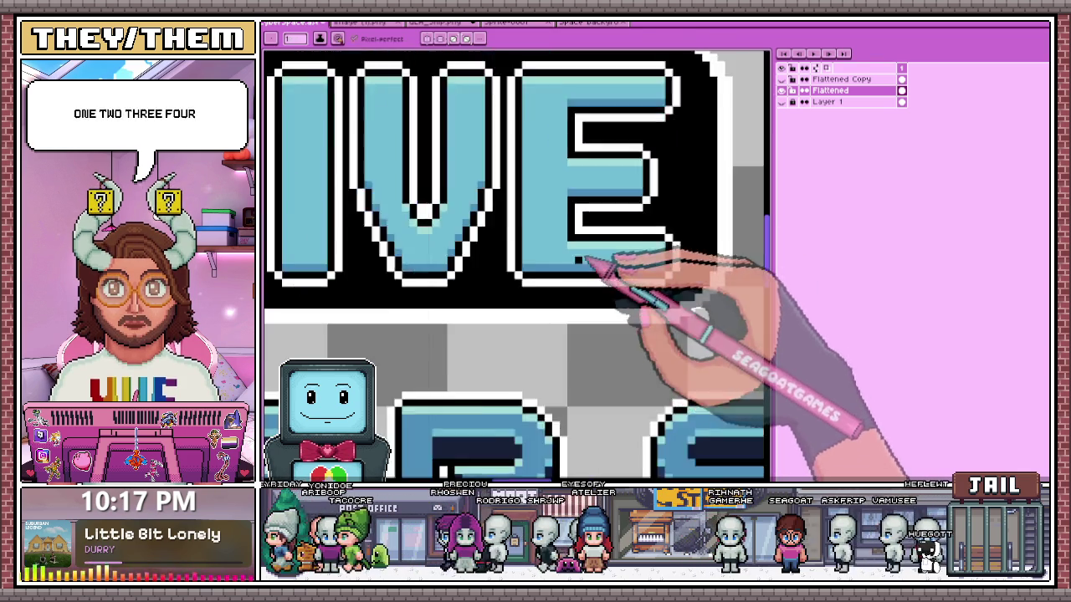
{"action": "scroll", "coordinate": [581, 251], "scroll_direction": "down", "scroll_amount": 1}
{"action": "scroll", "coordinate": [644, 251], "scroll_direction": "up", "scroll_amount": 2}
{"action": "scroll", "coordinate": [586, 221], "scroll_direction": "down", "scroll_amount": 2}
{"action": "scroll", "coordinate": [598, 230], "scroll_direction": "down", "scroll_amount": 1}
{"action": "scroll", "coordinate": [598, 230], "scroll_direction": "down", "scroll_amount": 2}
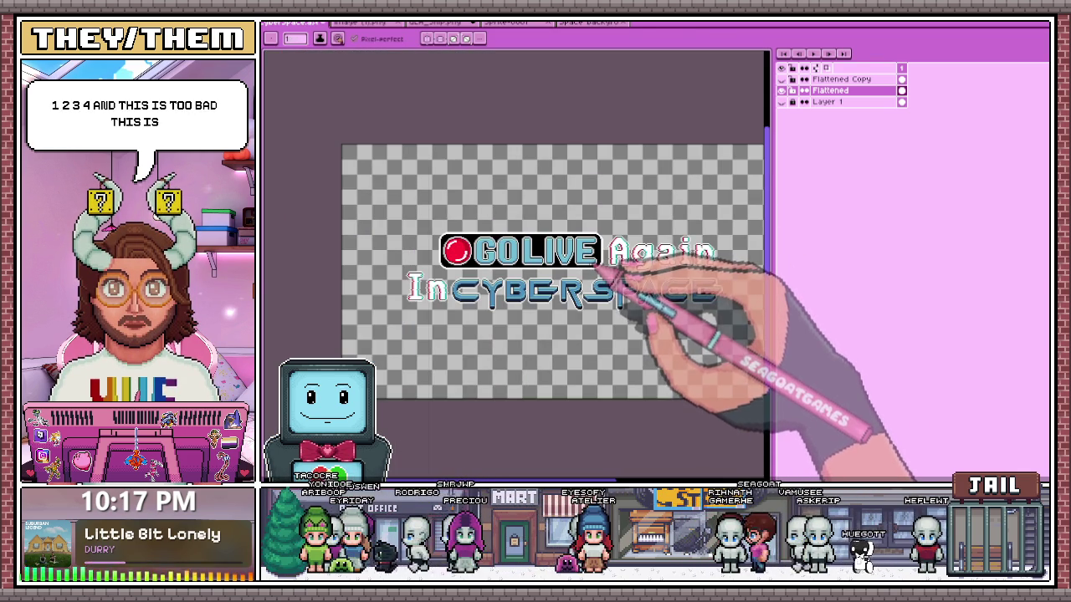
{"action": "scroll", "coordinate": [591, 279], "scroll_direction": "up", "scroll_amount": 1}
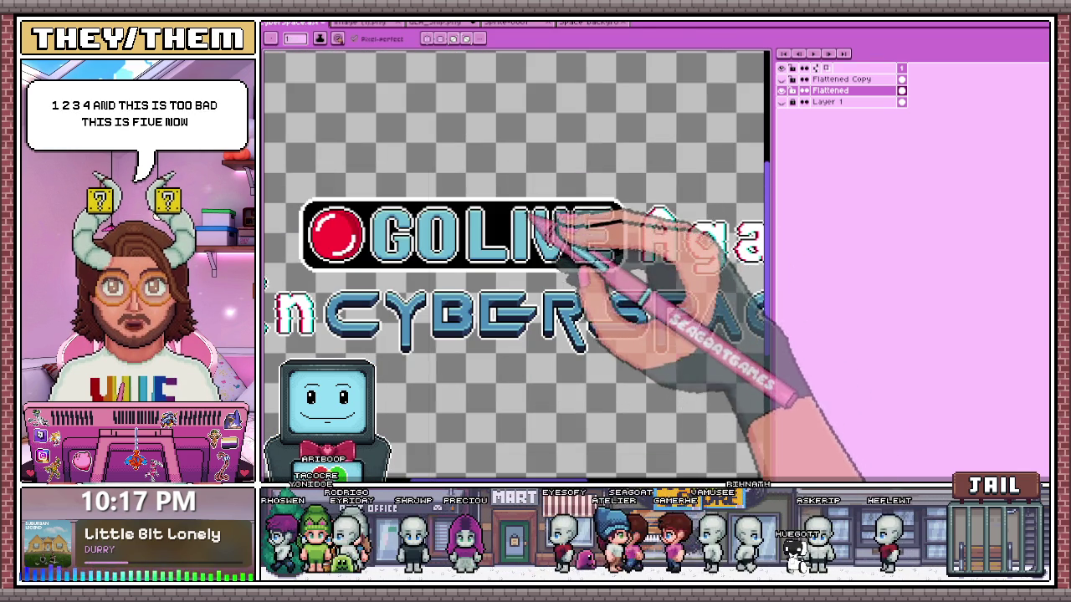
{"action": "scroll", "coordinate": [586, 253], "scroll_direction": "down", "scroll_amount": 1}
{"action": "scroll", "coordinate": [633, 251], "scroll_direction": "up", "scroll_amount": 1}
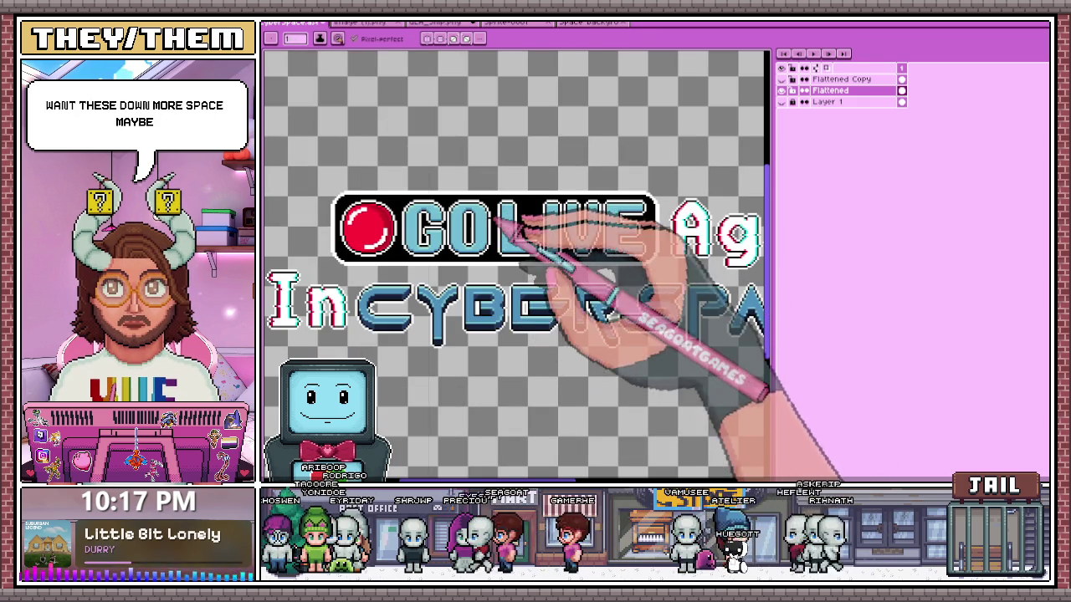
- Shift the red button and the G slightly left with the Rectangular Marquee
{"action": "key", "text": "m"}
{"action": "scroll", "coordinate": [376, 255], "scroll_direction": "up", "scroll_amount": 1}
{"action": "mouse_move", "coordinate": [274, 99]}
{"action": "left_mouse_down"}
{"action": "mouse_move", "coordinate": [489, 289]}
{"action": "mouse_move", "coordinate": [502, 266]}
{"action": "left_mouse_up"}
{"action": "key", "text": "ctrl+t"}
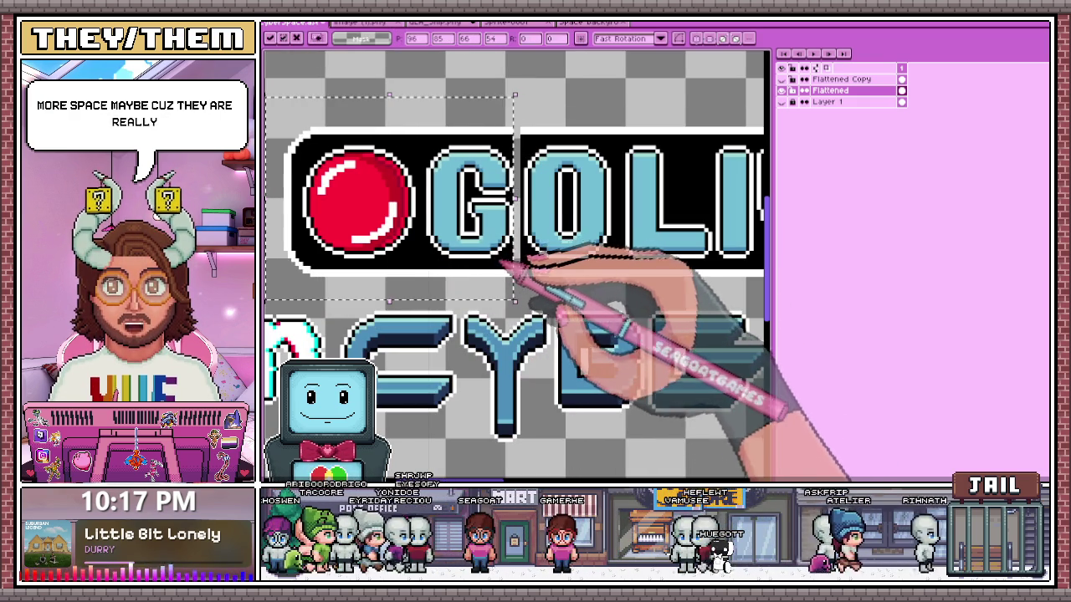
{"action": "key", "text": "Return"}
- Reposition the red button and GO together to even their spacing
{"action": "left_click_drag", "start_coordinate": [283, 117], "coordinate": [613, 300]}
{"action": "key", "text": "ctrl+t"}
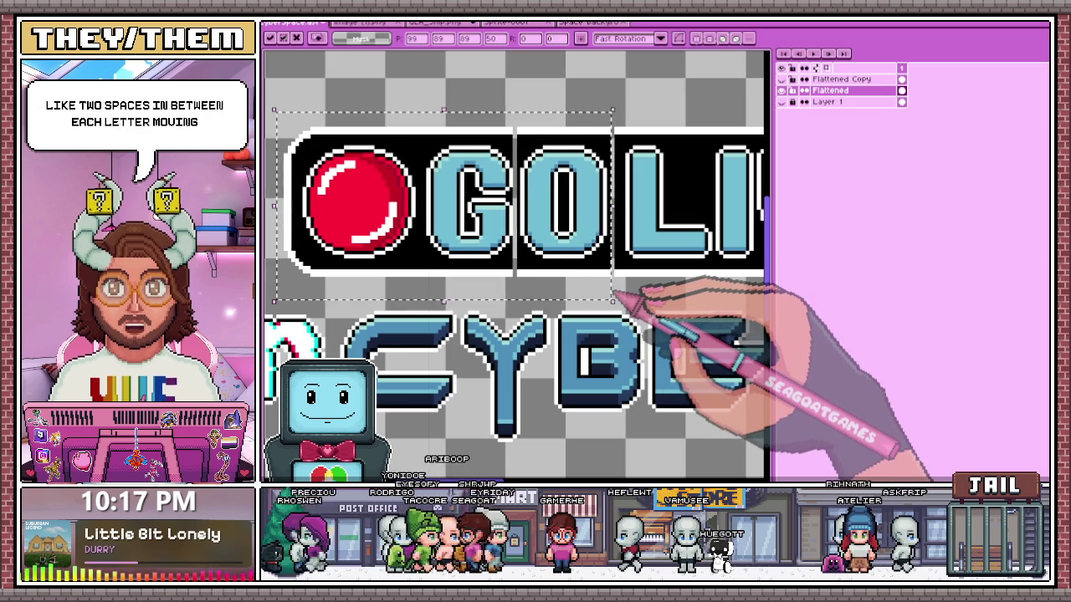
{"action": "key", "text": "Return"}
{"action": "scroll", "coordinate": [468, 126], "scroll_direction": "down", "scroll_amount": 2}
- Select the area around the red button and extend the selection rightward over the title
{"action": "left_click_drag", "start_coordinate": [328, 117], "coordinate": [423, 205]}
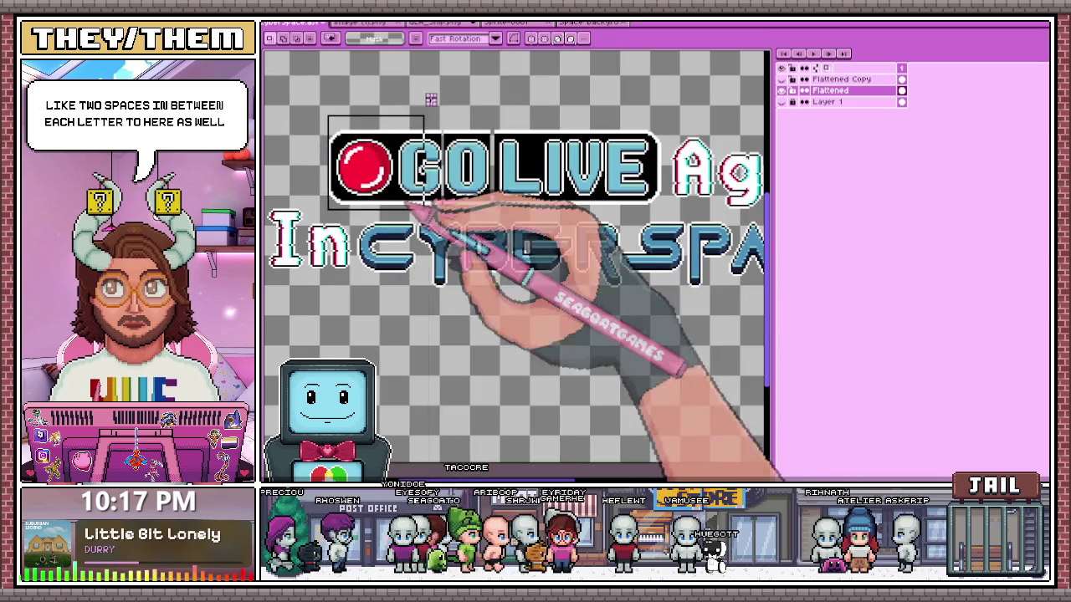
{"action": "scroll", "coordinate": [425, 203], "scroll_direction": "up", "scroll_amount": 2}
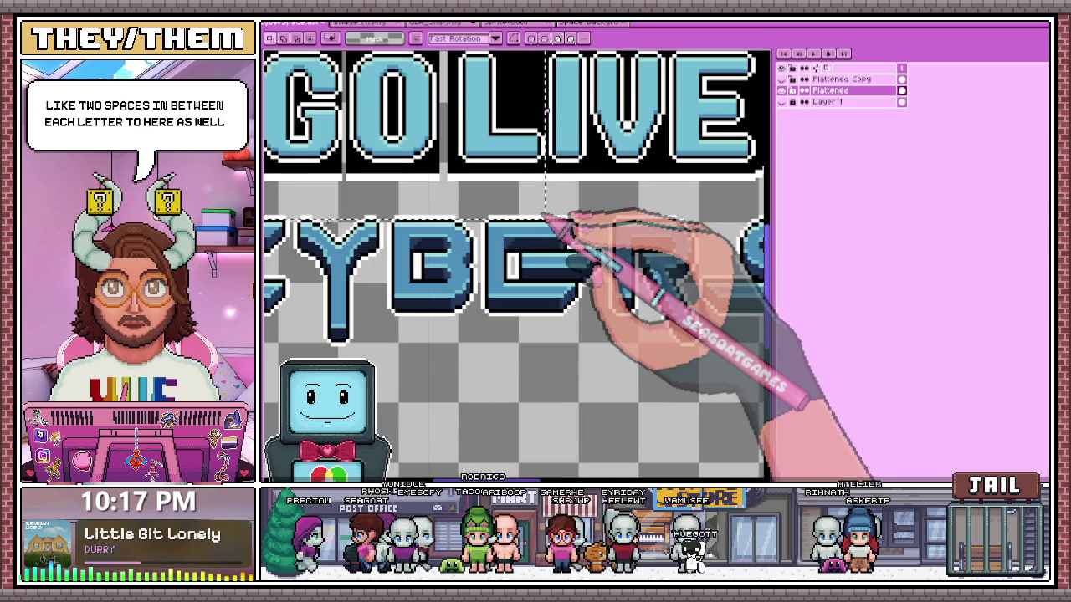
{"action": "scroll", "coordinate": [545, 216], "scroll_direction": "down", "scroll_amount": 1}
{"action": "scroll", "coordinate": [633, 287], "scroll_direction": "down", "scroll_amount": 2}
{"action": "scroll", "coordinate": [705, 335], "scroll_direction": "up", "scroll_amount": 1}
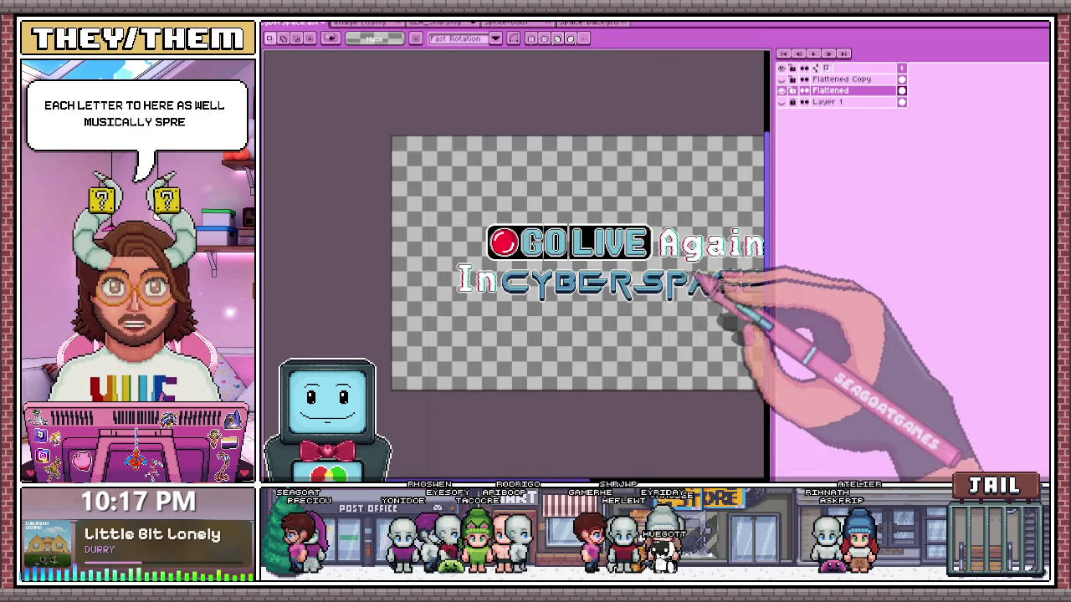
{"action": "scroll", "coordinate": [542, 260], "scroll_direction": "up", "scroll_amount": 3}
{"action": "left_click_drag", "start_coordinate": [542, 261], "coordinate": [658, 264]}
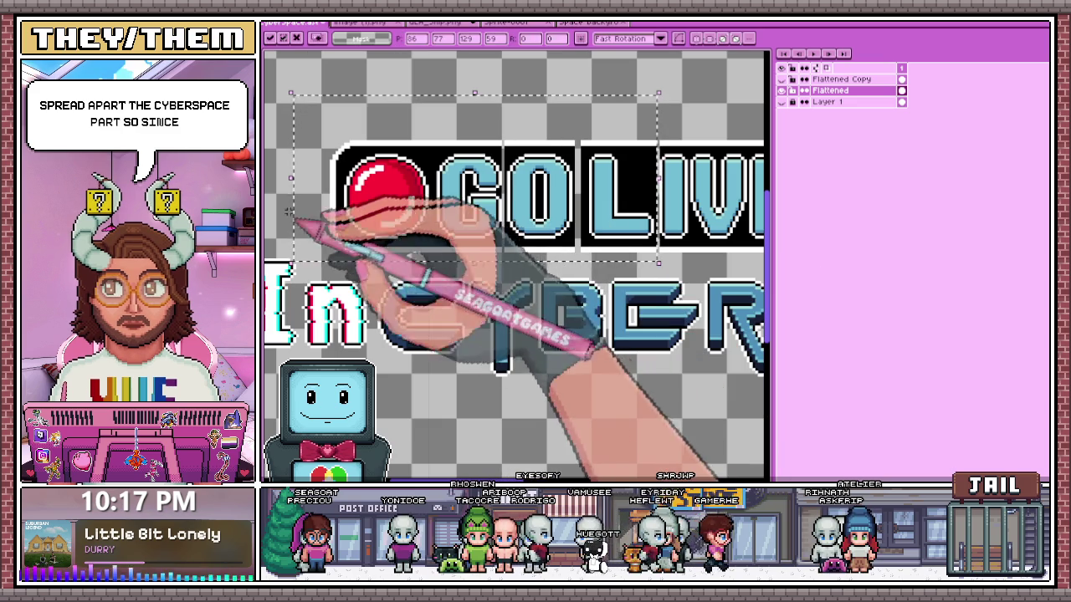
{"action": "scroll", "coordinate": [353, 314], "scroll_direction": "down", "scroll_amount": 1}
- Reselect the GO LIVE lettering, narrowing the selection to end around GO
{"action": "left_click_drag", "start_coordinate": [338, 209], "coordinate": [514, 234]}
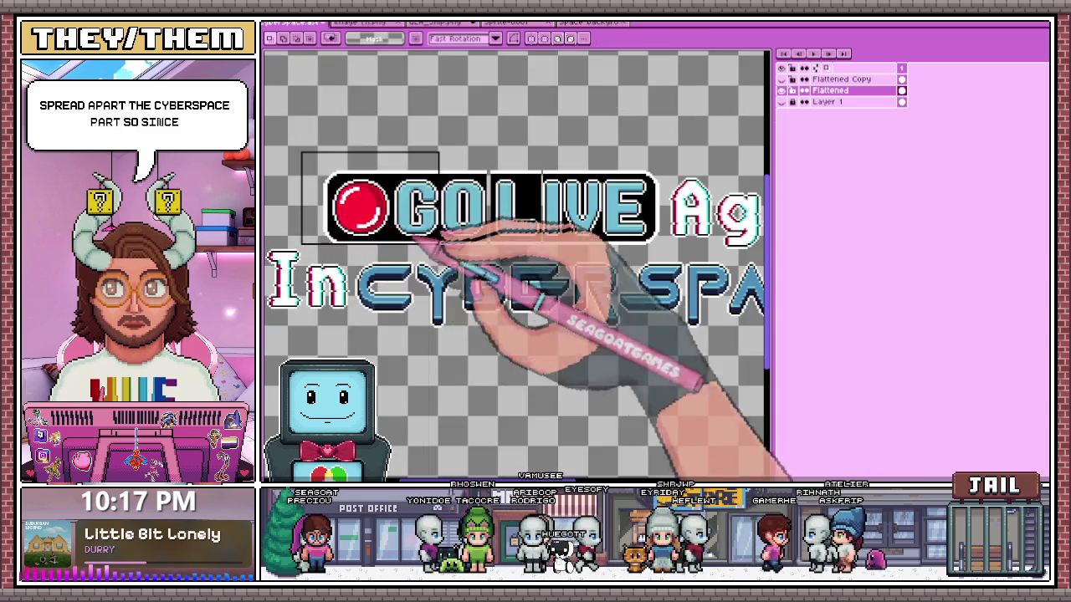
{"action": "scroll", "coordinate": [514, 234], "scroll_direction": "up", "scroll_amount": 3}
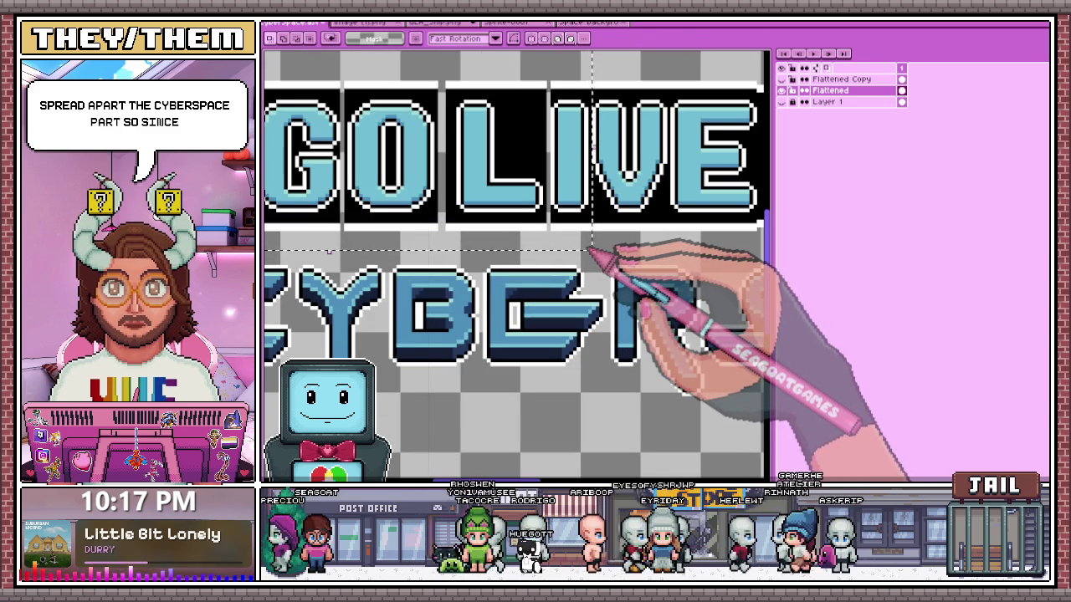
{"action": "scroll", "coordinate": [590, 249], "scroll_direction": "down", "scroll_amount": 2}
{"action": "mouse_move", "coordinate": [590, 249]}
{"action": "left_mouse_down"}
{"action": "mouse_move", "coordinate": [471, 238]}
{"action": "mouse_move", "coordinate": [657, 253]}
{"action": "left_mouse_up"}
{"action": "scroll", "coordinate": [463, 240], "scroll_direction": "up", "scroll_amount": 2}
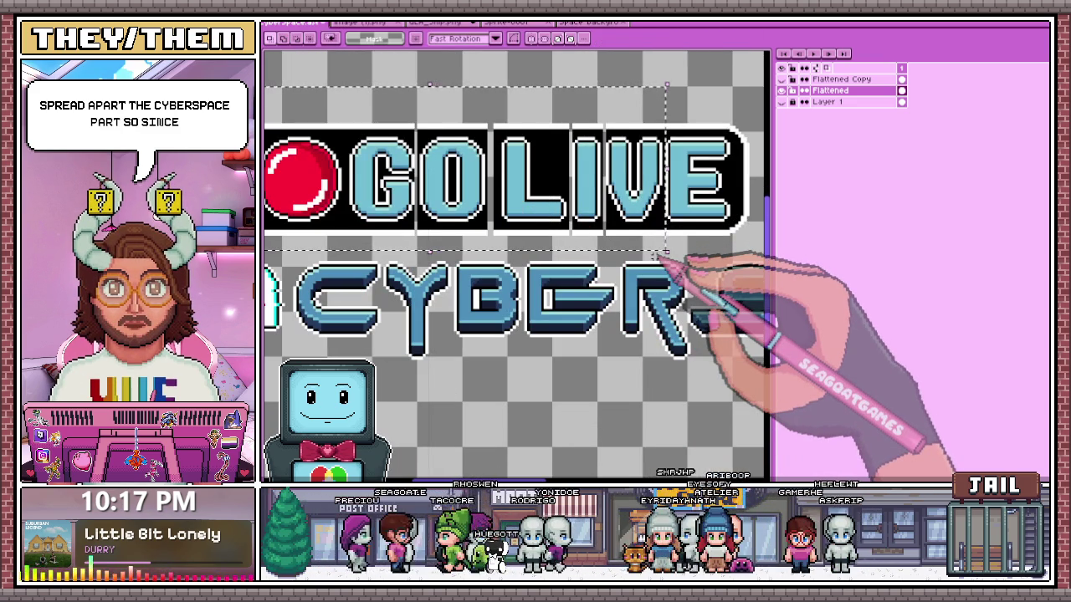
{"action": "scroll", "coordinate": [648, 276], "scroll_direction": "down", "scroll_amount": 3}
{"action": "scroll", "coordinate": [635, 267], "scroll_direction": "up", "scroll_amount": 3}
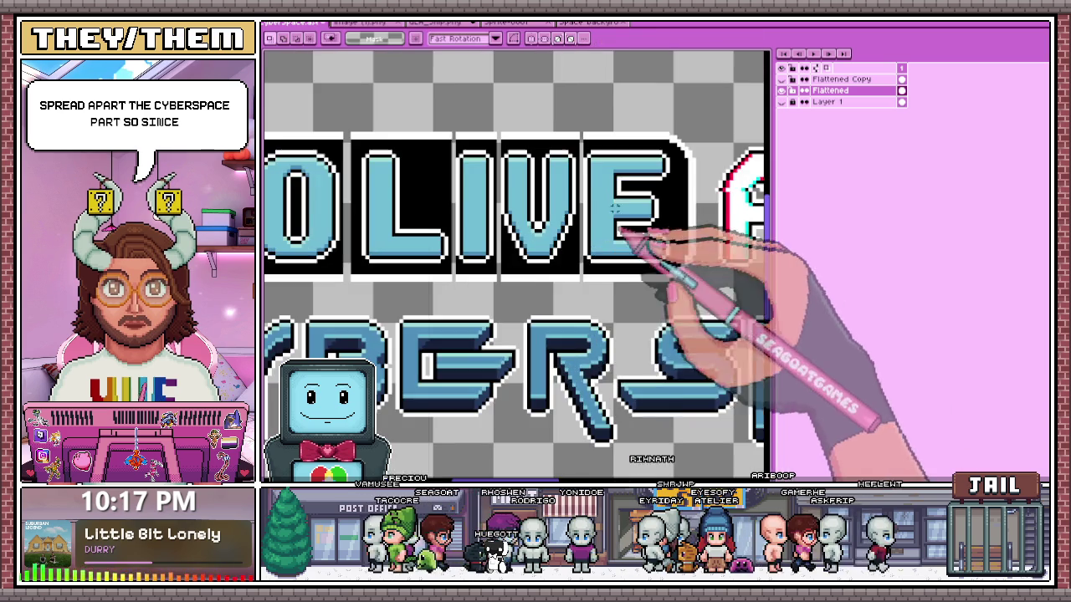
{"action": "scroll", "coordinate": [618, 251], "scroll_direction": "up", "scroll_amount": 2}
{"action": "key", "text": "b"}
{"action": "scroll", "coordinate": [591, 296], "scroll_direction": "up", "scroll_amount": 2}
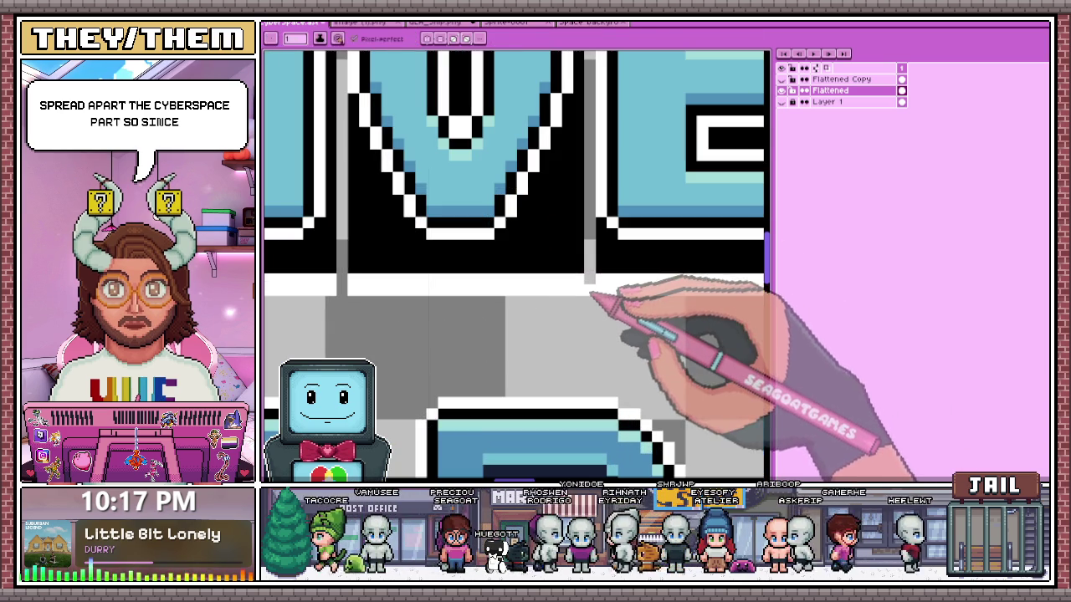
- Paint the black gap pixel in the banner's white outline bar white with the Pencil
{"action": "key", "text": "b"}
{"action": "scroll", "coordinate": [602, 255], "scroll_direction": "down", "scroll_amount": 2}
{"action": "scroll", "coordinate": [590, 242], "scroll_direction": "down", "scroll_amount": 1}
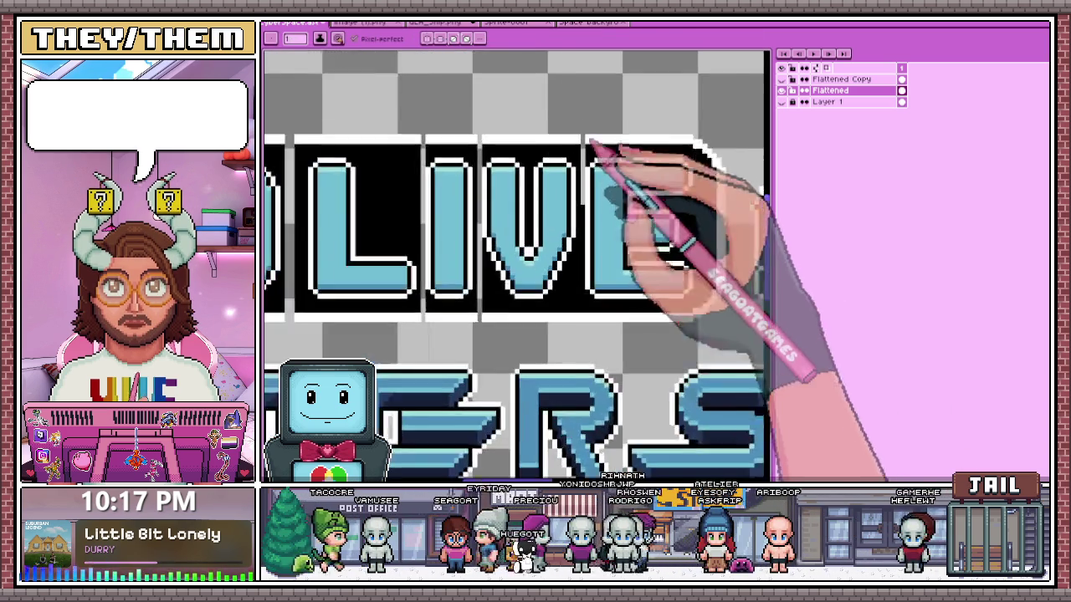
{"action": "scroll", "coordinate": [590, 134], "scroll_direction": "up", "scroll_amount": 1}
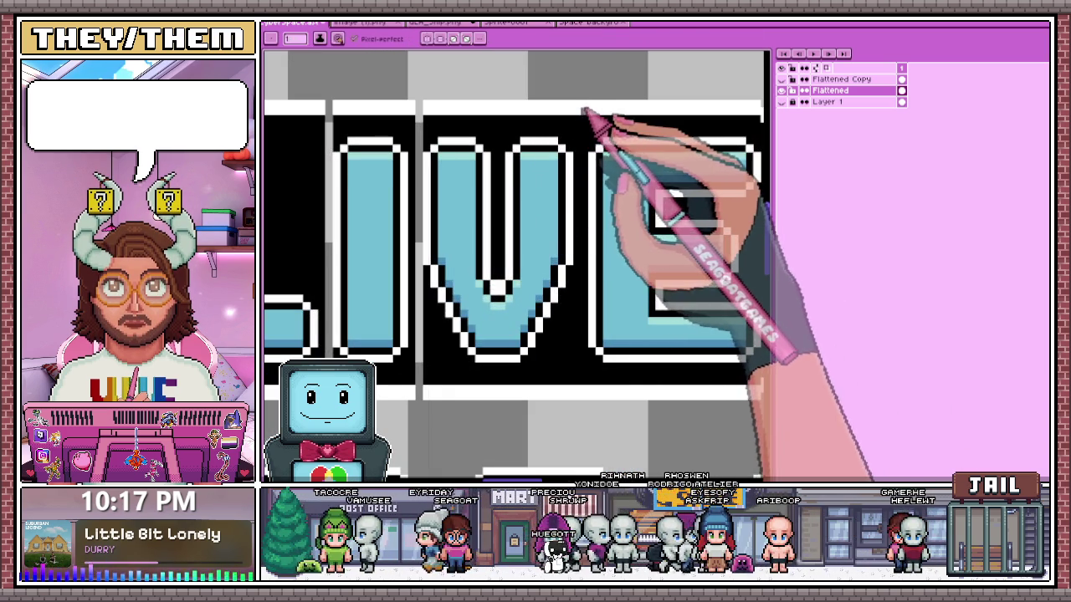
{"action": "scroll", "coordinate": [535, 117], "scroll_direction": "down", "scroll_amount": 1}
{"action": "scroll", "coordinate": [490, 124], "scroll_direction": "up", "scroll_amount": 2}
{"action": "scroll", "coordinate": [489, 150], "scroll_direction": "down", "scroll_amount": 2}
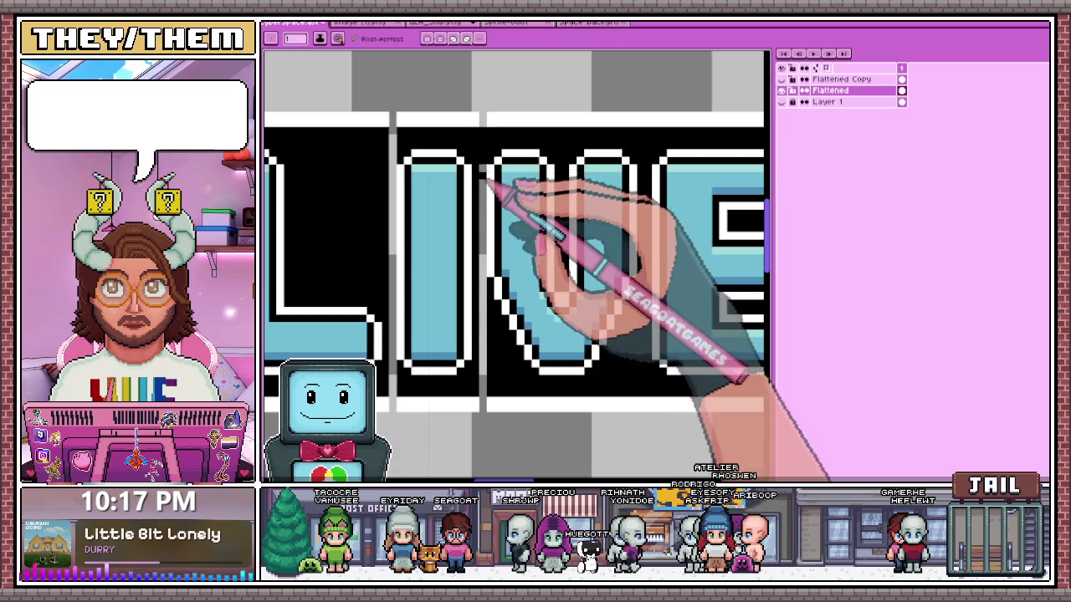
{"action": "scroll", "coordinate": [489, 292], "scroll_direction": "up", "scroll_amount": 2}
{"action": "scroll", "coordinate": [486, 135], "scroll_direction": "down", "scroll_amount": 2}
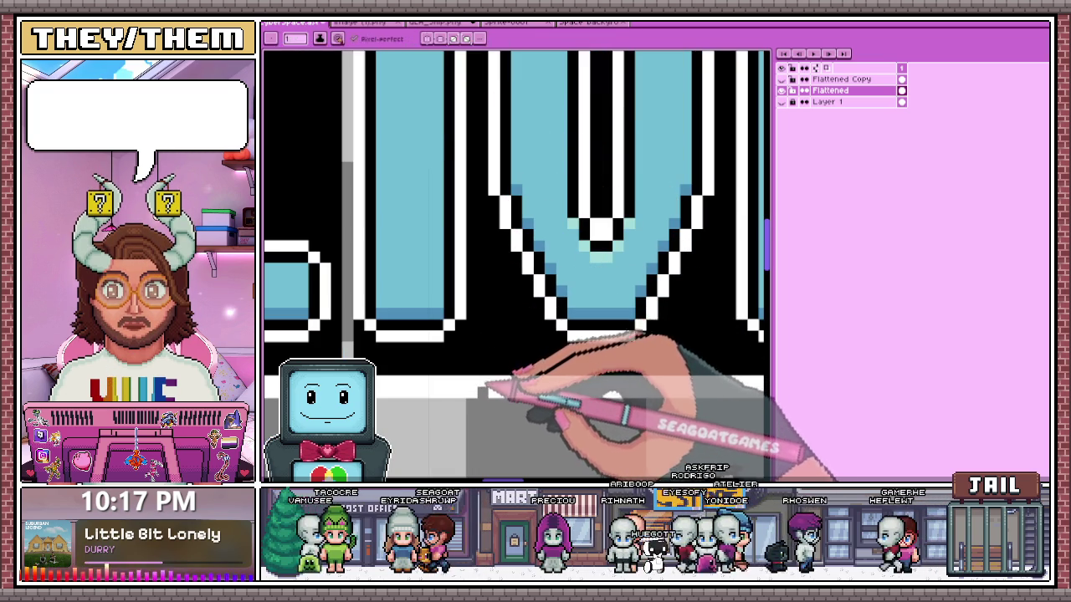
{"action": "scroll", "coordinate": [481, 368], "scroll_direction": "down", "scroll_amount": 2}
{"action": "scroll", "coordinate": [469, 380], "scroll_direction": "up", "scroll_amount": 3}
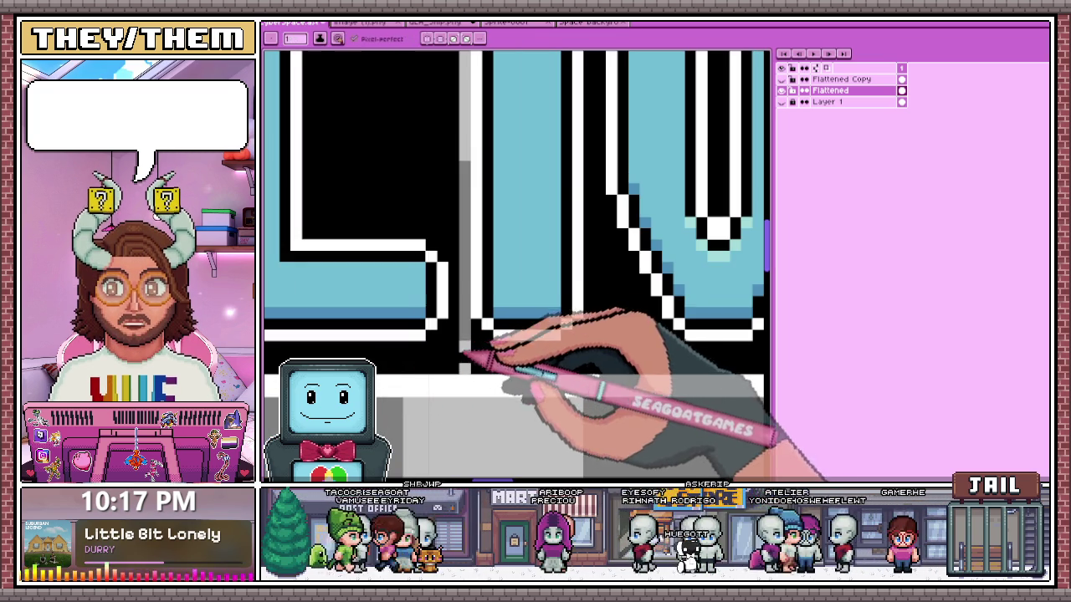
{"action": "scroll", "coordinate": [468, 222], "scroll_direction": "down", "scroll_amount": 2}
{"action": "scroll", "coordinate": [478, 342], "scroll_direction": "up", "scroll_amount": 1}
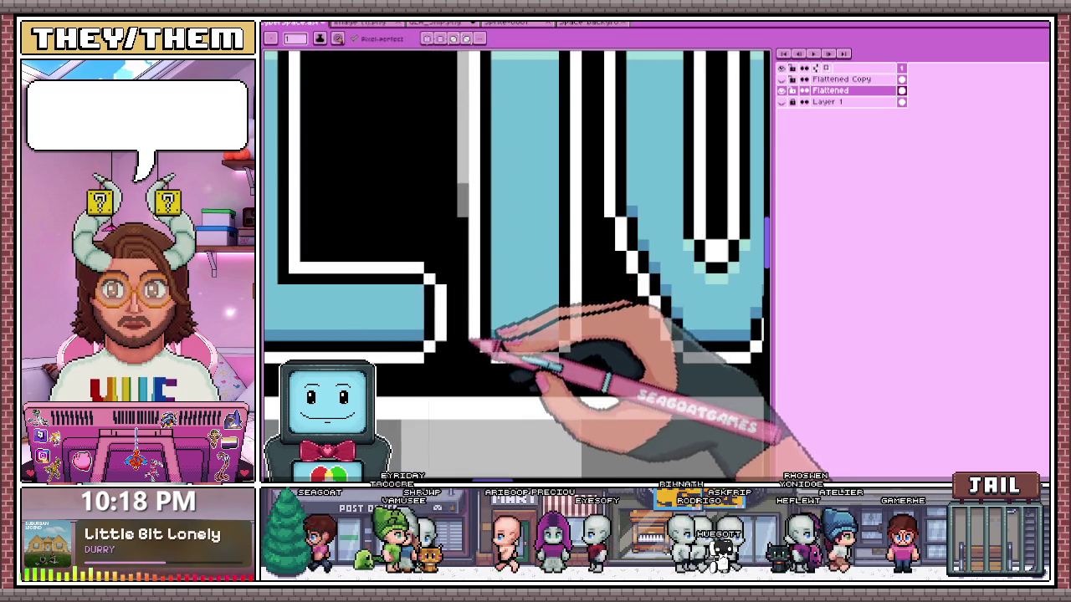
{"action": "scroll", "coordinate": [466, 198], "scroll_direction": "up", "scroll_amount": 1}
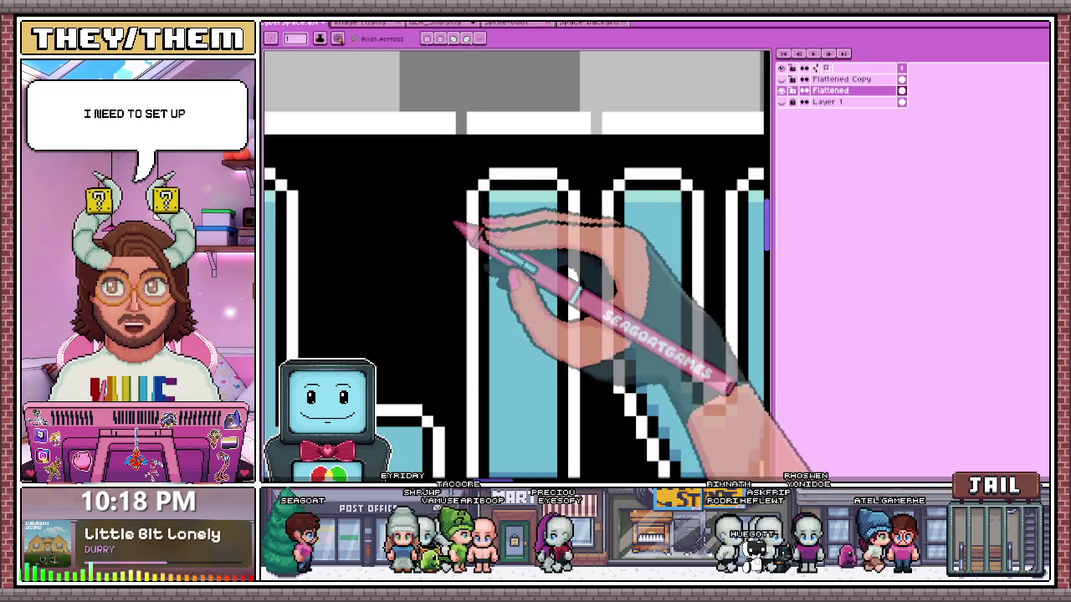
{"action": "left_click", "coordinate": [461, 123]}
{"action": "scroll", "coordinate": [623, 138], "scroll_direction": "down", "scroll_amount": 1}
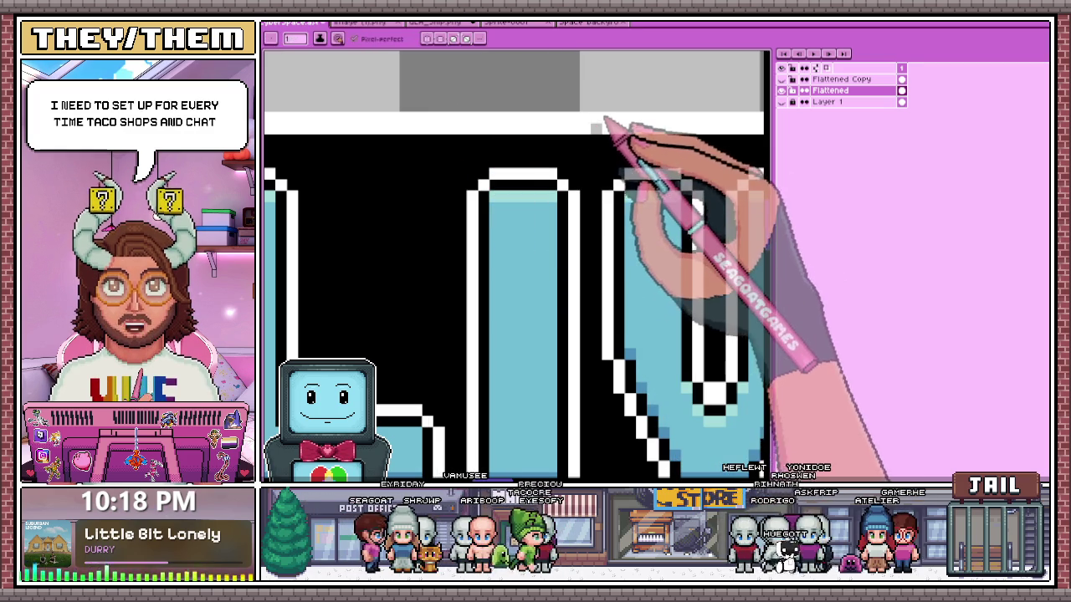
{"action": "scroll", "coordinate": [611, 142], "scroll_direction": "down", "scroll_amount": 1}
{"action": "scroll", "coordinate": [502, 163], "scroll_direction": "down", "scroll_amount": 1}
{"action": "scroll", "coordinate": [468, 251], "scroll_direction": "up", "scroll_amount": 3}
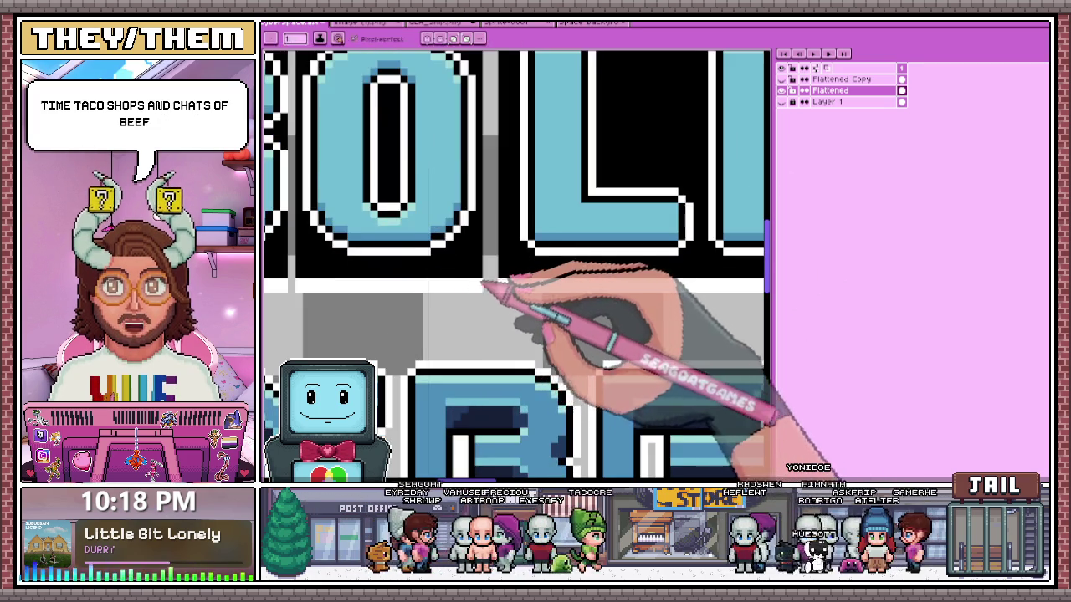
{"action": "scroll", "coordinate": [483, 286], "scroll_direction": "up", "scroll_amount": 1}
{"action": "scroll", "coordinate": [494, 292], "scroll_direction": "down", "scroll_amount": 1}
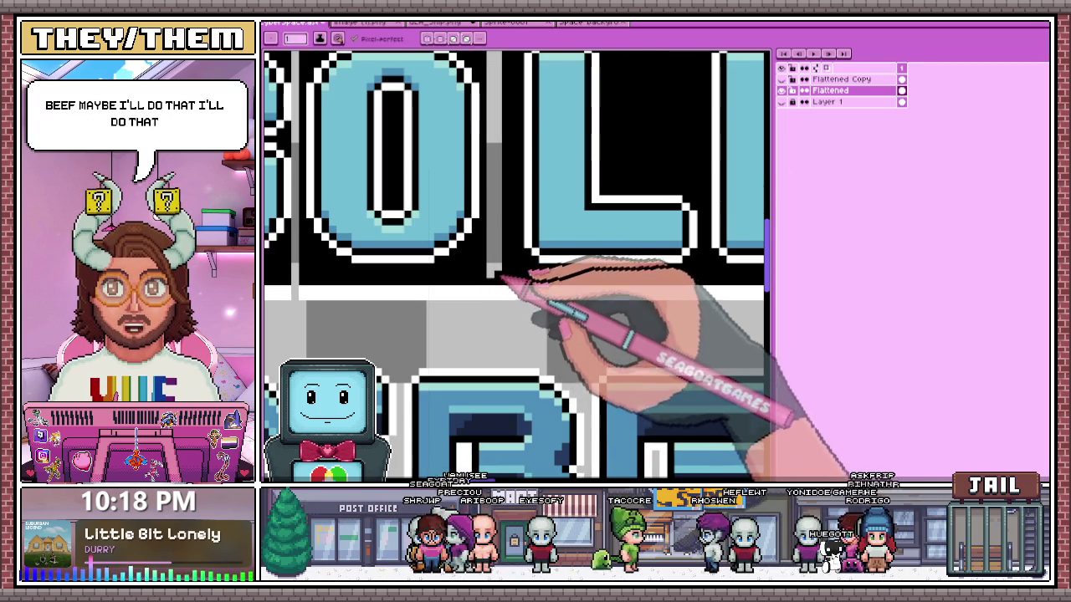
{"action": "scroll", "coordinate": [493, 273], "scroll_direction": "down", "scroll_amount": 1}
{"action": "scroll", "coordinate": [502, 210], "scroll_direction": "up", "scroll_amount": 1}
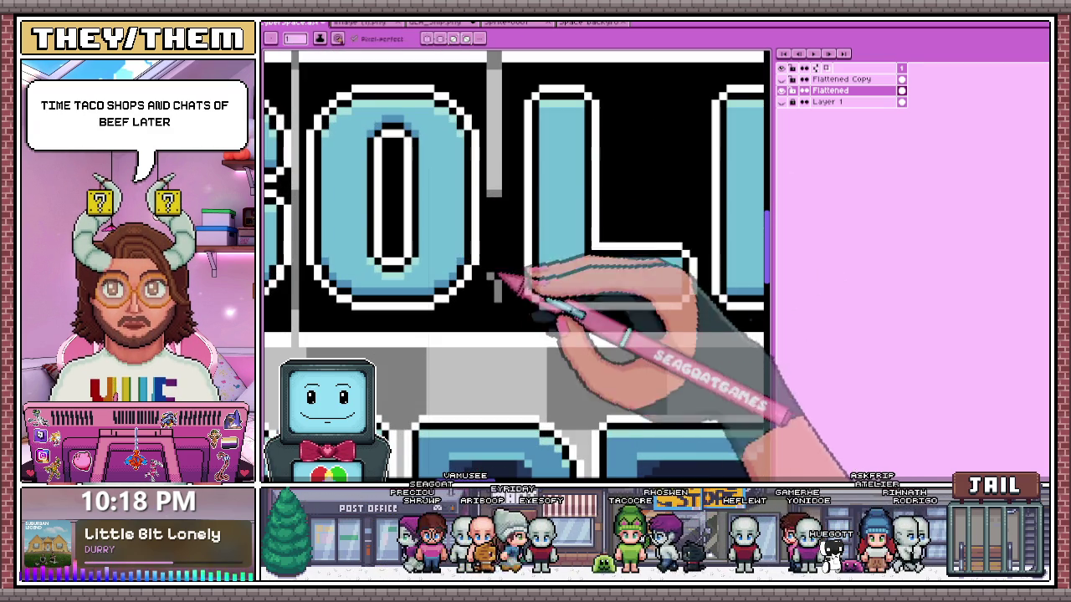
{"action": "scroll", "coordinate": [498, 251], "scroll_direction": "down", "scroll_amount": 1}
{"action": "scroll", "coordinate": [502, 259], "scroll_direction": "up", "scroll_amount": 1}
{"action": "scroll", "coordinate": [510, 251], "scroll_direction": "down", "scroll_amount": 1}
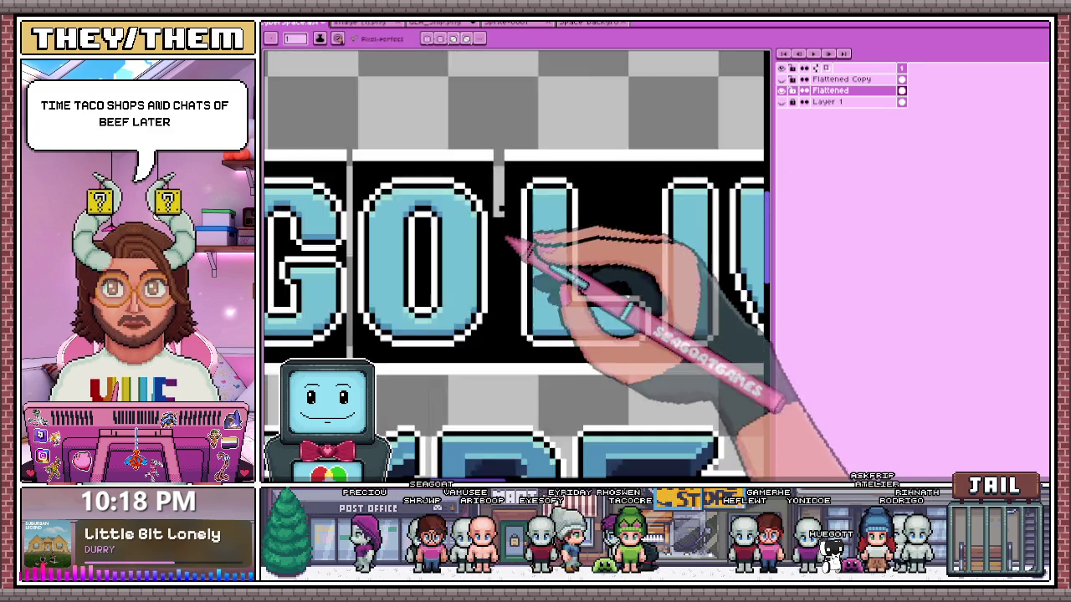
{"action": "scroll", "coordinate": [498, 192], "scroll_direction": "up", "scroll_amount": 2}
{"action": "scroll", "coordinate": [505, 191], "scroll_direction": "down", "scroll_amount": 1}
{"action": "scroll", "coordinate": [484, 180], "scroll_direction": "up", "scroll_amount": 1}
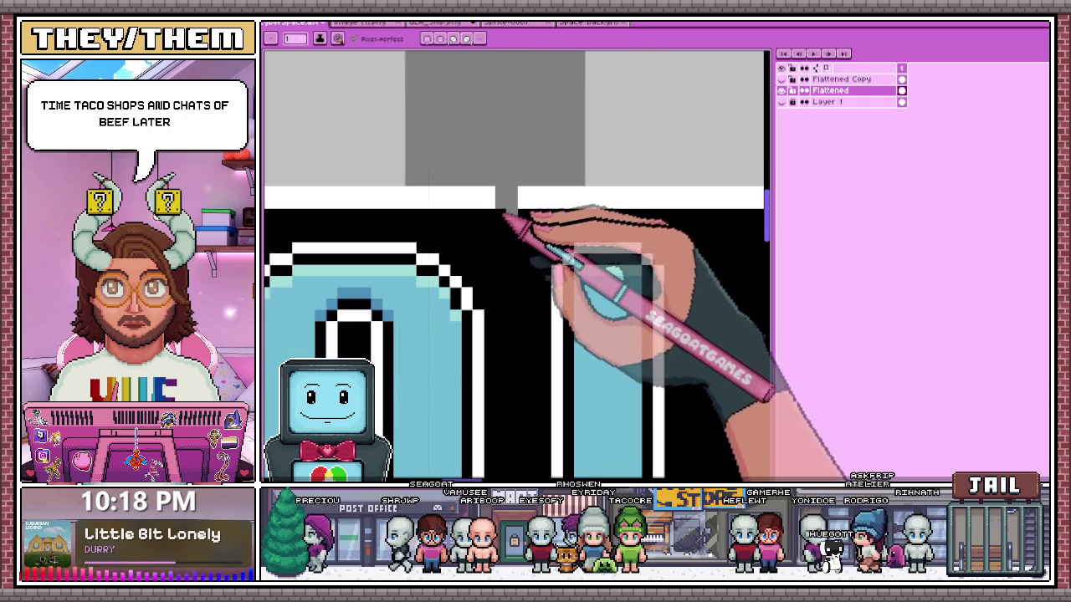
{"action": "scroll", "coordinate": [526, 148], "scroll_direction": "down", "scroll_amount": 1}
{"action": "scroll", "coordinate": [455, 191], "scroll_direction": "up", "scroll_amount": 1}
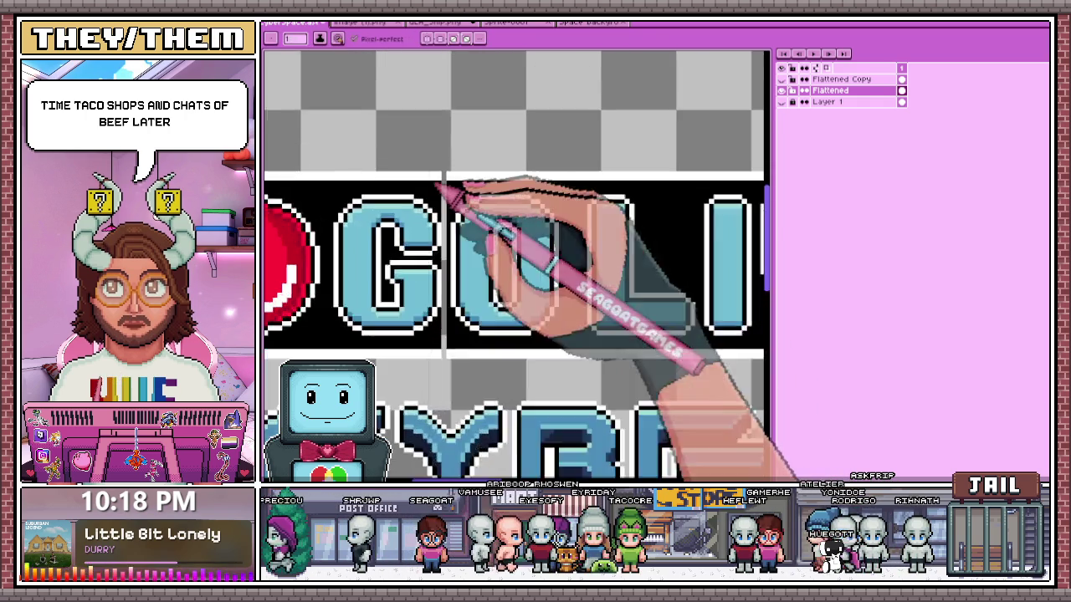
{"action": "scroll", "coordinate": [470, 210], "scroll_direction": "up", "scroll_amount": 1}
{"action": "scroll", "coordinate": [452, 191], "scroll_direction": "up", "scroll_amount": 1}
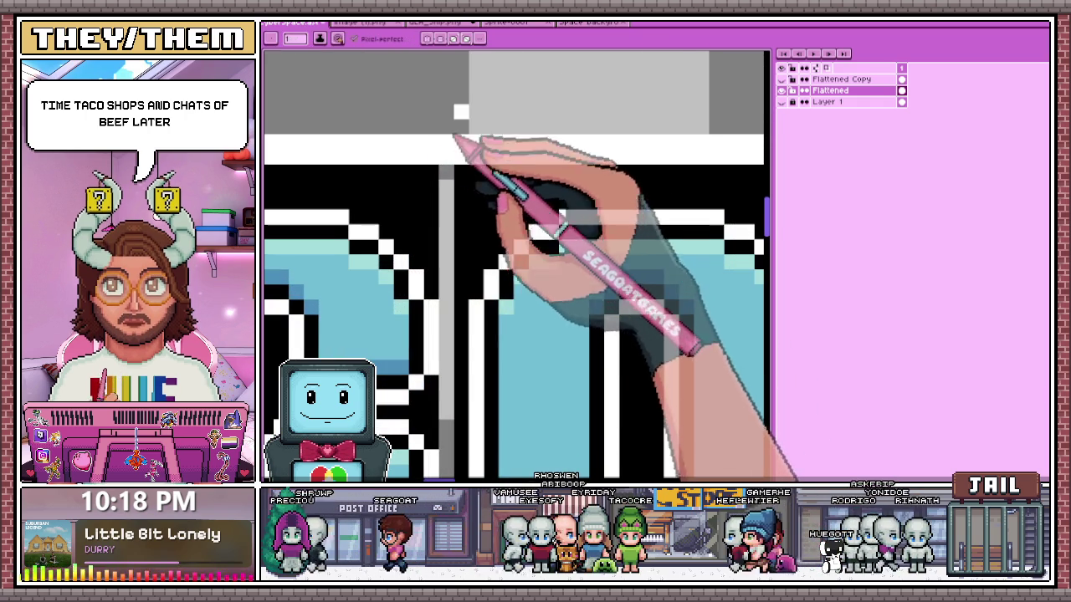
{"action": "scroll", "coordinate": [464, 175], "scroll_direction": "down", "scroll_amount": 1}
{"action": "scroll", "coordinate": [473, 201], "scroll_direction": "up", "scroll_amount": 1}
{"action": "scroll", "coordinate": [510, 205], "scroll_direction": "down", "scroll_amount": 1}
{"action": "scroll", "coordinate": [500, 294], "scroll_direction": "up", "scroll_amount": 1}
{"action": "scroll", "coordinate": [509, 91], "scroll_direction": "down", "scroll_amount": 2}
{"action": "scroll", "coordinate": [512, 91], "scroll_direction": "down", "scroll_amount": 1}
{"action": "scroll", "coordinate": [508, 64], "scroll_direction": "up", "scroll_amount": 2}
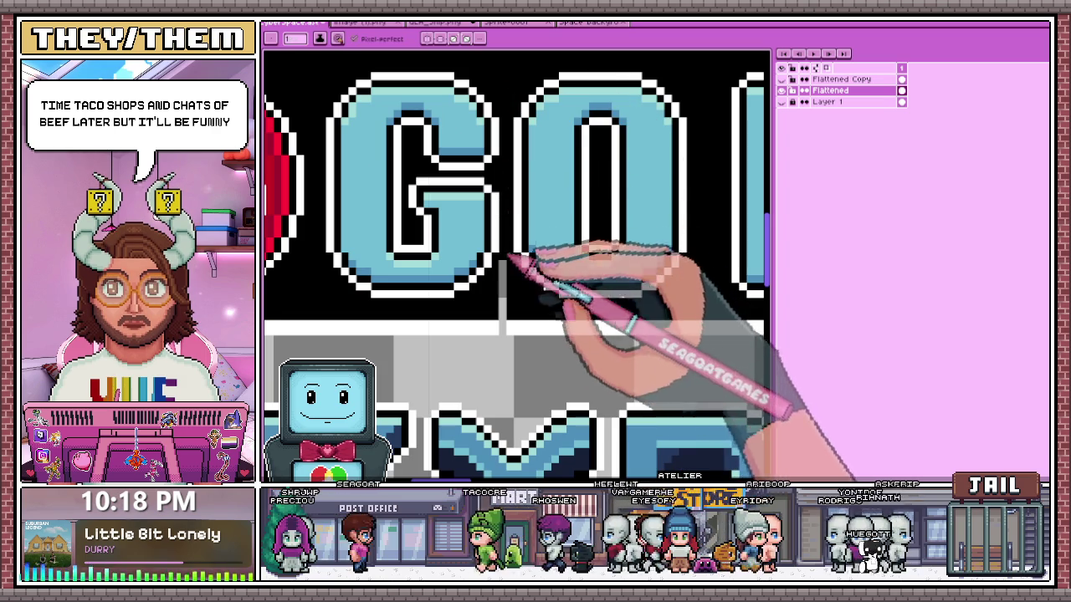
{"action": "scroll", "coordinate": [508, 313], "scroll_direction": "up", "scroll_amount": 1}
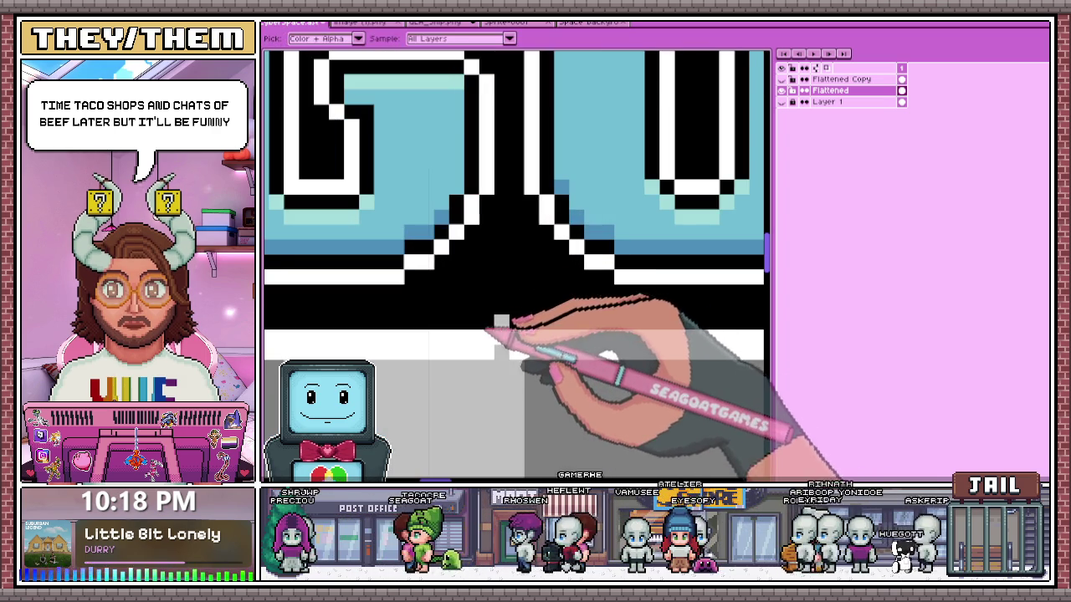
{"action": "scroll", "coordinate": [502, 326], "scroll_direction": "down", "scroll_amount": 2}
{"action": "scroll", "coordinate": [489, 330], "scroll_direction": "down", "scroll_amount": 1}
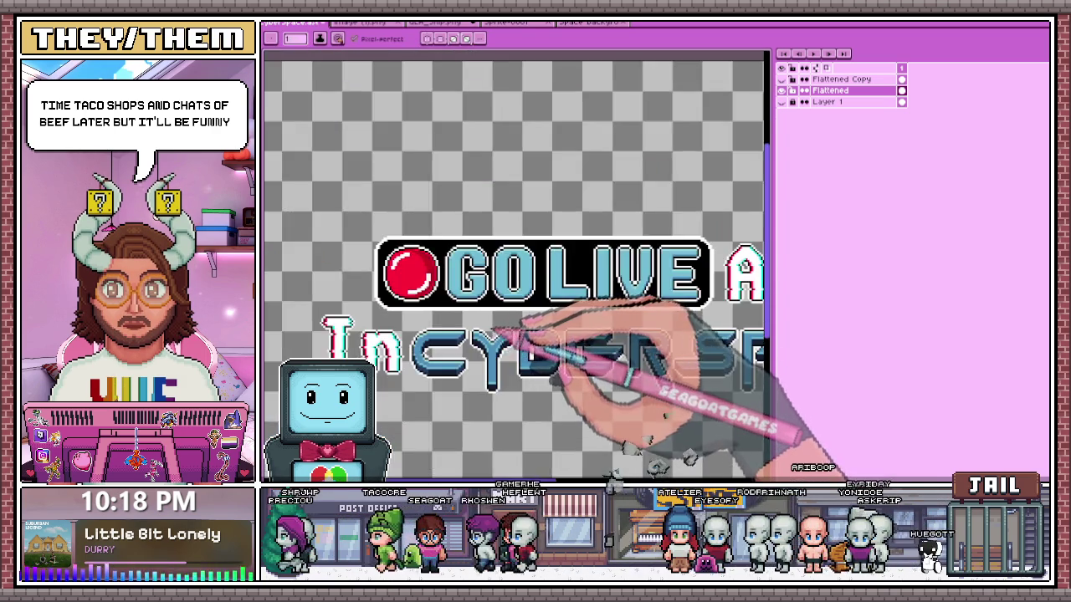
{"action": "scroll", "coordinate": [494, 335], "scroll_direction": "down", "scroll_amount": 1}
{"action": "scroll", "coordinate": [544, 305], "scroll_direction": "up", "scroll_amount": 2}
{"action": "scroll", "coordinate": [519, 313], "scroll_direction": "down", "scroll_amount": 2}
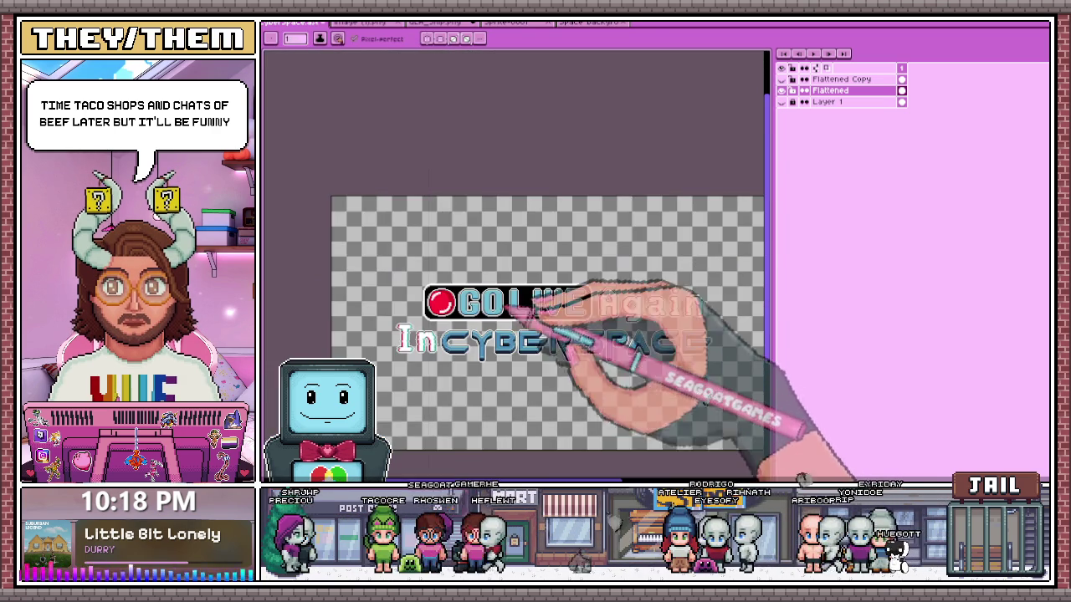
{"action": "scroll", "coordinate": [561, 322], "scroll_direction": "up", "scroll_amount": 2}
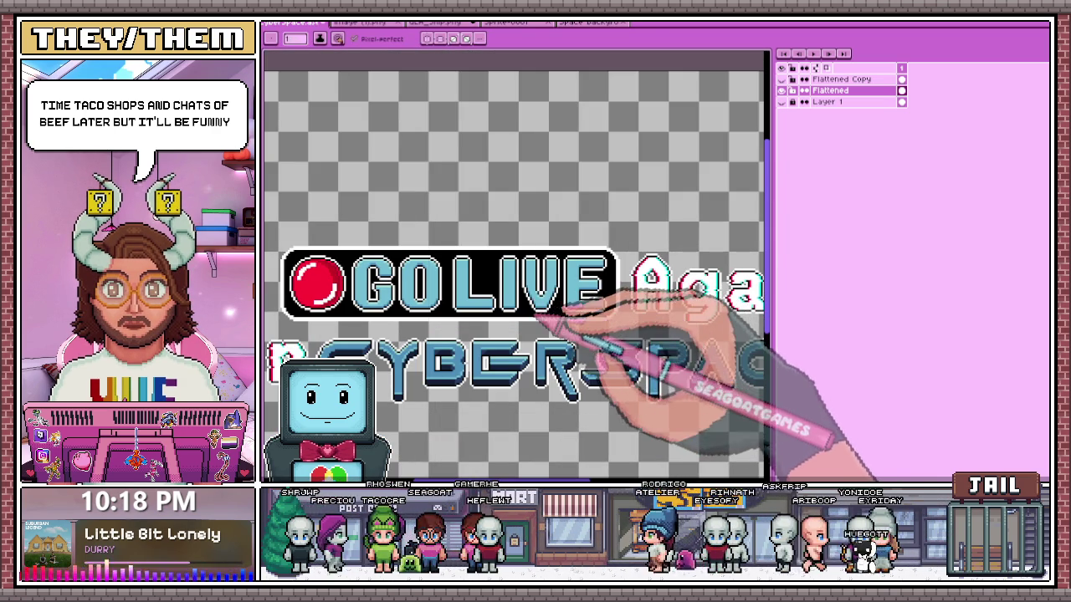
{"action": "scroll", "coordinate": [556, 324], "scroll_direction": "down", "scroll_amount": 2}
{"action": "scroll", "coordinate": [552, 318], "scroll_direction": "up", "scroll_amount": 2}
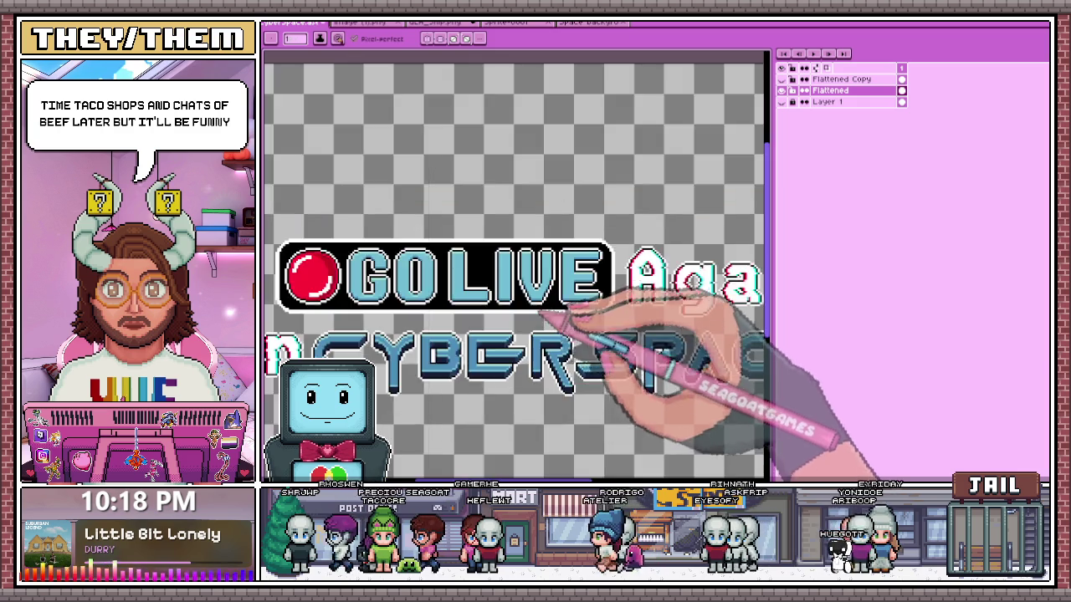
{"action": "scroll", "coordinate": [539, 303], "scroll_direction": "down", "scroll_amount": 2}
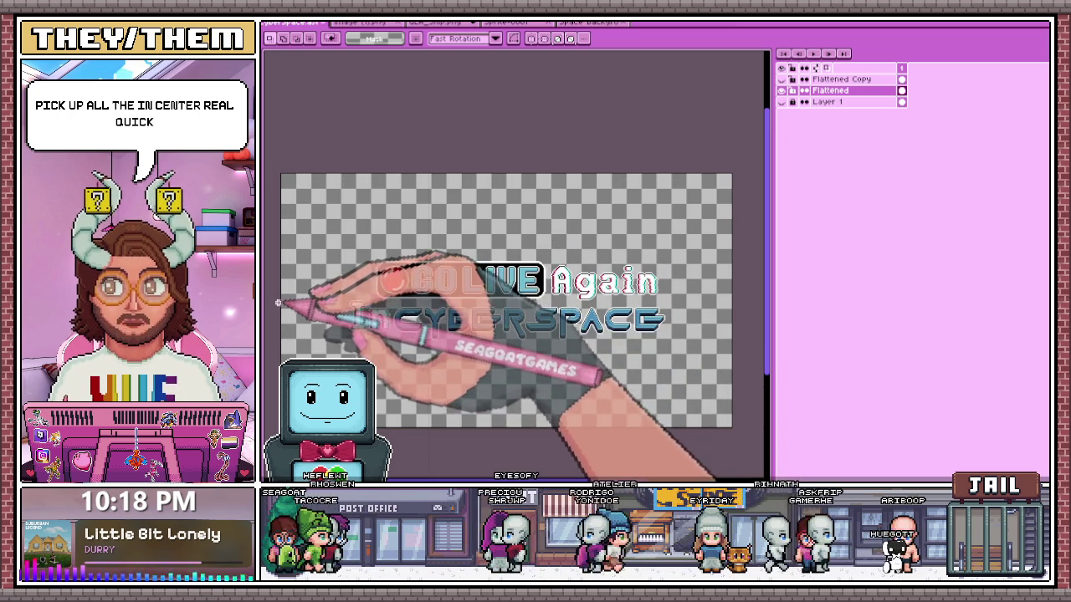
- Select the whole In CYBERSPACE line with the Rectangular Marquee
{"action": "left_click_drag", "start_coordinate": [280, 299], "coordinate": [544, 368]}
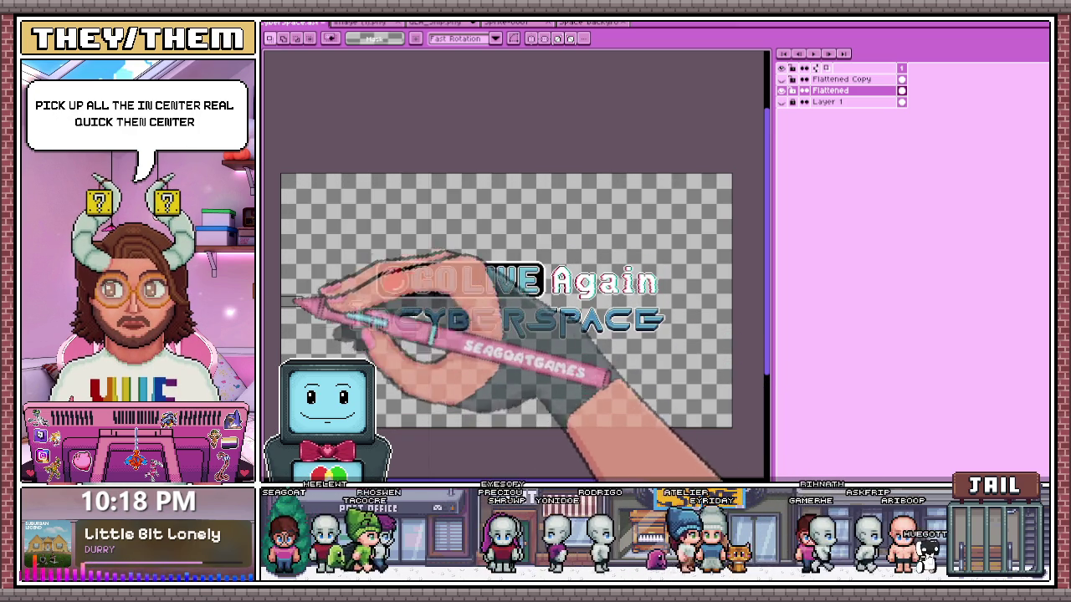
{"action": "scroll", "coordinate": [393, 336], "scroll_direction": "up", "scroll_amount": 2}
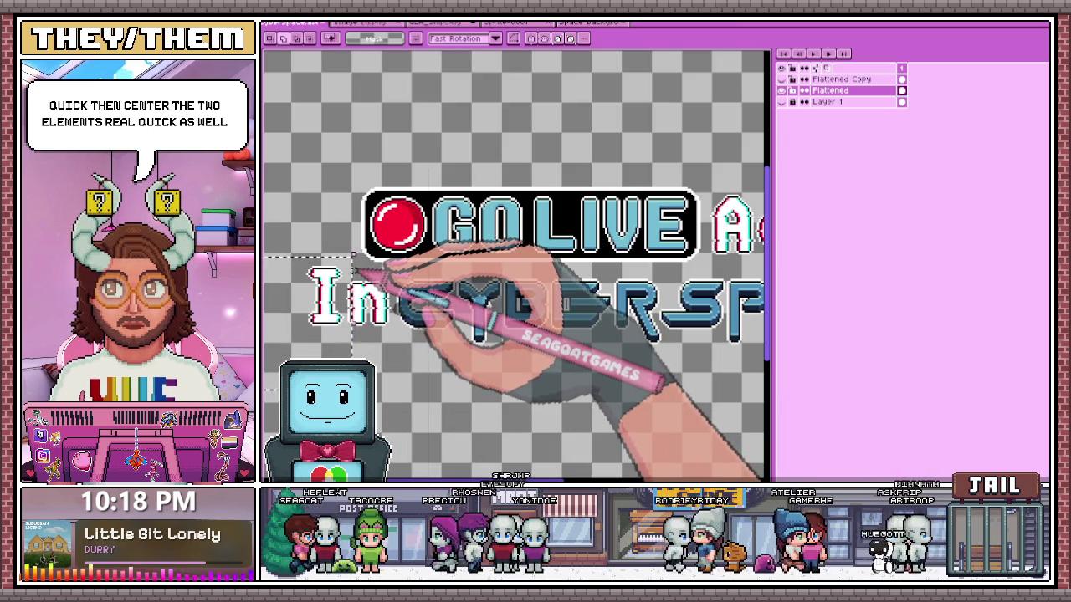
{"action": "scroll", "coordinate": [413, 342], "scroll_direction": "down", "scroll_amount": 3}
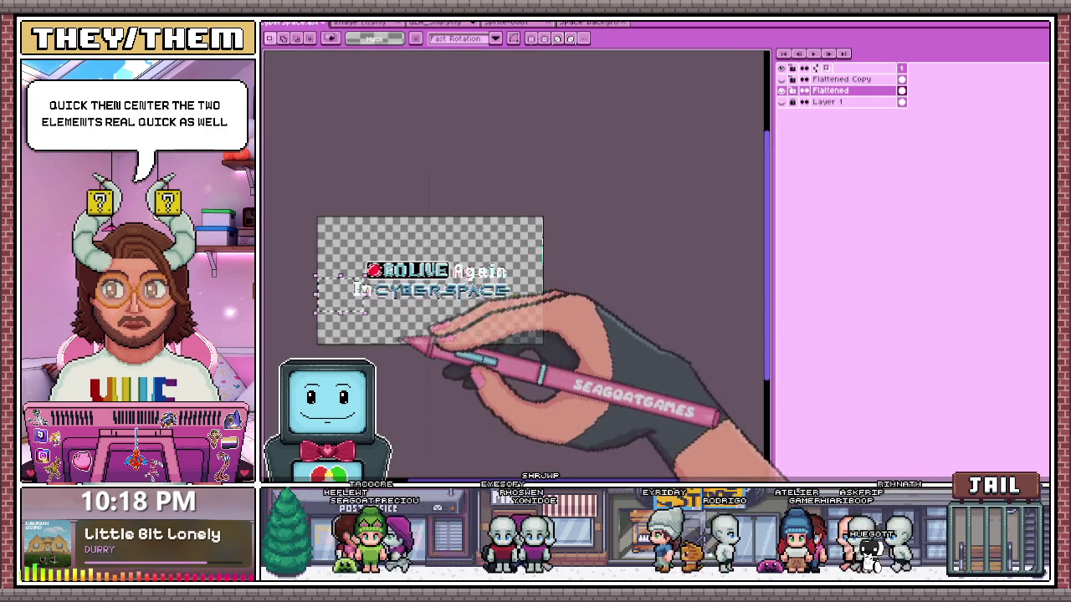
{"action": "scroll", "coordinate": [522, 288], "scroll_direction": "up", "scroll_amount": 3}
{"action": "scroll", "coordinate": [468, 326], "scroll_direction": "down", "scroll_amount": 3}
{"action": "scroll", "coordinate": [360, 301], "scroll_direction": "up", "scroll_amount": 3}
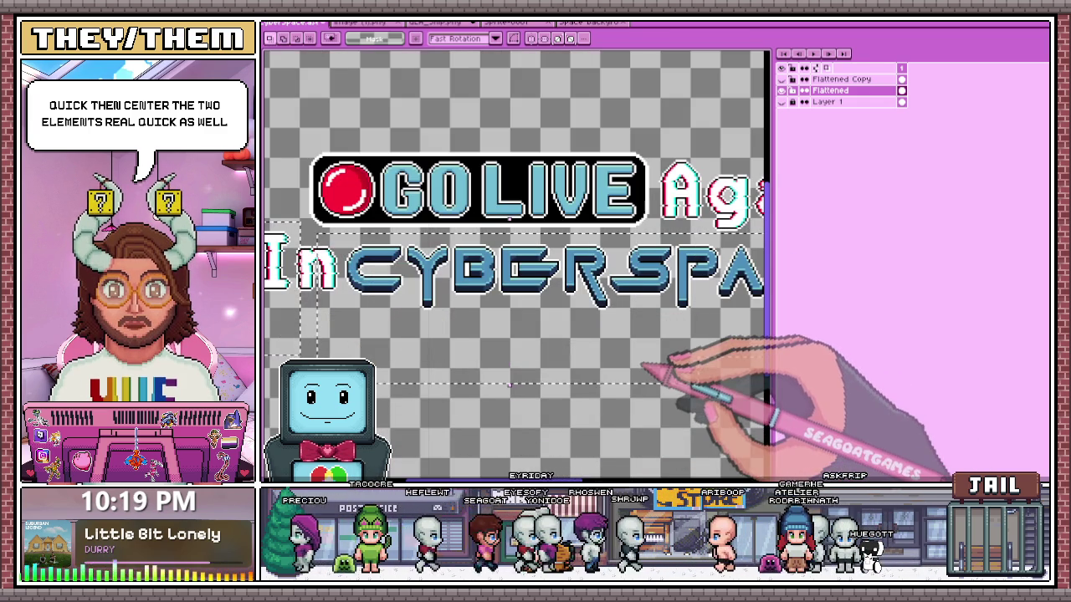
{"action": "scroll", "coordinate": [644, 368], "scroll_direction": "down", "scroll_amount": 2}
{"action": "scroll", "coordinate": [478, 334], "scroll_direction": "up", "scroll_amount": 1}
{"action": "scroll", "coordinate": [454, 275], "scroll_direction": "up", "scroll_amount": 1}
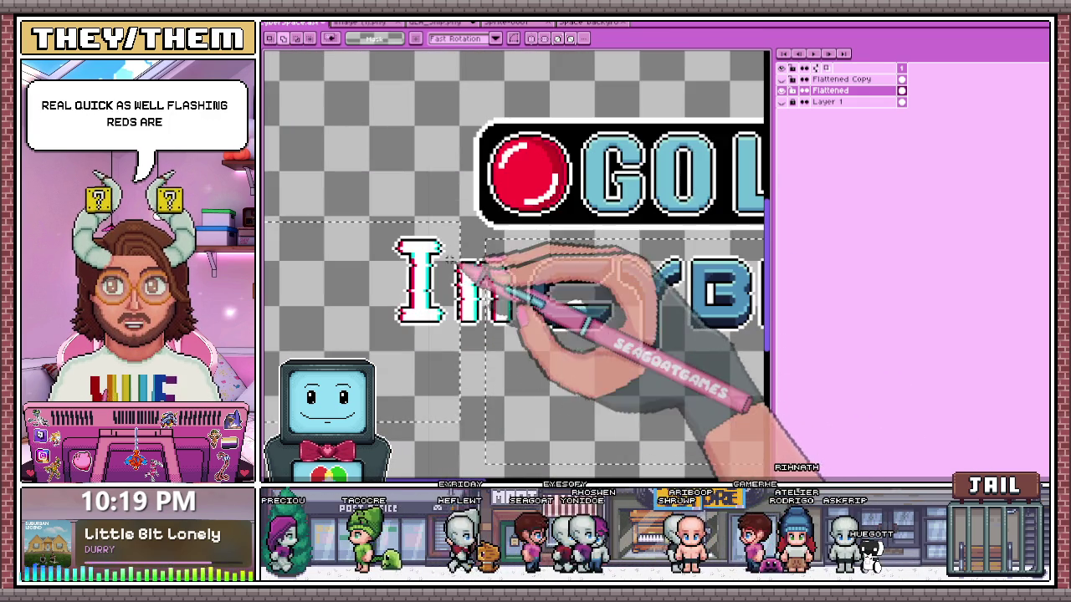
{"action": "scroll", "coordinate": [521, 376], "scroll_direction": "down", "scroll_amount": 1}
{"action": "scroll", "coordinate": [531, 379], "scroll_direction": "down", "scroll_amount": 1}
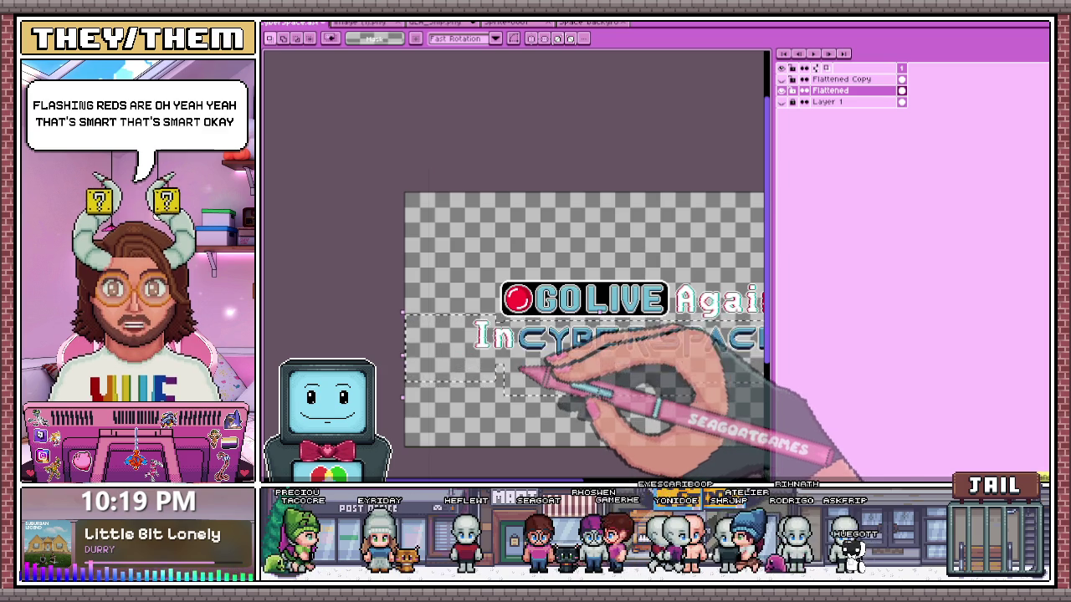
{"action": "scroll", "coordinate": [631, 349], "scroll_direction": "up", "scroll_amount": 1}
{"action": "scroll", "coordinate": [656, 359], "scroll_direction": "down", "scroll_amount": 1}
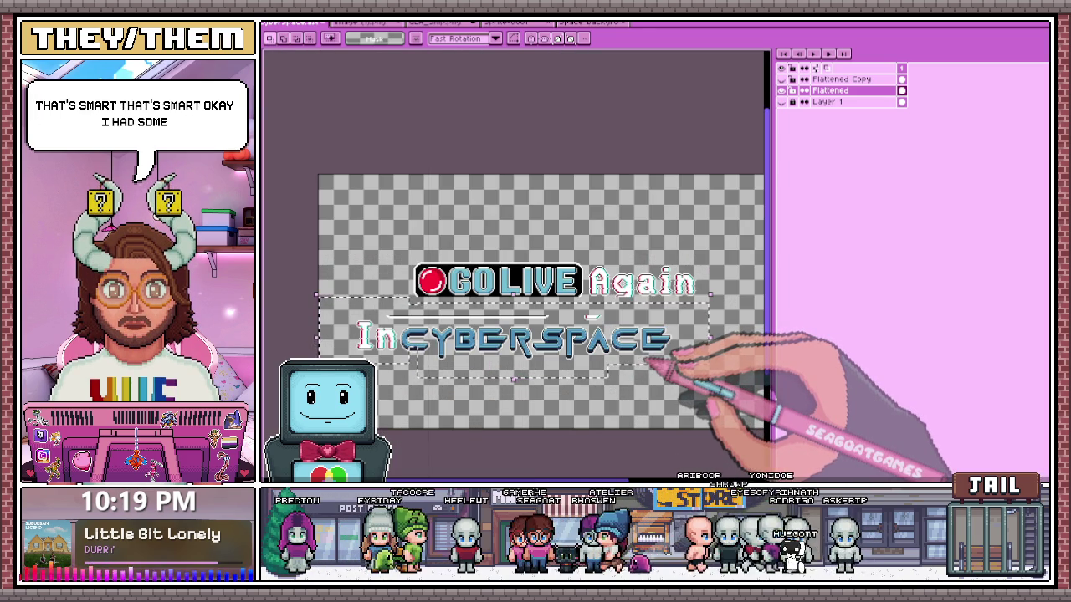
- Drag the In CYBERSPACE line up and right to centre it under GO LIVE Again
{"action": "left_click_drag", "start_coordinate": [647, 362], "coordinate": [676, 346]}
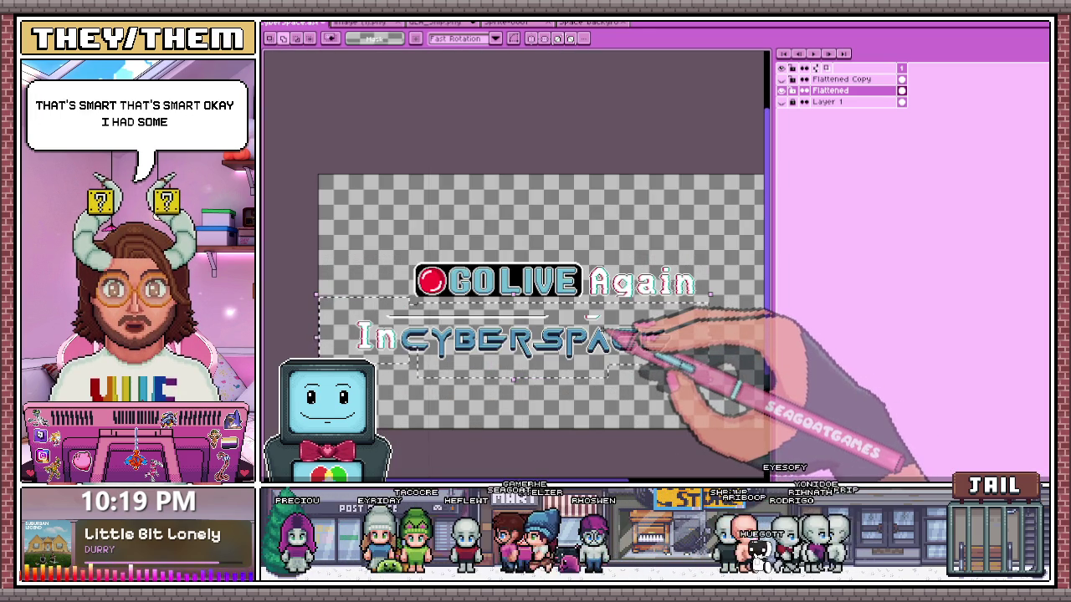
{"action": "left_click_drag", "start_coordinate": [501, 339], "coordinate": [532, 320]}
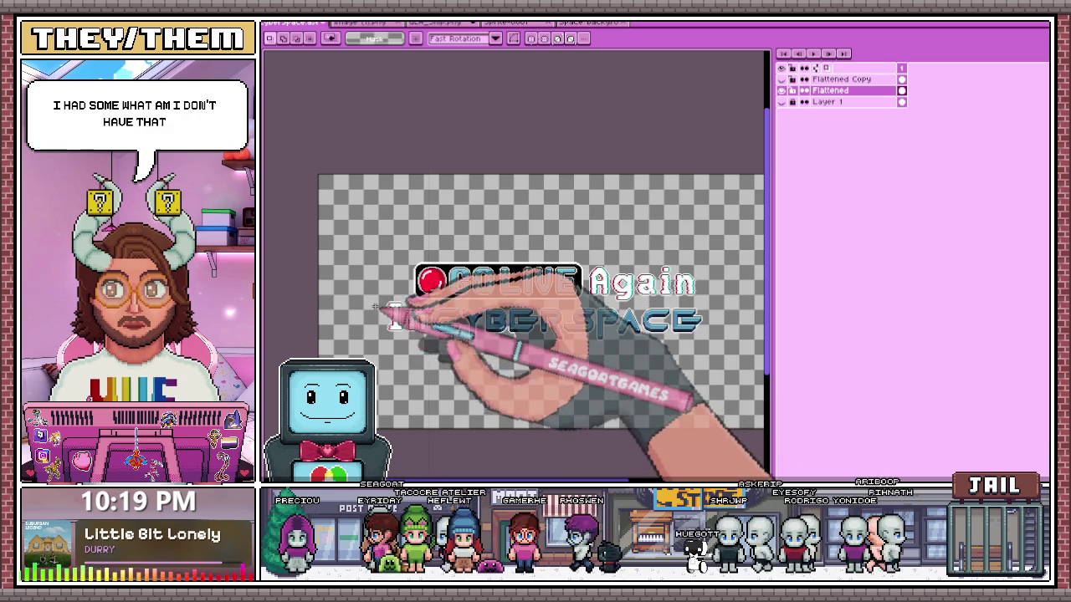
{"action": "scroll", "coordinate": [422, 333], "scroll_direction": "up", "scroll_amount": 2}
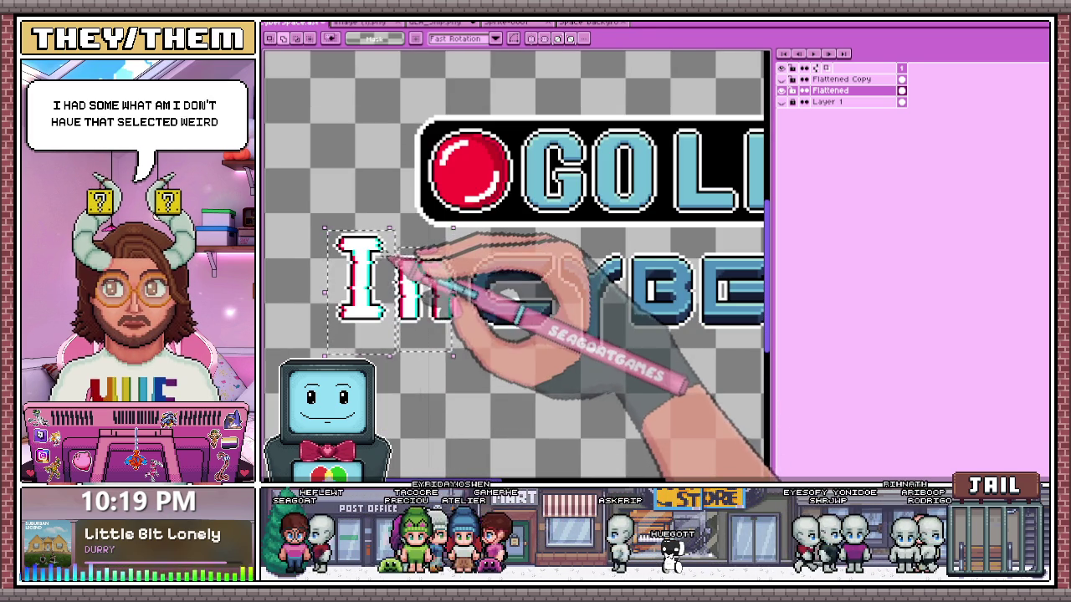
{"action": "scroll", "coordinate": [464, 334], "scroll_direction": "up", "scroll_amount": 1}
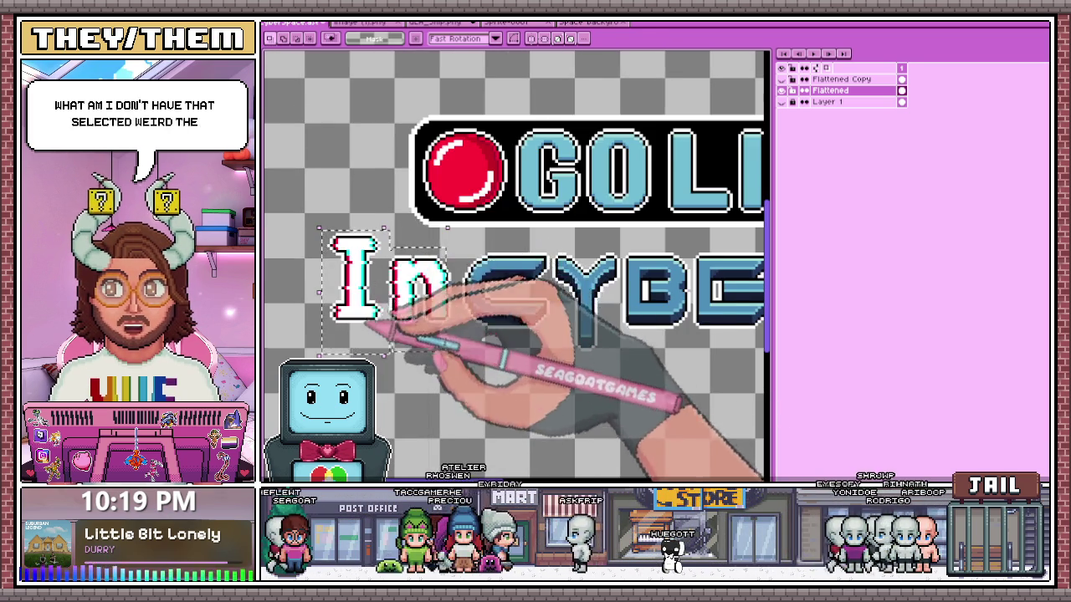